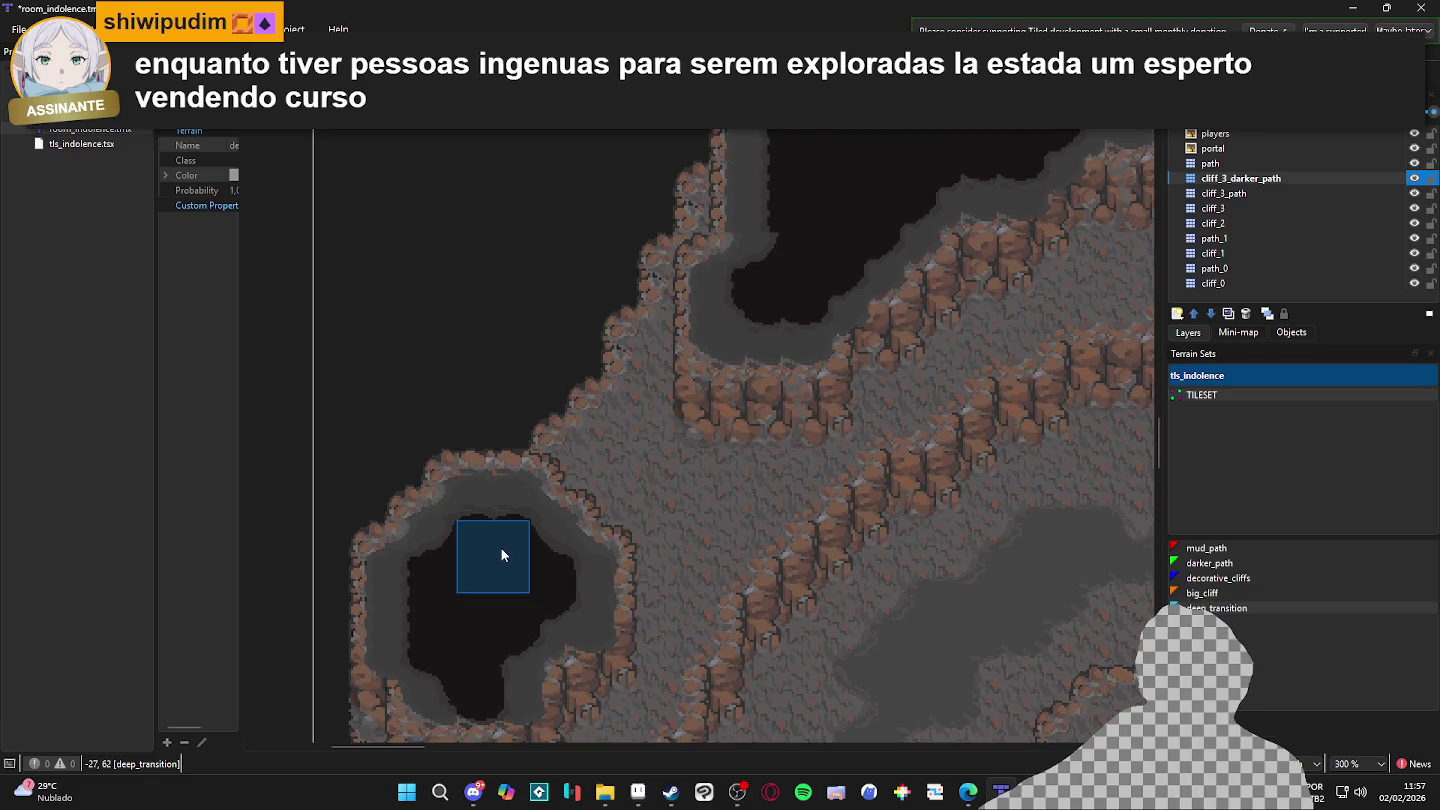
- Extend deep_transition terrain along the cave's bottom edge and lower-left interior
click(504, 631)
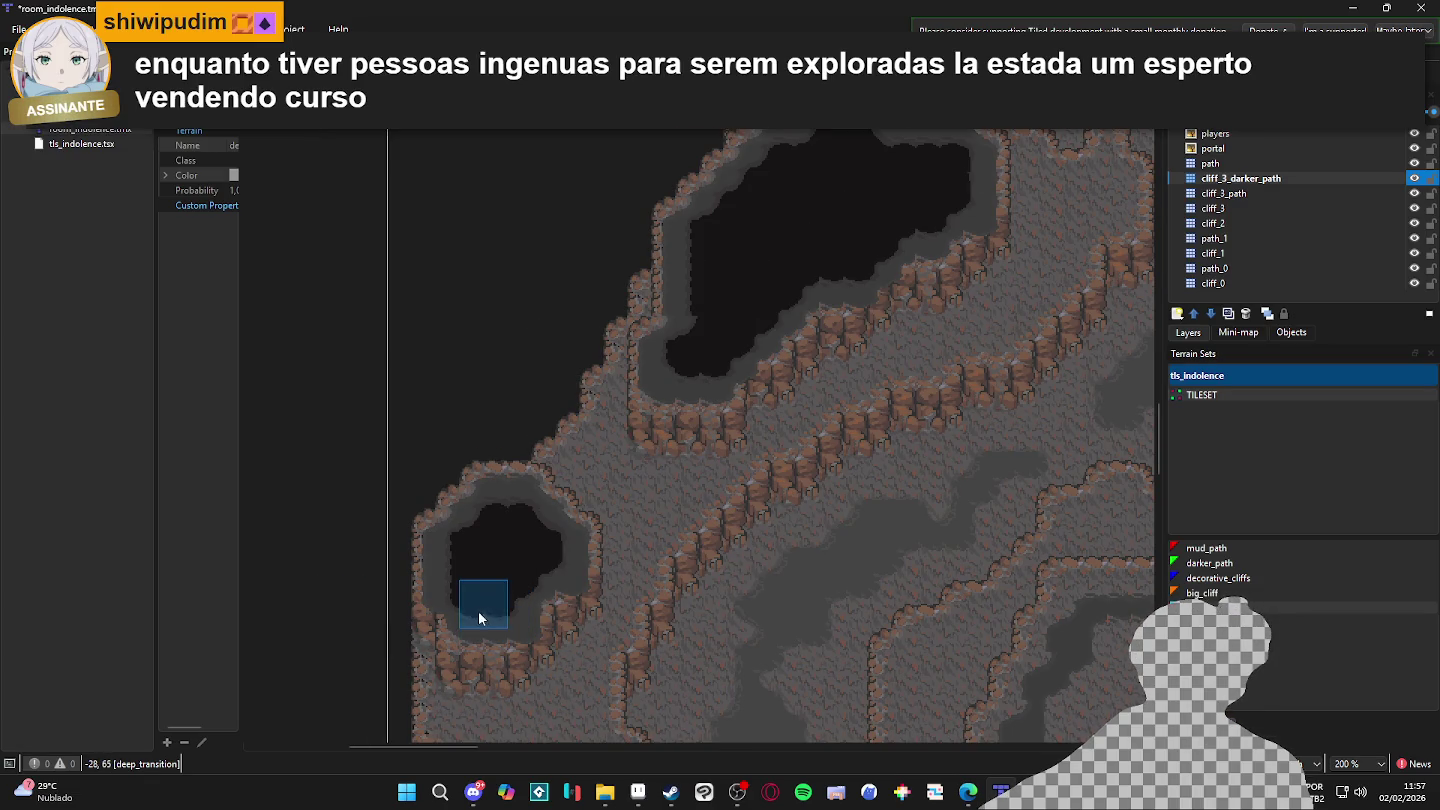
click(479, 611)
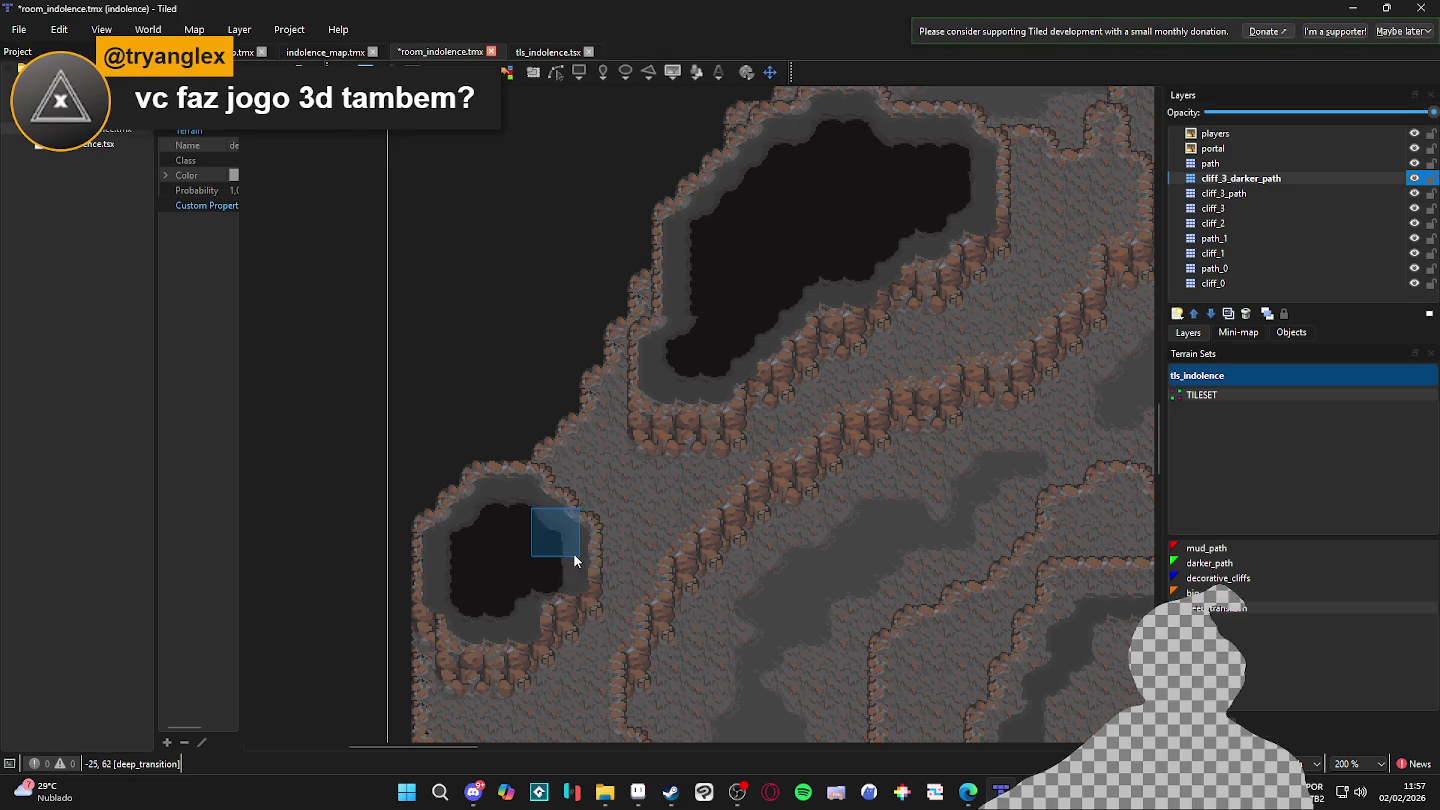
scroll(571, 555, down, 1)
drag(752, 520, 666, 517)
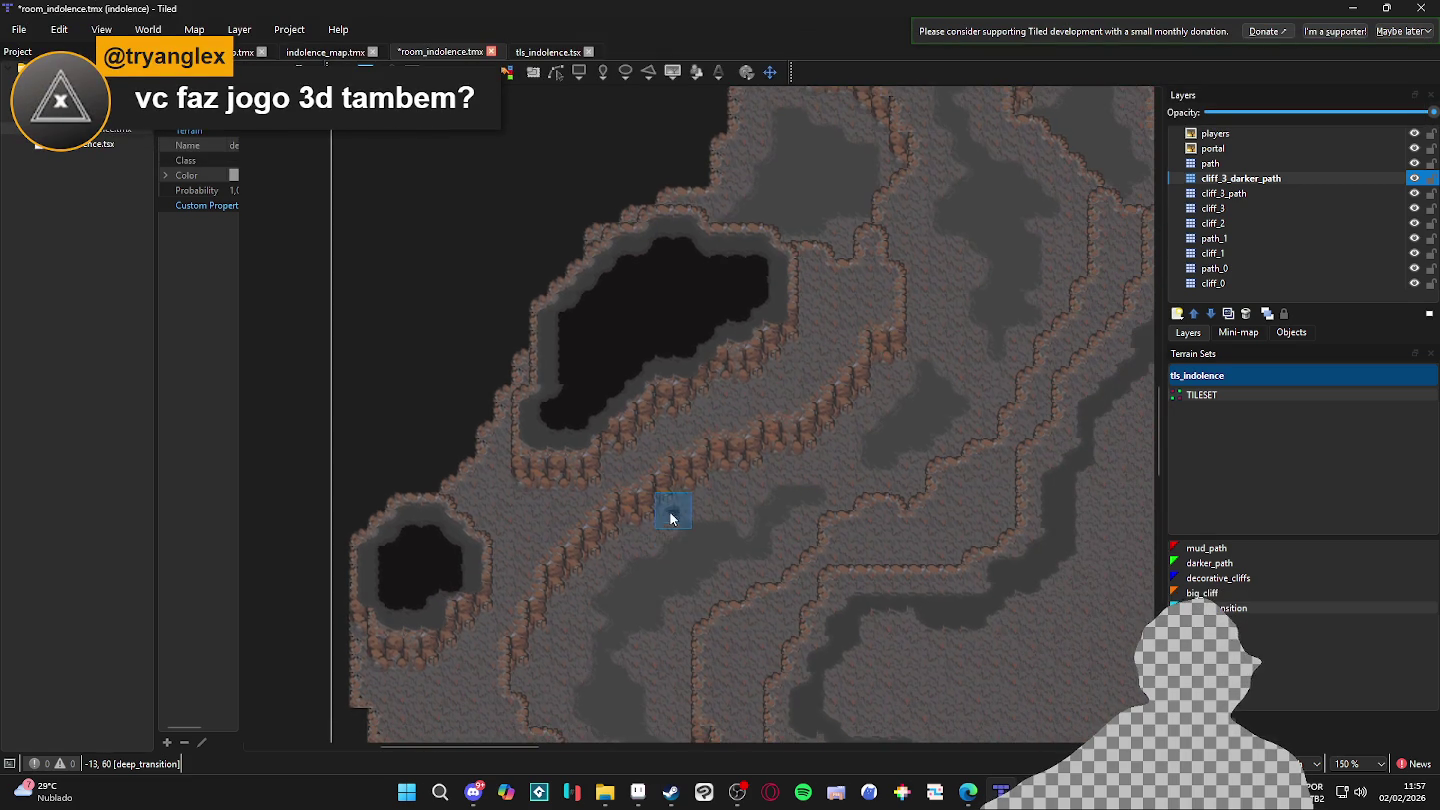
- Save room_indolence.tmx and pan across the map to review it
key(ctrl+s)
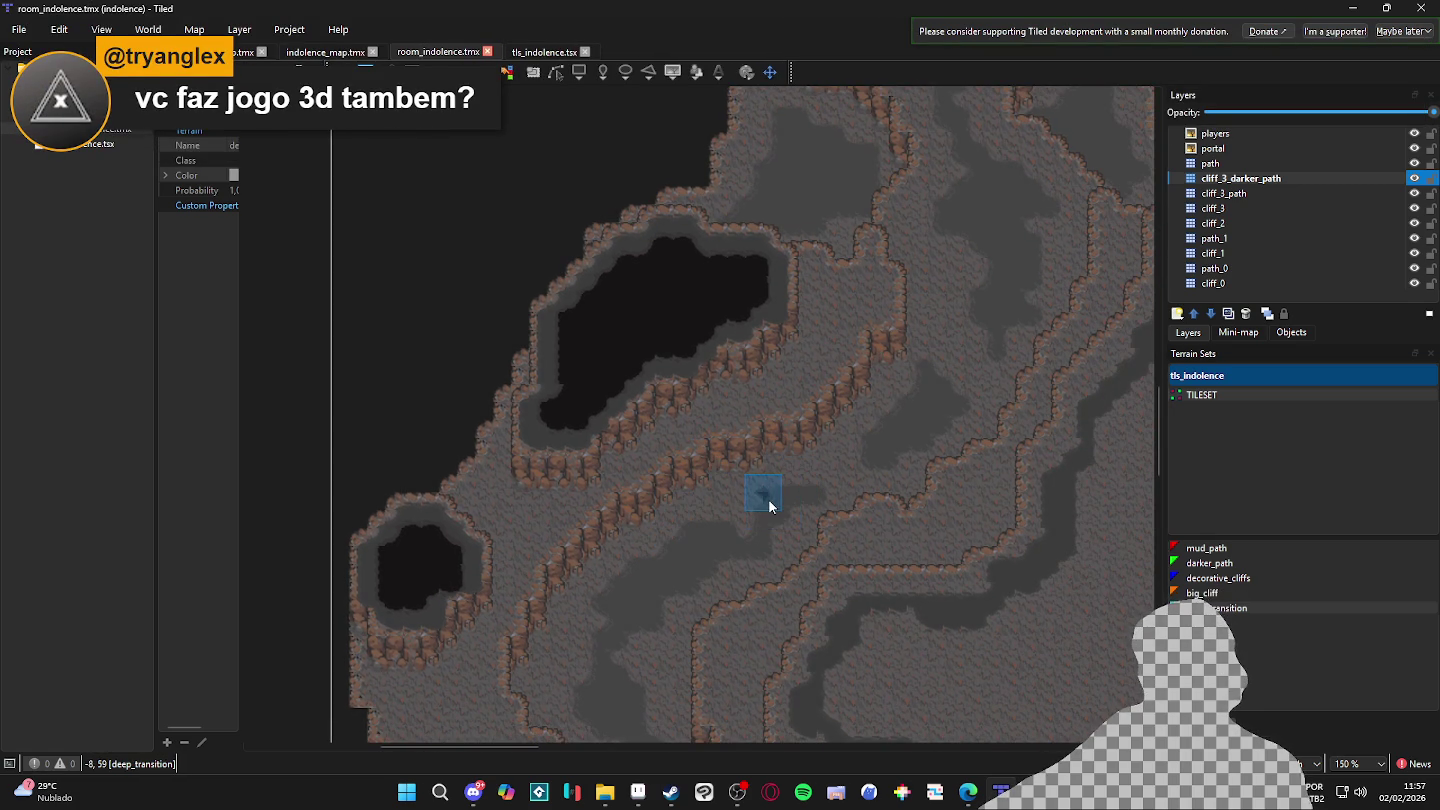
scroll(769, 500, down, 1)
drag(931, 514, 661, 498)
scroll(535, 421, up, 1)
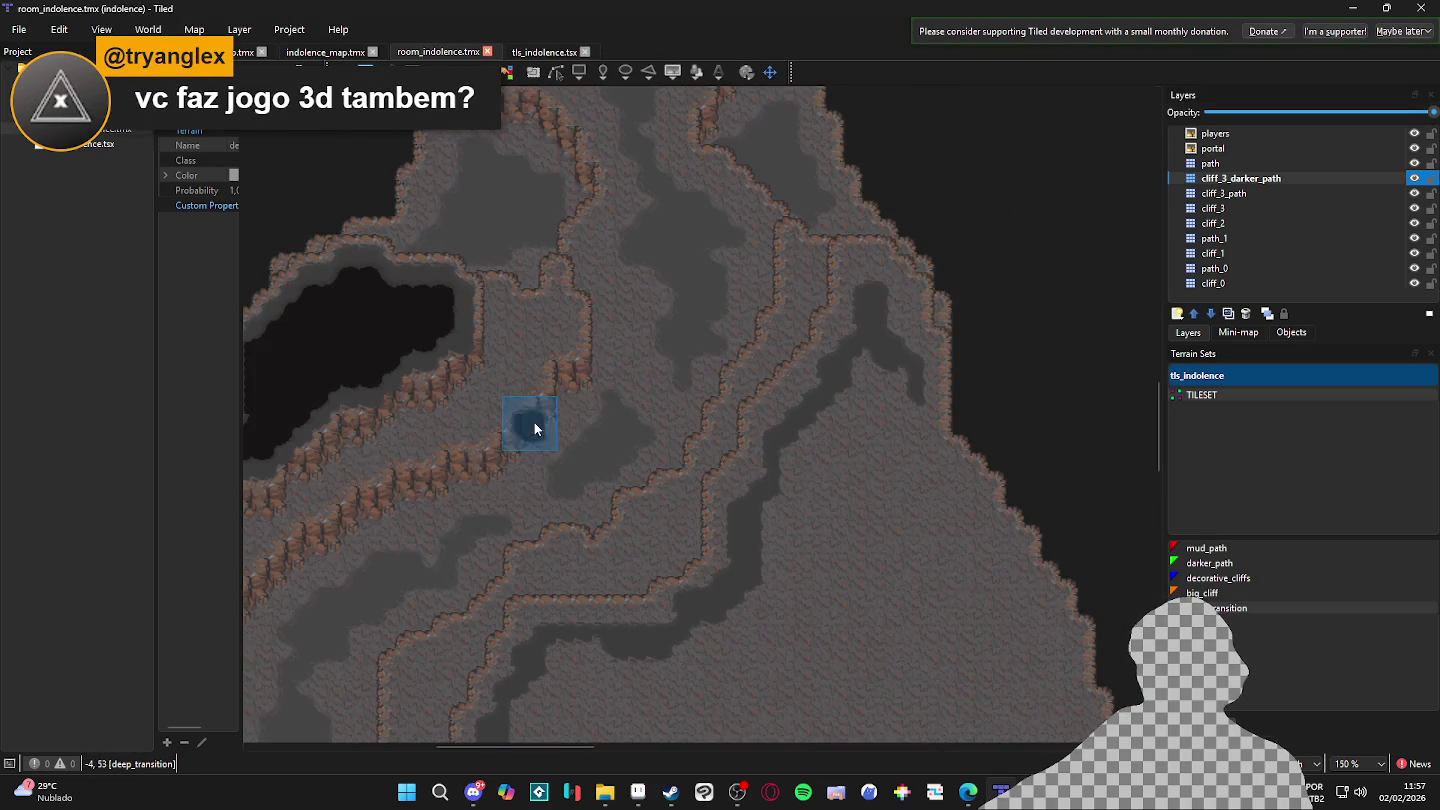
scroll(541, 420, down, 1)
drag(523, 440, 592, 419)
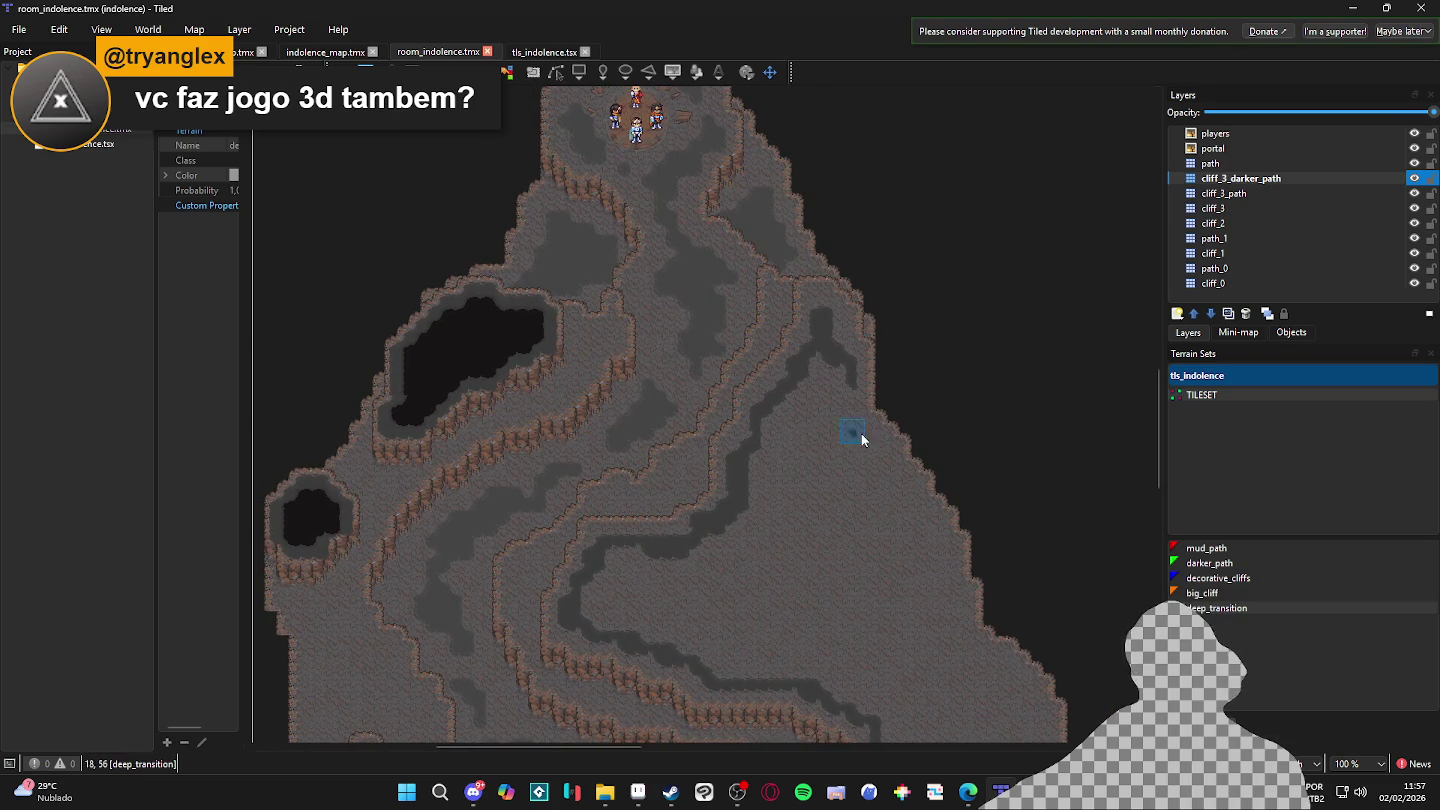
scroll(823, 434, down, 1)
- Make cliff_3_path the active layer and choose the darker_path terrain
click(1256, 194)
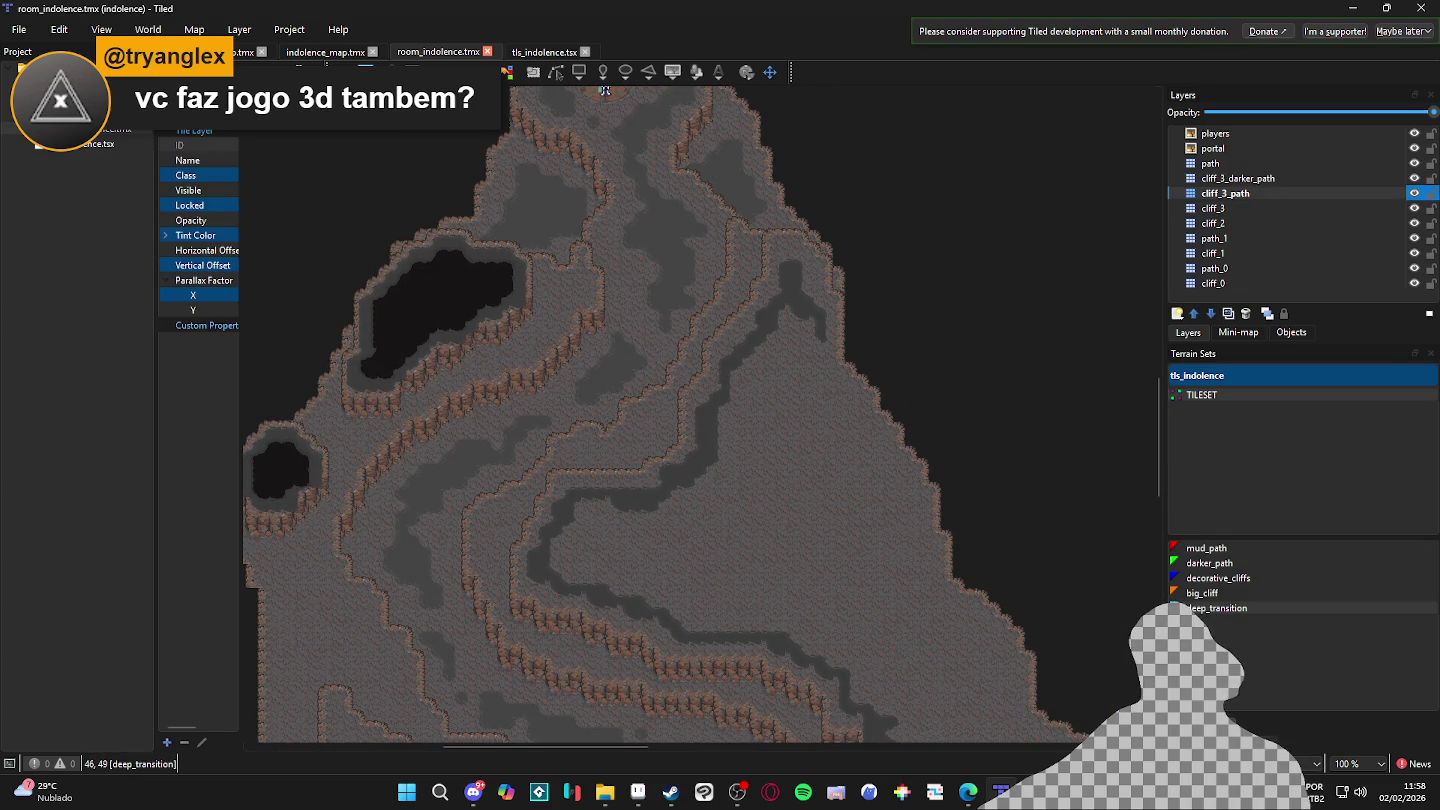
click(1234, 704)
scroll(620, 421, up, 1)
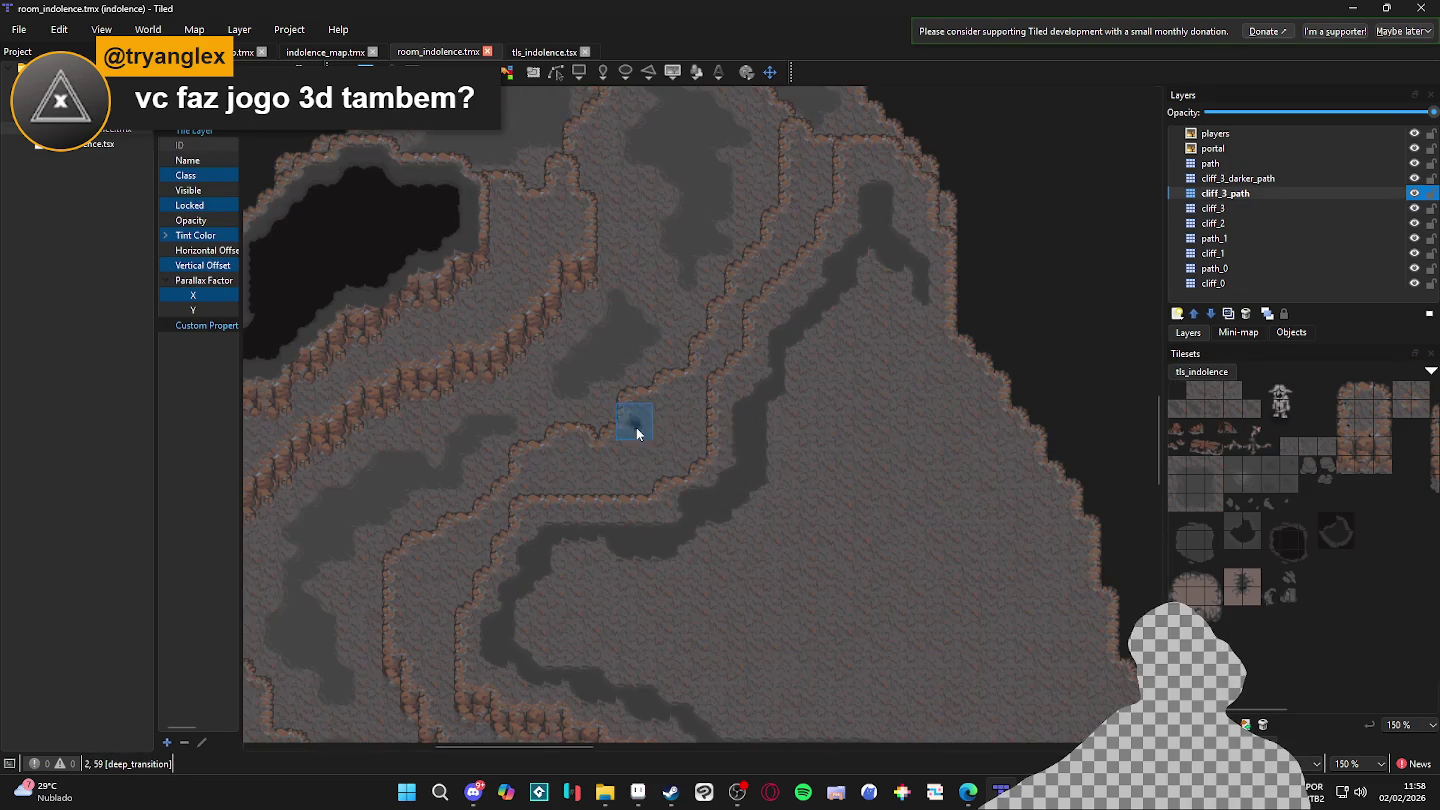
click(1230, 705)
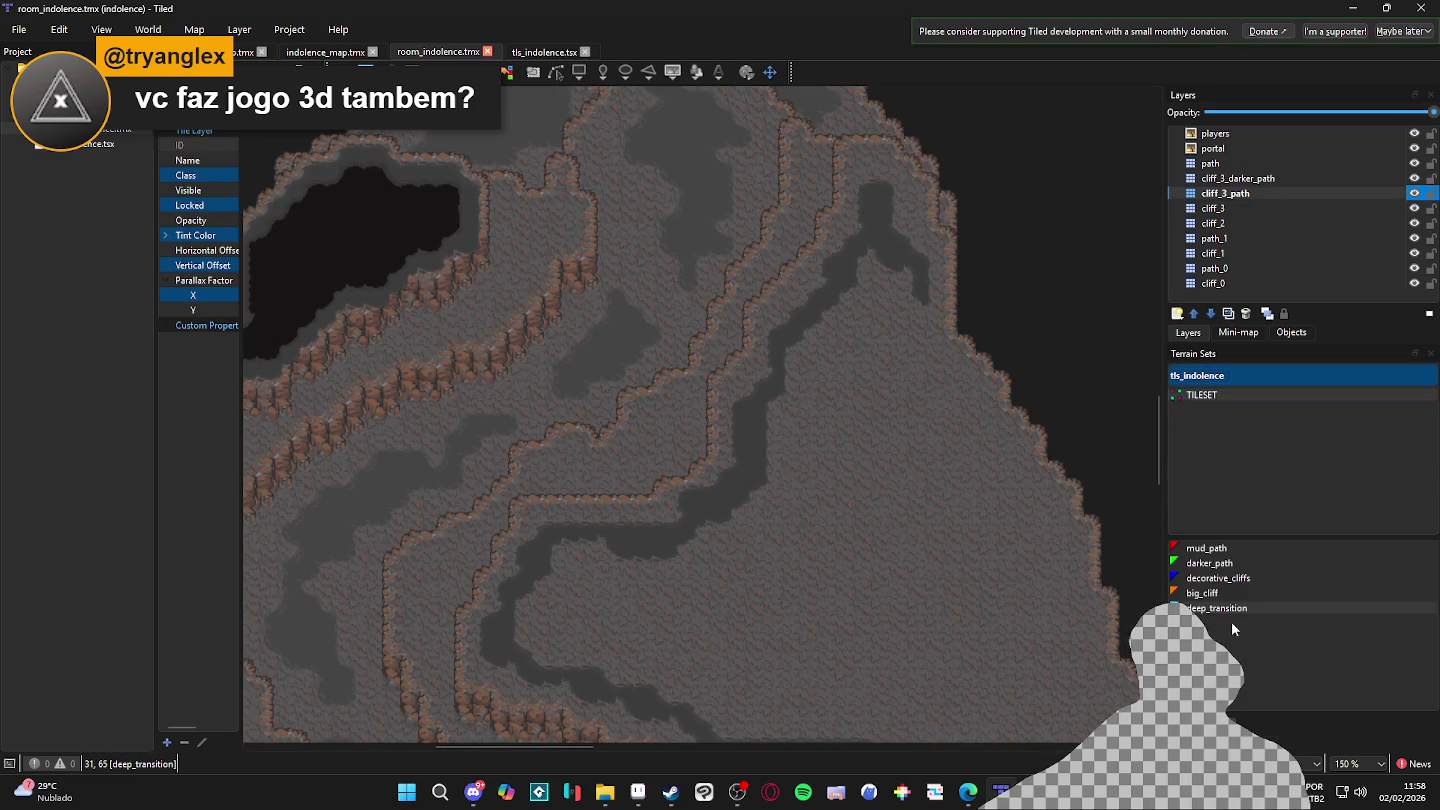
click(1240, 578)
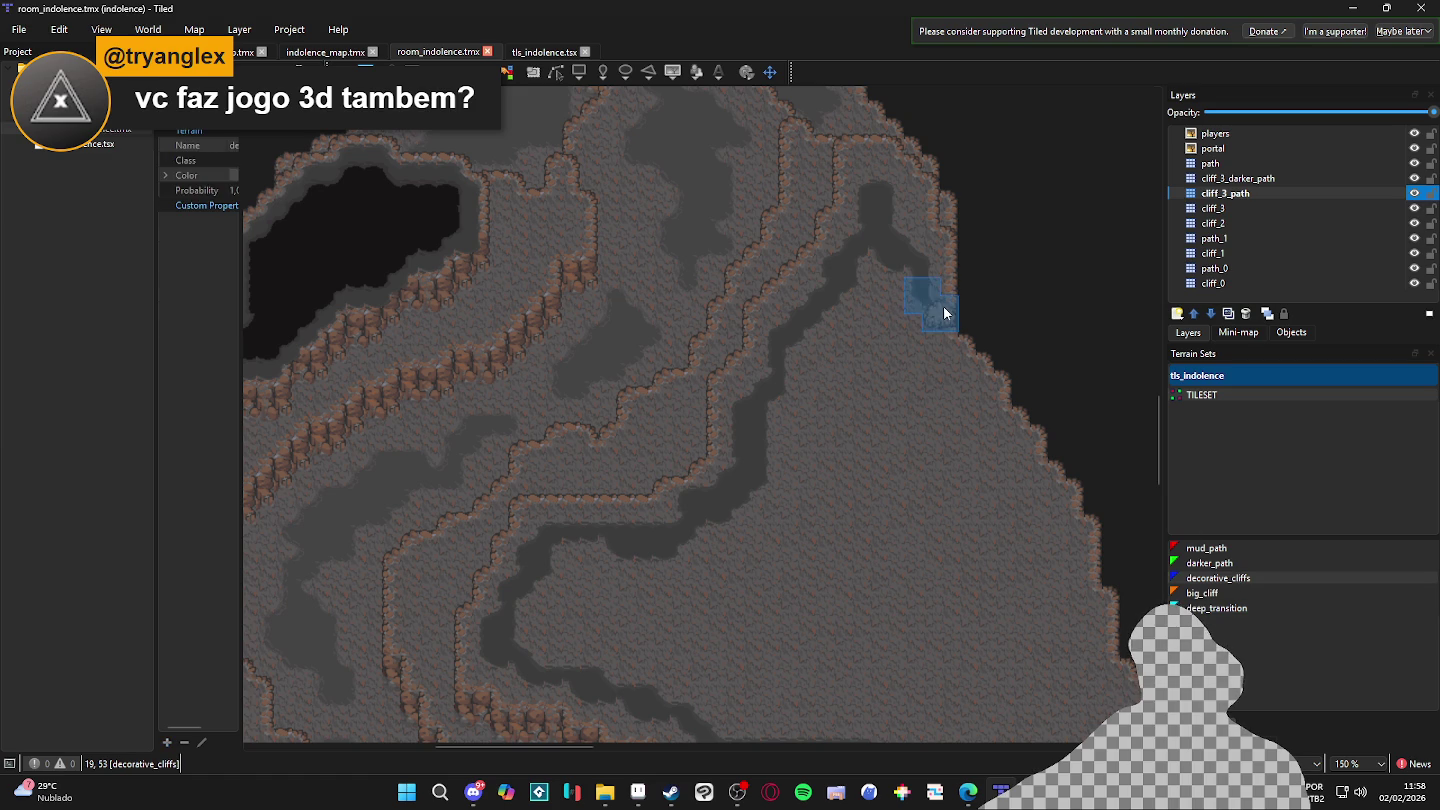
click(1210, 562)
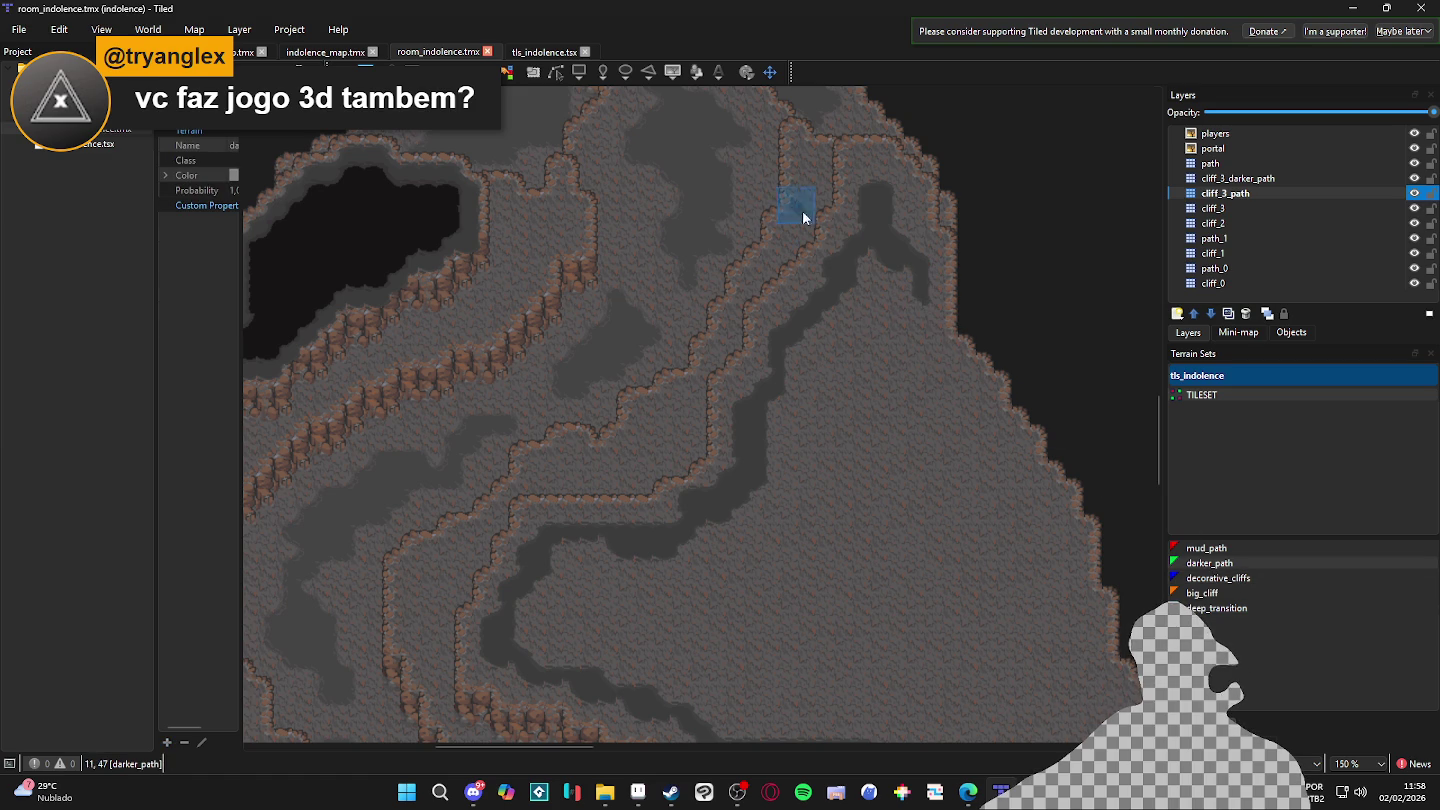
- Paint darker_path down the right-hand notch and across a broad band toward the lower left
mouse_move(926, 278)
mouse_down()
mouse_move(929, 363)
mouse_move(994, 440)
mouse_move(974, 421)
mouse_move(984, 460)
mouse_up()
mouse_move(1040, 614)
mouse_down()
mouse_move(880, 301)
mouse_move(886, 276)
mouse_move(922, 312)
mouse_move(893, 233)
mouse_move(858, 285)
mouse_move(859, 319)
mouse_move(771, 442)
mouse_move(774, 419)
mouse_move(821, 514)
mouse_move(844, 343)
mouse_move(887, 571)
mouse_move(882, 427)
mouse_move(796, 540)
mouse_move(755, 568)
mouse_move(685, 588)
mouse_move(685, 530)
mouse_move(751, 507)
mouse_move(643, 553)
mouse_move(557, 555)
mouse_up()
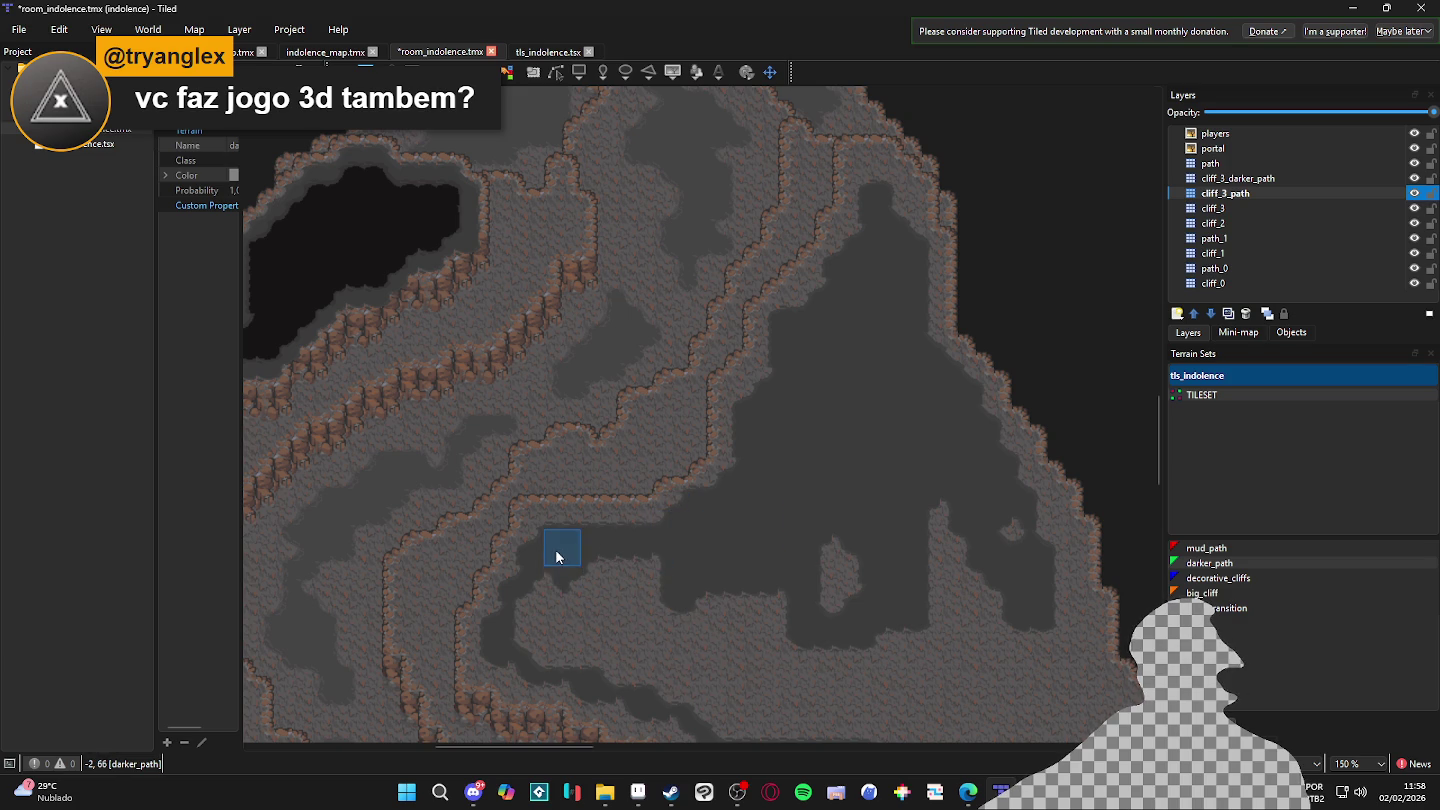
mouse_move(535, 604)
mouse_down()
mouse_move(530, 646)
mouse_move(610, 620)
mouse_move(545, 634)
mouse_move(640, 559)
mouse_up()
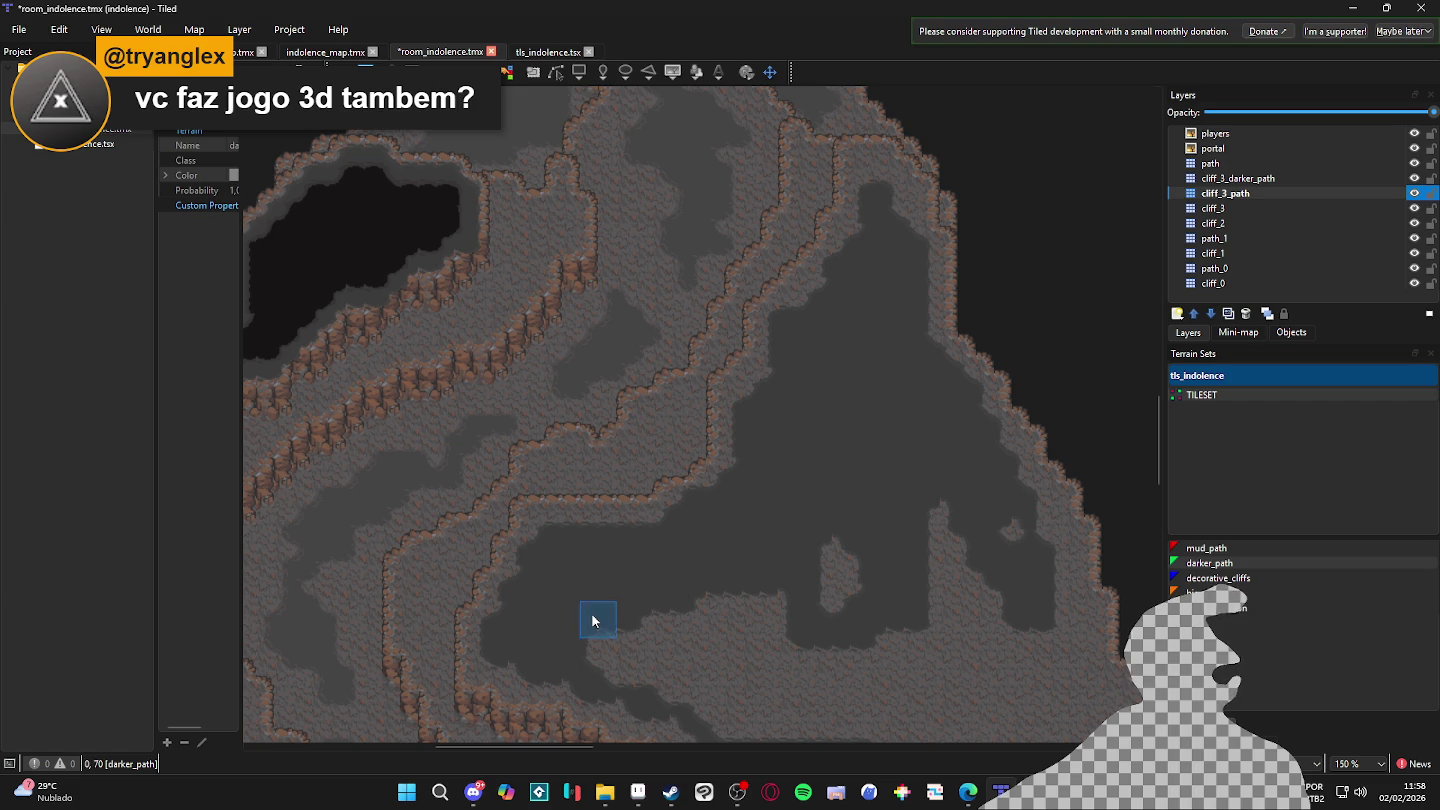
- Save the map, then paint darker_path over the ground to the left and rightward
scroll(602, 617, down, 3)
key(ctrl+s)
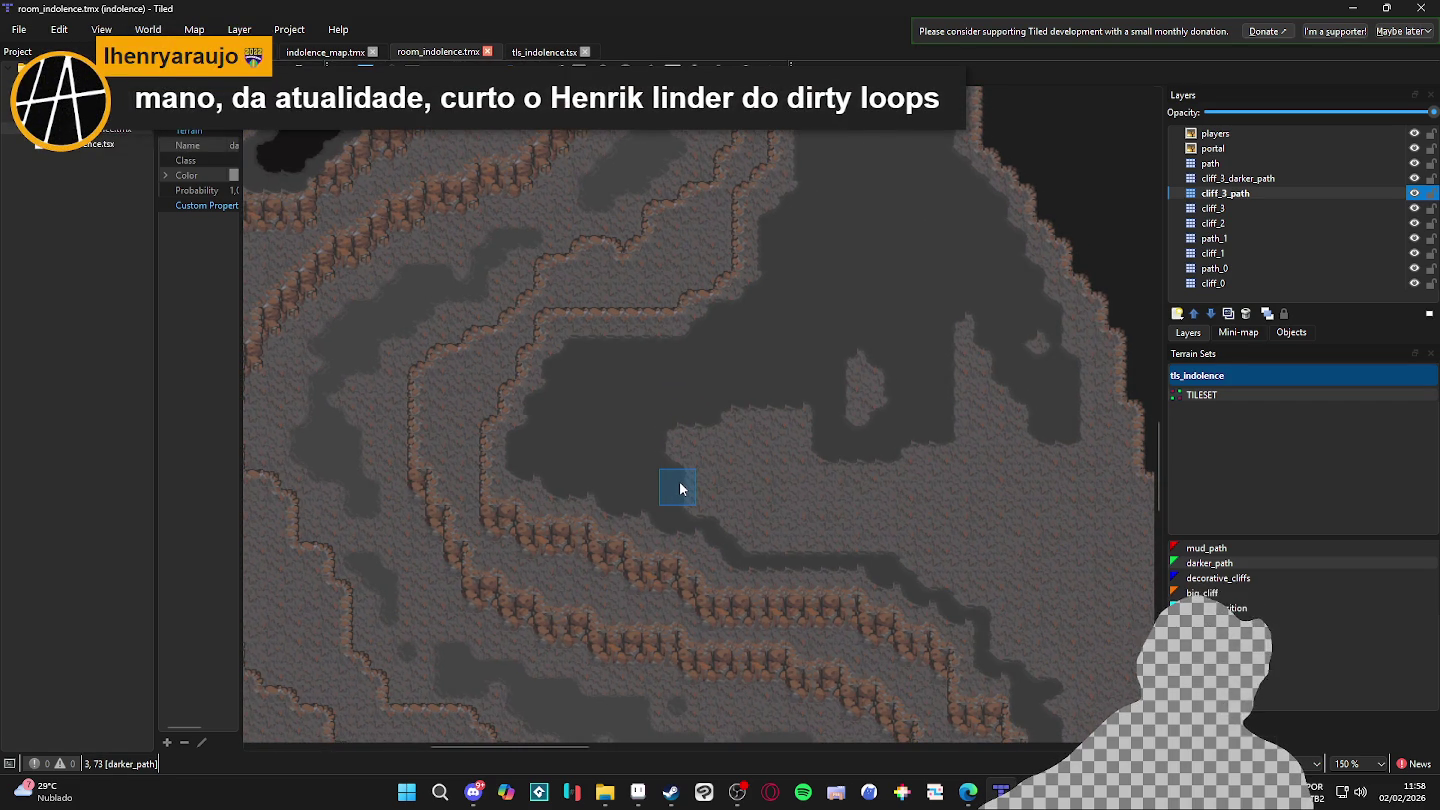
scroll(690, 482, up, 1)
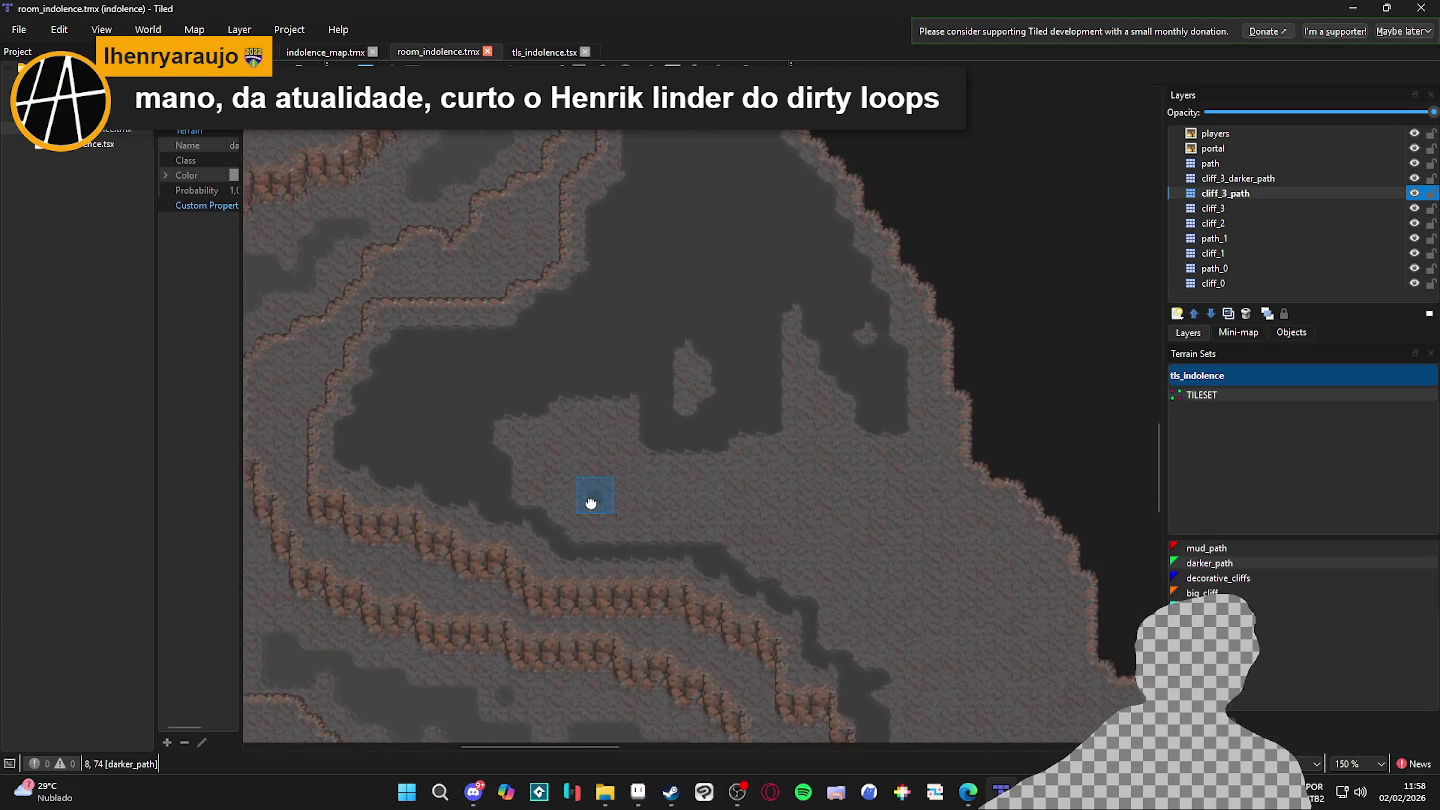
mouse_move(442, 504)
mouse_down()
mouse_move(621, 502)
mouse_move(684, 458)
mouse_move(628, 503)
mouse_up()
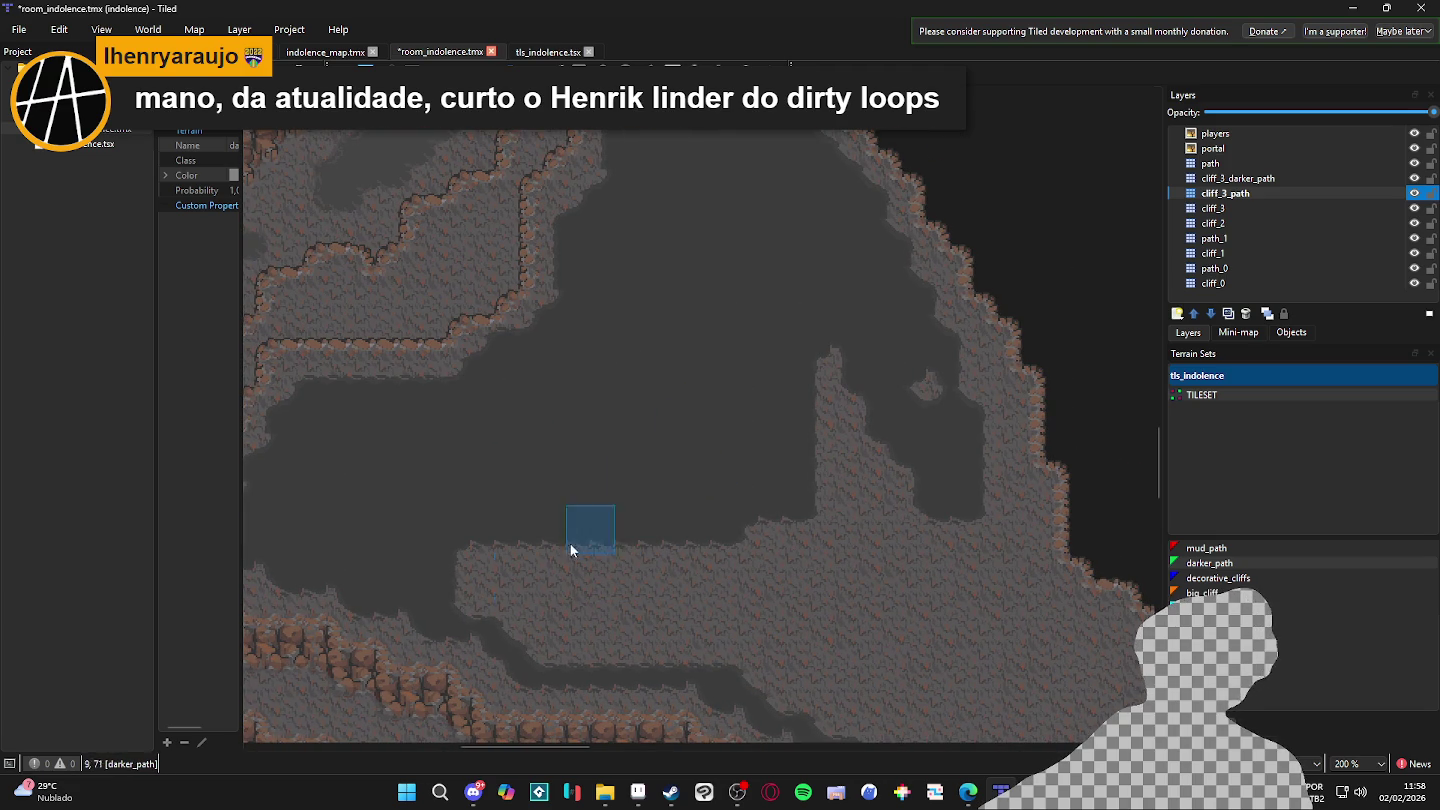
mouse_move(493, 598)
mouse_down()
mouse_move(470, 565)
mouse_move(479, 580)
mouse_up()
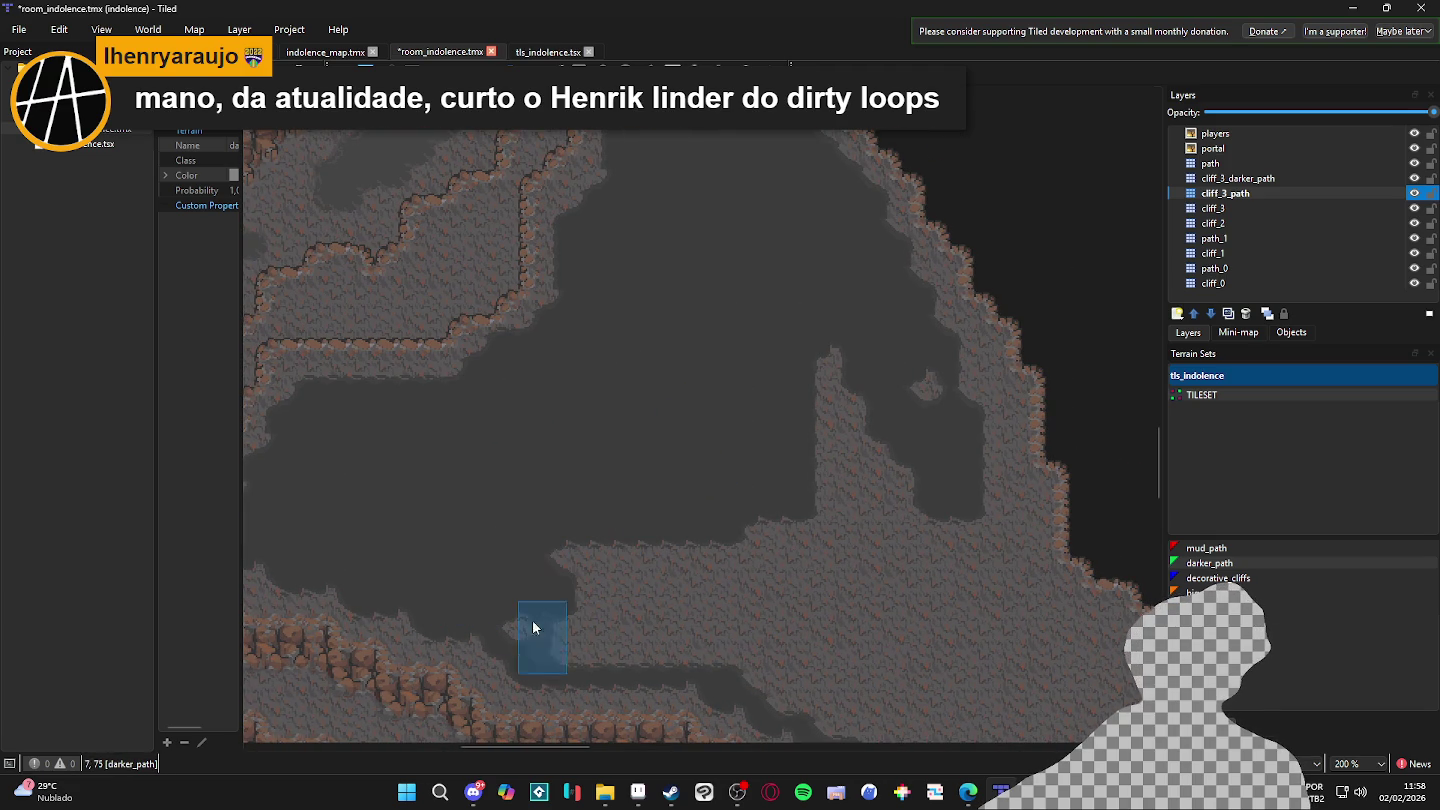
mouse_move(553, 648)
mouse_down()
mouse_move(670, 641)
mouse_move(633, 578)
mouse_move(758, 578)
mouse_move(855, 533)
mouse_up()
- Cover the small island, cliff peninsula, a vertical strip and the bottom band with darker_path
scroll(754, 369, down, 2)
scroll(754, 369, right, 3)
mouse_move(754, 369)
mouse_down()
mouse_move(749, 296)
mouse_move(636, 251)
mouse_move(796, 446)
mouse_up()
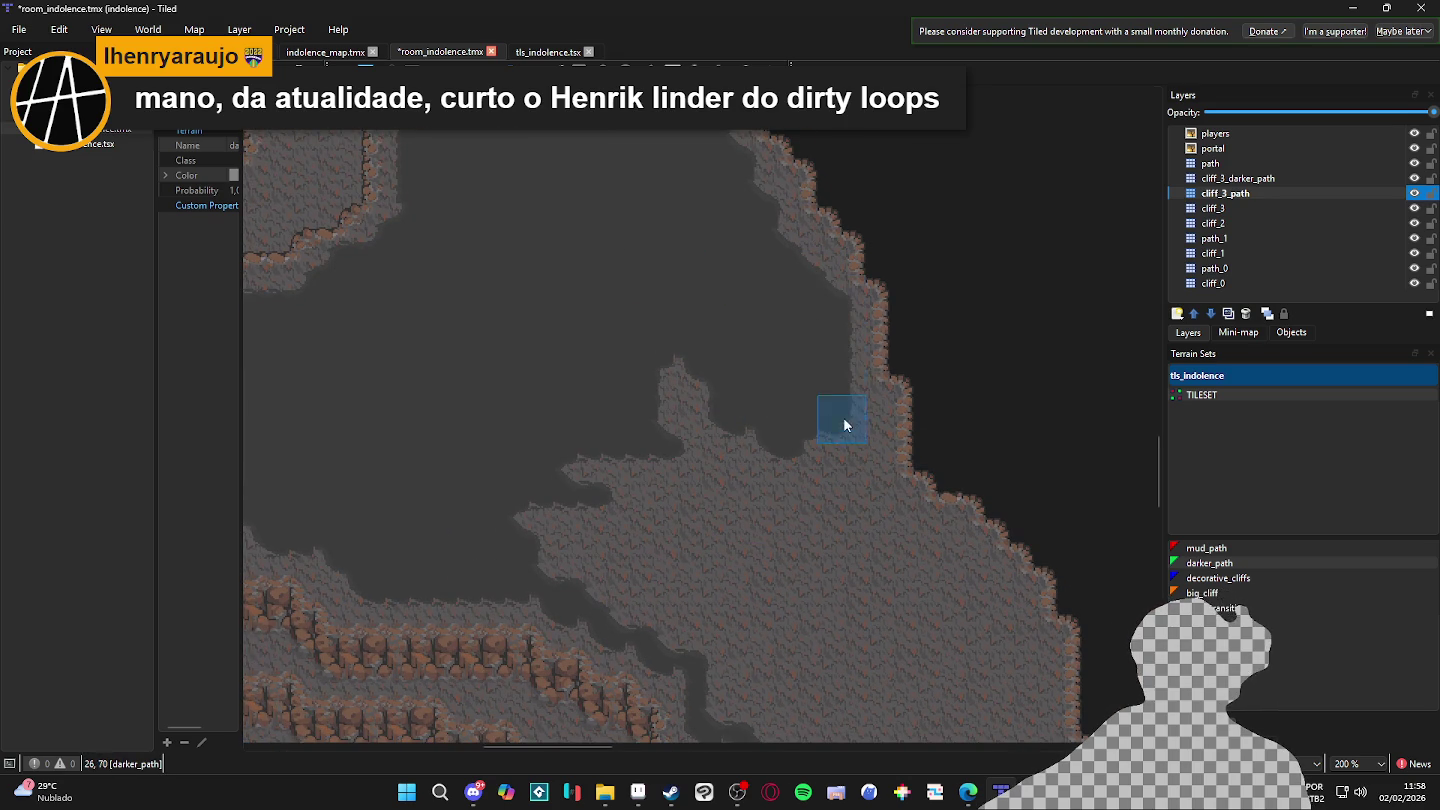
drag(855, 400, 865, 488)
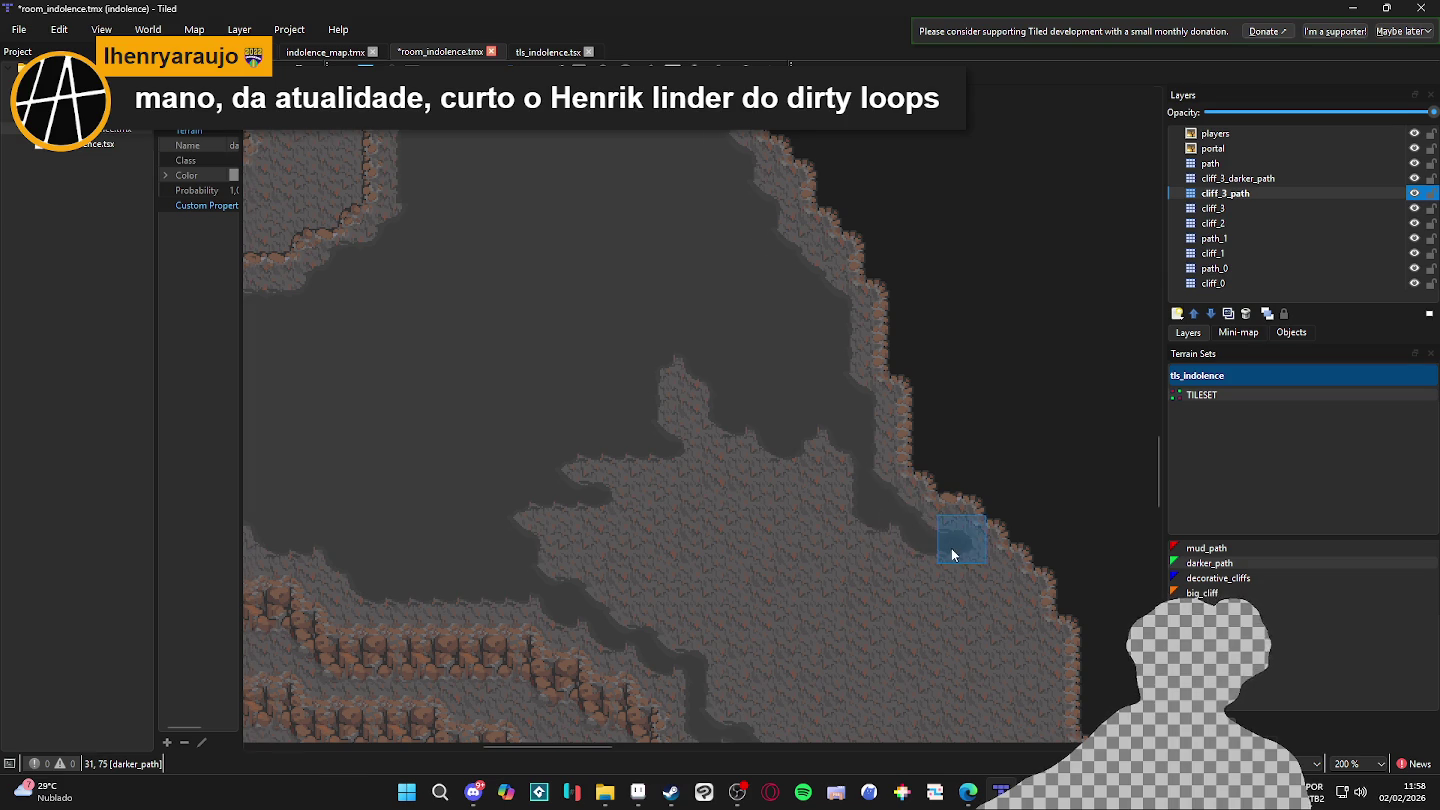
drag(956, 553, 893, 438)
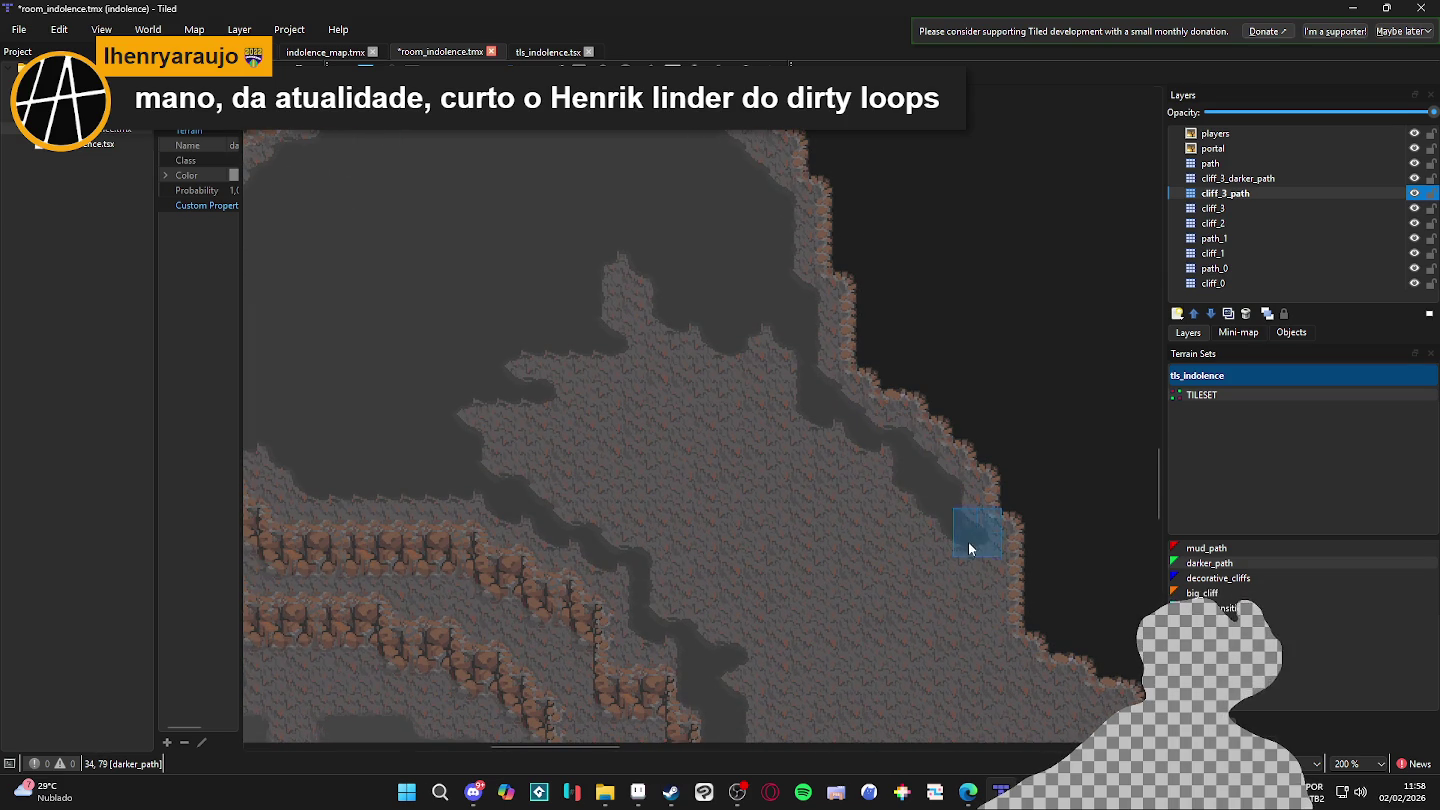
mouse_move(927, 663)
mouse_down()
mouse_move(735, 671)
mouse_move(926, 628)
mouse_move(883, 550)
mouse_move(720, 365)
mouse_move(804, 422)
mouse_up()
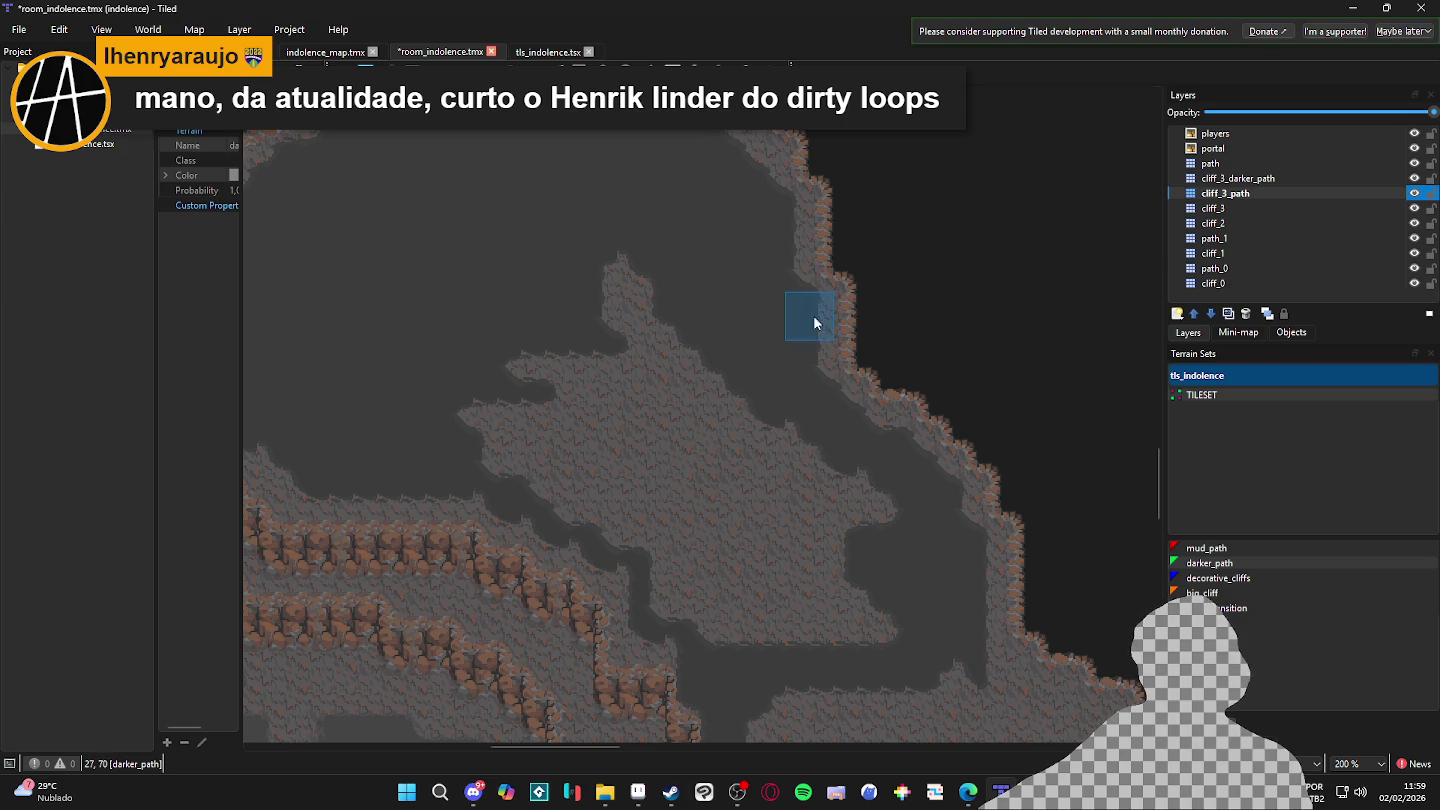
scroll(815, 322, up, 3)
scroll(815, 322, left, 2)
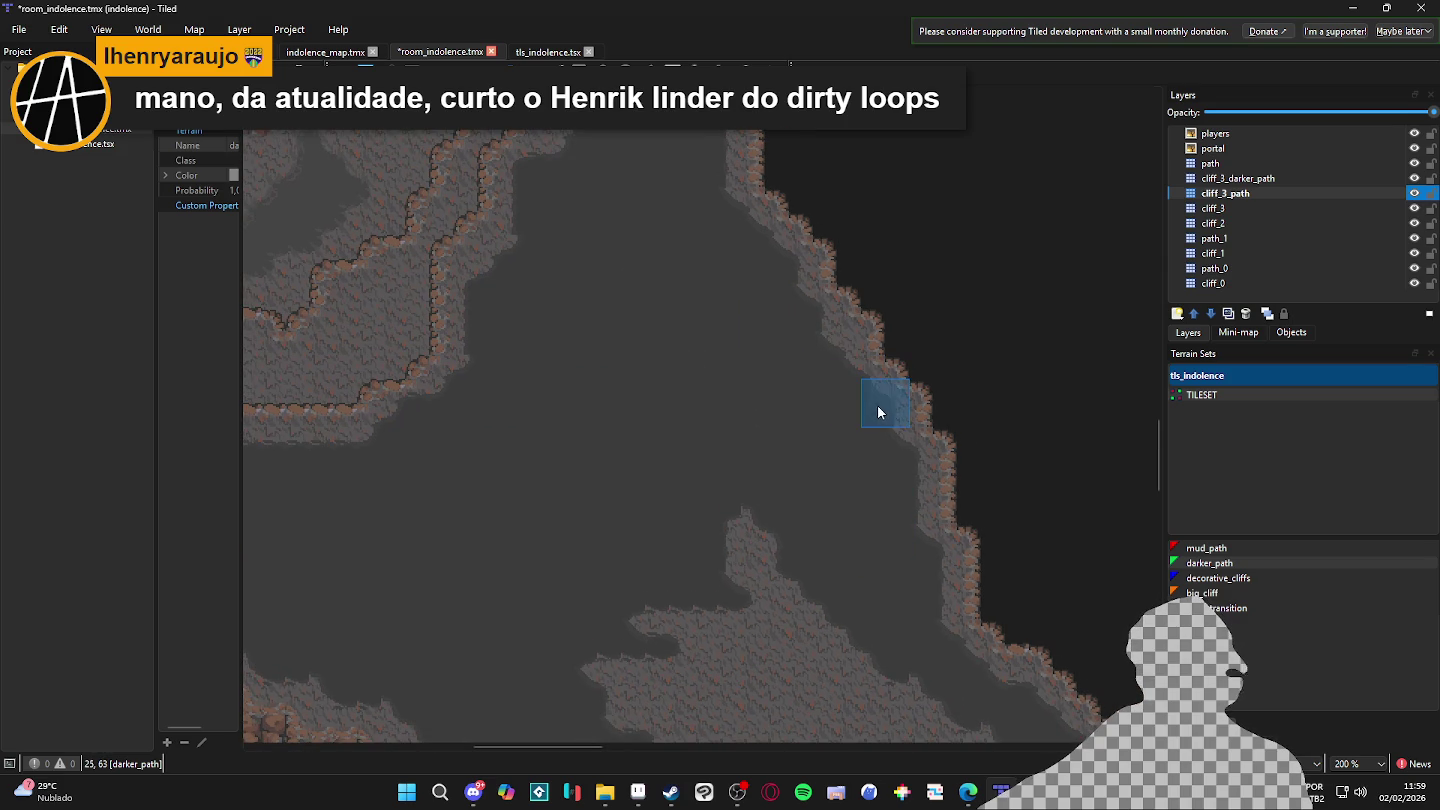
scroll(742, 581, down, 1)
scroll(719, 552, down, 1)
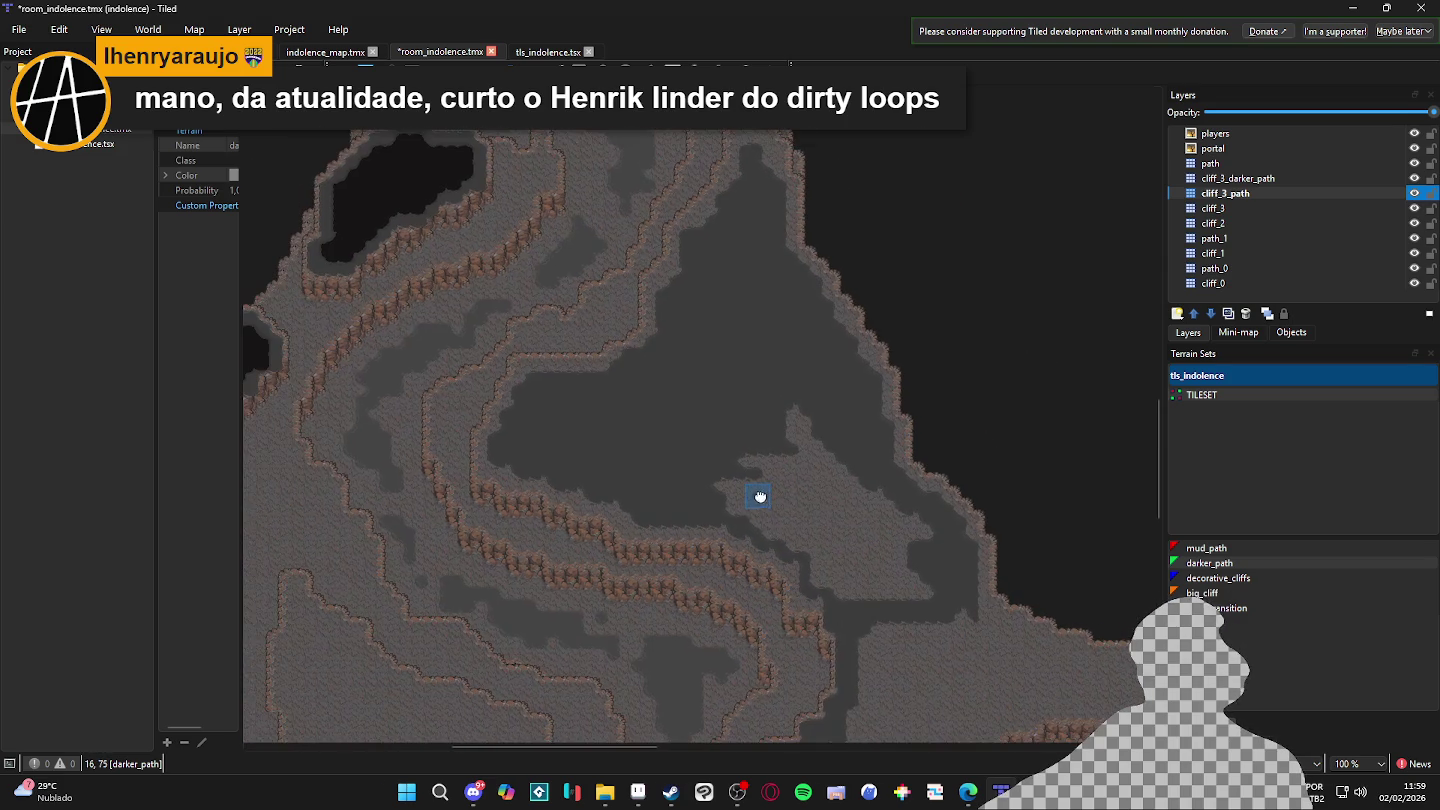
- Show the tile grid and save the map
key(ctrl+g)
scroll(760, 570, down, 1)
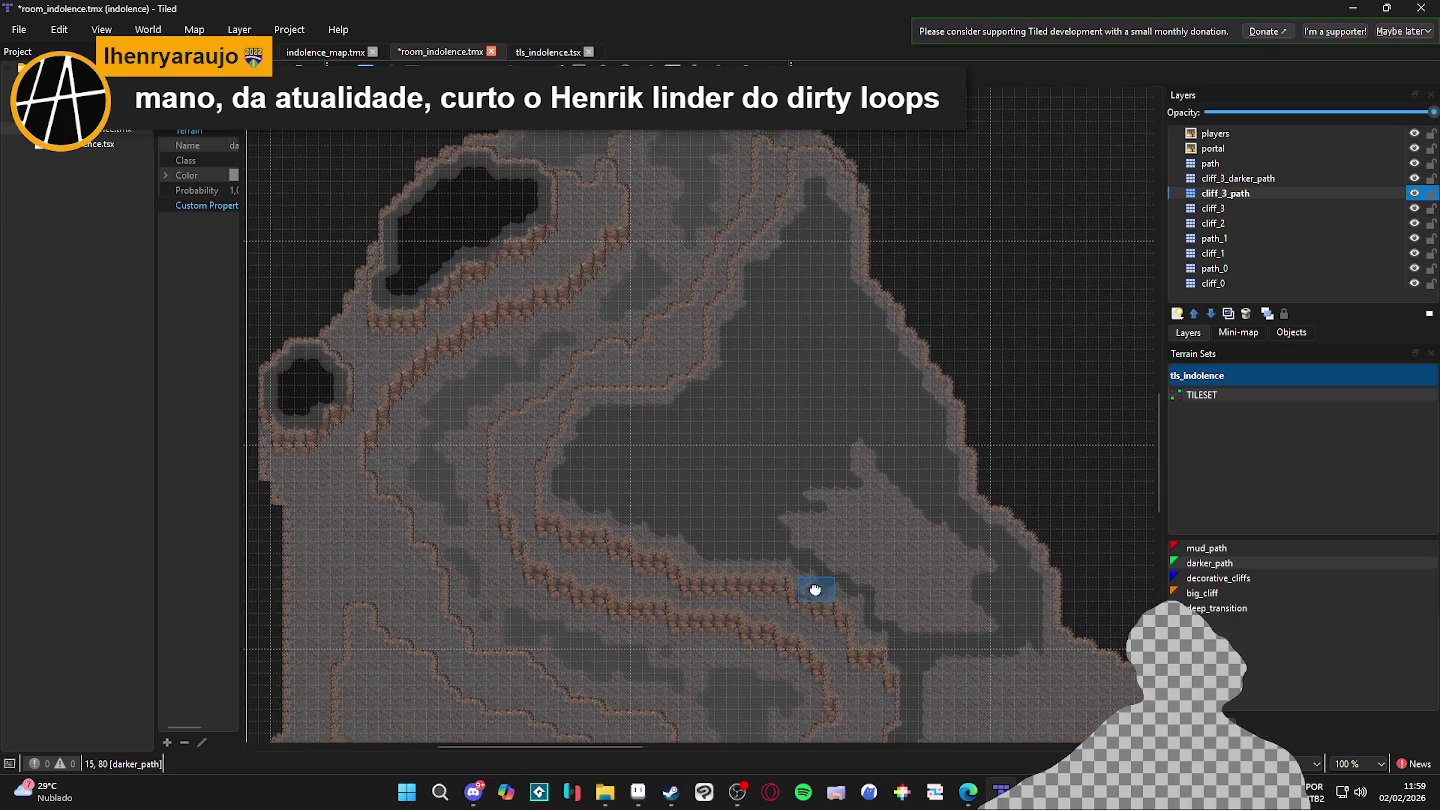
scroll(850, 550, up, 1)
scroll(806, 516, down, 1)
scroll(699, 440, up, 1)
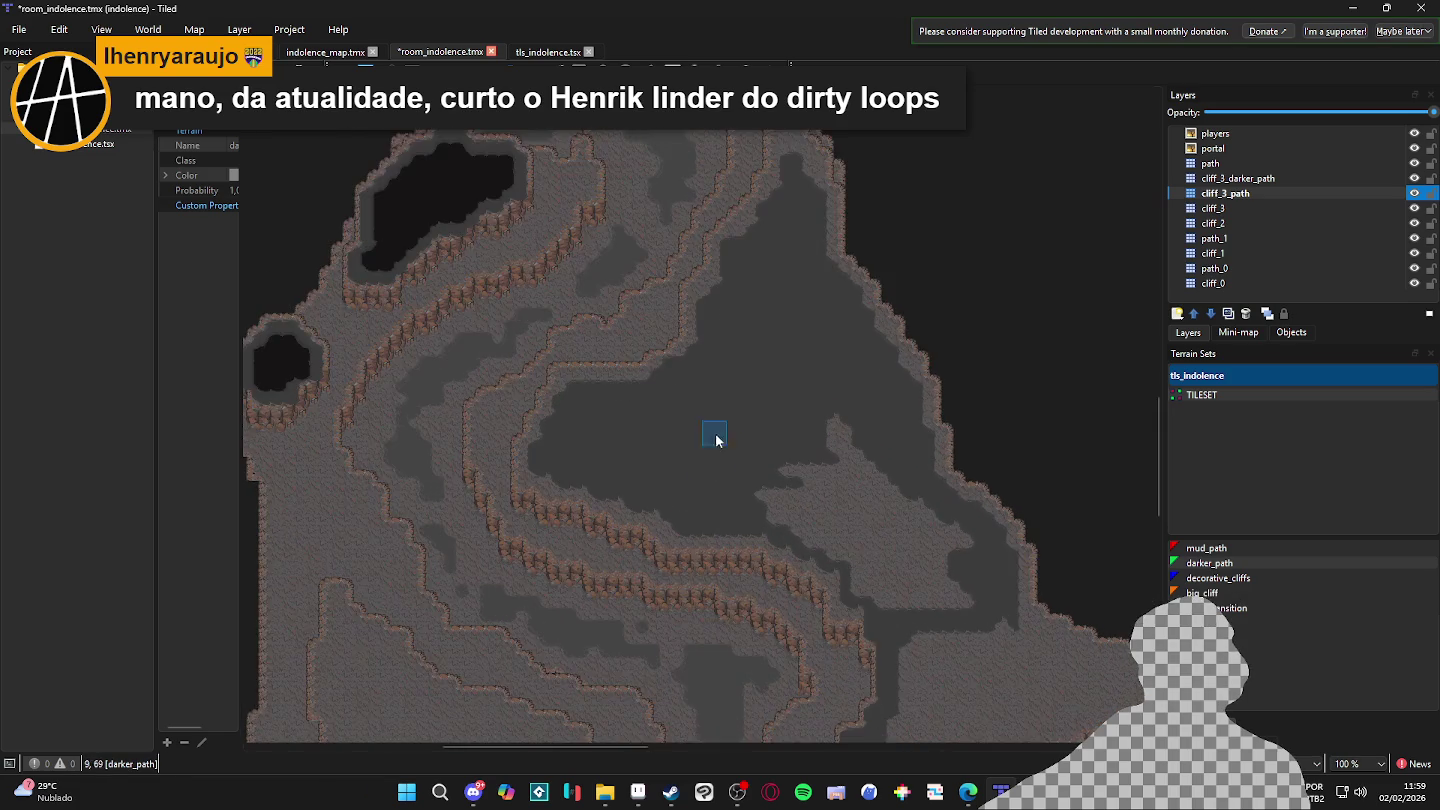
scroll(813, 588, down, 1)
scroll(748, 522, up, 1)
key(ctrl+s)
- Paint darker_path over the leftover light patch in the lower-right area
scroll(733, 554, up, 2)
mouse_move(681, 492)
mouse_down()
mouse_move(580, 430)
mouse_move(522, 440)
mouse_move(699, 541)
mouse_move(771, 615)
mouse_up()
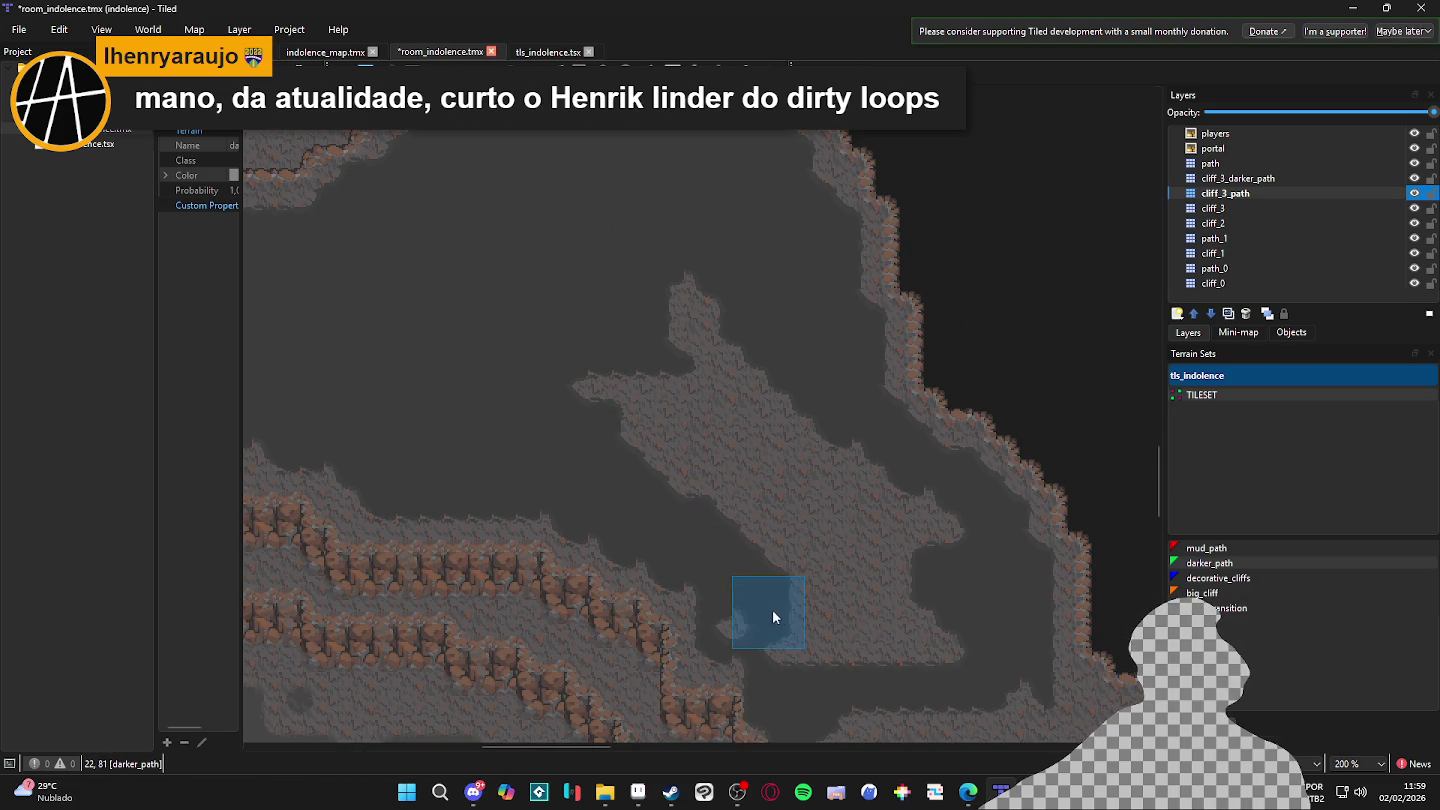
mouse_move(865, 644)
mouse_down()
mouse_move(917, 565)
mouse_move(654, 282)
mouse_move(755, 357)
mouse_move(727, 461)
mouse_move(606, 445)
mouse_move(766, 518)
mouse_move(854, 539)
mouse_move(830, 485)
mouse_move(730, 530)
mouse_up()
scroll(730, 530, left, 10)
scroll(473, 490, up, 3)
- Pan around the cliff edges at 400% to survey the map
scroll(851, 570, right, 10)
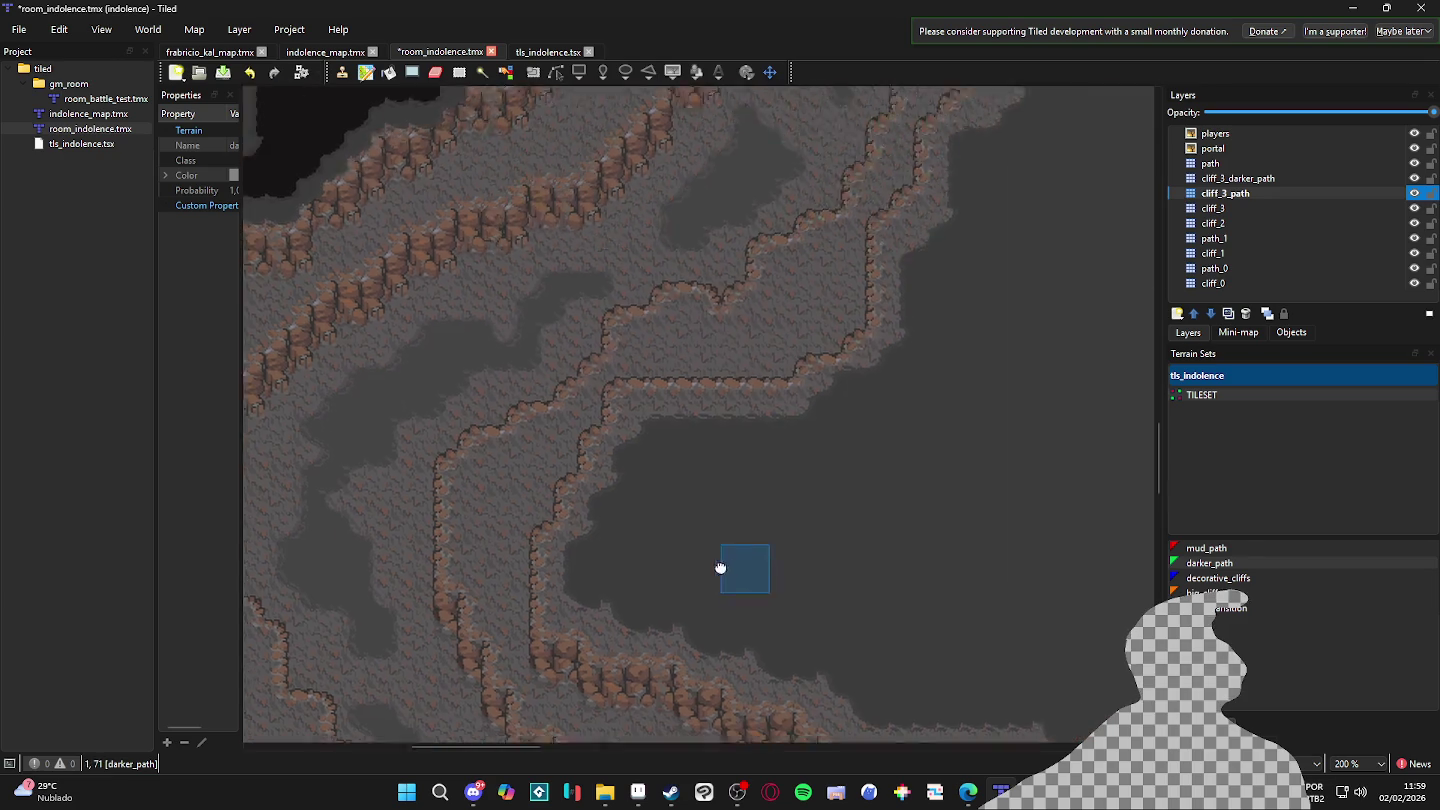
scroll(679, 499, up, 3)
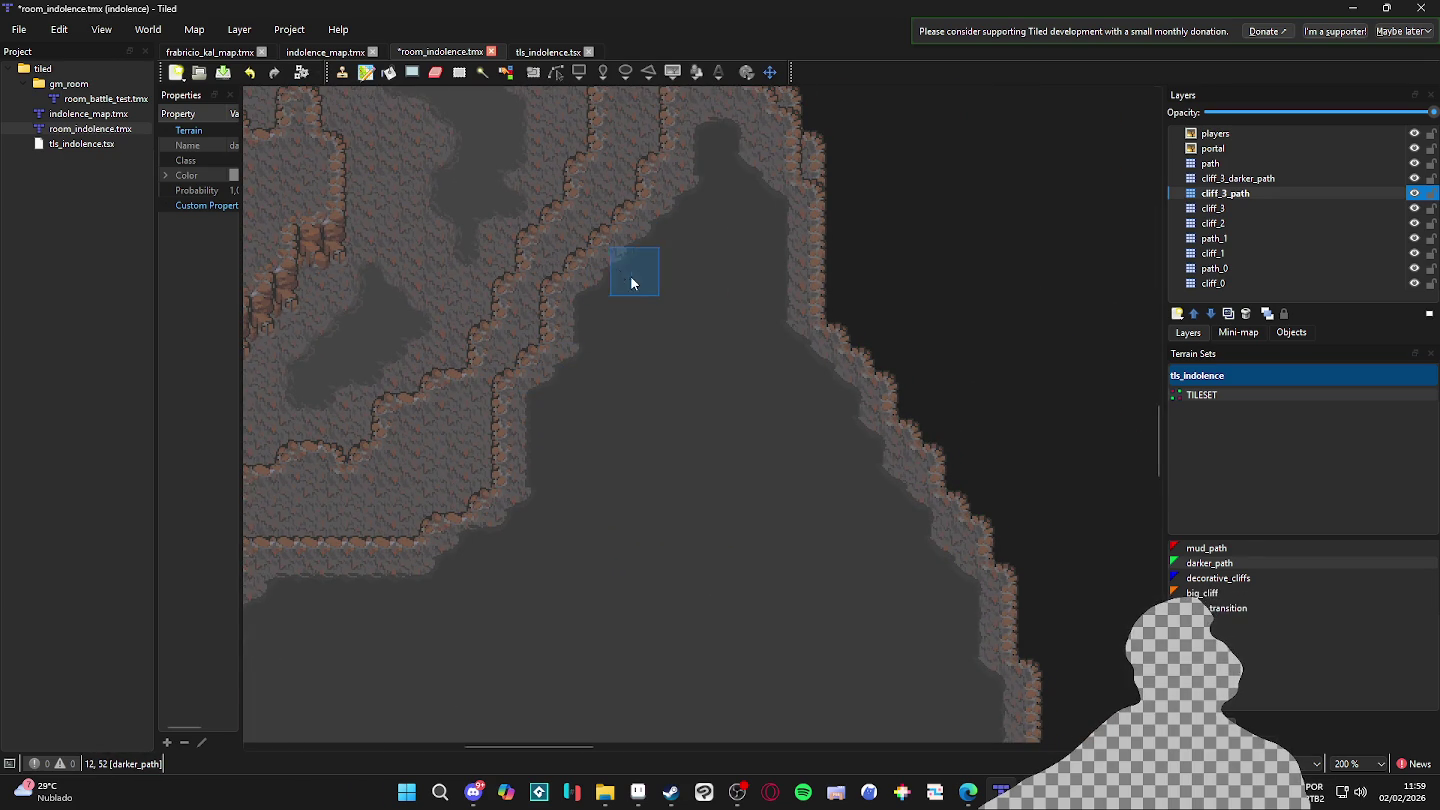
drag(689, 173, 690, 360)
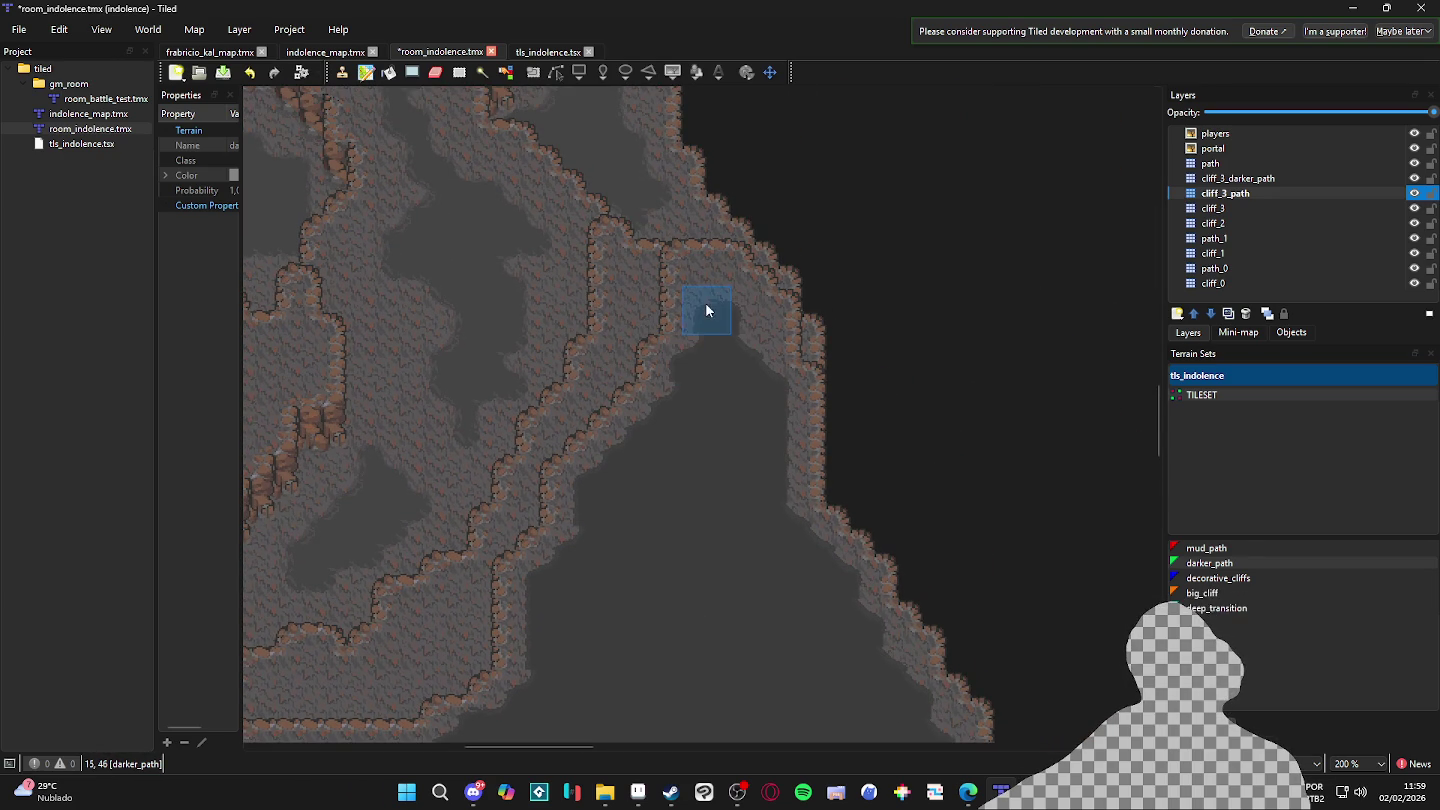
drag(749, 319, 755, 497)
scroll(755, 497, down, 3)
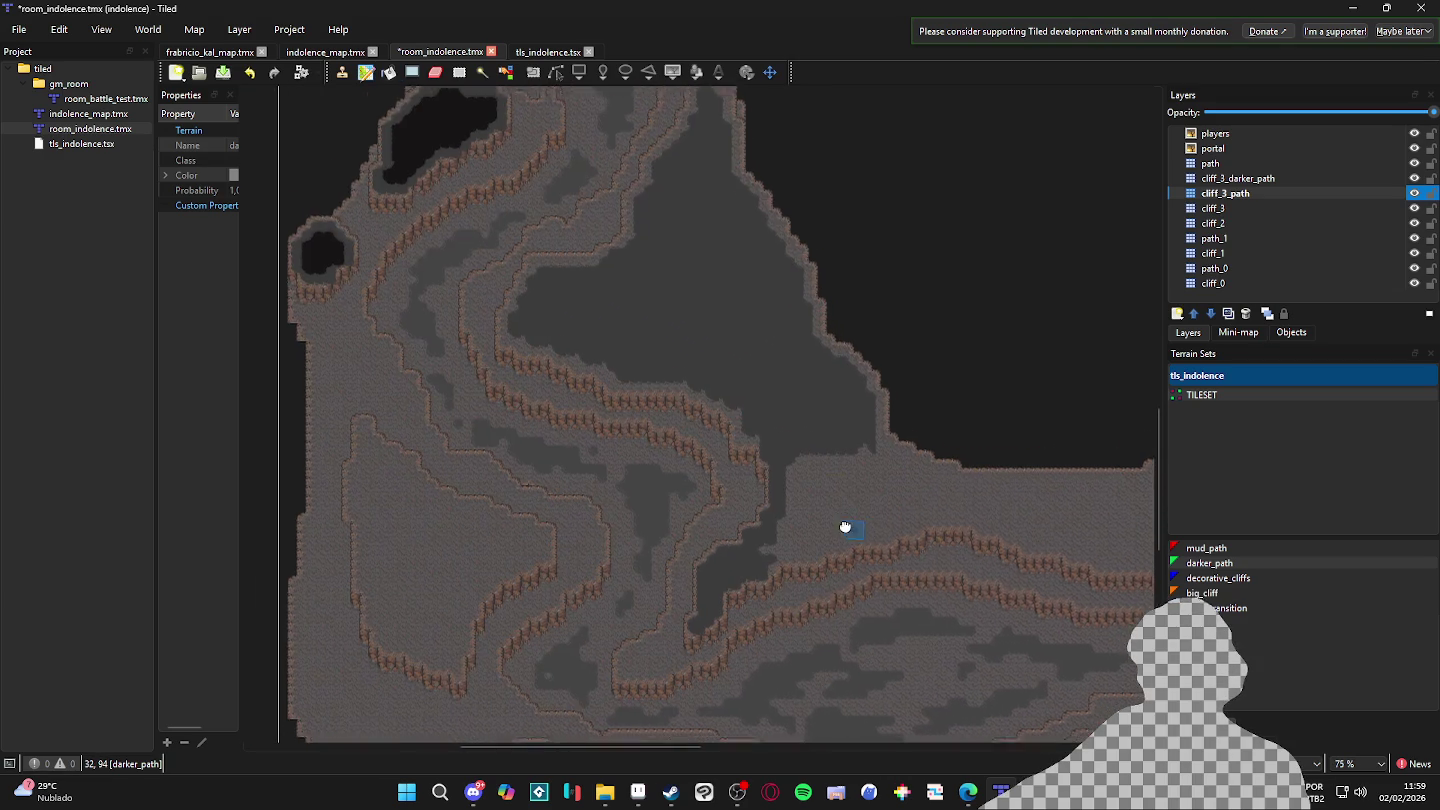
scroll(823, 492, up, 4)
drag(589, 473, 695, 503)
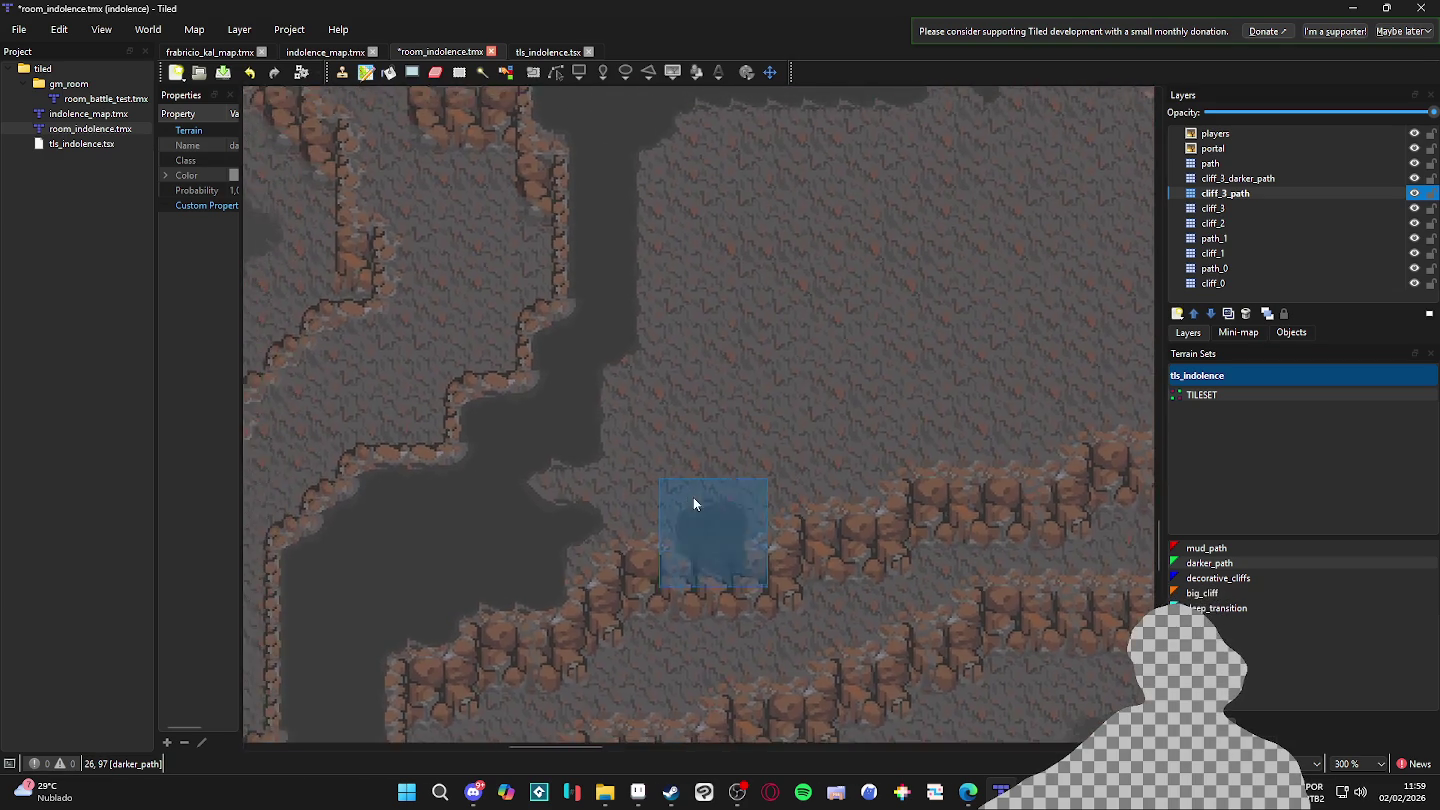
scroll(693, 503, down, 3)
scroll(606, 480, up, 4)
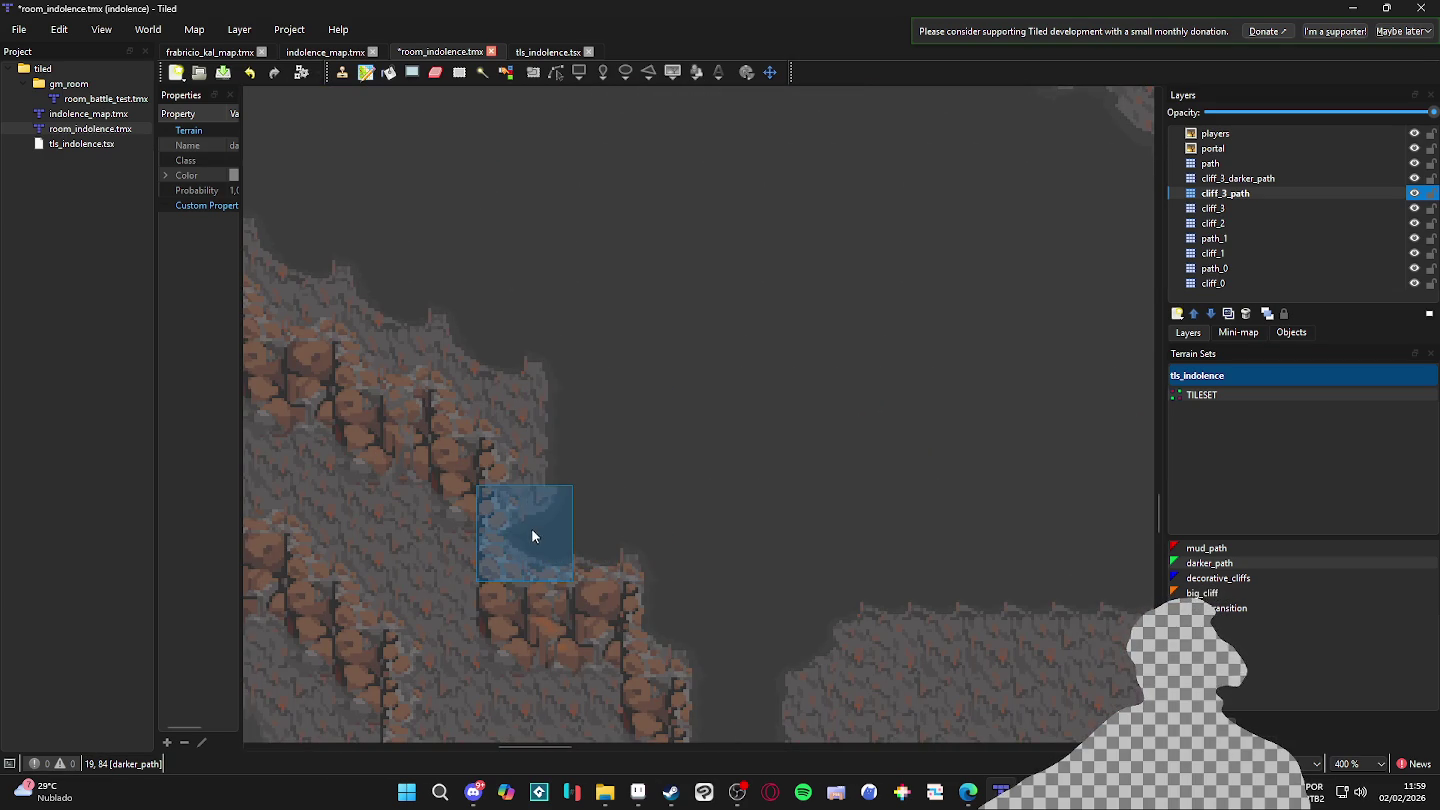
mouse_move(545, 360)
mouse_down()
mouse_move(784, 596)
mouse_move(719, 532)
mouse_move(606, 494)
mouse_move(881, 472)
mouse_move(447, 473)
mouse_up()
scroll(700, 490, down, 4)
scroll(712, 505, up, 4)
drag(571, 476, 856, 514)
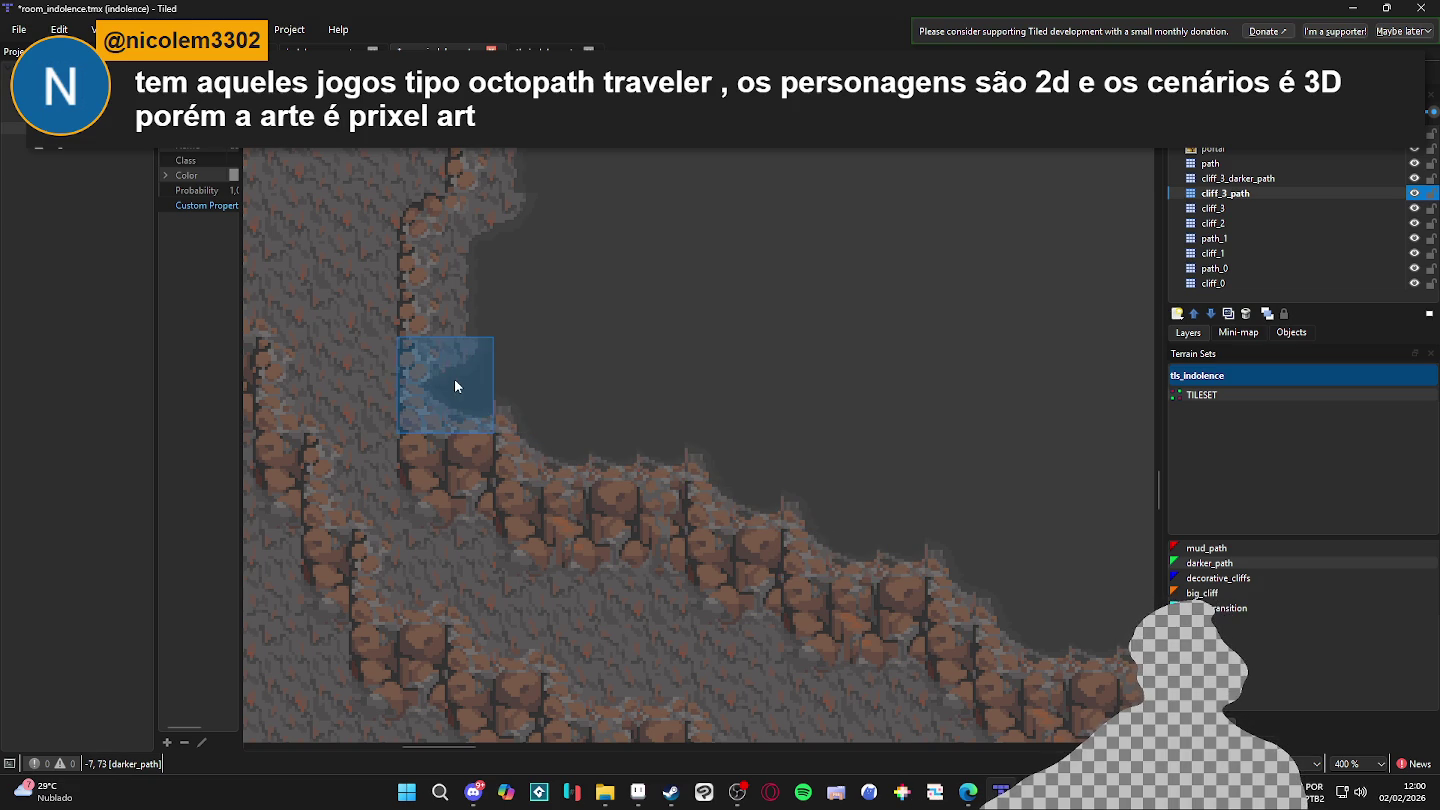
scroll(454, 379, up, 2)
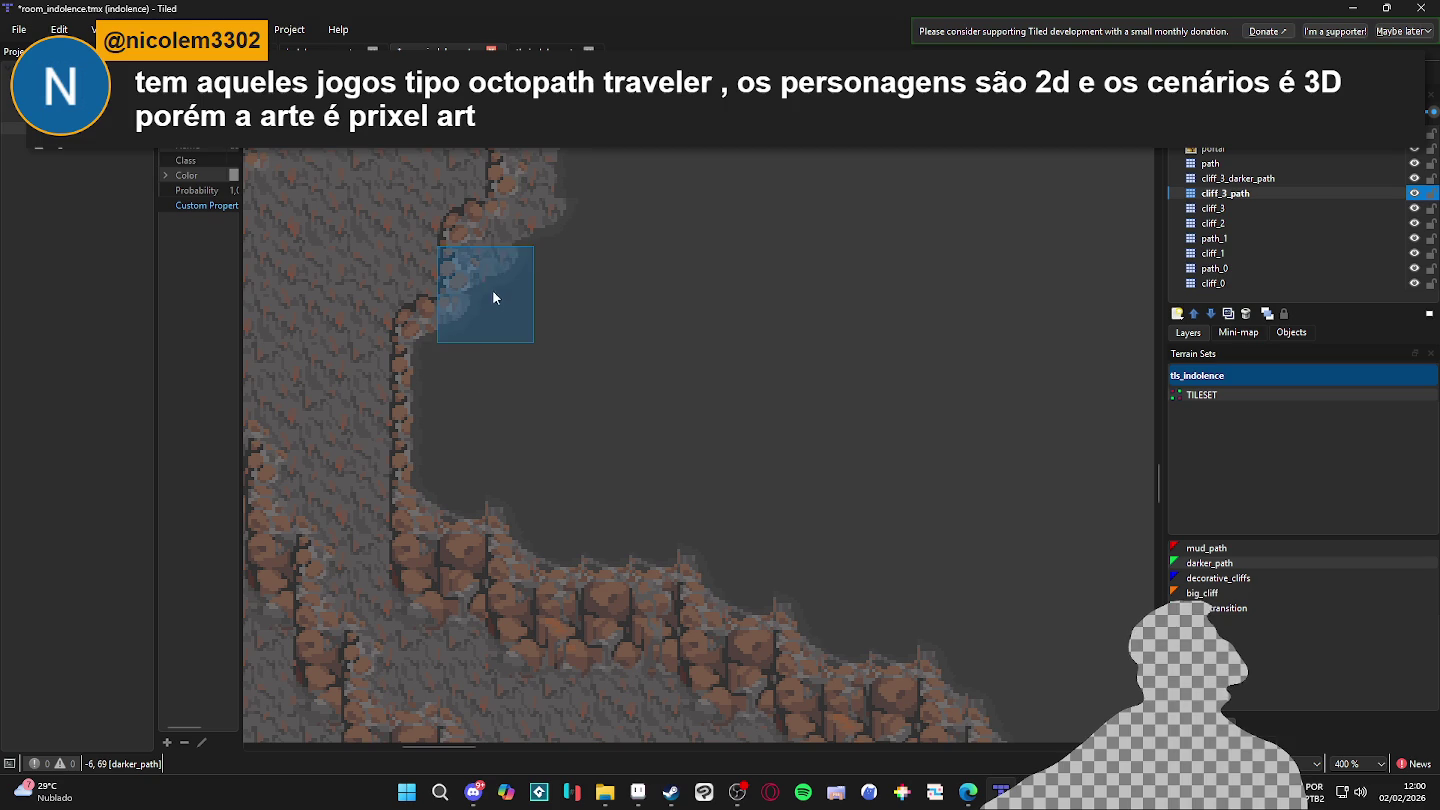
drag(492, 257, 564, 509)
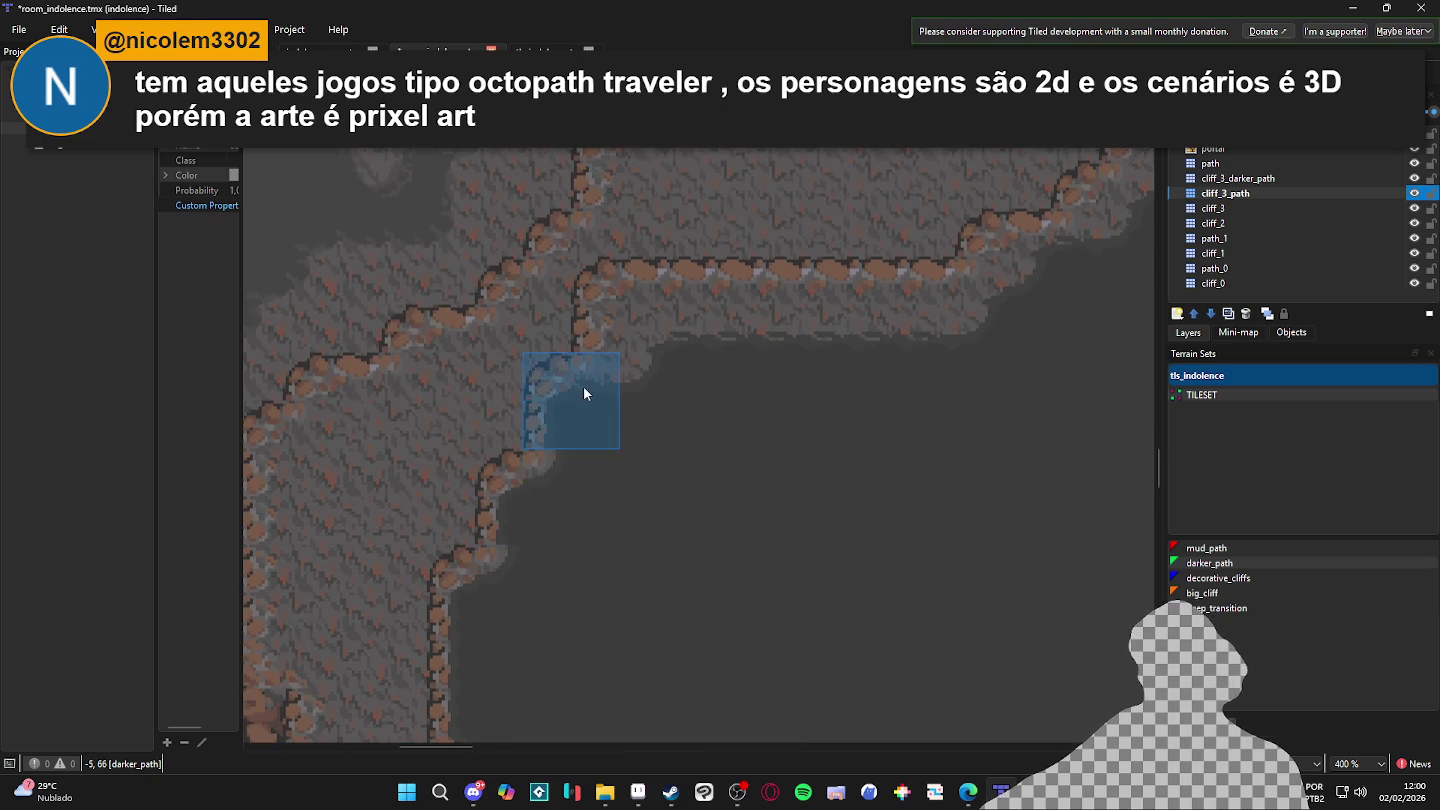
scroll(582, 386, up, 2)
drag(675, 440, 612, 500)
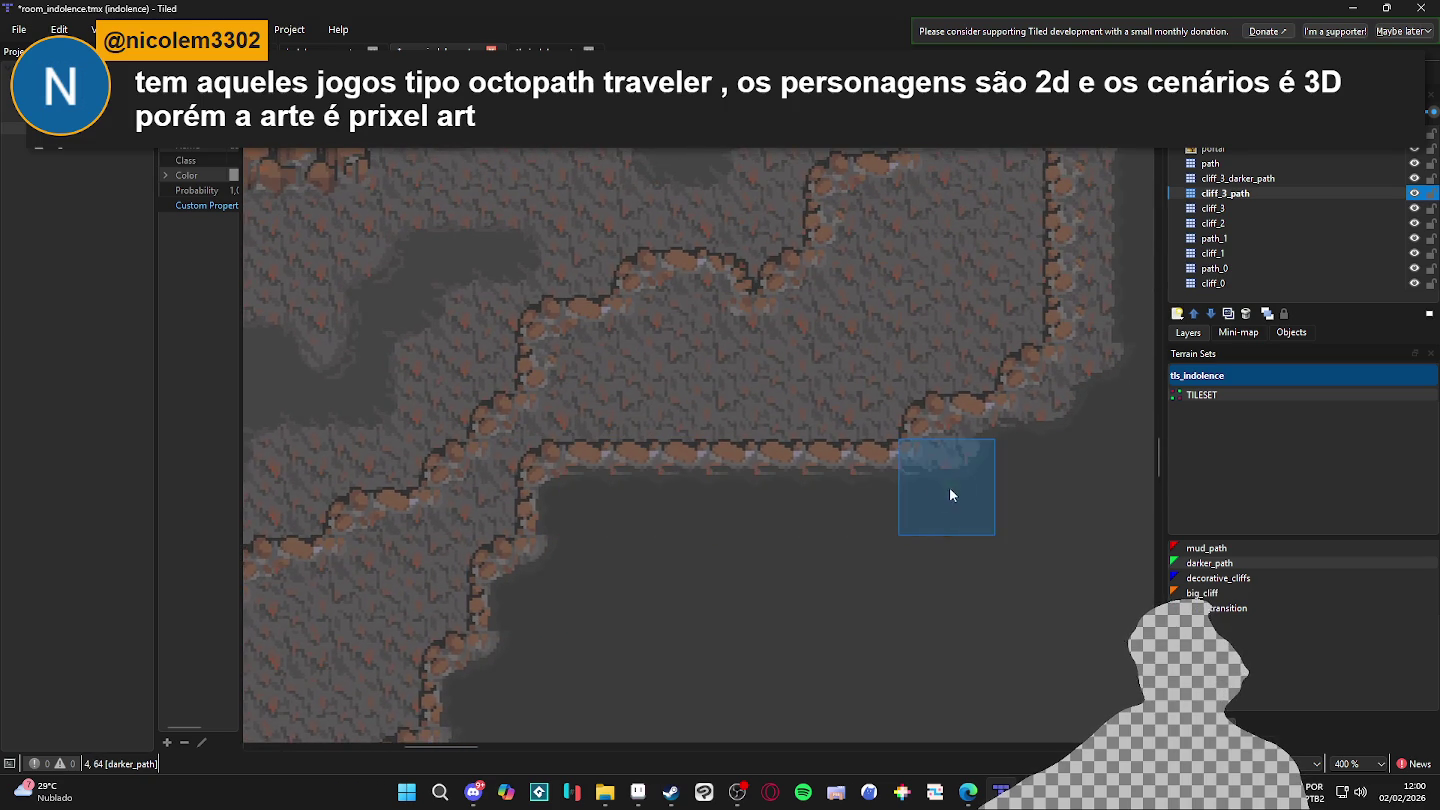
drag(939, 490, 595, 630)
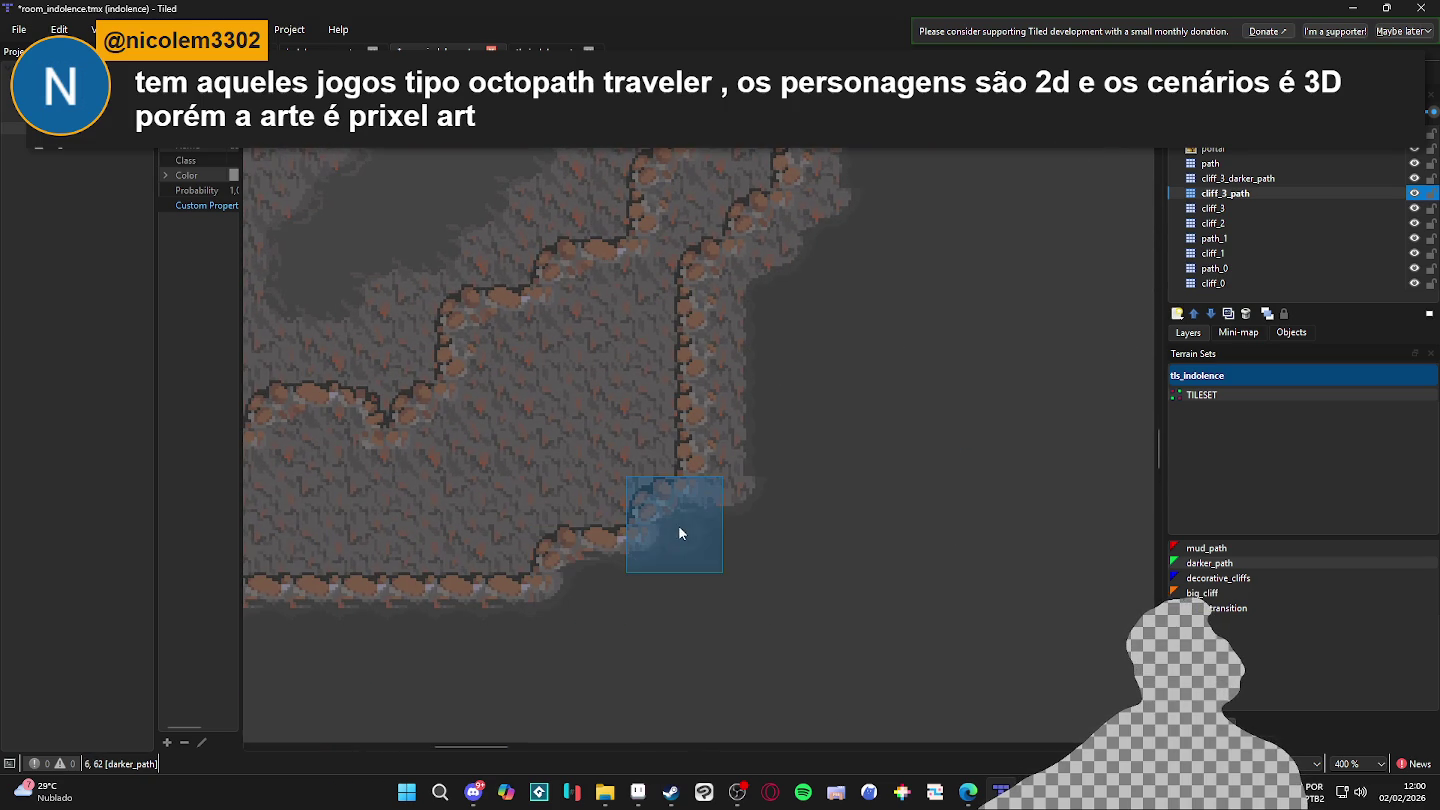
drag(739, 511, 731, 537)
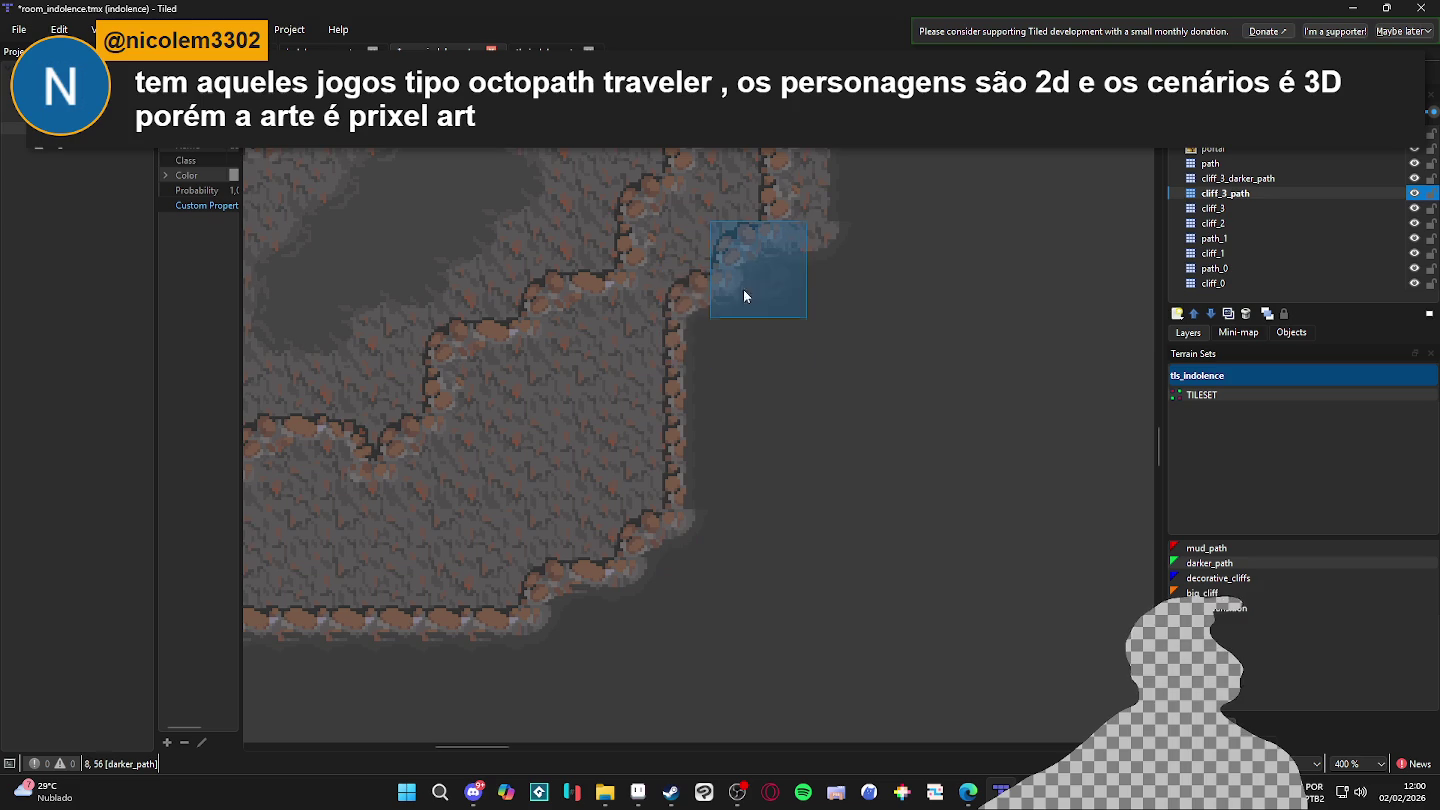
mouse_move(793, 263)
mouse_down()
mouse_move(794, 408)
mouse_move(671, 645)
mouse_up()
mouse_move(787, 421)
mouse_down()
mouse_move(787, 501)
mouse_move(766, 533)
mouse_up()
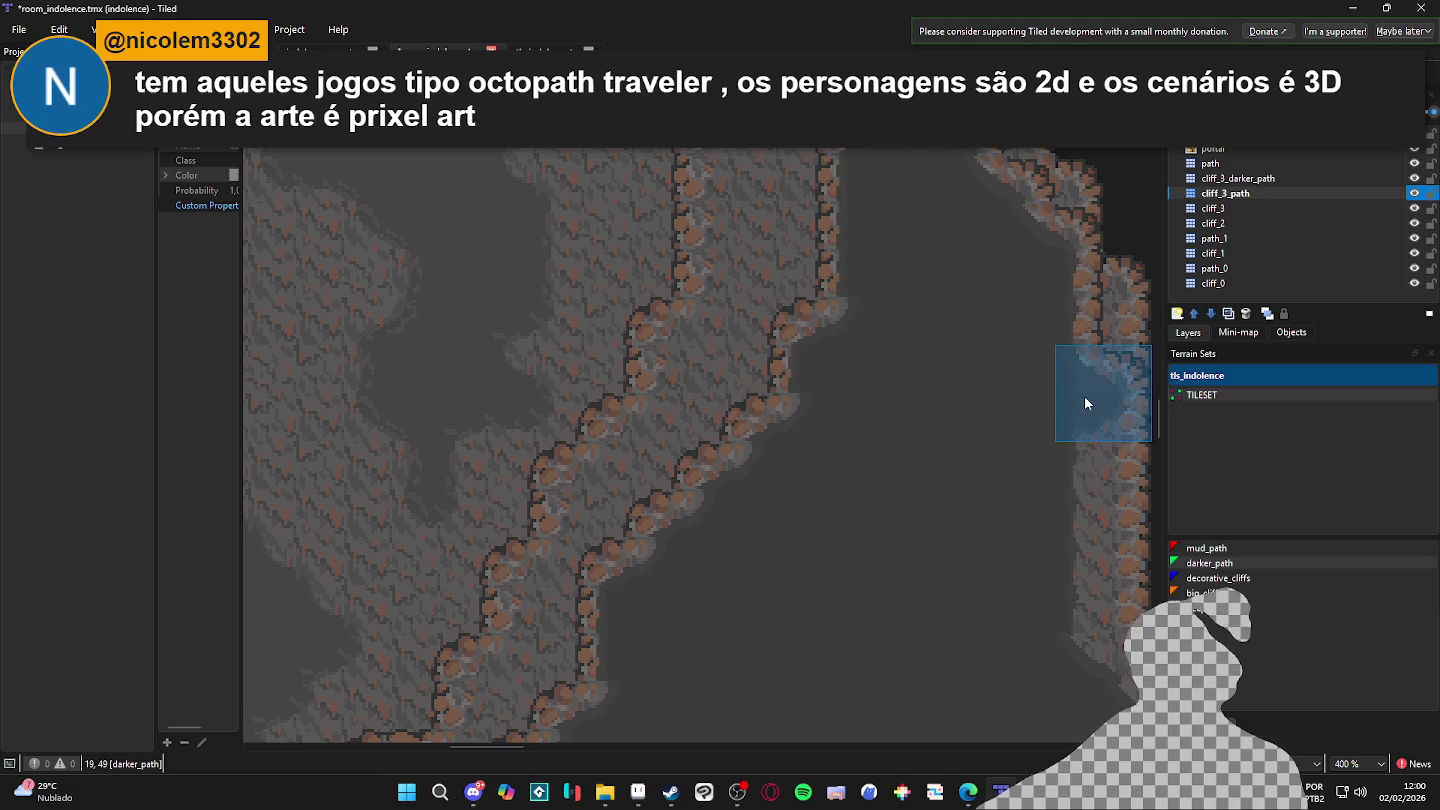
- Paint darker_path leftward along the lower cliff edge from the vertical path's bottom
scroll(1080, 588, right, 3)
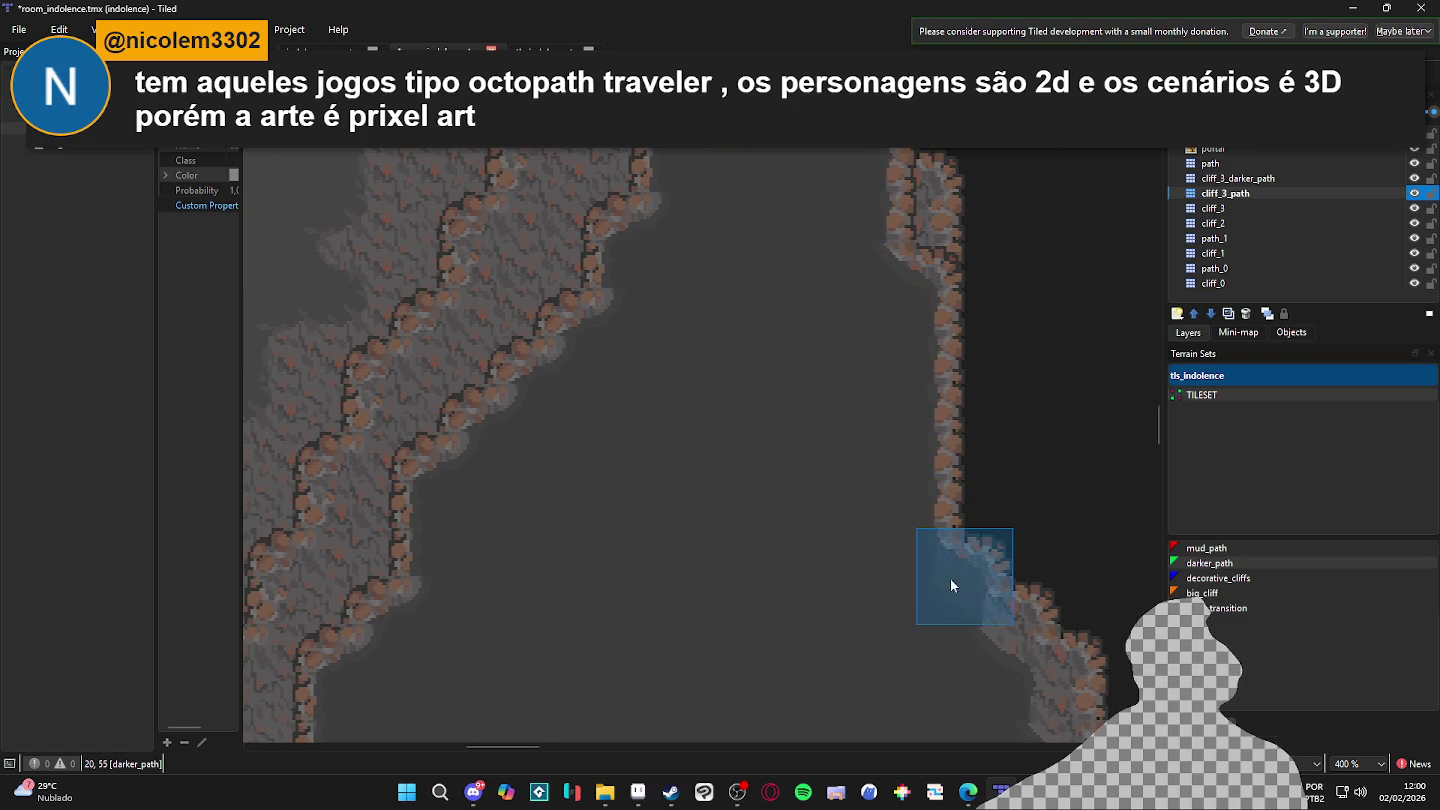
scroll(960, 615, down, 3)
scroll(960, 615, right, 3)
scroll(903, 590, down, 2)
scroll(904, 589, right, 2)
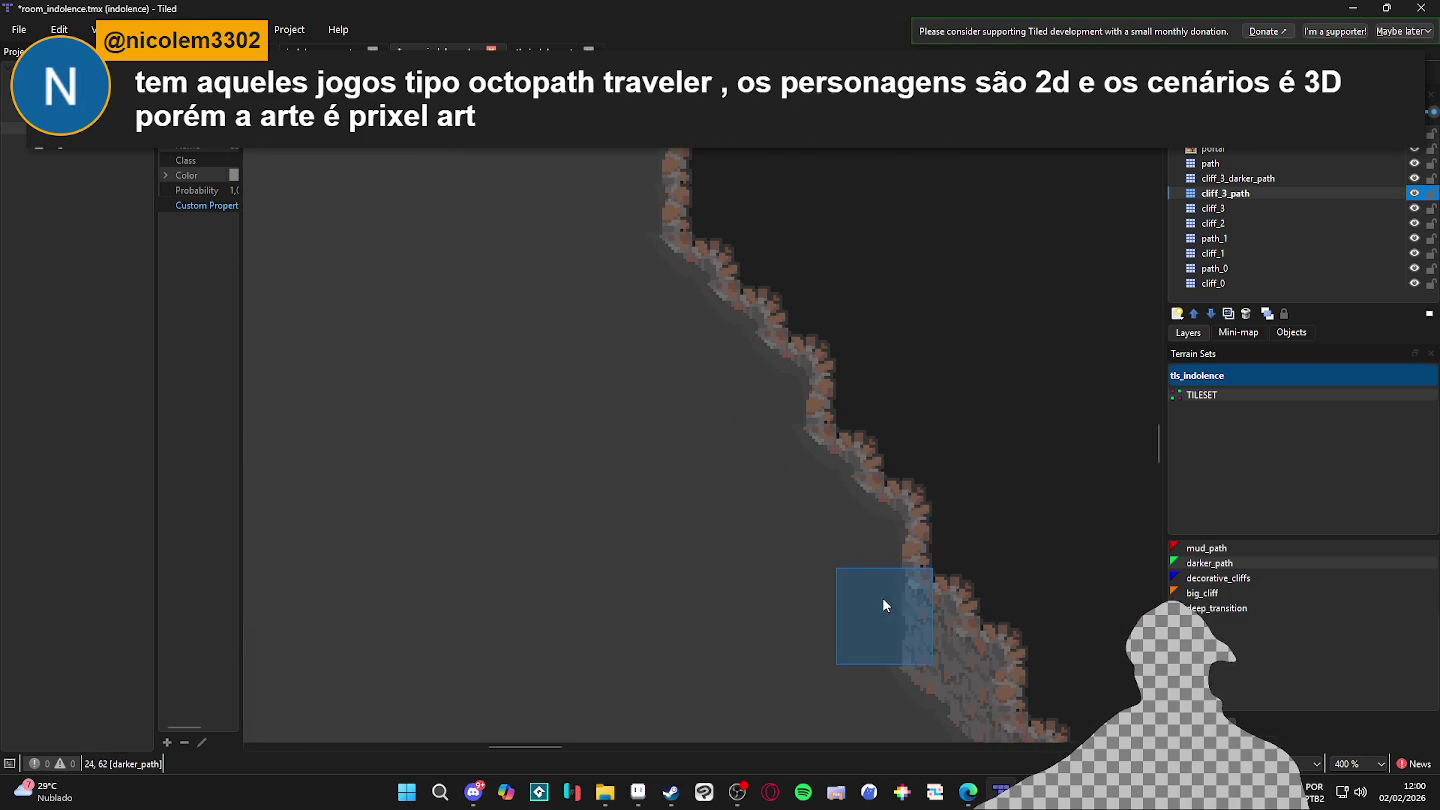
scroll(816, 509, right, 2)
scroll(815, 510, down, 3)
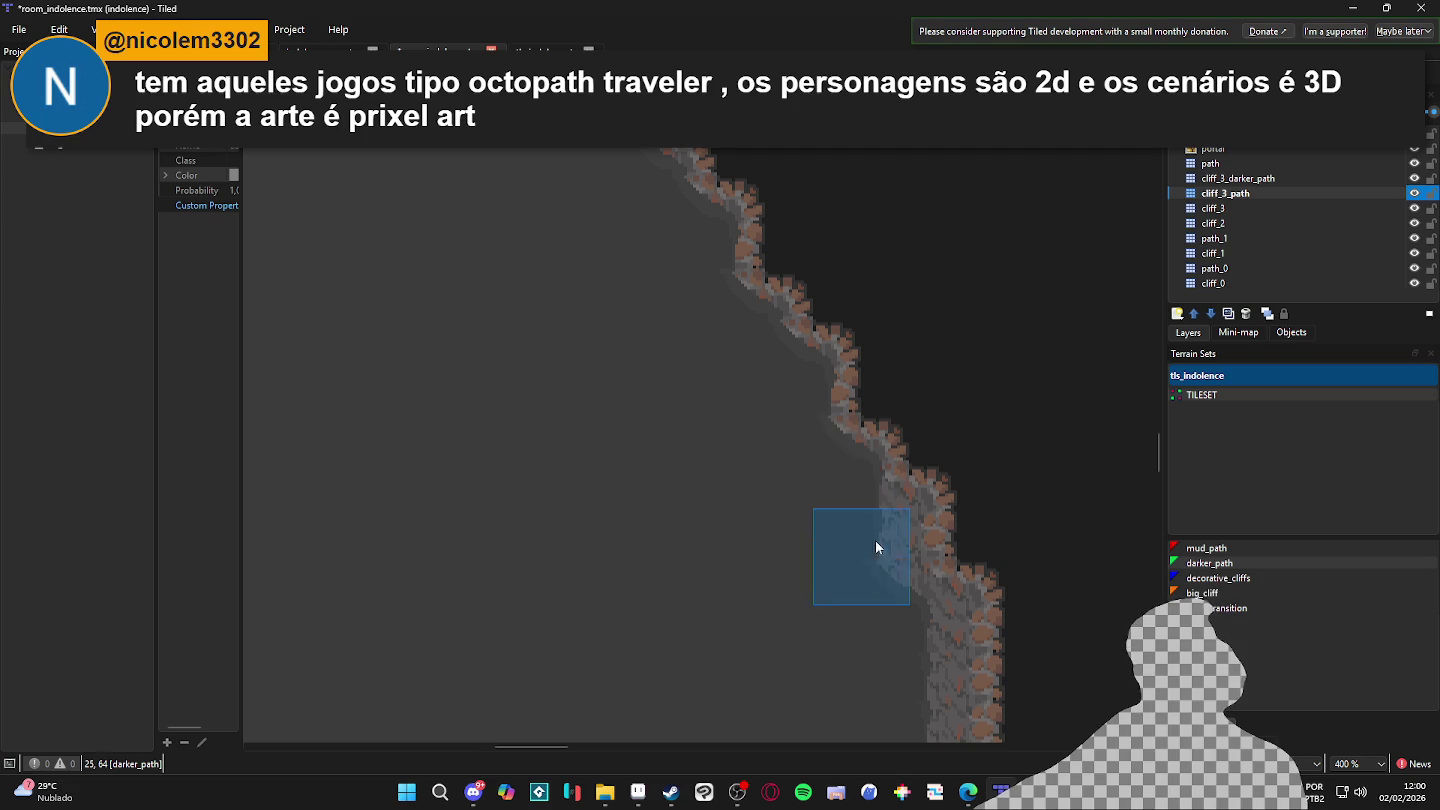
scroll(934, 461, down, 5)
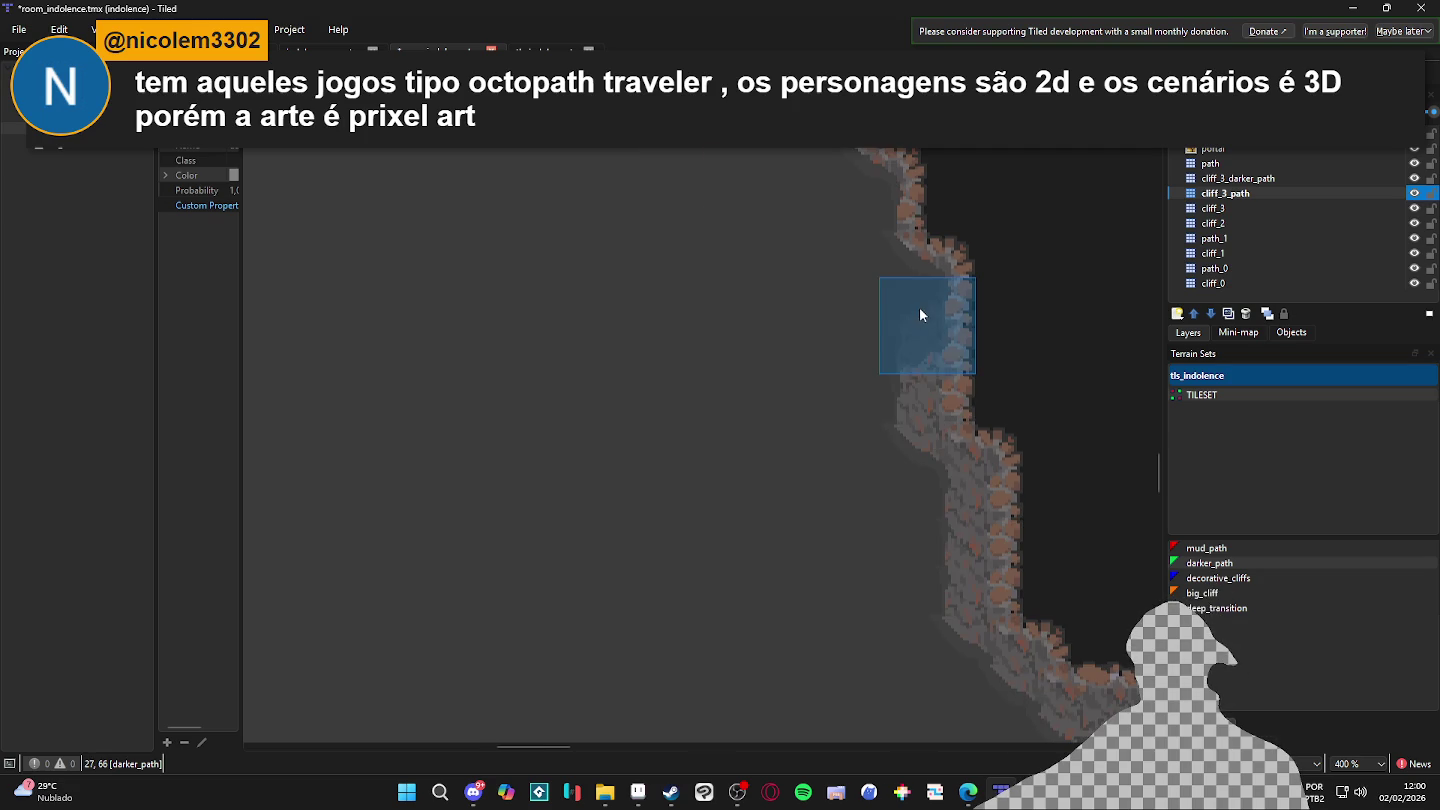
scroll(966, 489, down, 4)
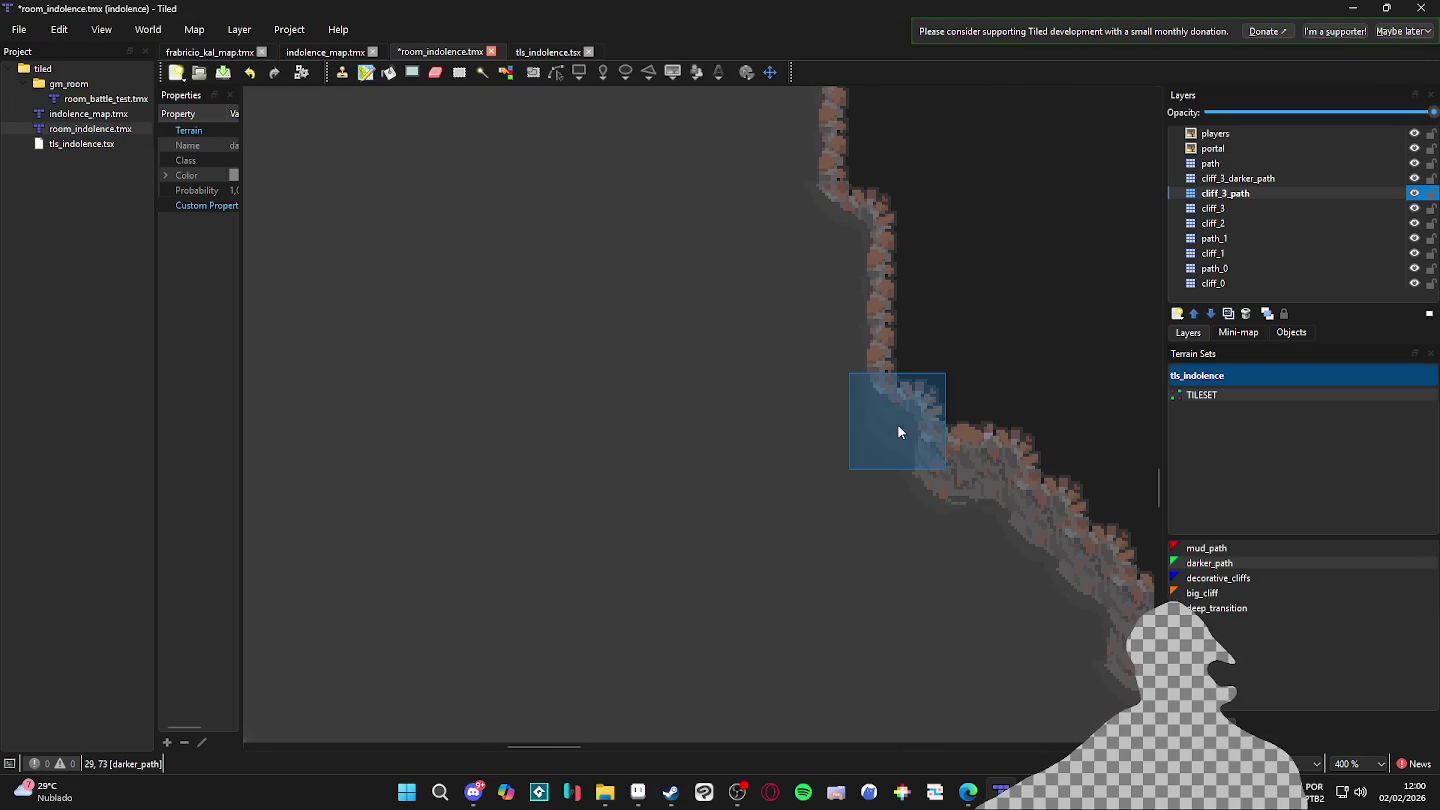
drag(987, 491, 884, 440)
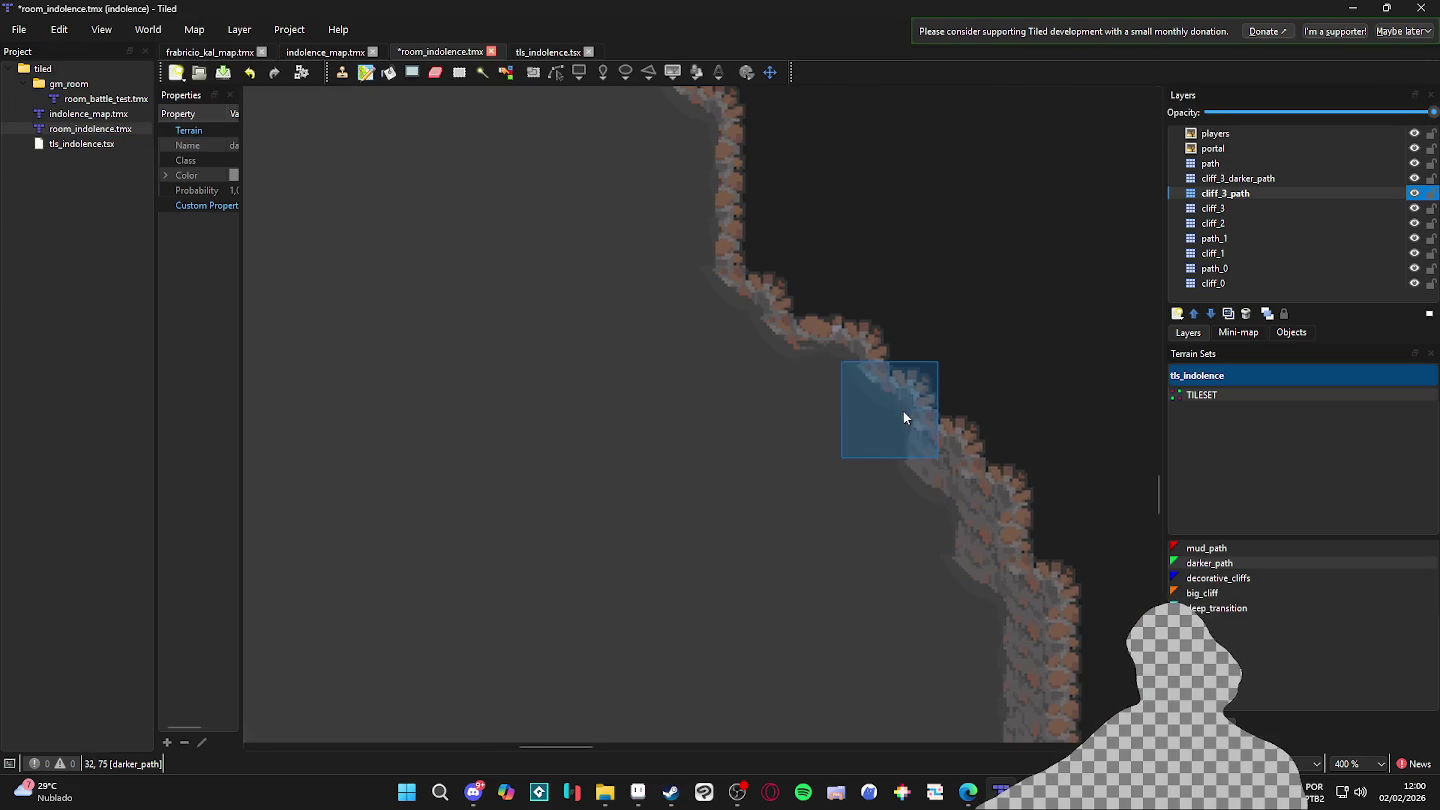
drag(985, 584, 857, 368)
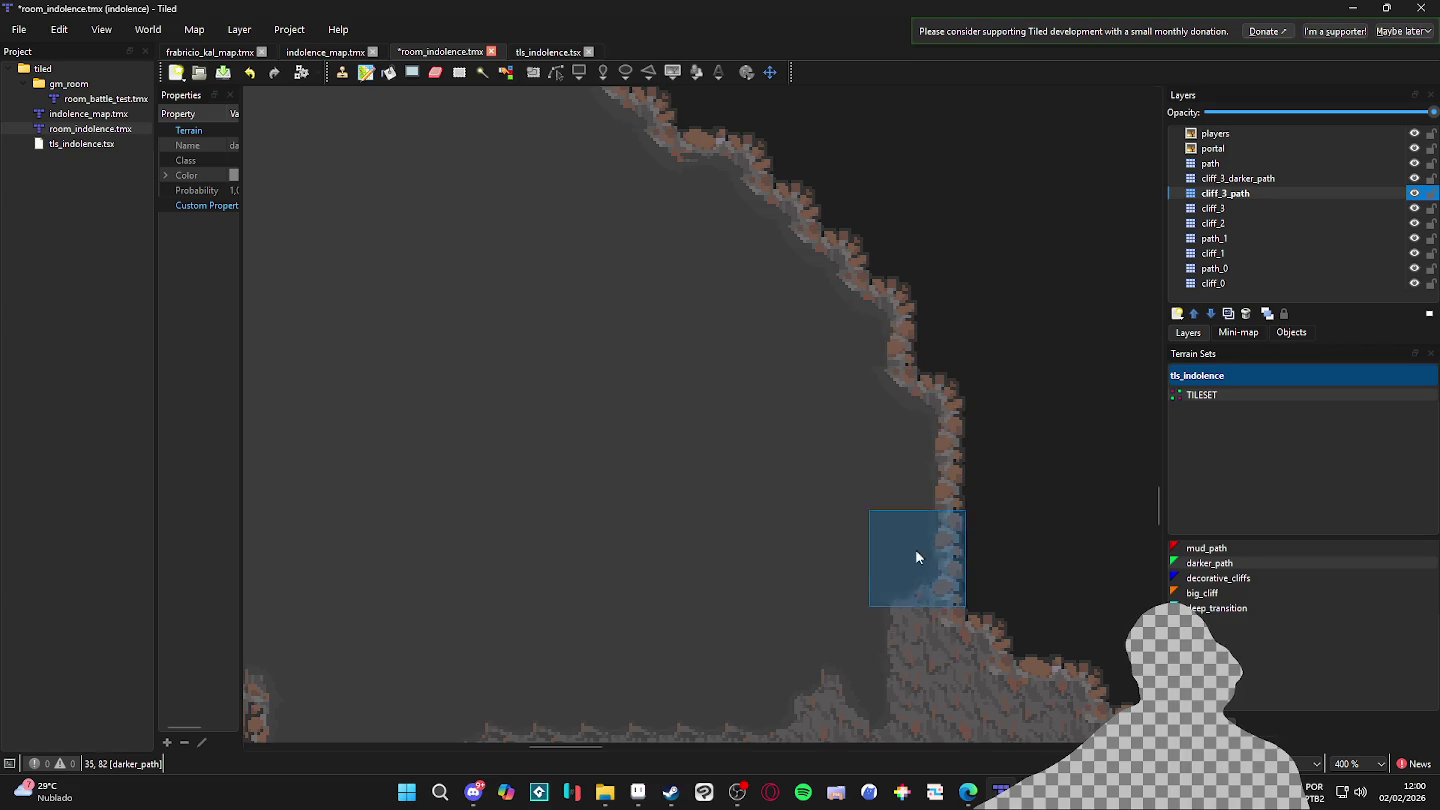
mouse_move(907, 617)
mouse_down()
mouse_move(836, 556)
mouse_move(820, 482)
mouse_move(944, 425)
mouse_up()
mouse_move(1029, 469)
mouse_down()
mouse_move(1025, 509)
mouse_move(806, 370)
mouse_move(643, 354)
mouse_move(788, 411)
mouse_move(739, 411)
mouse_move(881, 441)
mouse_move(867, 597)
mouse_up()
drag(849, 593, 863, 560)
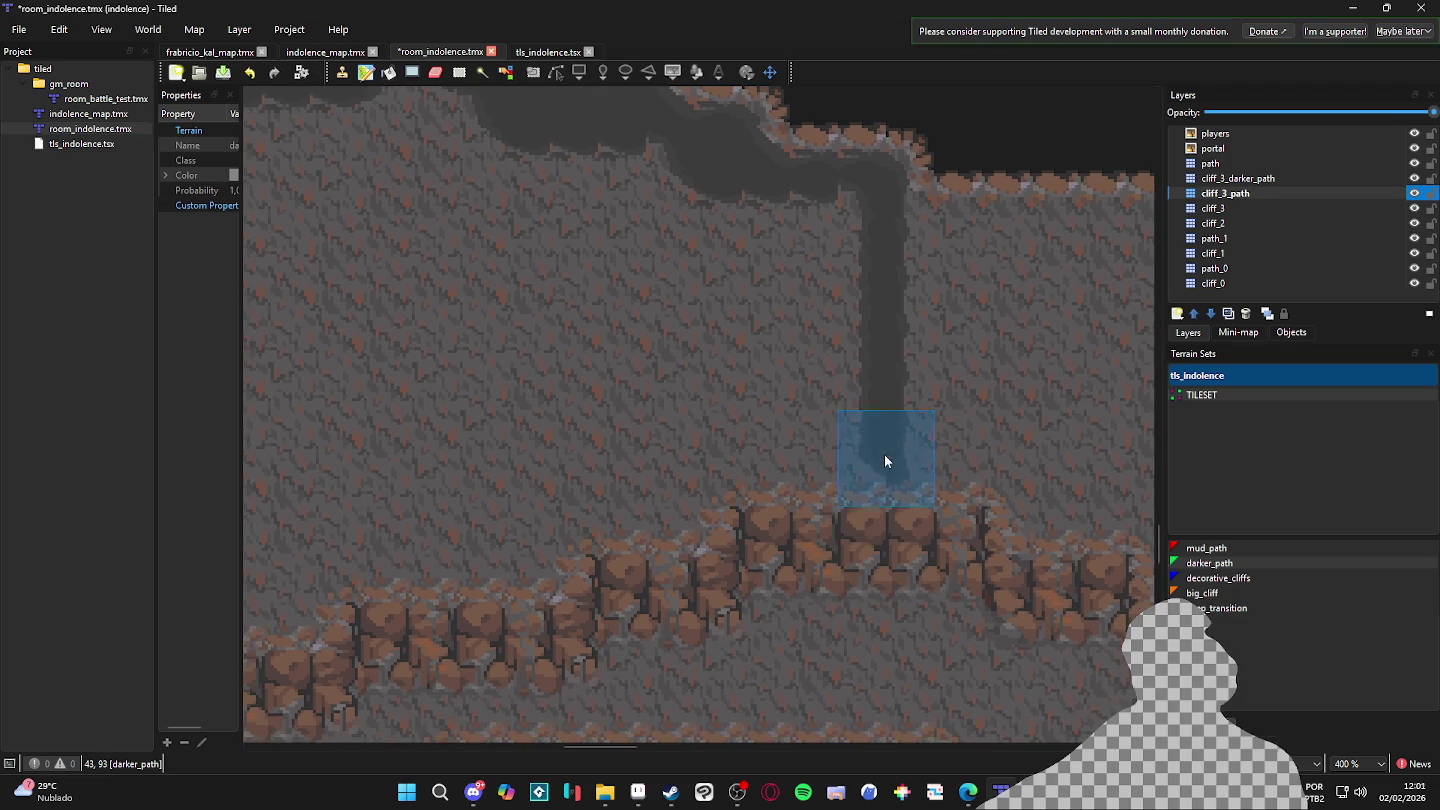
mouse_move(866, 474)
mouse_down()
mouse_move(674, 459)
mouse_move(650, 507)
mouse_move(527, 540)
mouse_move(843, 536)
mouse_move(579, 515)
mouse_move(788, 553)
mouse_move(618, 608)
mouse_move(626, 618)
mouse_move(492, 612)
mouse_move(396, 670)
mouse_move(402, 593)
mouse_move(545, 562)
mouse_move(442, 537)
mouse_move(697, 466)
mouse_up()
scroll(696, 464, down, 2)
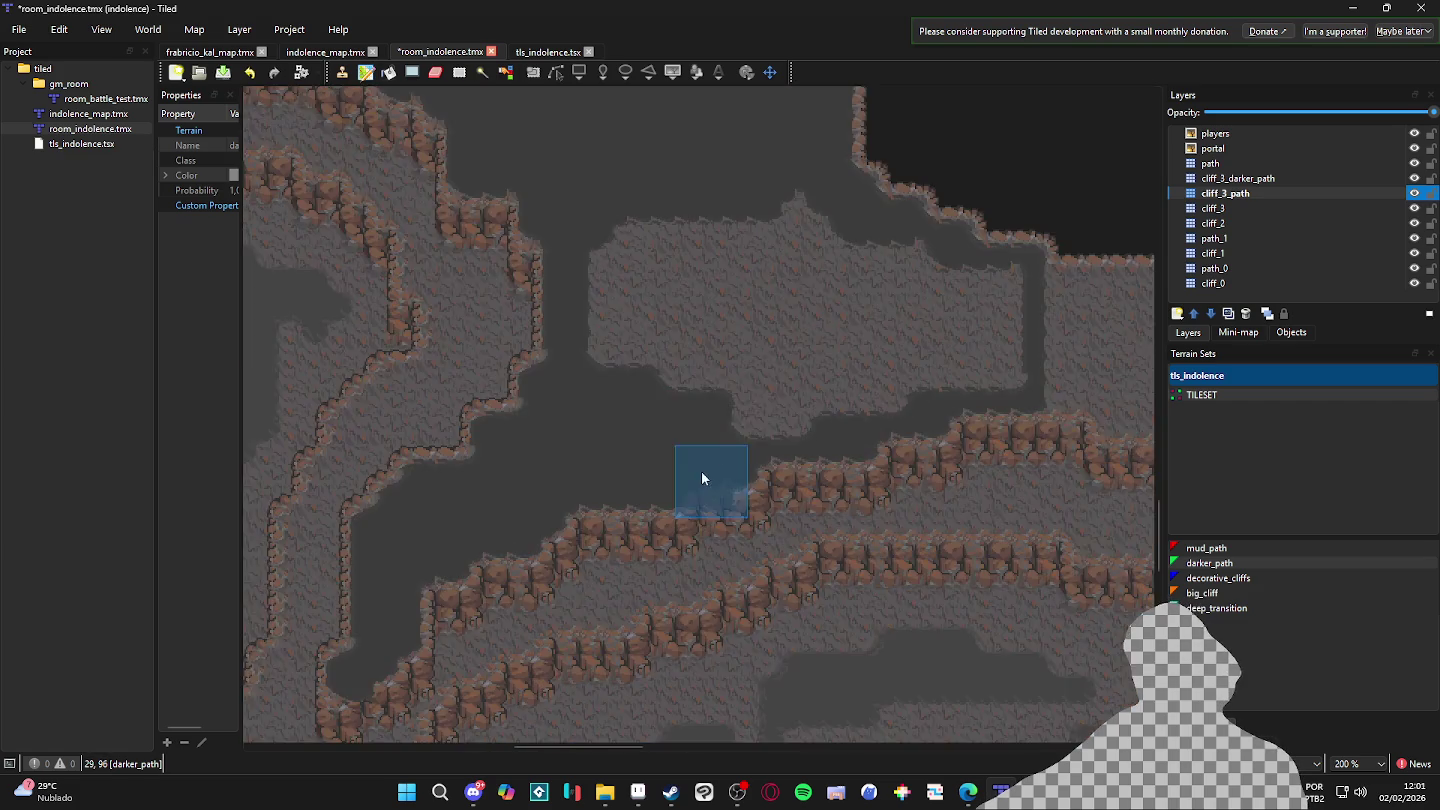
click(391, 74)
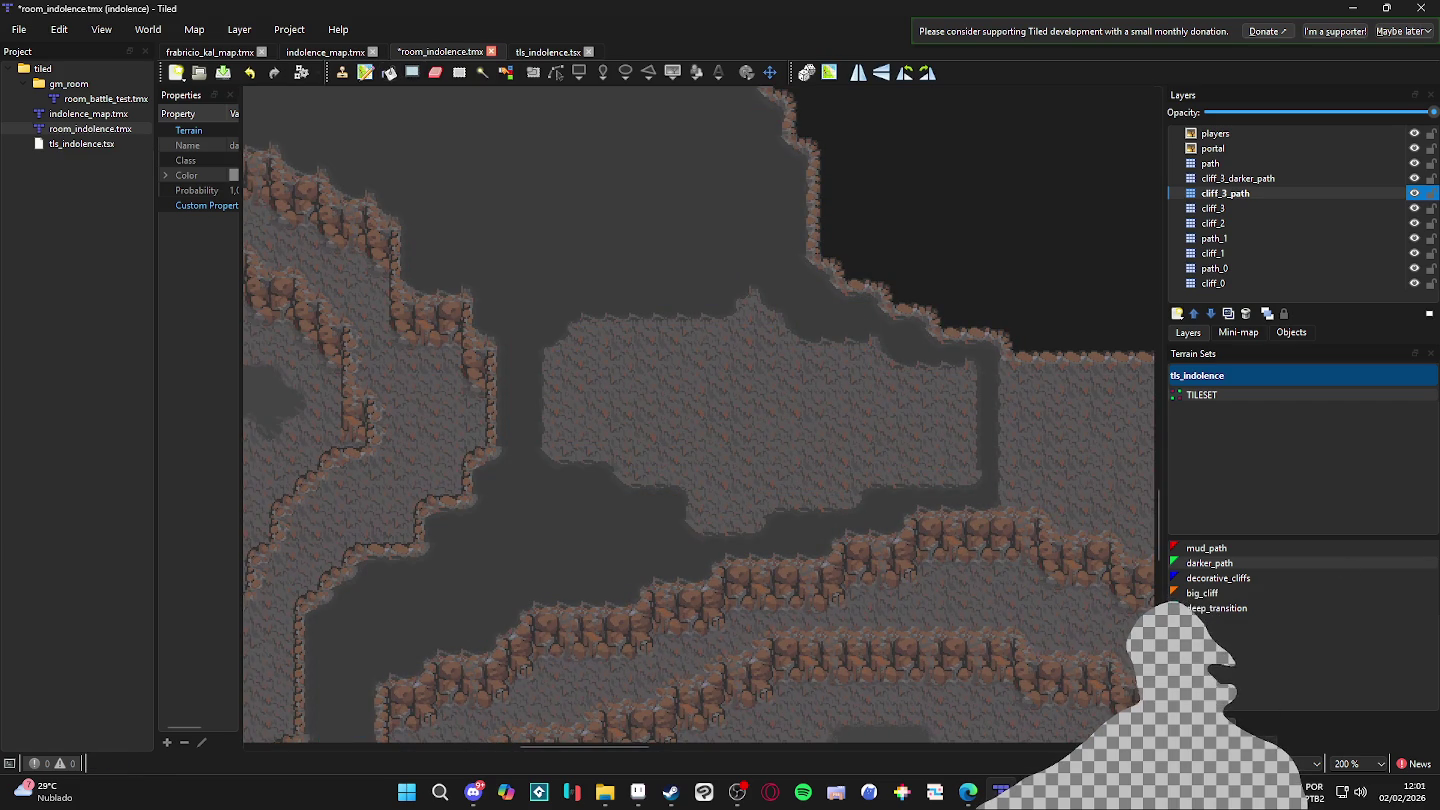
click(1240, 742)
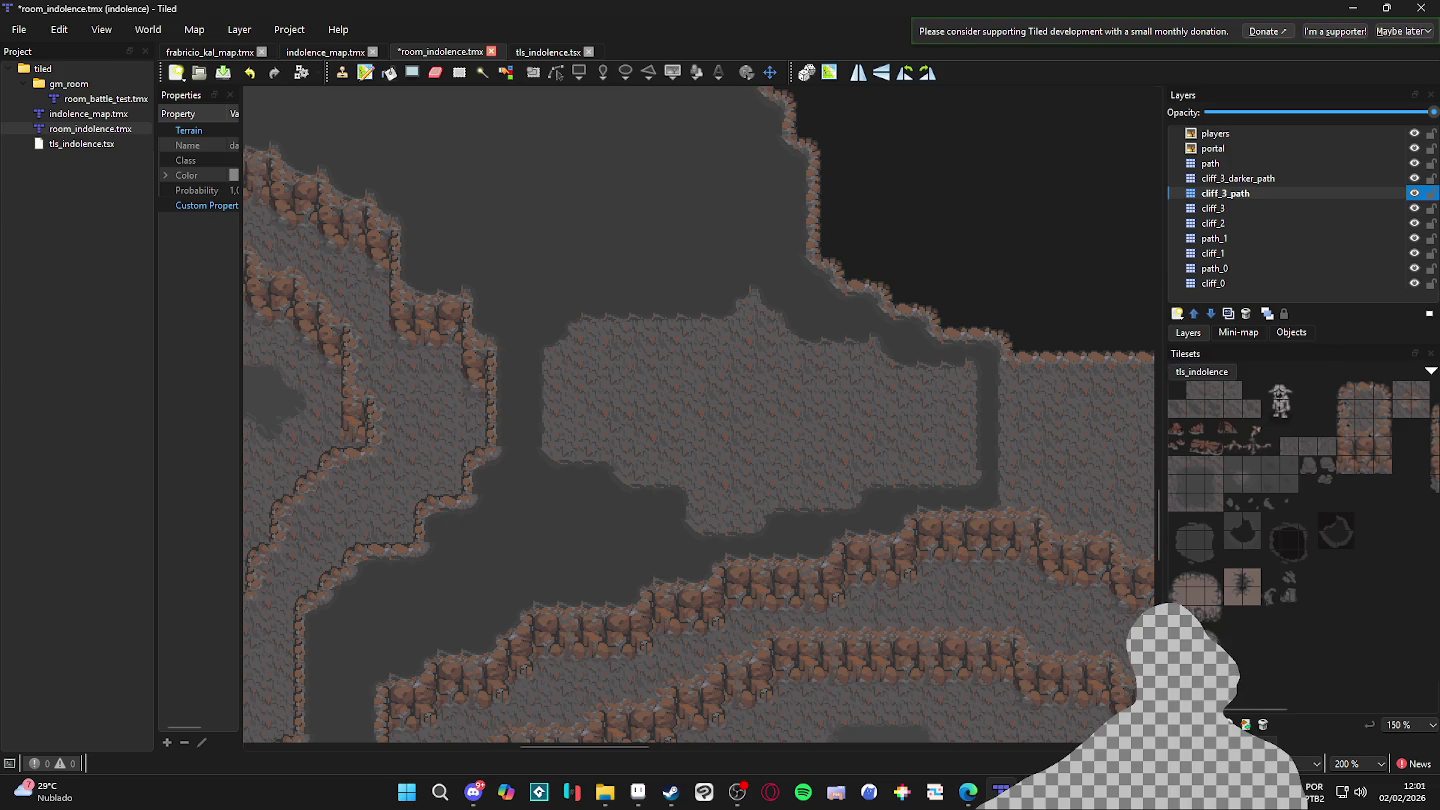
click(1200, 541)
click(859, 446)
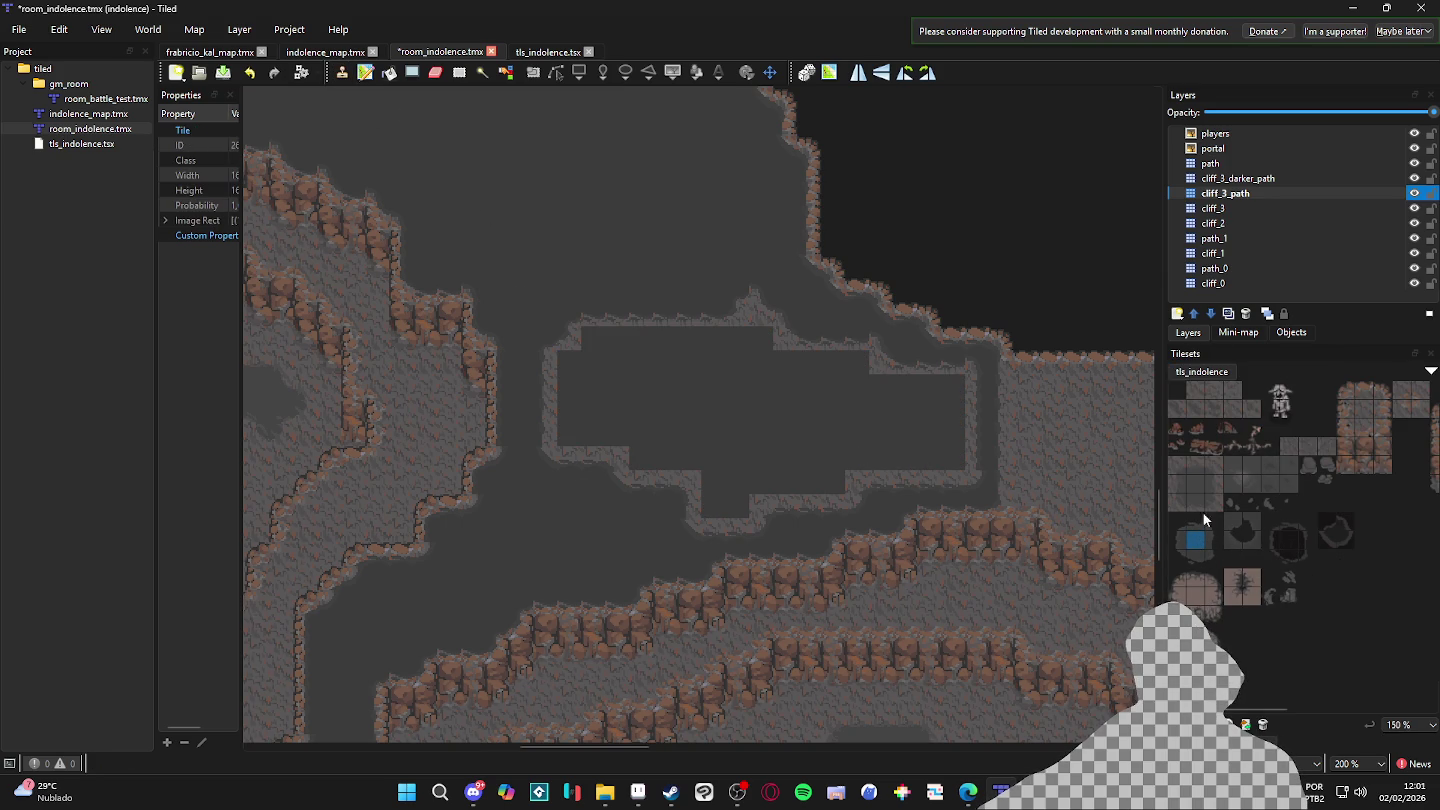
key(ctrl+z)
key(t)
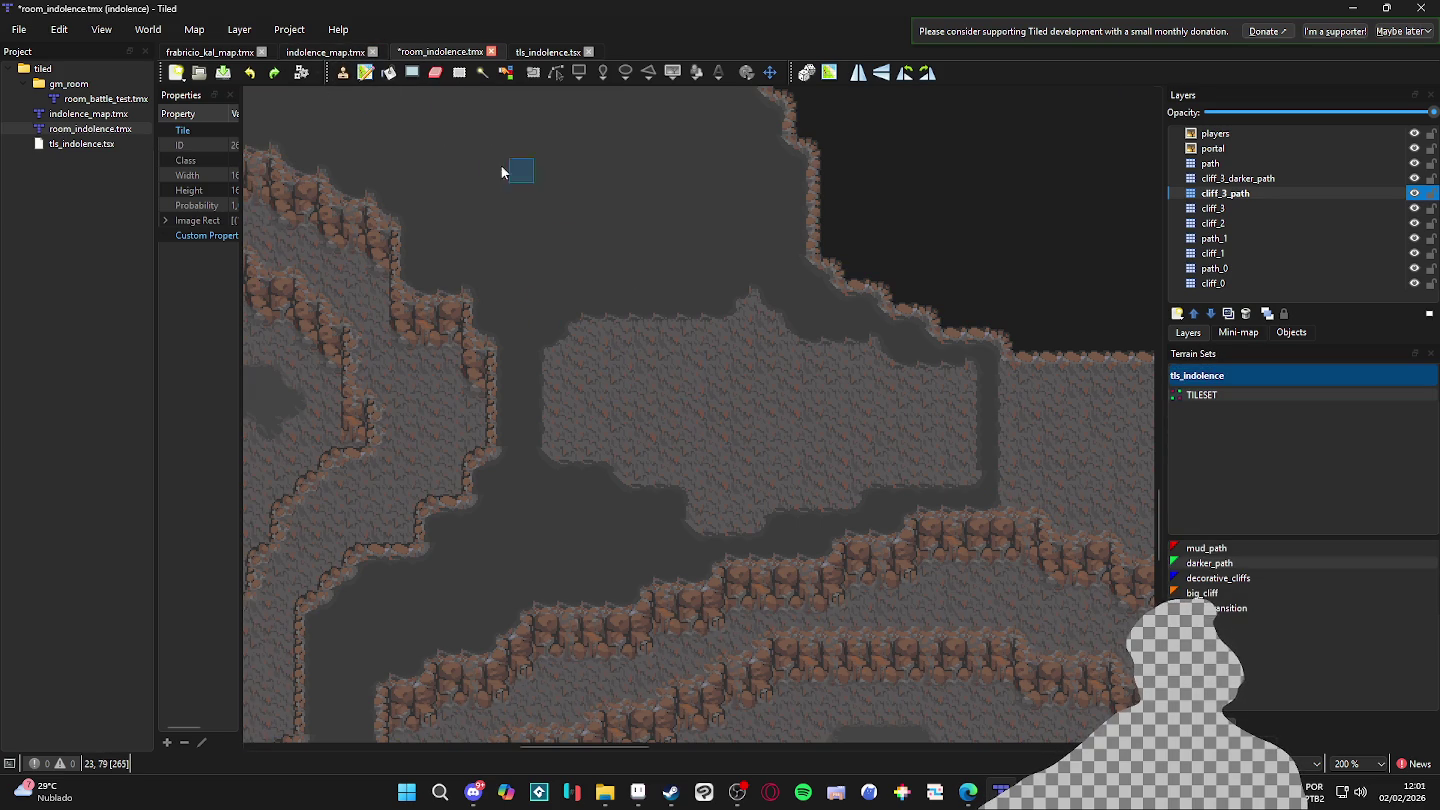
click(365, 72)
- Paint darker_path across the whole central floor patch, then save room_indolence.tmx
mouse_move(606, 310)
mouse_down()
mouse_move(592, 403)
mouse_move(556, 427)
mouse_move(584, 414)
mouse_move(580, 481)
mouse_move(697, 284)
mouse_move(960, 352)
mouse_up()
mouse_move(867, 352)
mouse_down()
mouse_move(694, 305)
mouse_move(655, 329)
mouse_move(605, 321)
mouse_move(658, 490)
mouse_move(781, 508)
mouse_move(869, 476)
mouse_move(845, 492)
mouse_move(830, 465)
mouse_move(819, 490)
mouse_up()
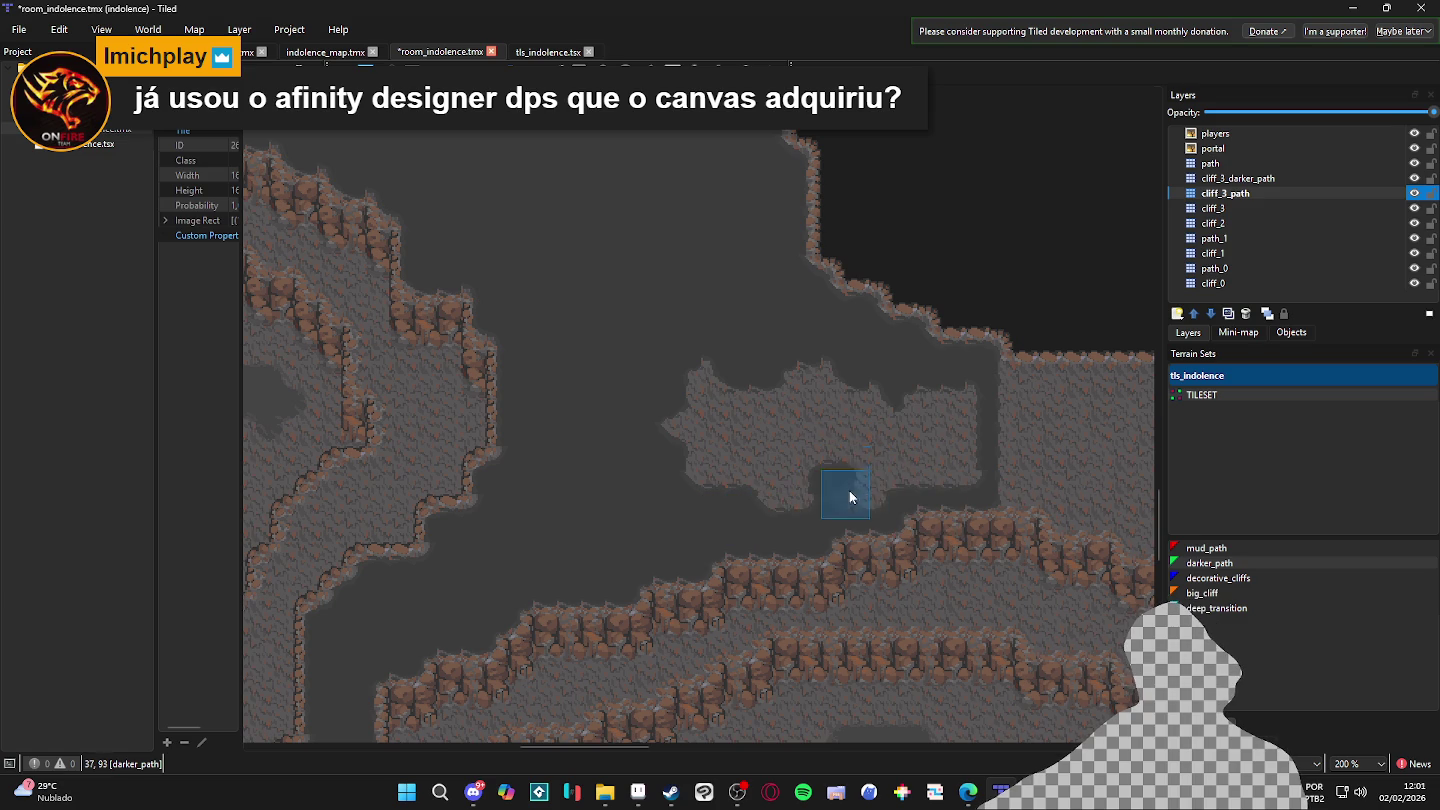
drag(939, 446, 965, 424)
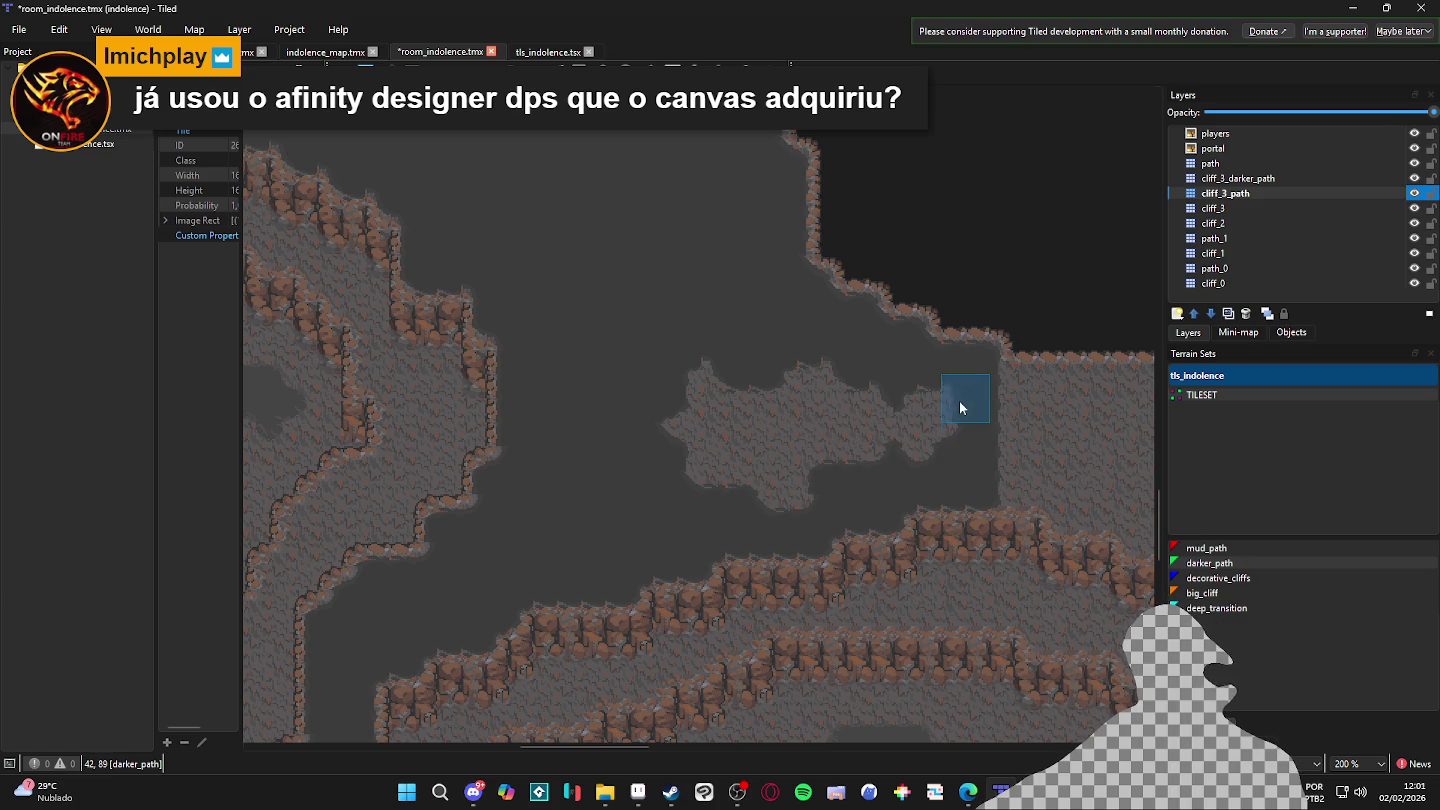
mouse_move(857, 480)
mouse_down()
mouse_move(805, 331)
mouse_move(806, 489)
mouse_up()
mouse_move(801, 423)
mouse_down()
mouse_move(729, 412)
mouse_move(691, 471)
mouse_move(736, 470)
mouse_up()
ctrl+scroll(836, 466, down, 2)
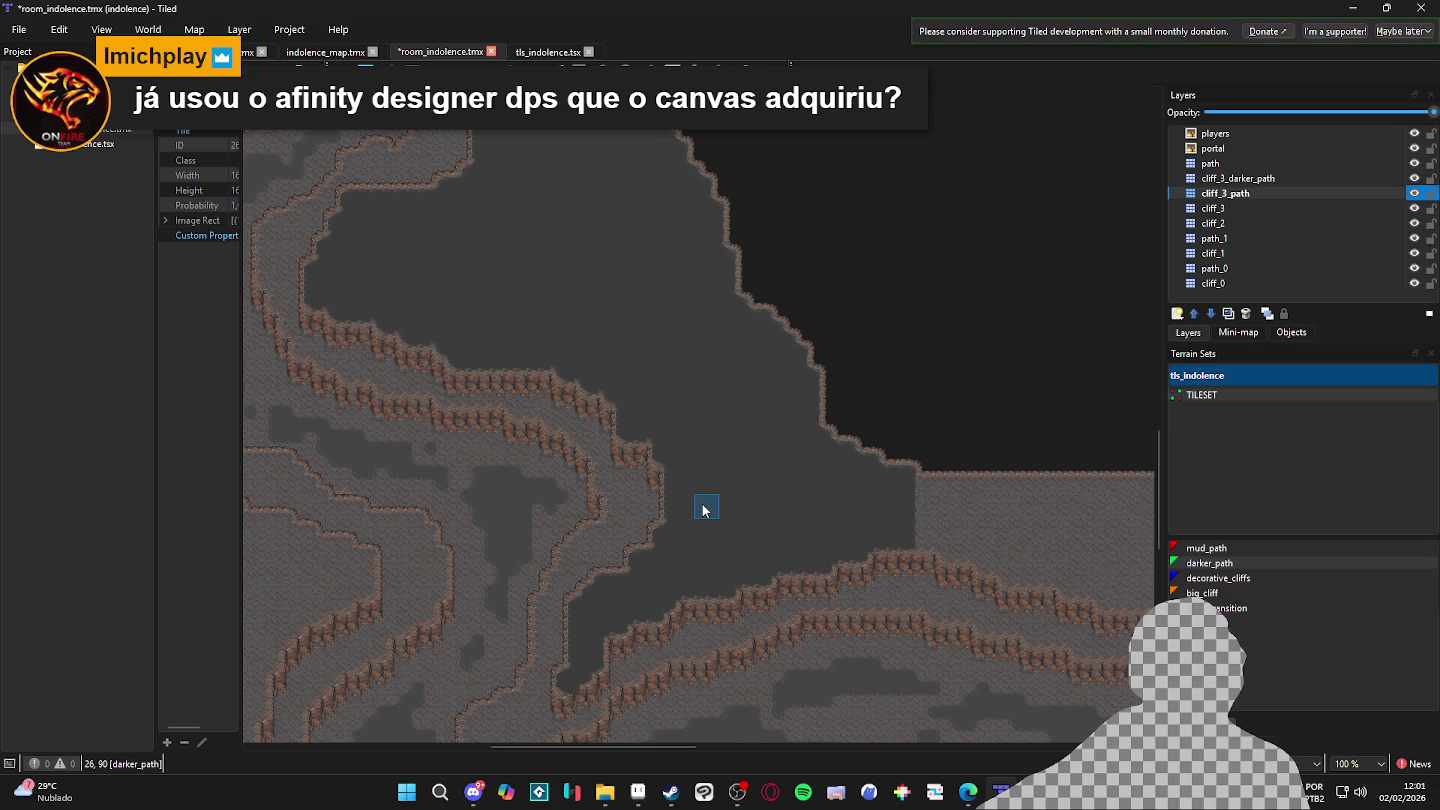
key(ctrl+s)
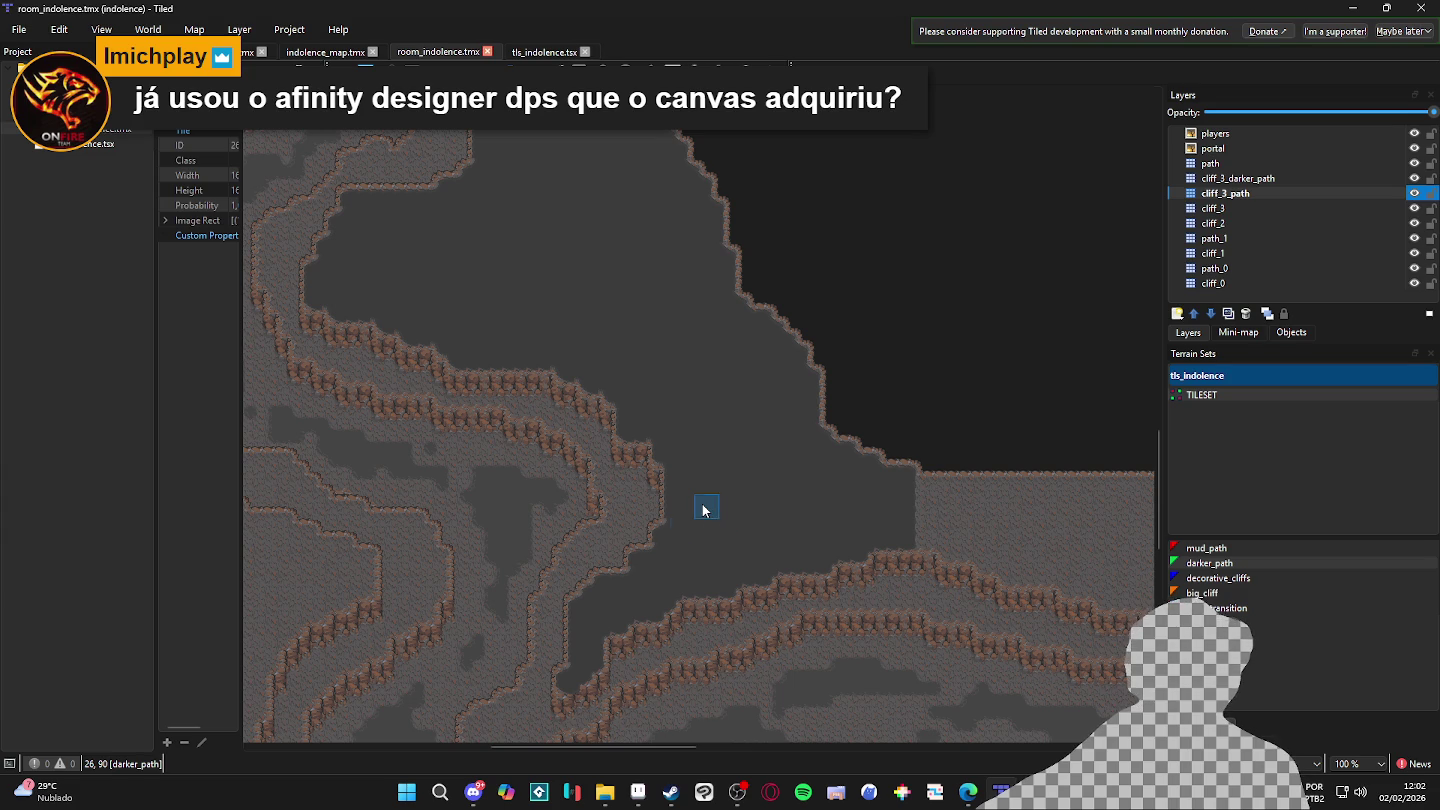
- Paint a darker_path strip rightward from the cliff corner
scroll(761, 579, down, 3)
scroll(750, 520, right, 3)
ctrl+scroll(746, 465, up, 4)
click(626, 395)
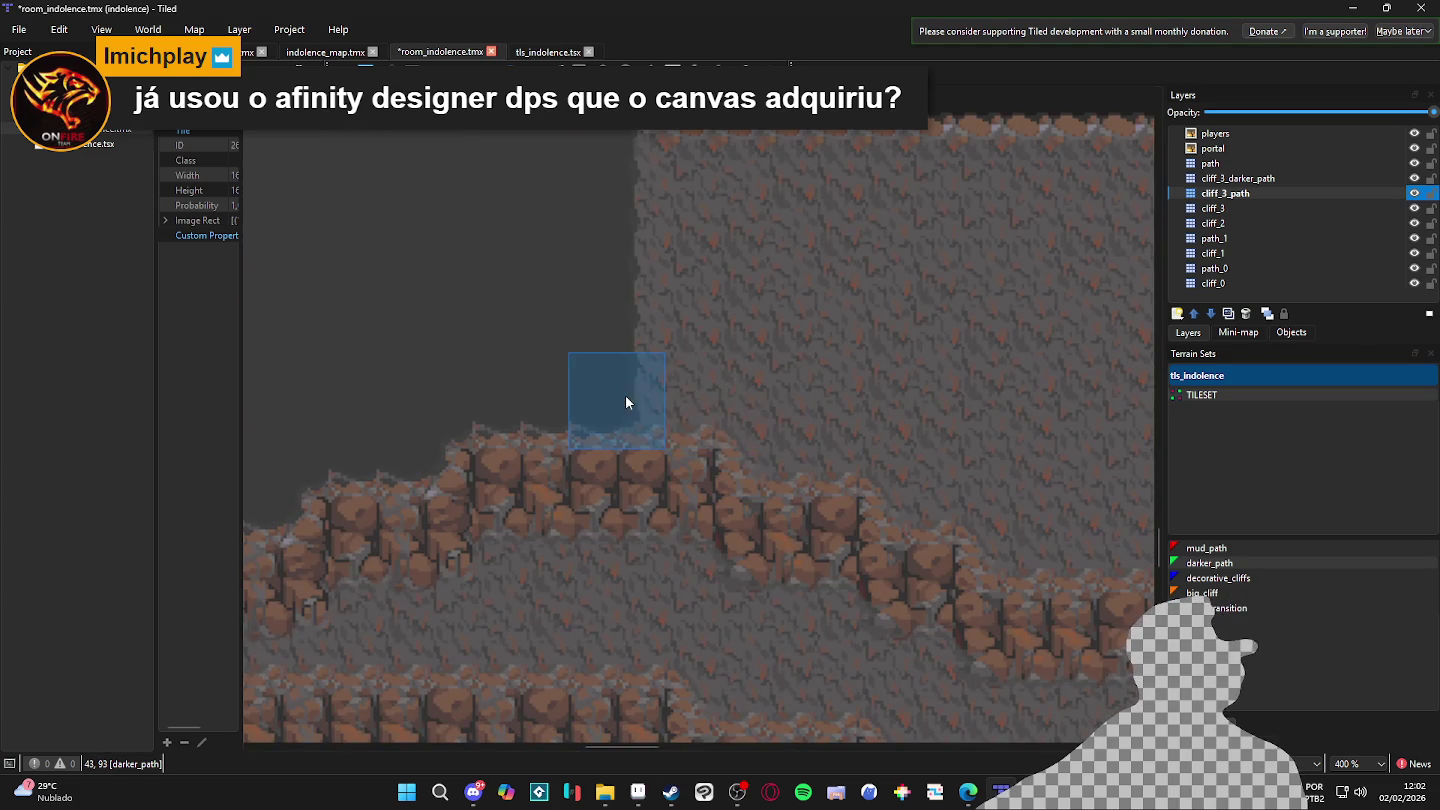
mouse_move(780, 444)
mouse_down()
mouse_move(886, 455)
mouse_move(971, 505)
mouse_up()
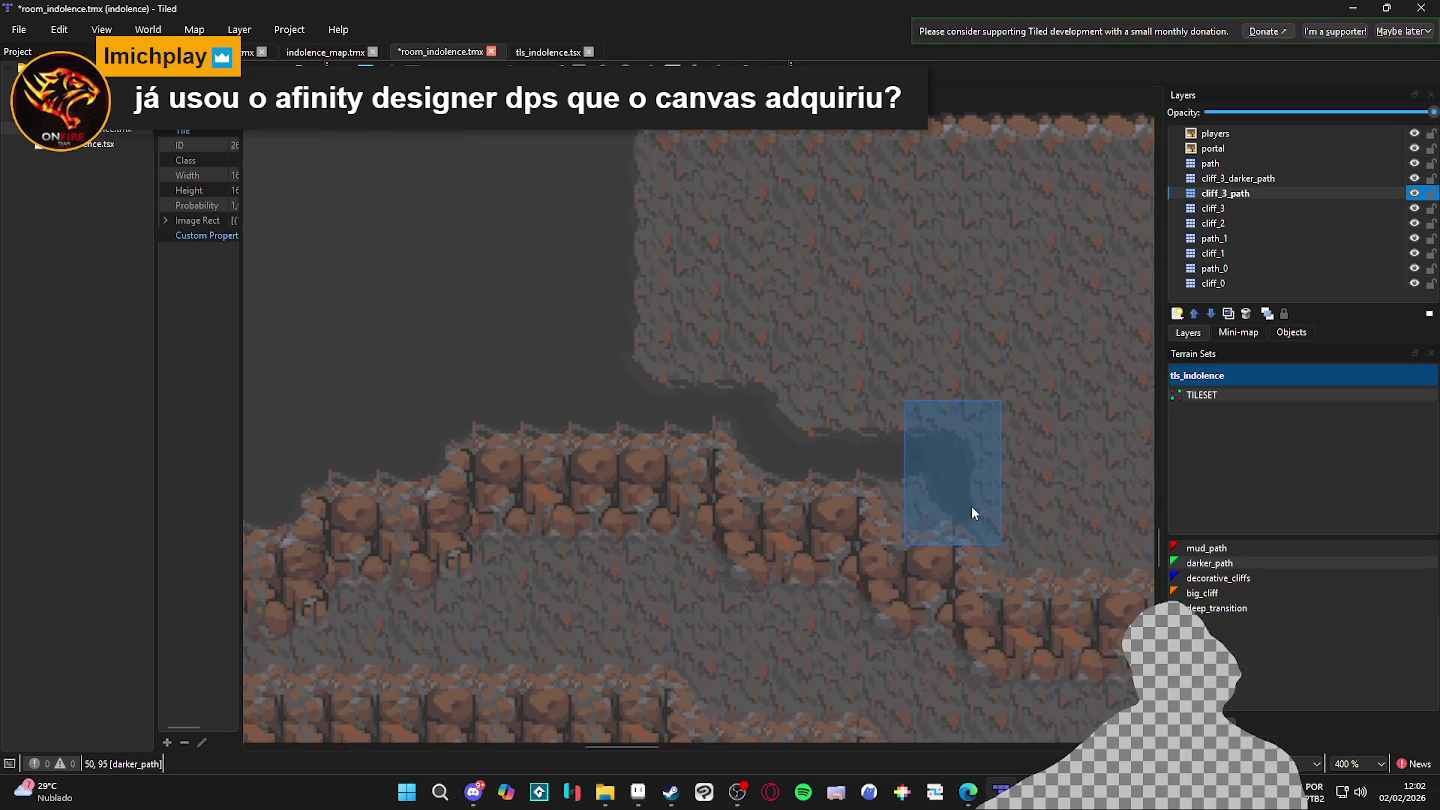
scroll(971, 505, right, 3)
mouse_move(866, 512)
mouse_down()
mouse_move(852, 554)
mouse_move(1021, 563)
mouse_move(672, 450)
mouse_move(789, 485)
mouse_move(866, 540)
mouse_move(967, 535)
mouse_up()
ctrl+scroll(817, 599, down, 2)
mouse_move(816, 600)
mouse_down()
mouse_move(636, 598)
mouse_move(752, 603)
mouse_up()
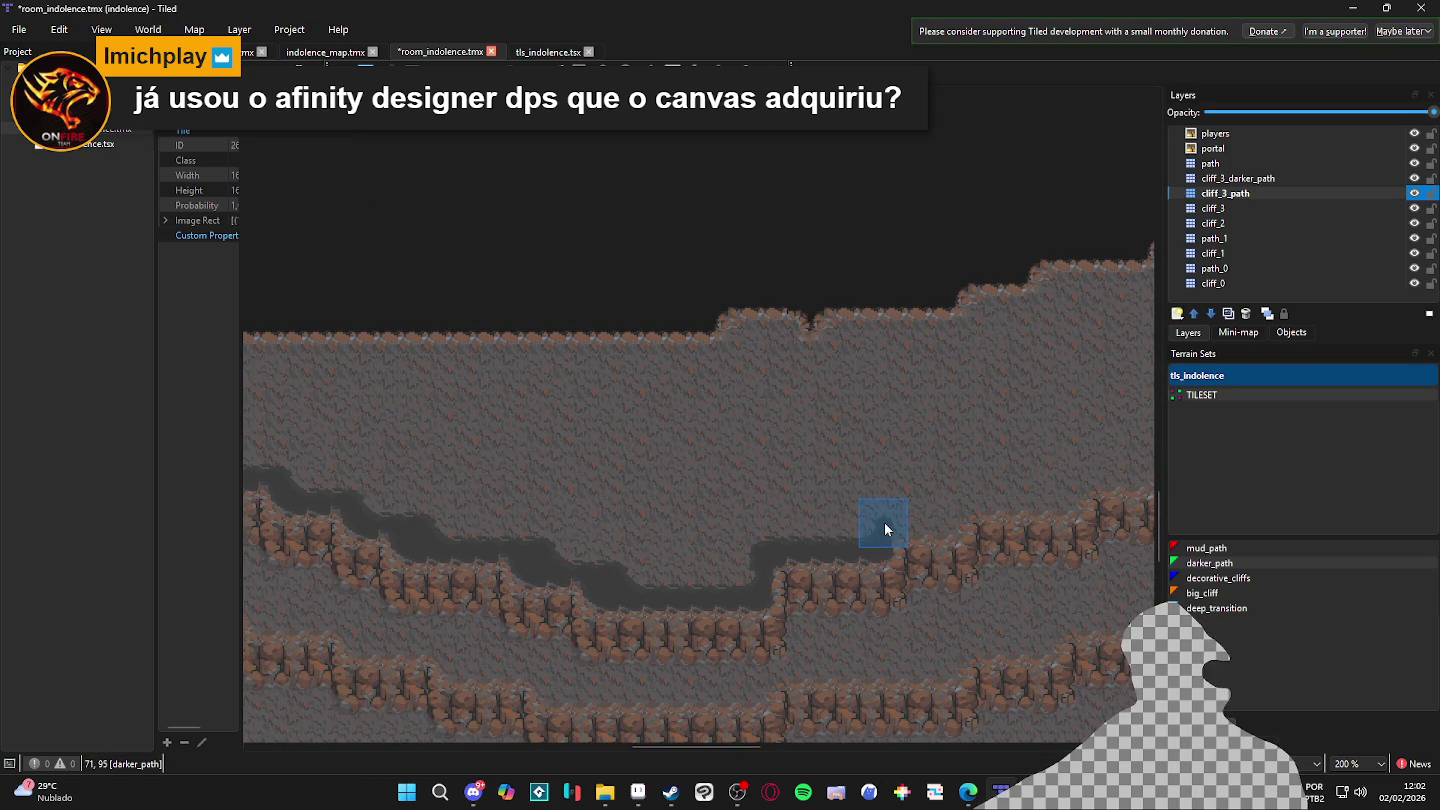
- Paint darker_path along the tall cliff's edge and its base
mouse_move(943, 530)
mouse_down()
mouse_move(908, 630)
mouse_move(772, 640)
mouse_up()
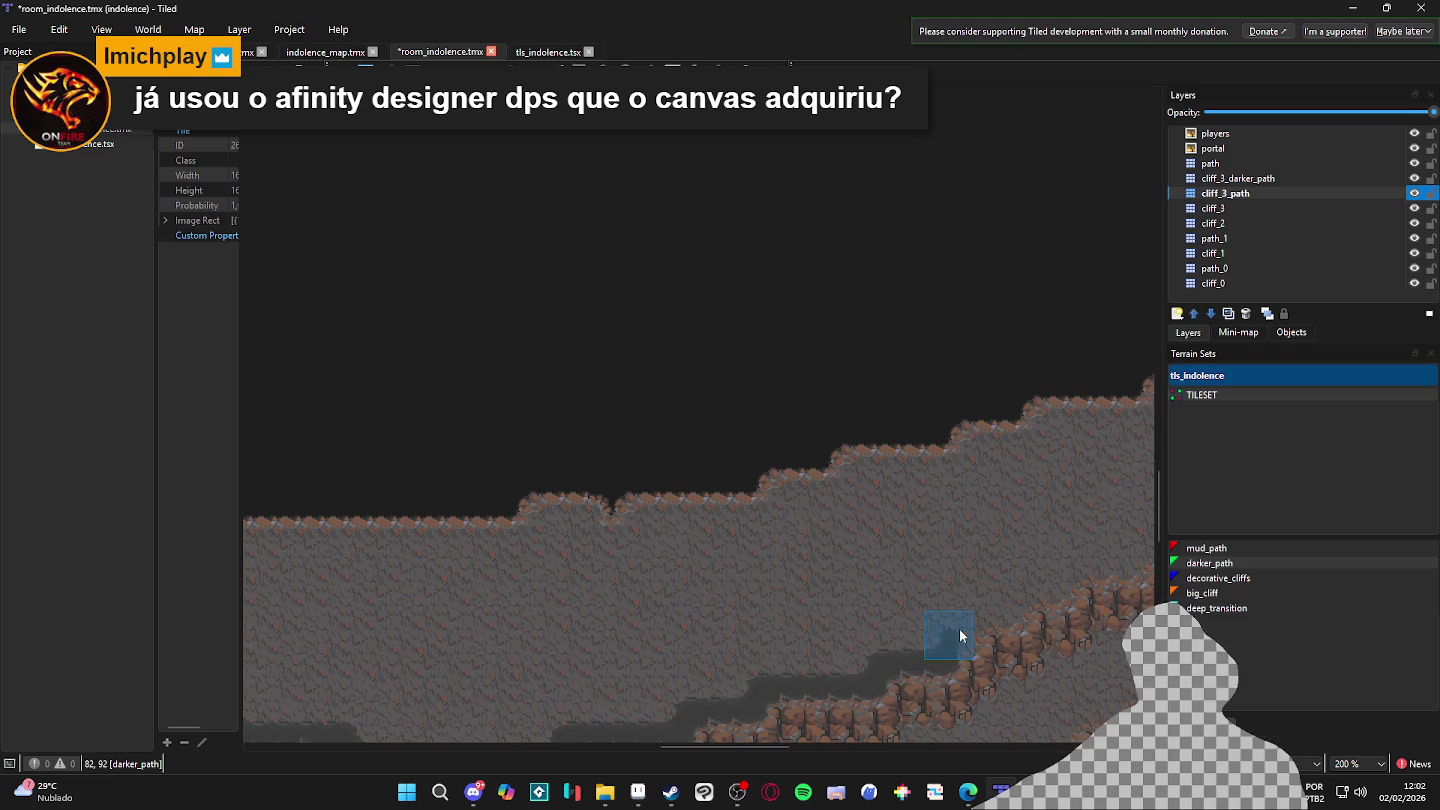
drag(1008, 612, 842, 663)
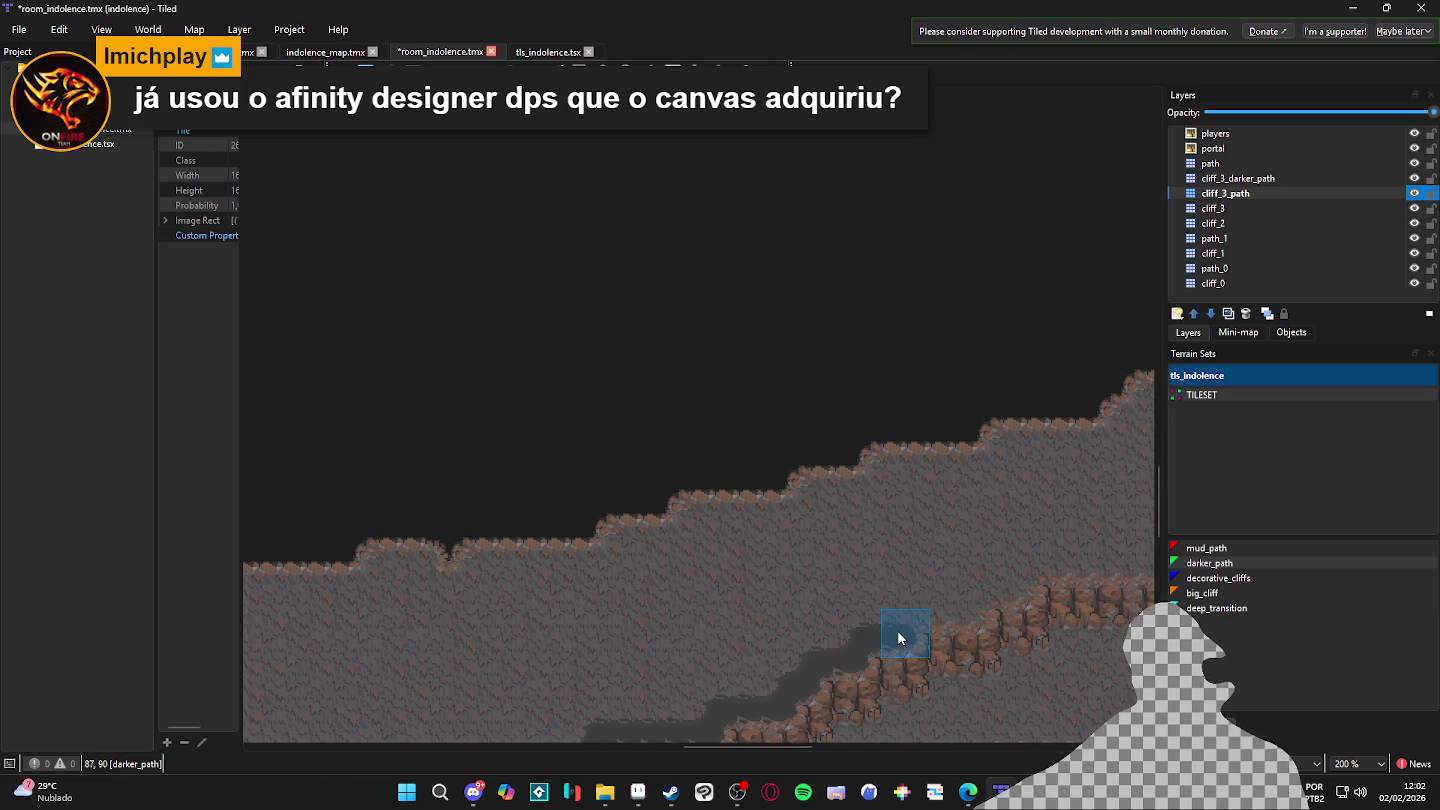
mouse_move(974, 607)
mouse_down()
mouse_move(849, 631)
mouse_move(840, 605)
mouse_up()
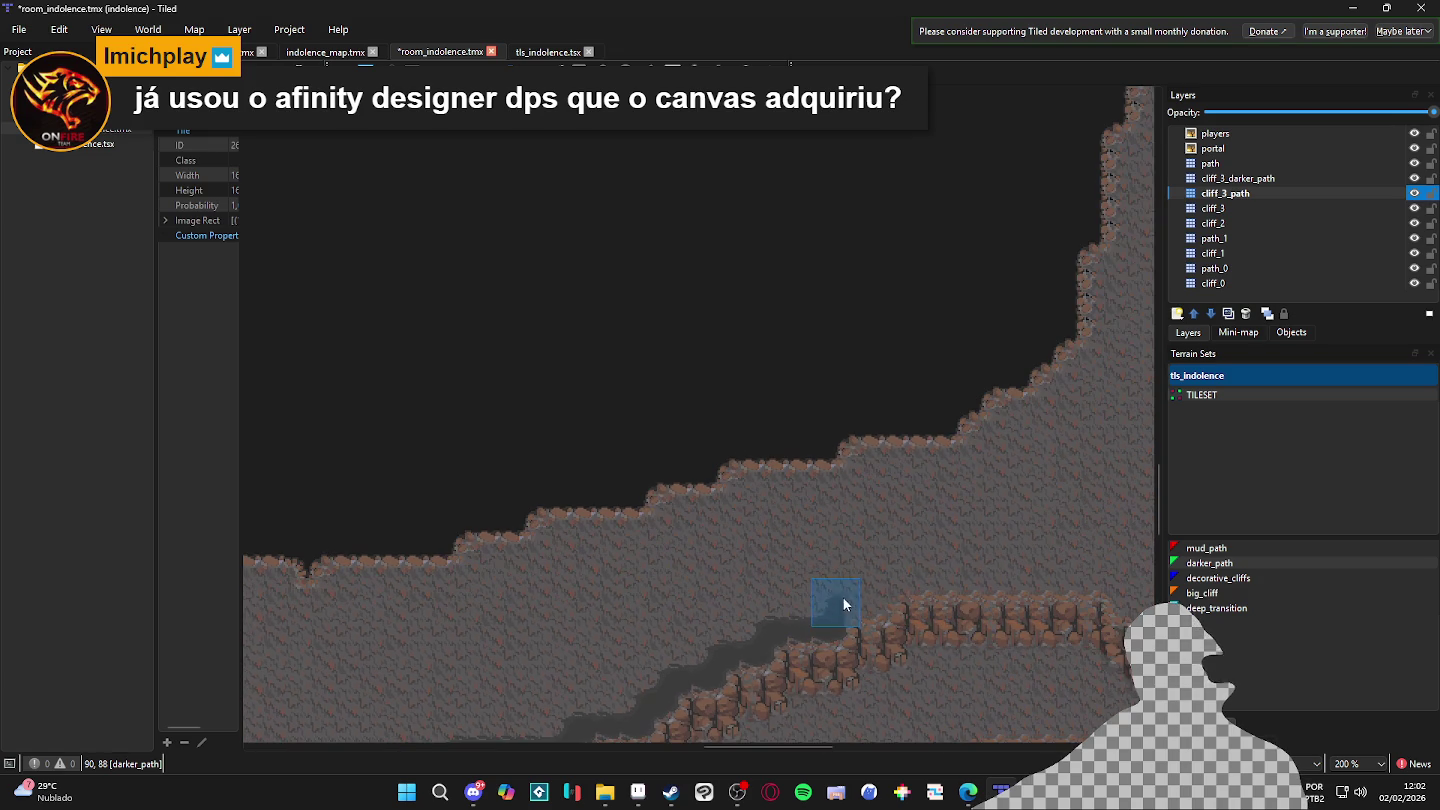
scroll(882, 610, down, 3)
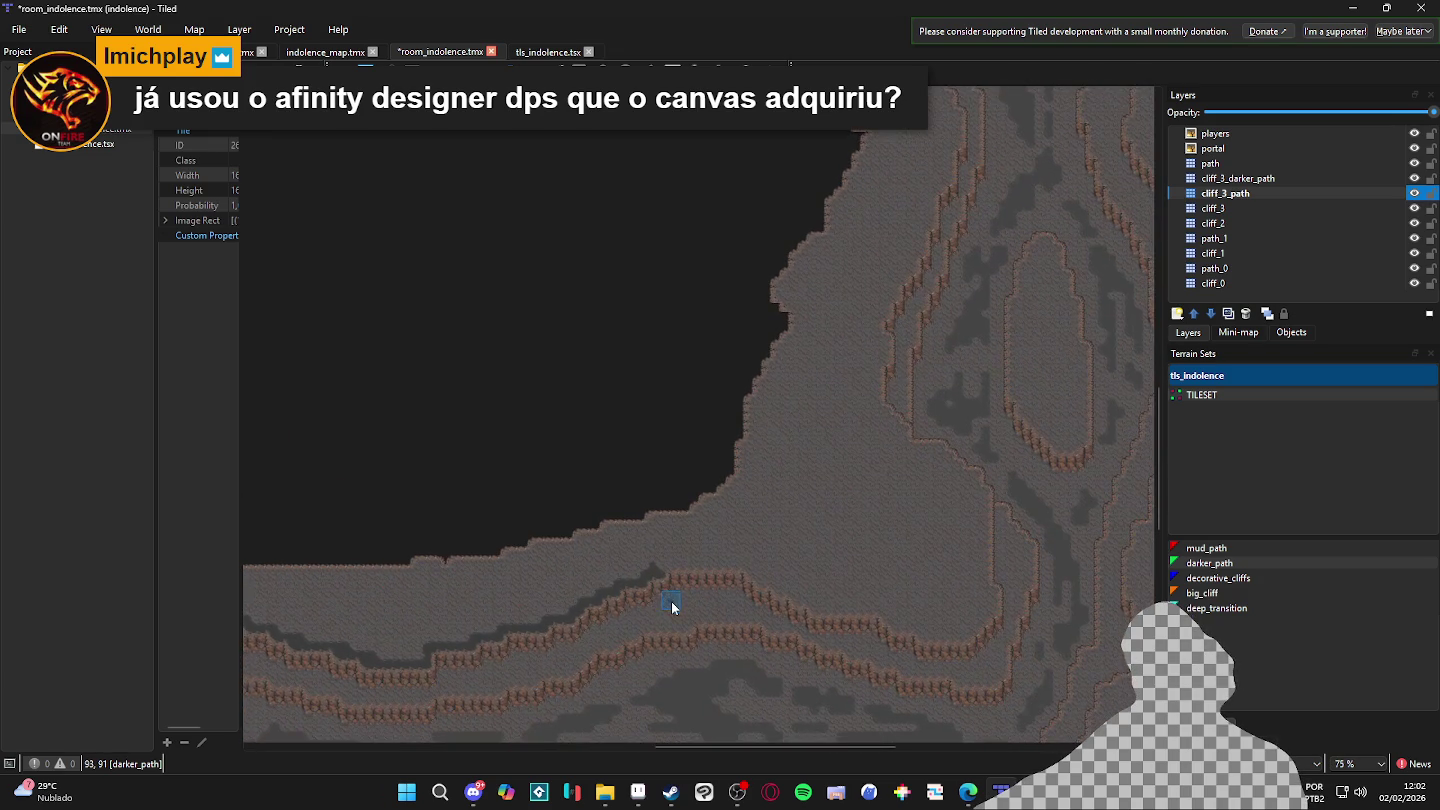
scroll(685, 590, up, 2)
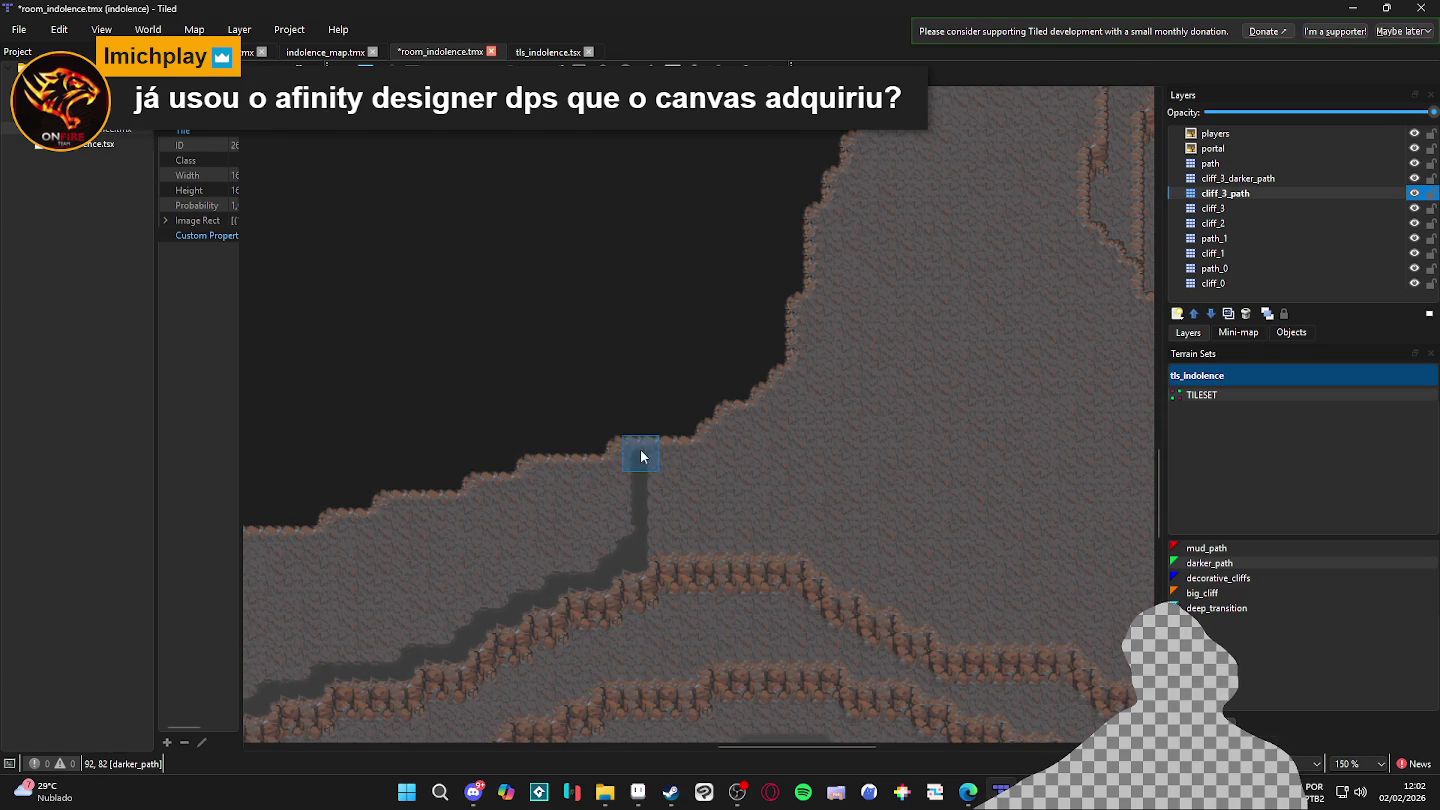
mouse_move(620, 473)
mouse_down()
mouse_move(540, 473)
mouse_move(1007, 510)
mouse_up()
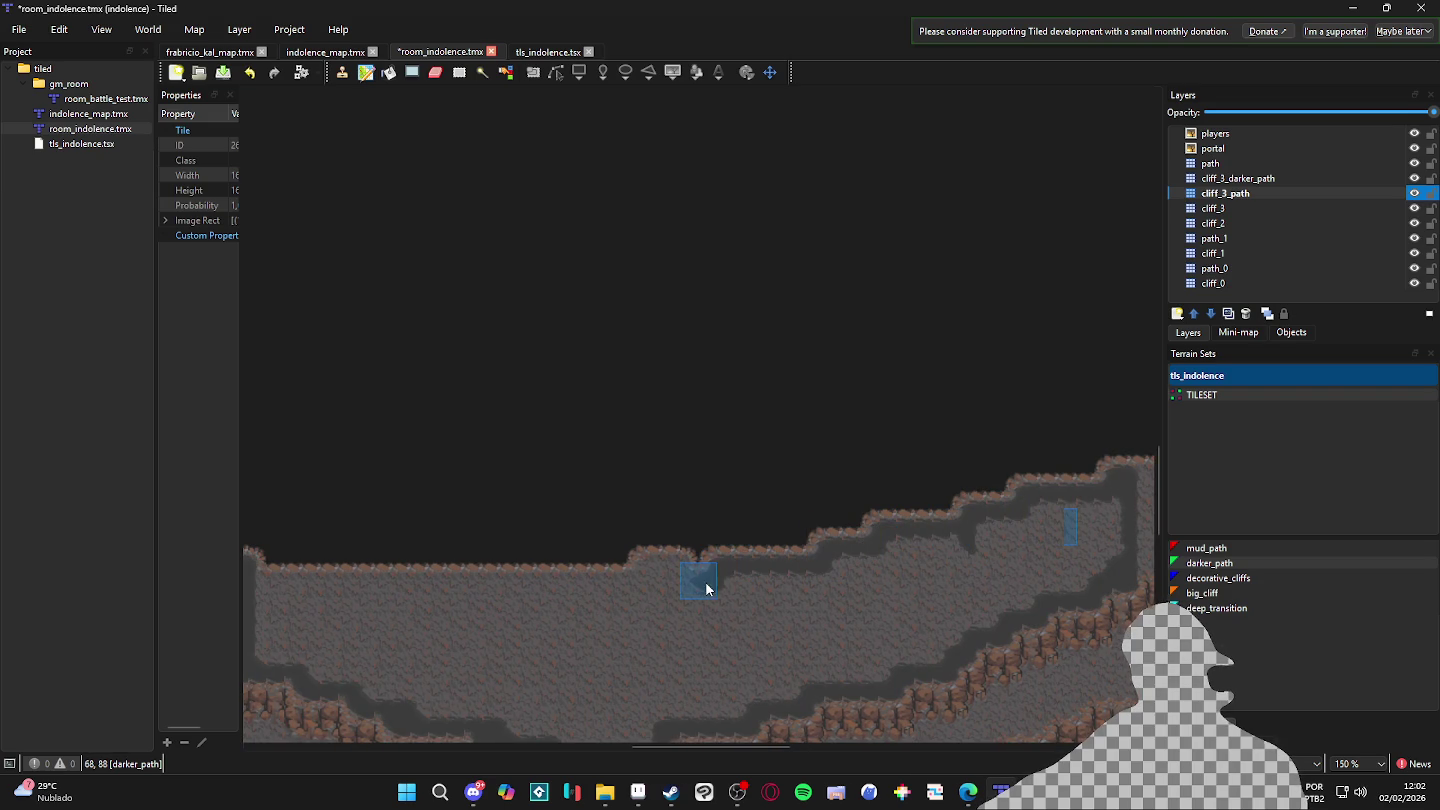
scroll(639, 580, left, 5)
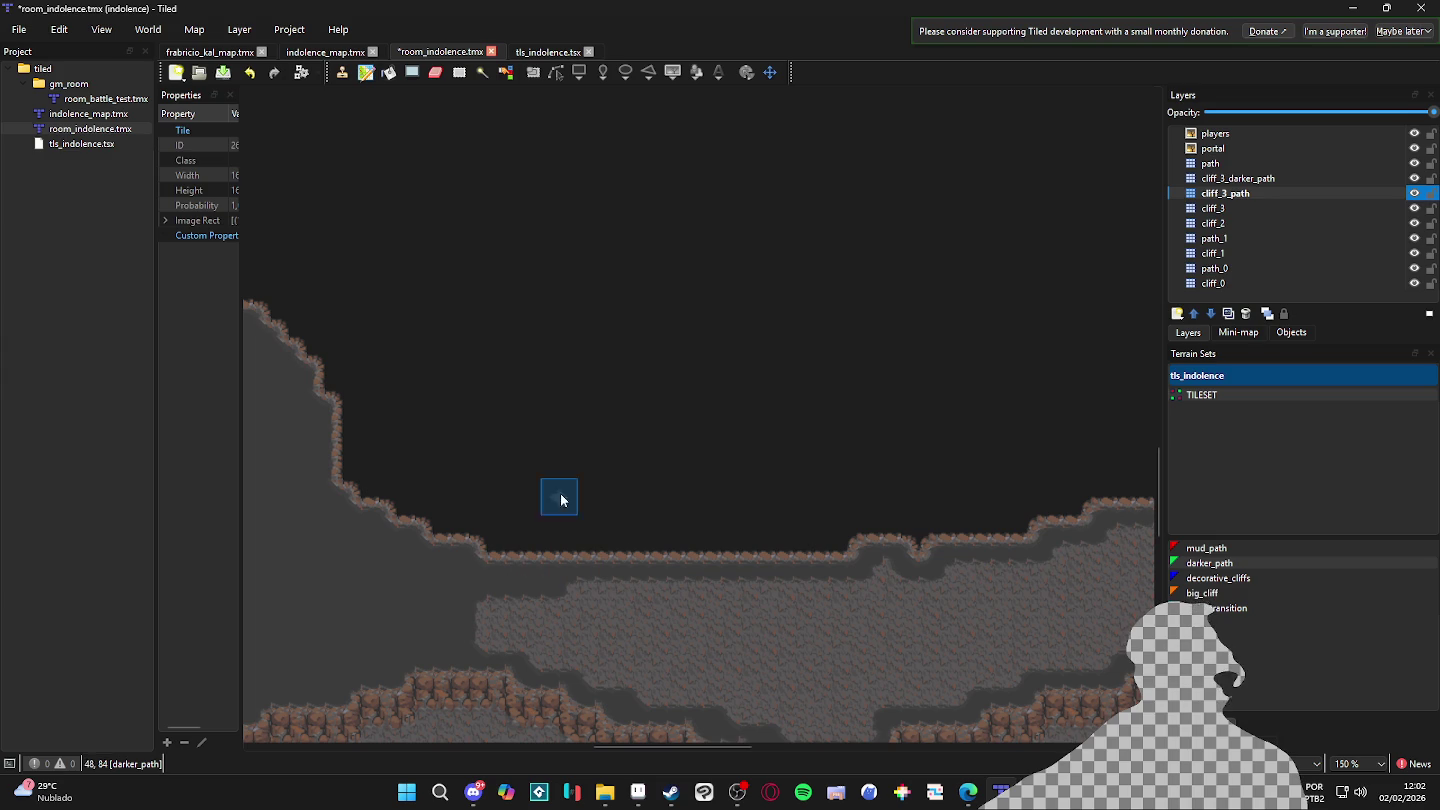
scroll(493, 567, down, 2)
scroll(436, 527, right, 2)
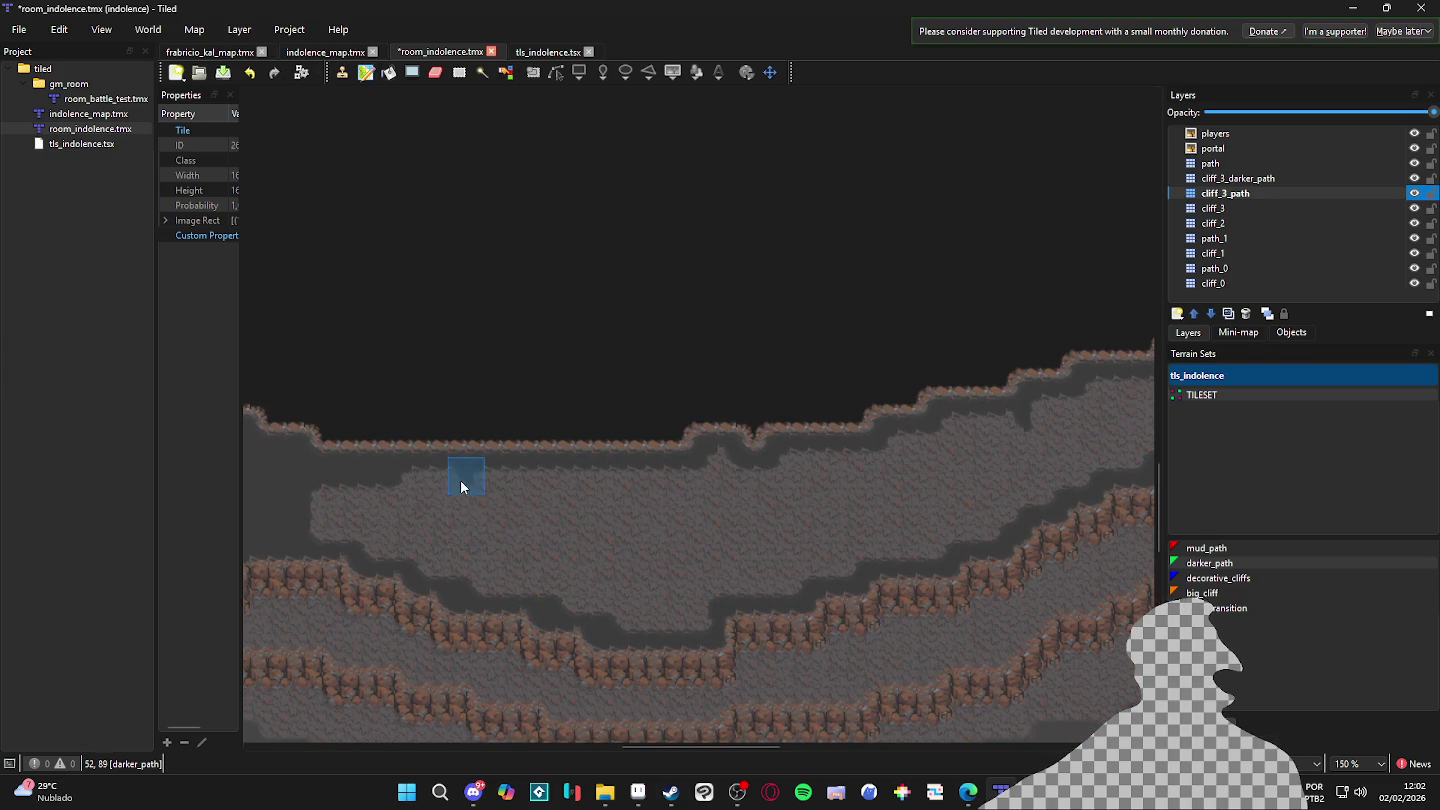
mouse_move(488, 536)
mouse_down()
mouse_move(347, 508)
mouse_move(333, 544)
mouse_move(625, 599)
mouse_move(608, 585)
mouse_move(638, 618)
mouse_up()
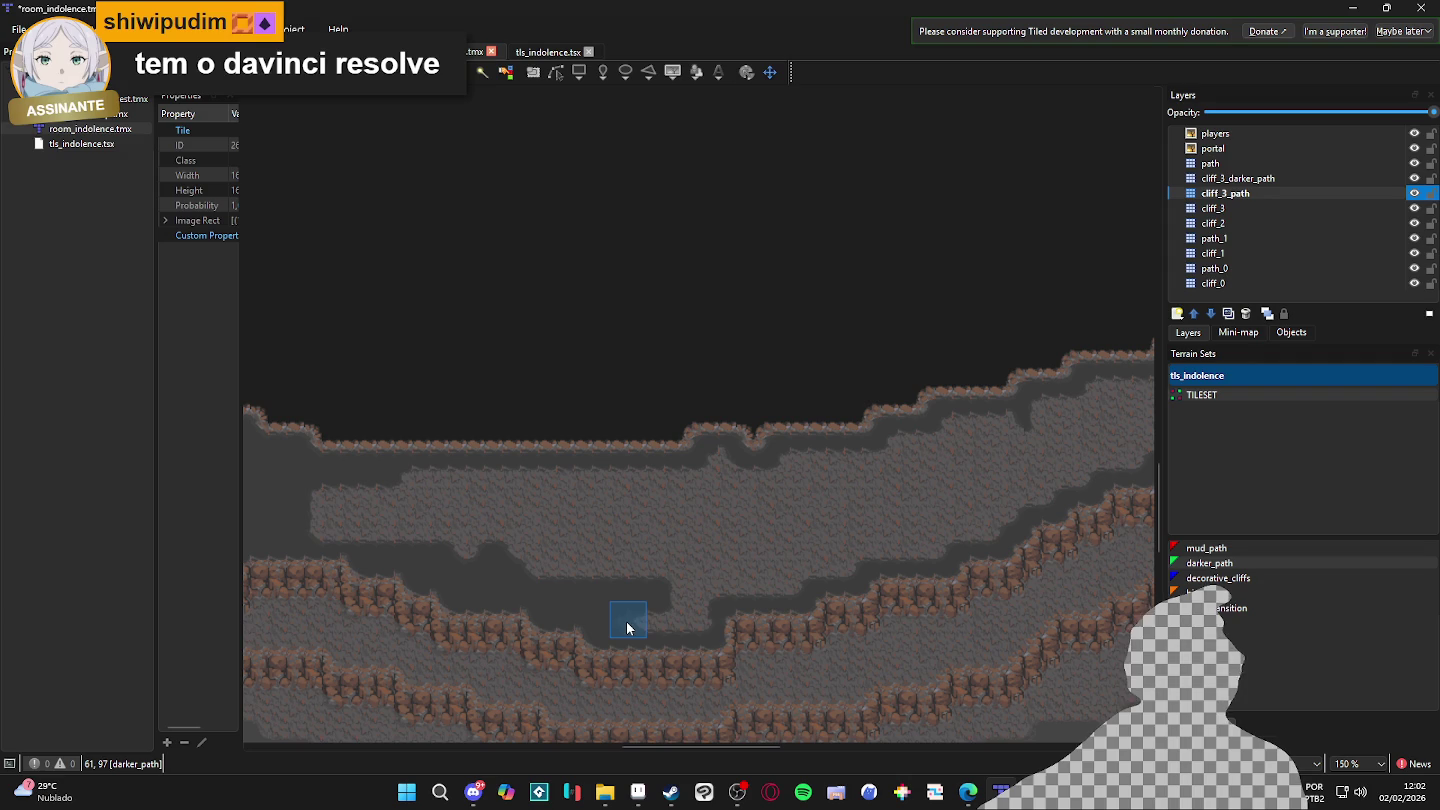
- Darken the lower floor channel and its light patches with darker_path
mouse_move(700, 572)
mouse_down()
mouse_move(663, 526)
mouse_move(660, 471)
mouse_move(308, 506)
mouse_move(317, 534)
mouse_move(554, 505)
mouse_move(649, 524)
mouse_move(580, 500)
mouse_move(466, 534)
mouse_move(472, 554)
mouse_move(689, 578)
mouse_up()
drag(685, 529, 725, 587)
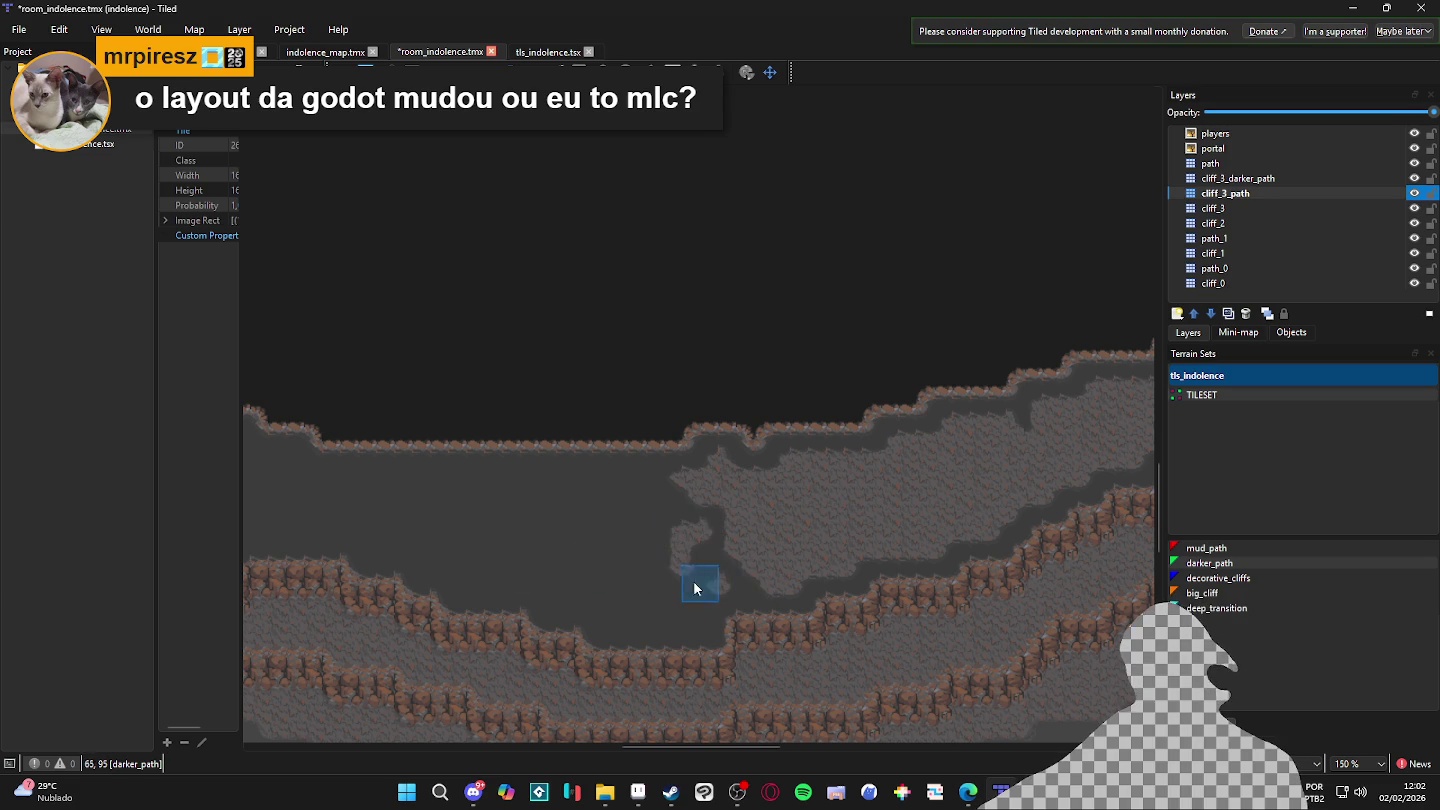
mouse_move(704, 534)
mouse_down()
mouse_move(733, 578)
mouse_move(788, 594)
mouse_up()
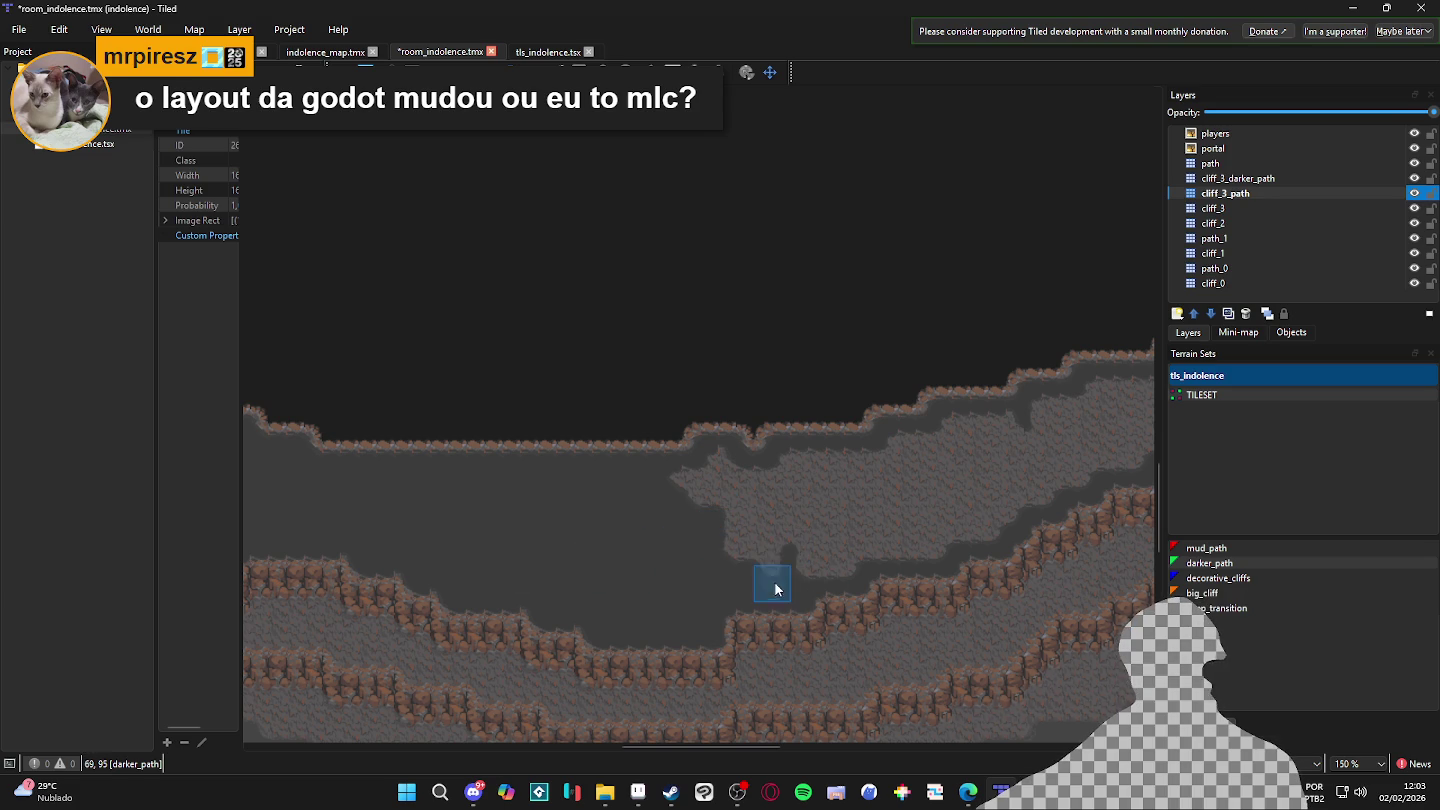
mouse_move(803, 467)
mouse_down()
mouse_move(720, 482)
mouse_move(765, 509)
mouse_move(697, 479)
mouse_move(730, 530)
mouse_move(831, 553)
mouse_move(951, 476)
mouse_move(795, 534)
mouse_move(924, 509)
mouse_move(880, 536)
mouse_move(655, 605)
mouse_move(658, 651)
mouse_move(939, 485)
mouse_move(710, 521)
mouse_move(670, 547)
mouse_move(582, 550)
mouse_move(659, 563)
mouse_move(639, 599)
mouse_move(606, 589)
mouse_up()
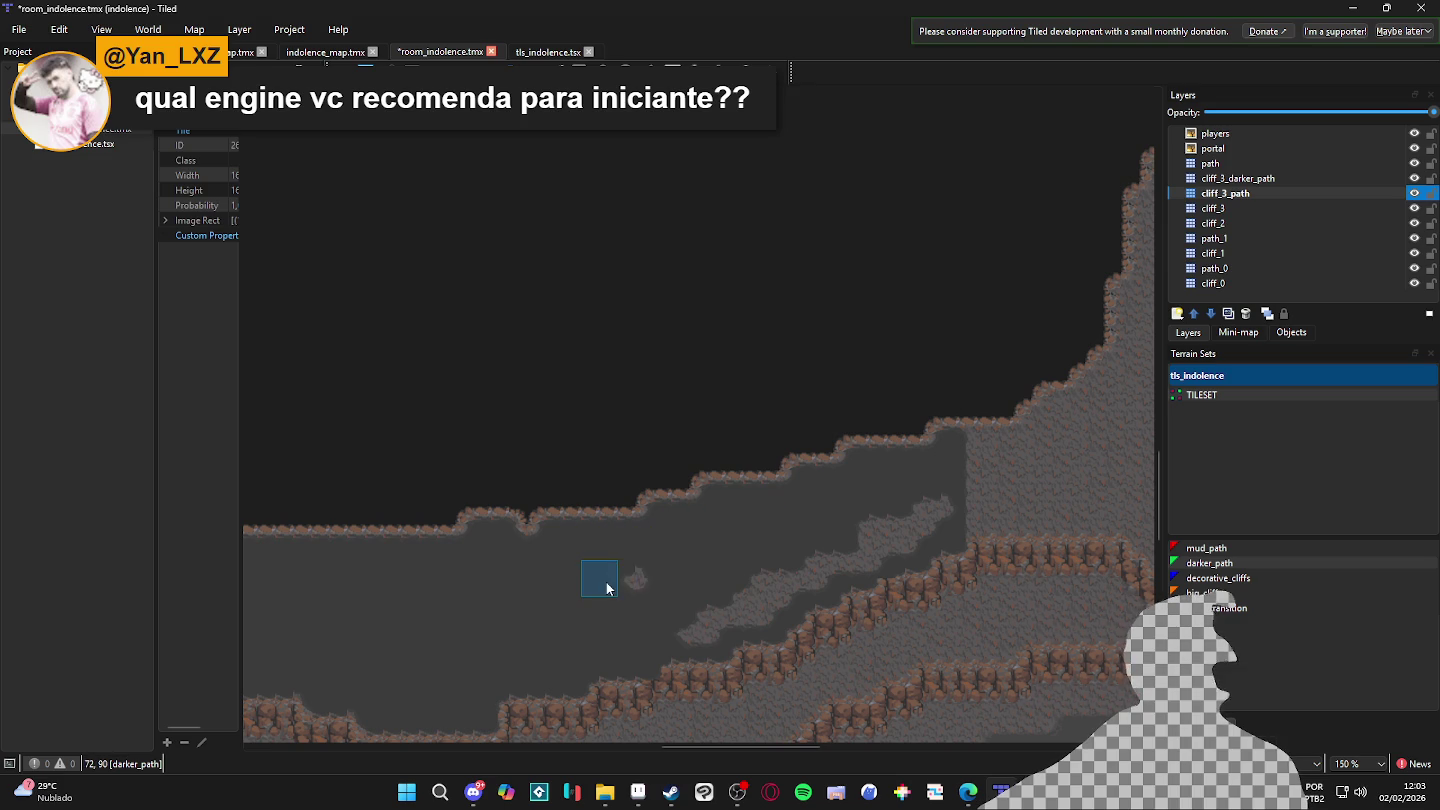
- Cover the textured patches and the cave's lower edge with darker_path
scroll(600, 585, right, 2)
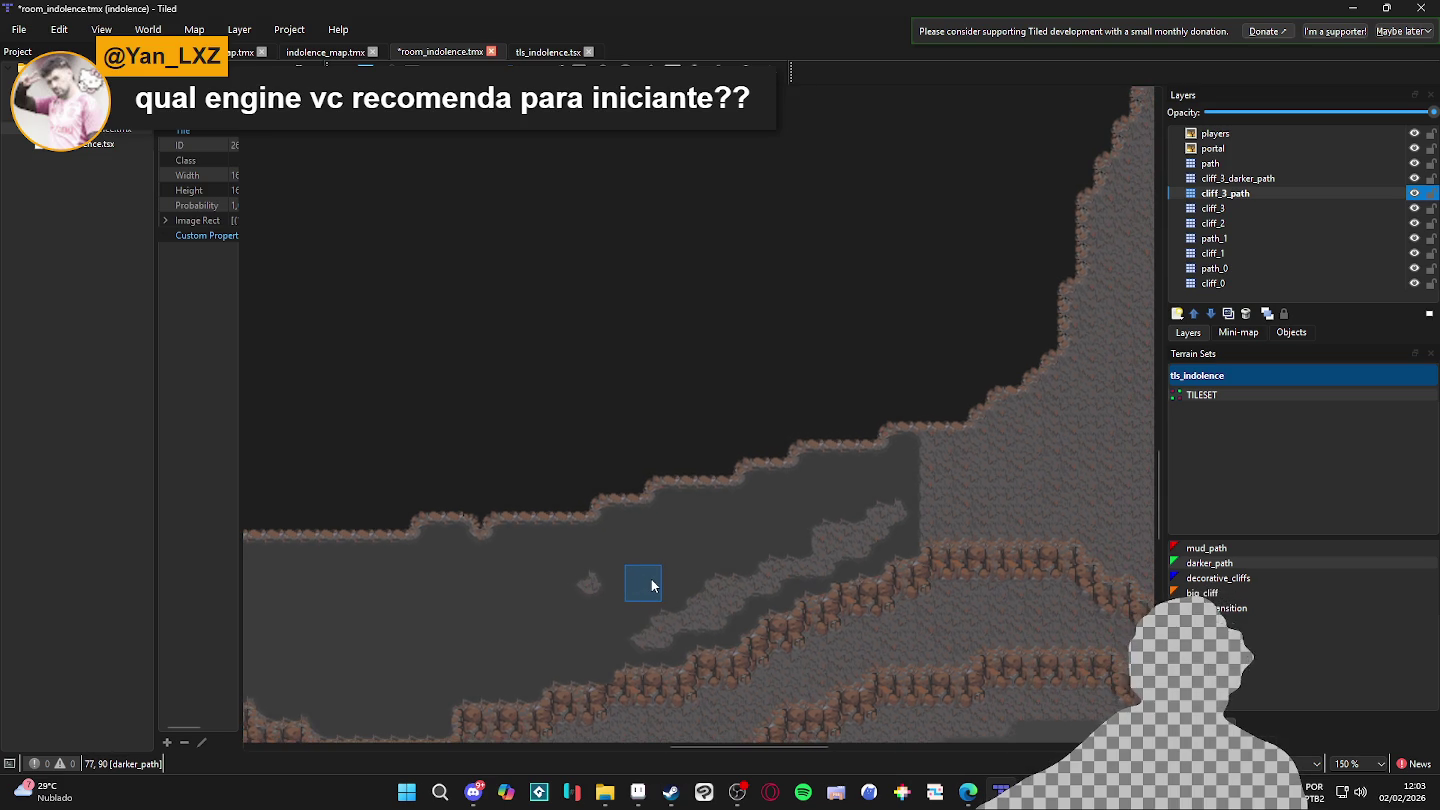
mouse_move(647, 589)
mouse_down()
mouse_move(601, 585)
mouse_move(629, 632)
mouse_up()
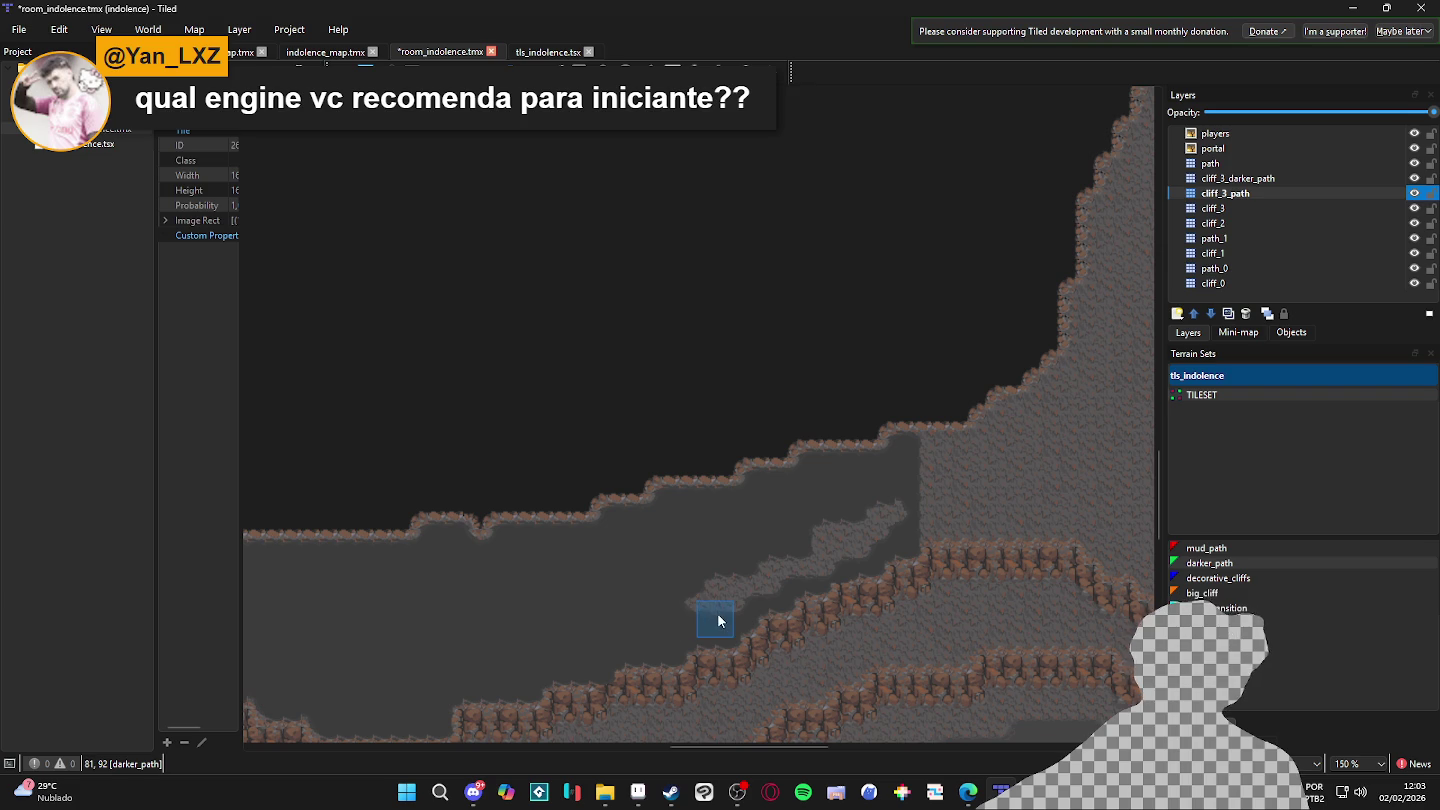
mouse_move(712, 597)
mouse_down()
mouse_move(733, 607)
mouse_move(894, 514)
mouse_up()
scroll(894, 514, right, 3)
drag(671, 566, 812, 554)
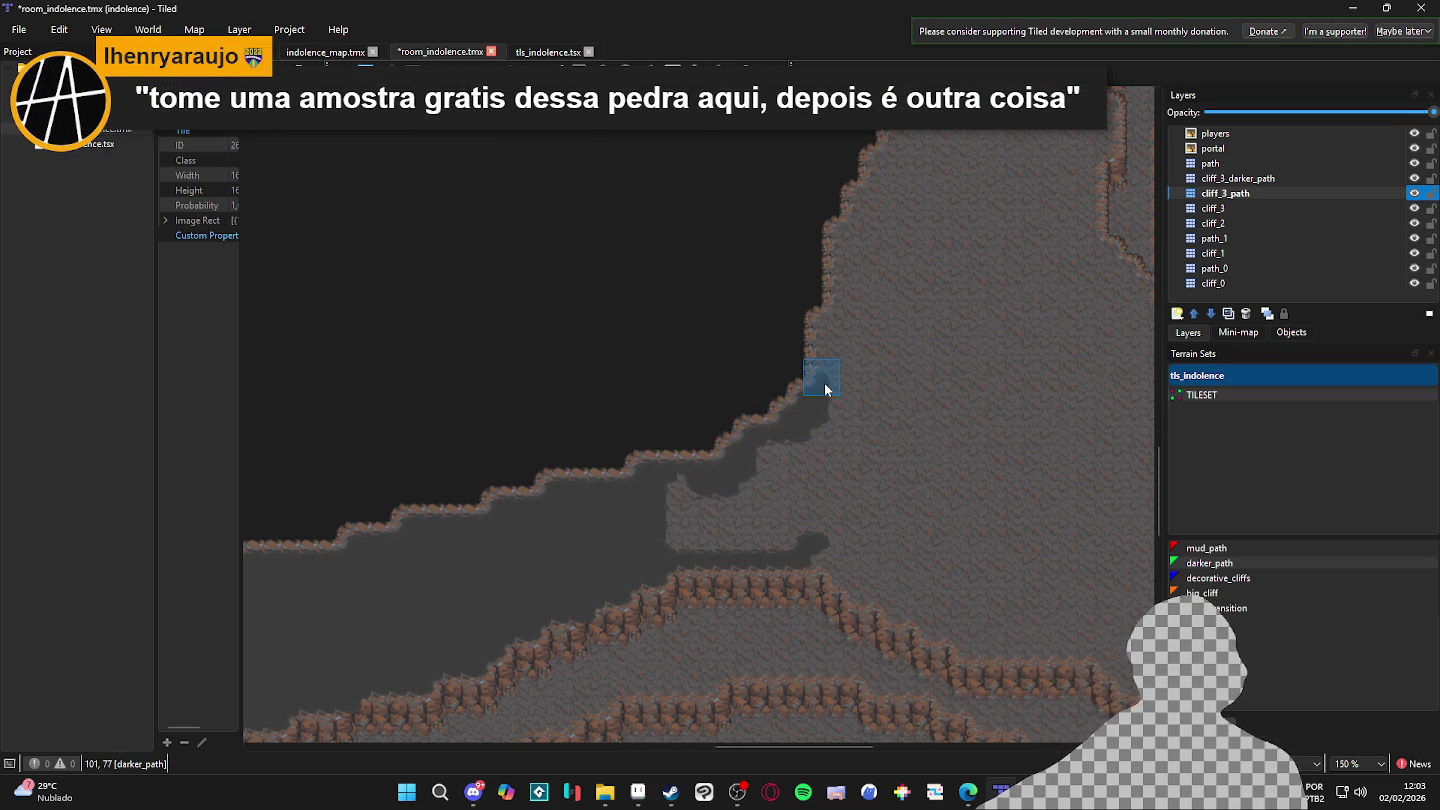
mouse_move(818, 388)
mouse_down()
mouse_move(754, 501)
mouse_move(758, 430)
mouse_move(788, 437)
mouse_move(770, 347)
mouse_move(796, 344)
mouse_move(831, 250)
mouse_move(861, 225)
mouse_move(863, 468)
mouse_move(794, 649)
mouse_move(664, 645)
mouse_move(599, 617)
mouse_move(765, 633)
mouse_move(788, 653)
mouse_move(827, 589)
mouse_move(796, 545)
mouse_move(686, 572)
mouse_up()
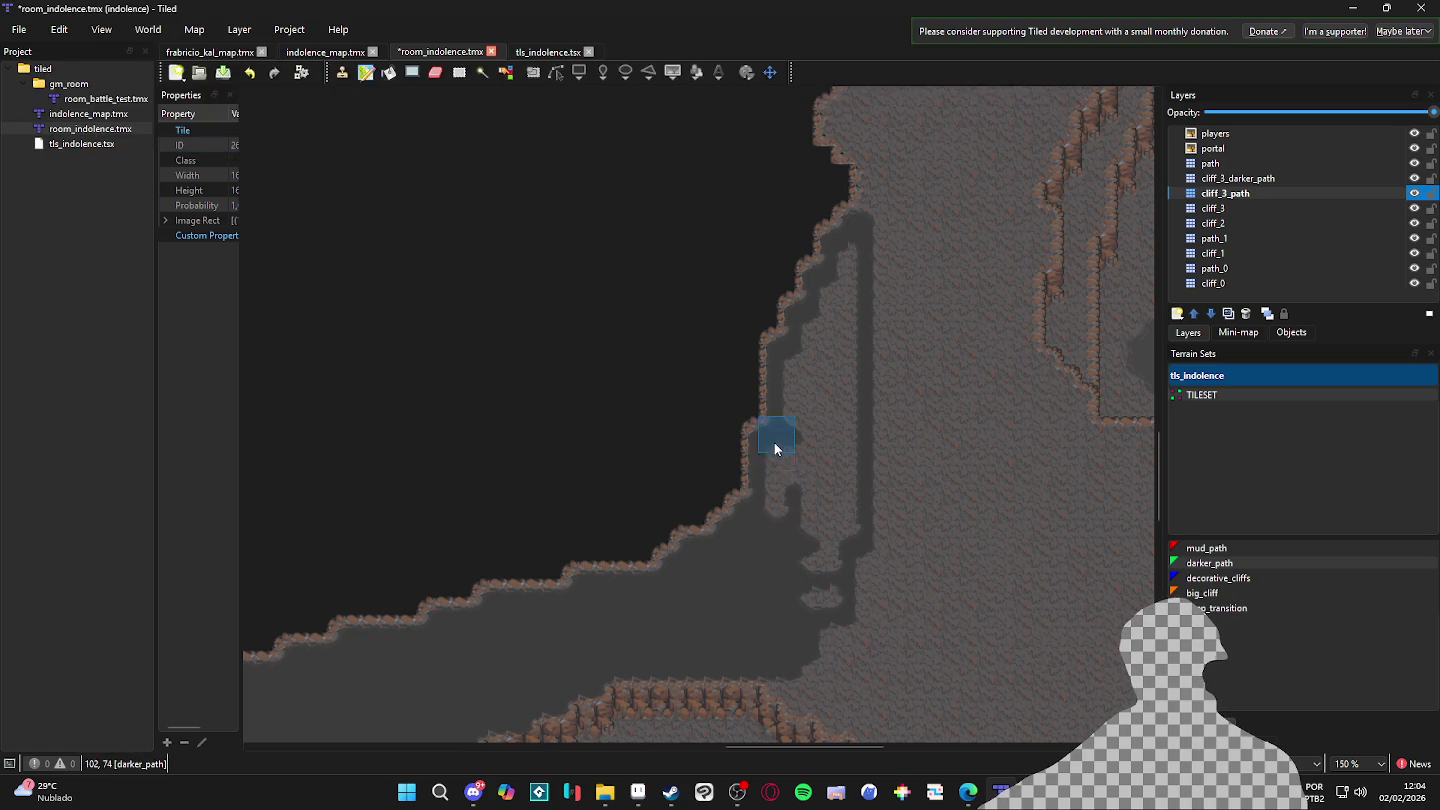
- Paint darker_path up the narrow cliff-side strip, widening the floor into a smoother corner
mouse_move(780, 345)
mouse_down()
mouse_move(800, 537)
mouse_move(827, 307)
mouse_move(850, 257)
mouse_move(859, 347)
mouse_move(842, 476)
mouse_move(836, 293)
mouse_move(840, 408)
mouse_move(813, 540)
mouse_move(837, 547)
mouse_up()
scroll(805, 570, down, 2)
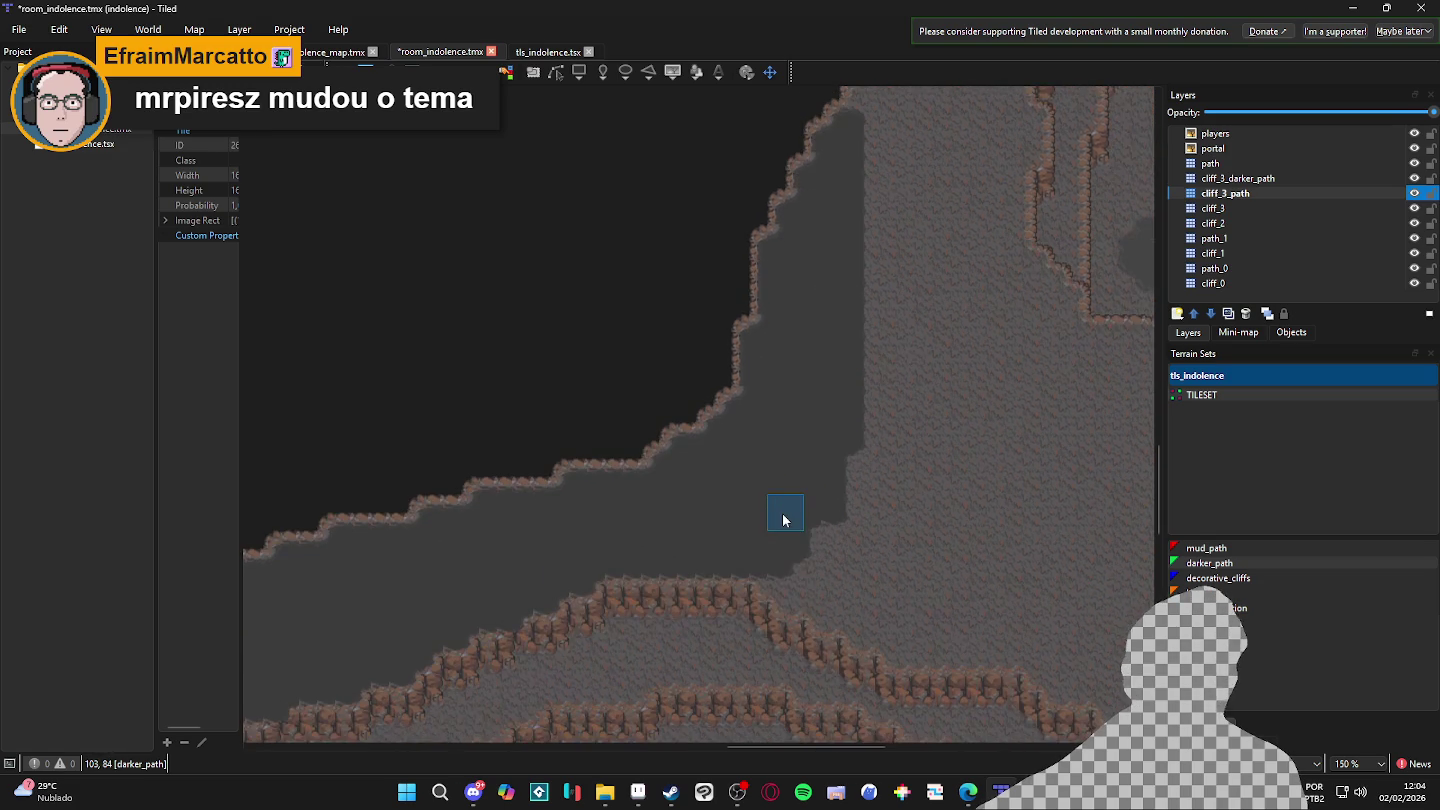
scroll(790, 525, left, 1)
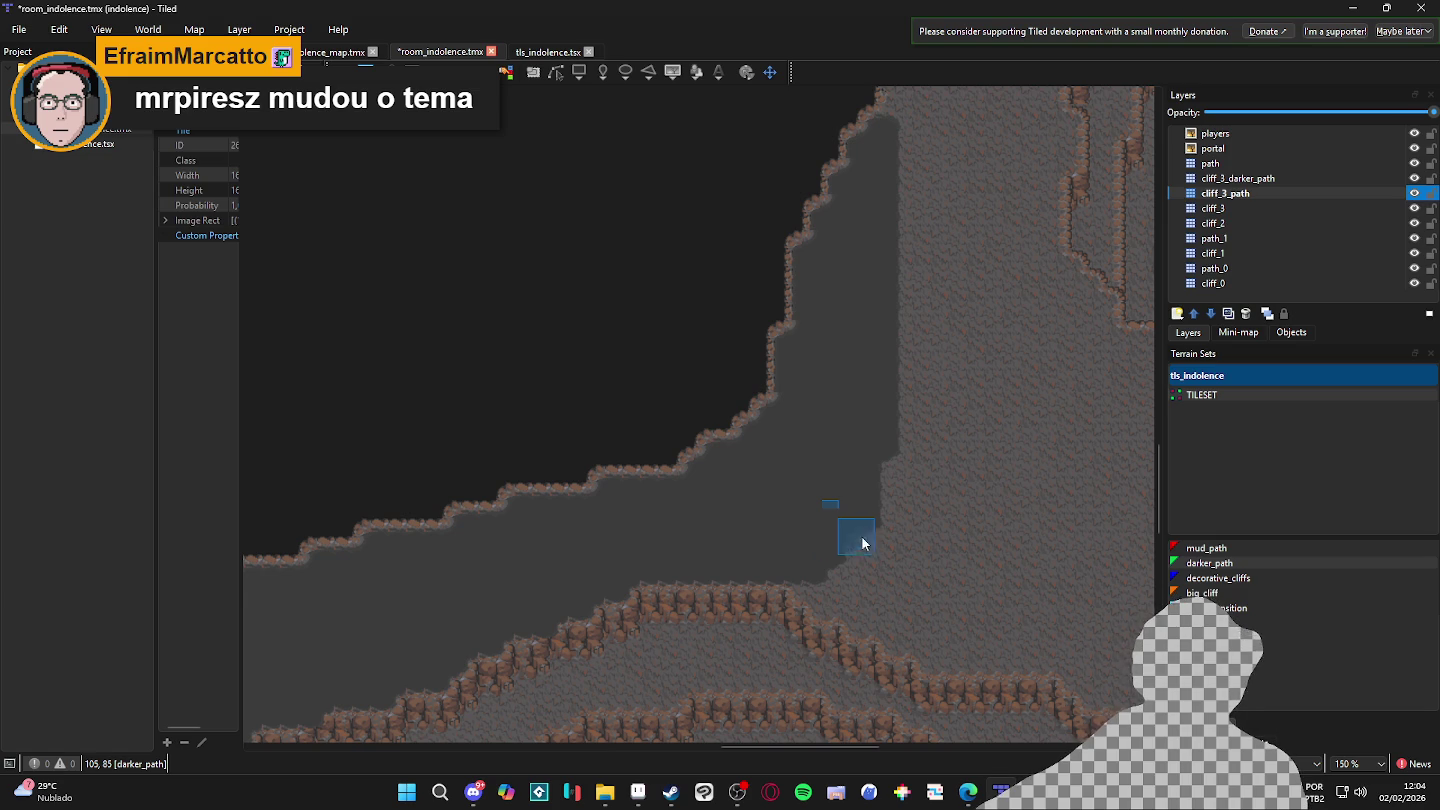
scroll(799, 532, down, 1)
scroll(799, 520, left, 5)
scroll(799, 515, down, 1)
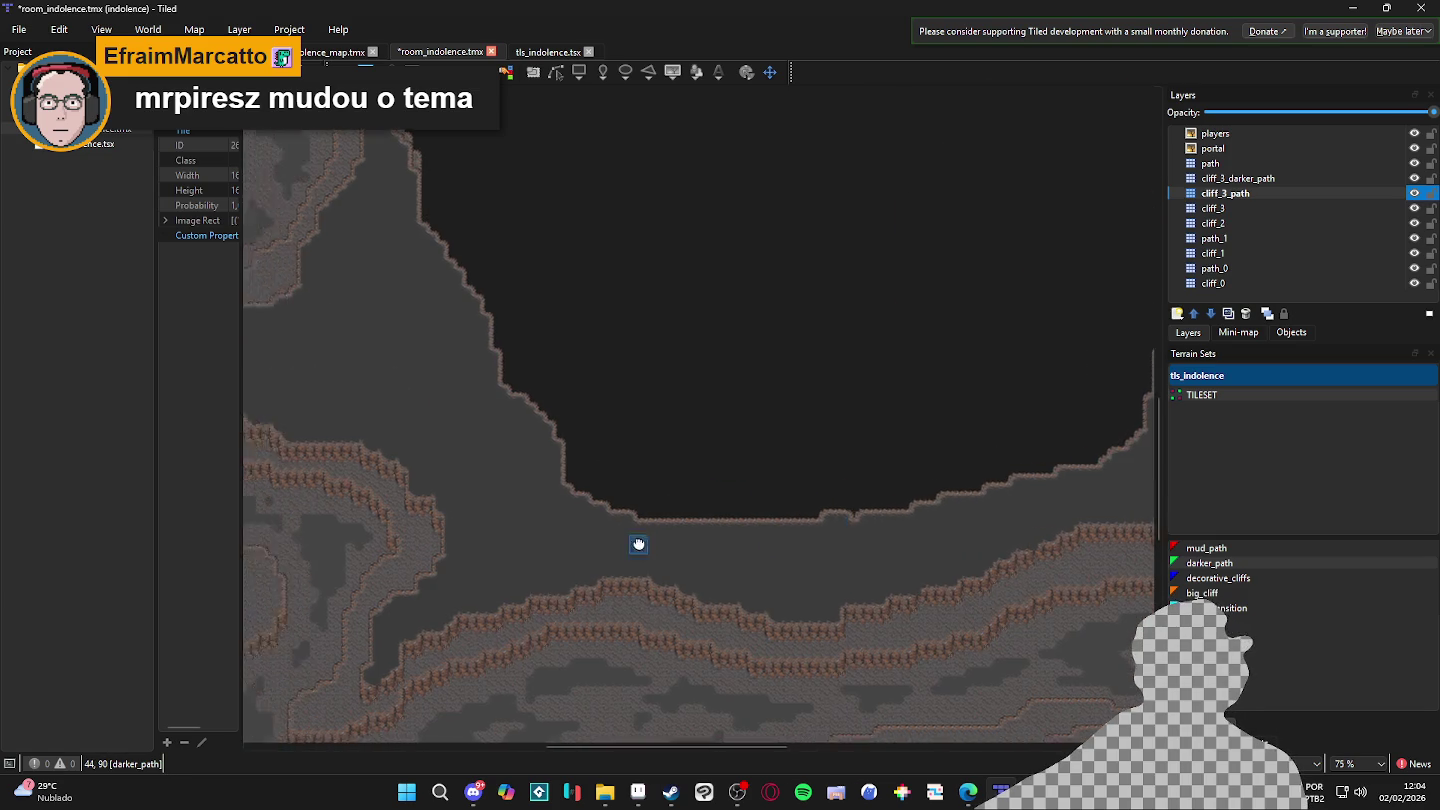
- Widen the properties panel and save the map
scroll(617, 544, left, 5)
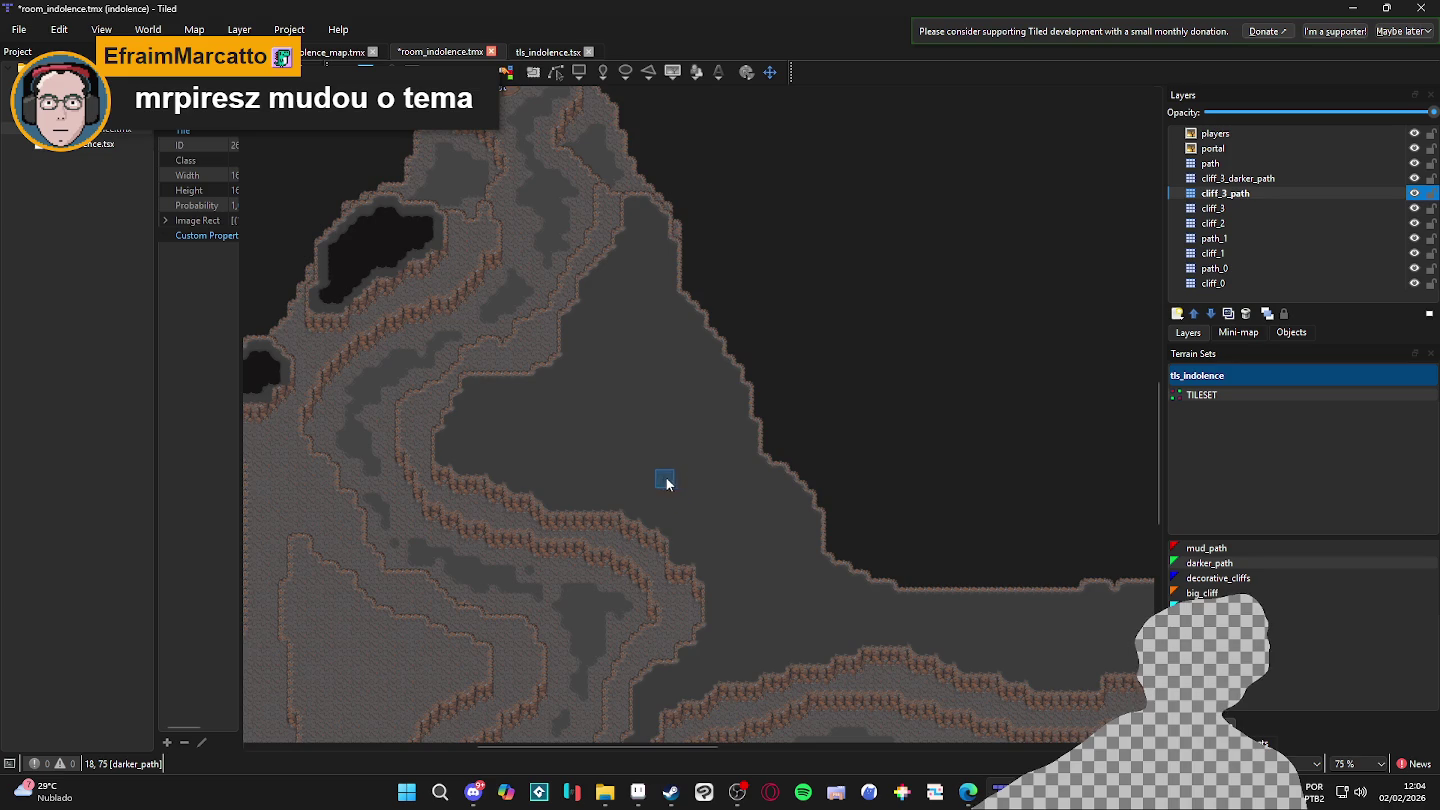
scroll(667, 483, down, 1)
scroll(660, 487, up, 1)
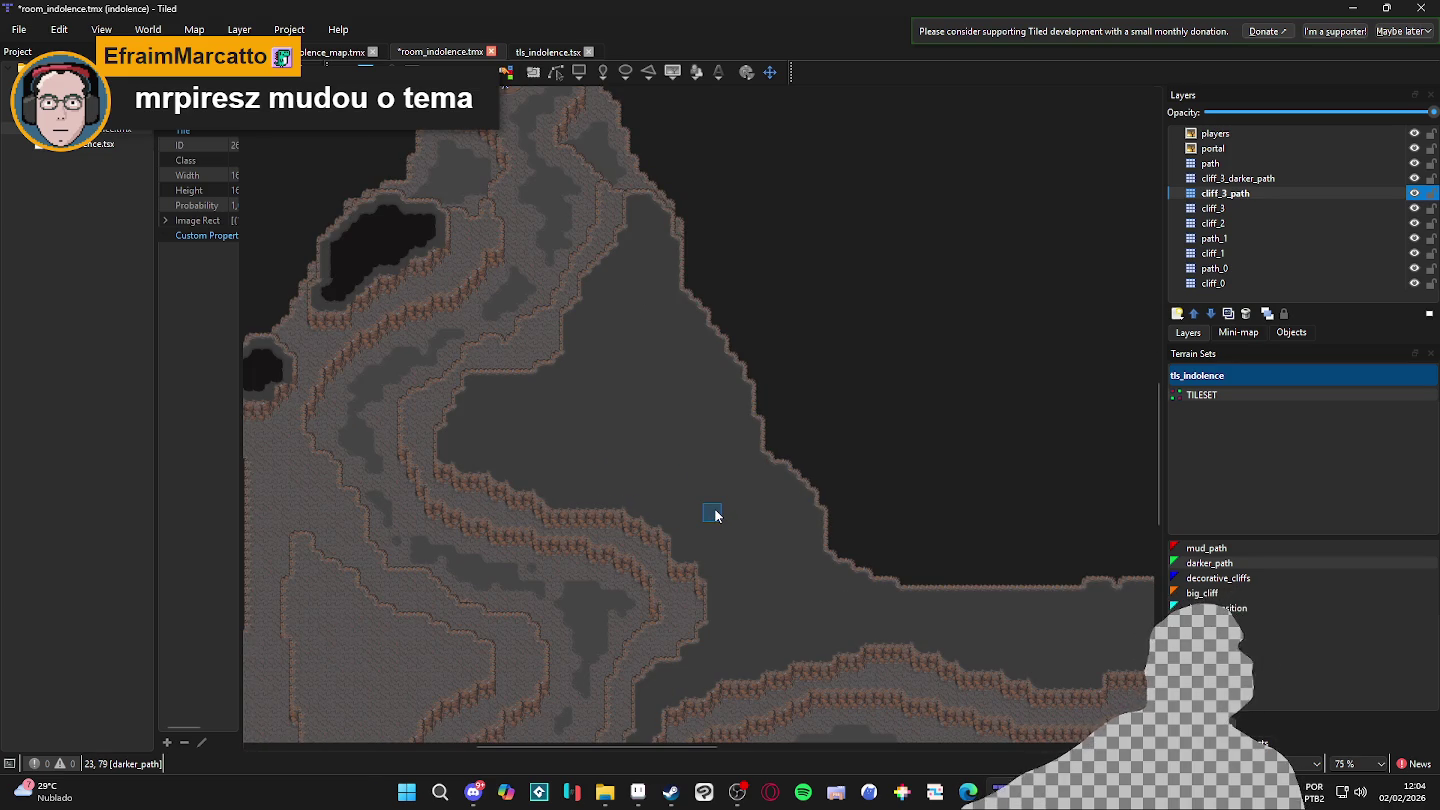
scroll(715, 517, down, 1)
scroll(677, 380, up, 3)
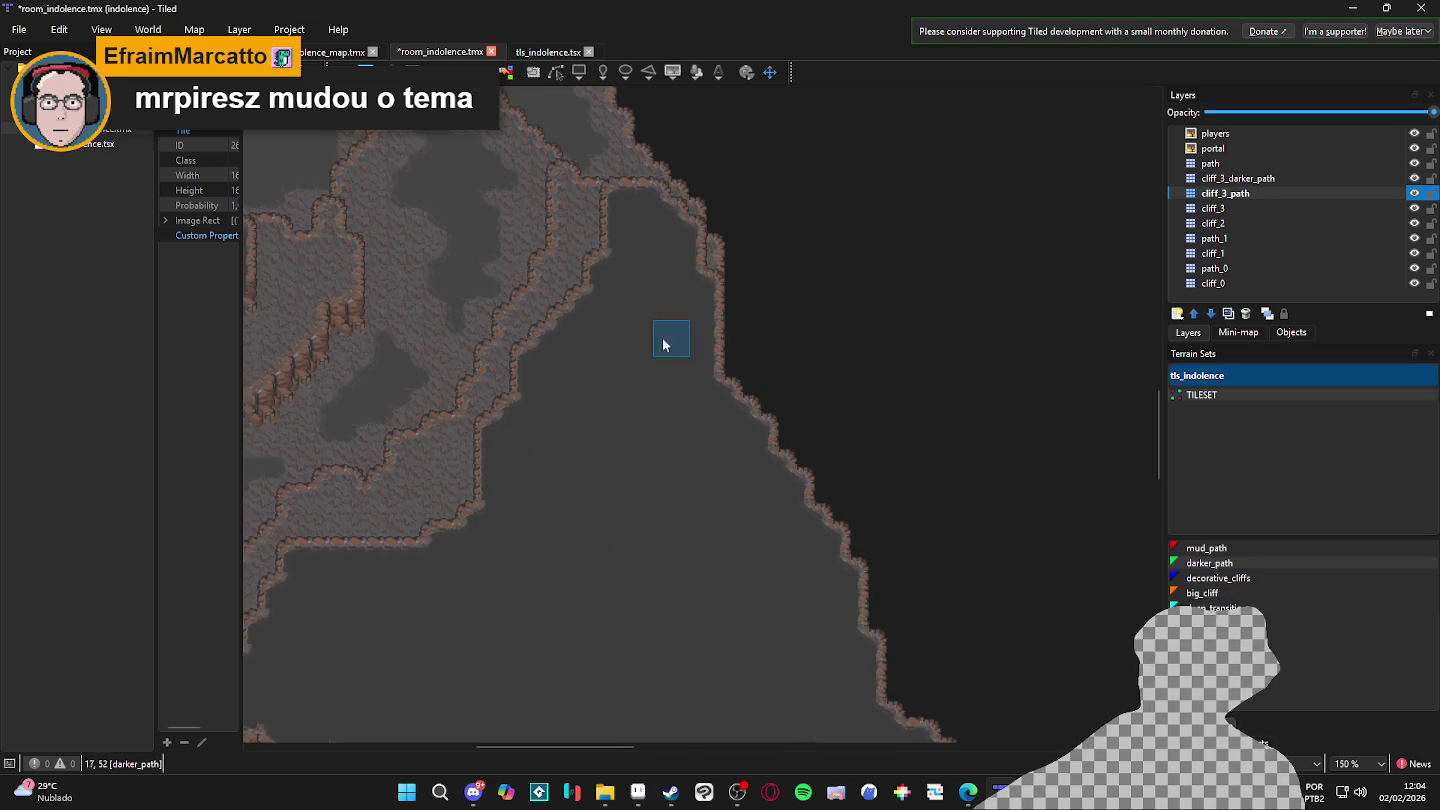
mouse_move(251, 320)
mouse_down()
mouse_move(909, 408)
mouse_move(818, 374)
mouse_up()
scroll(817, 374, down, 1)
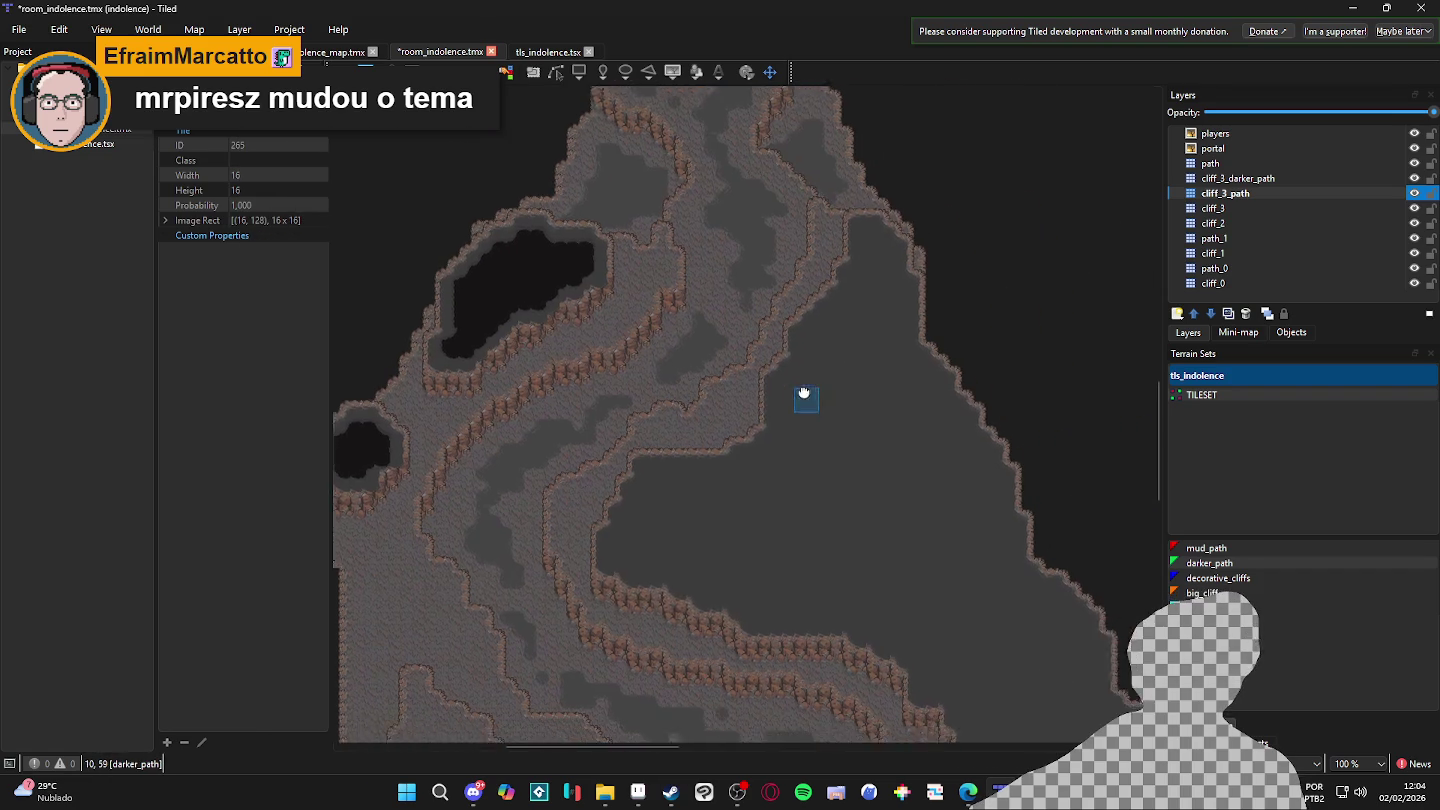
key(ctrl+s)
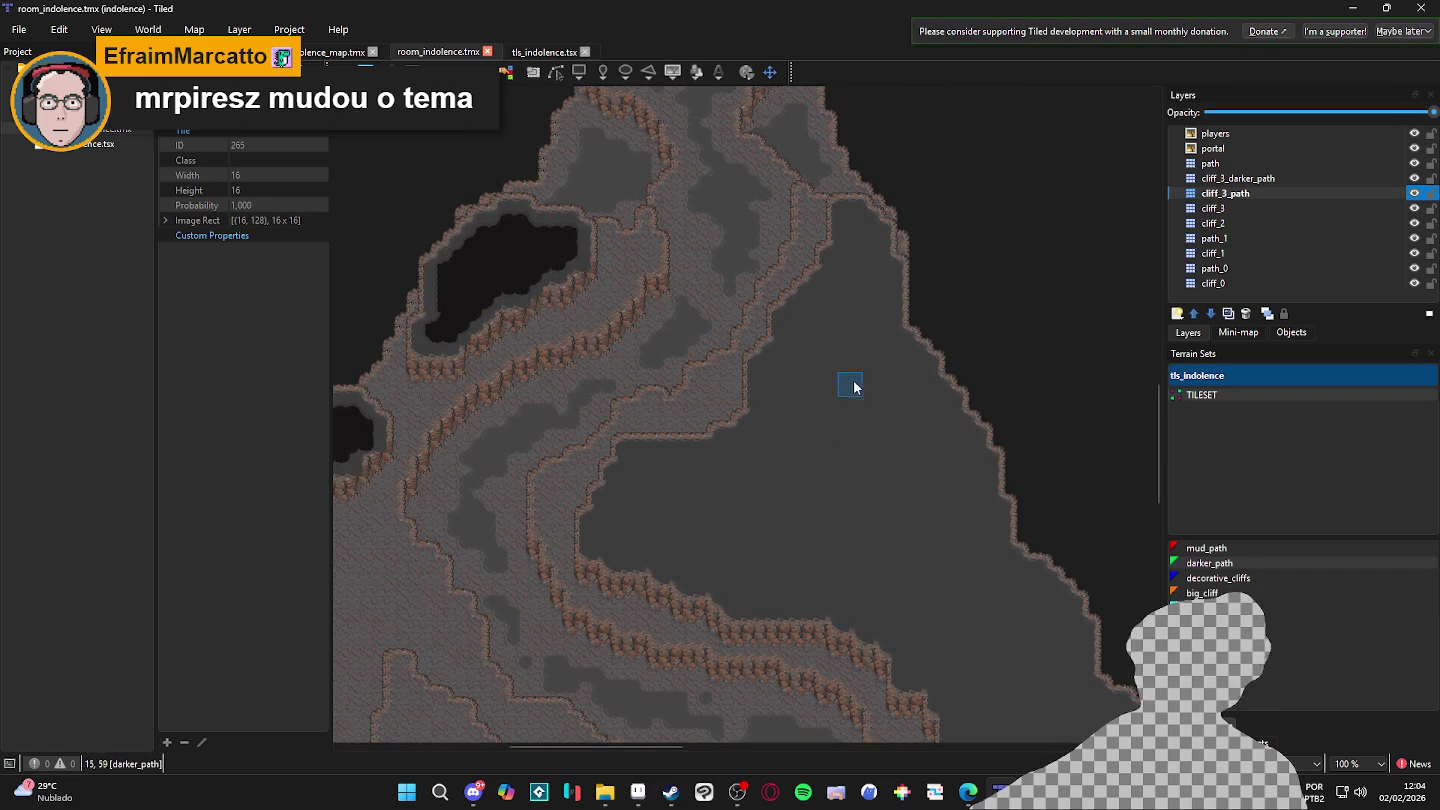
- Select the deep_transition terrain and make cliff_3_darker_path the active layer
click(1203, 575)
click(1205, 608)
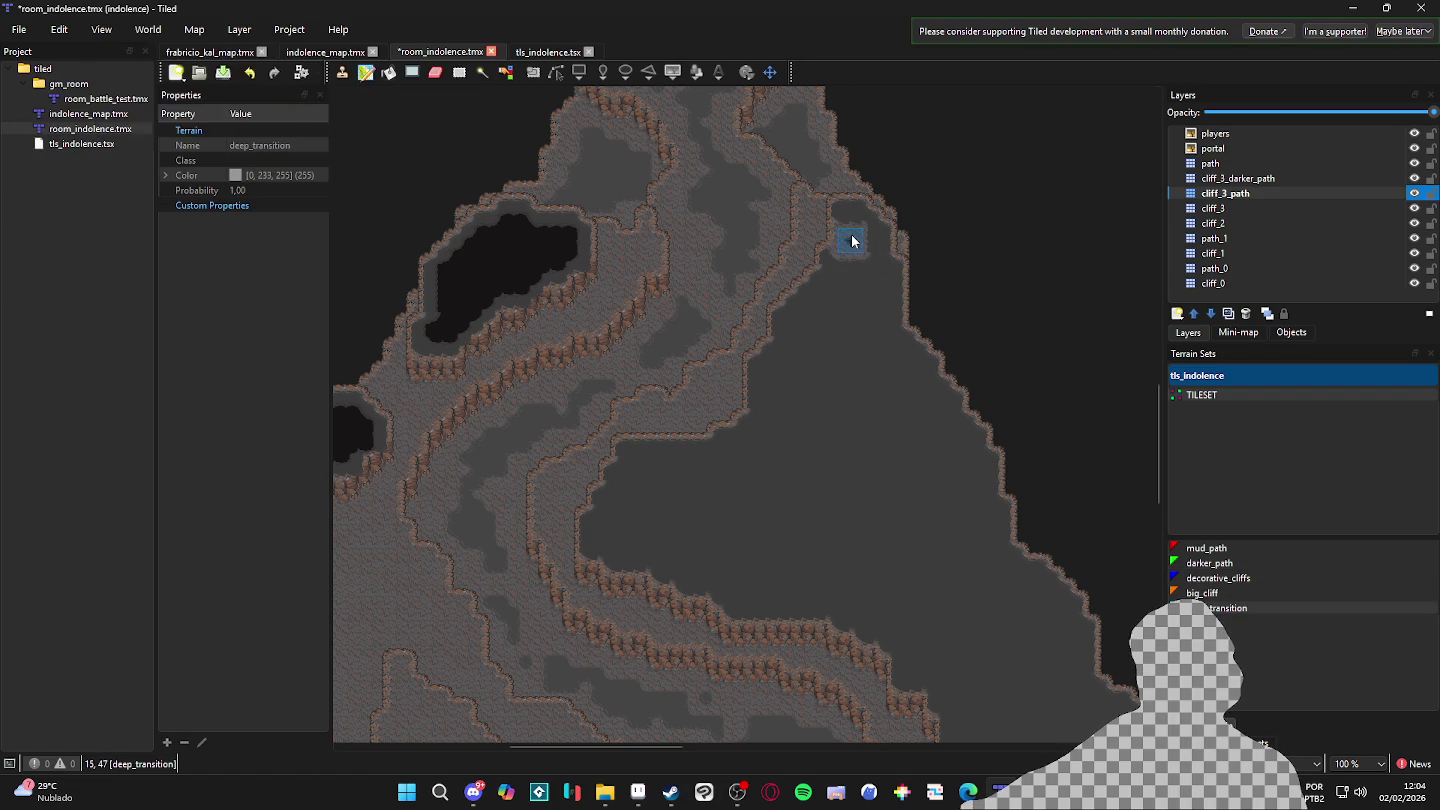
click(1237, 178)
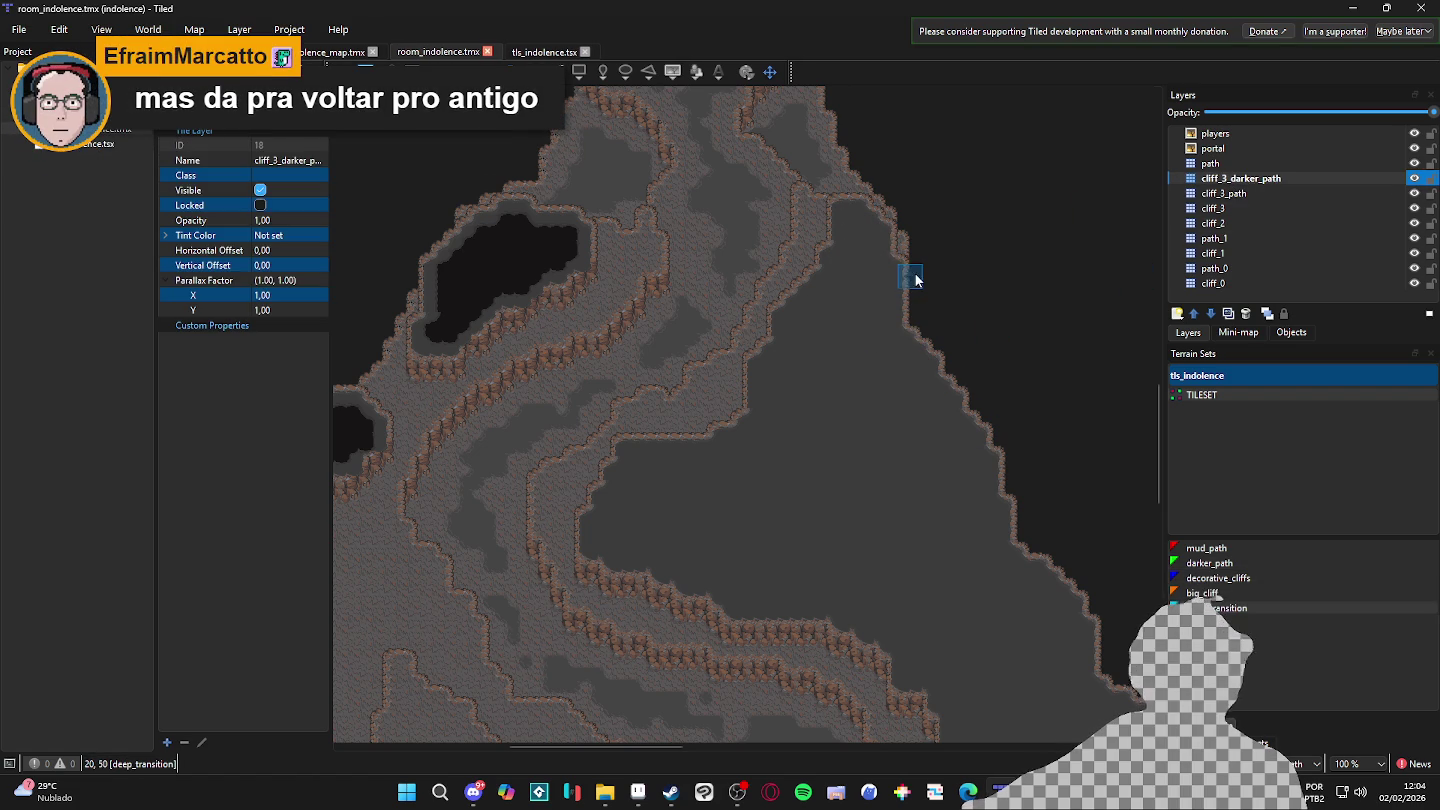
scroll(901, 280, up, 2)
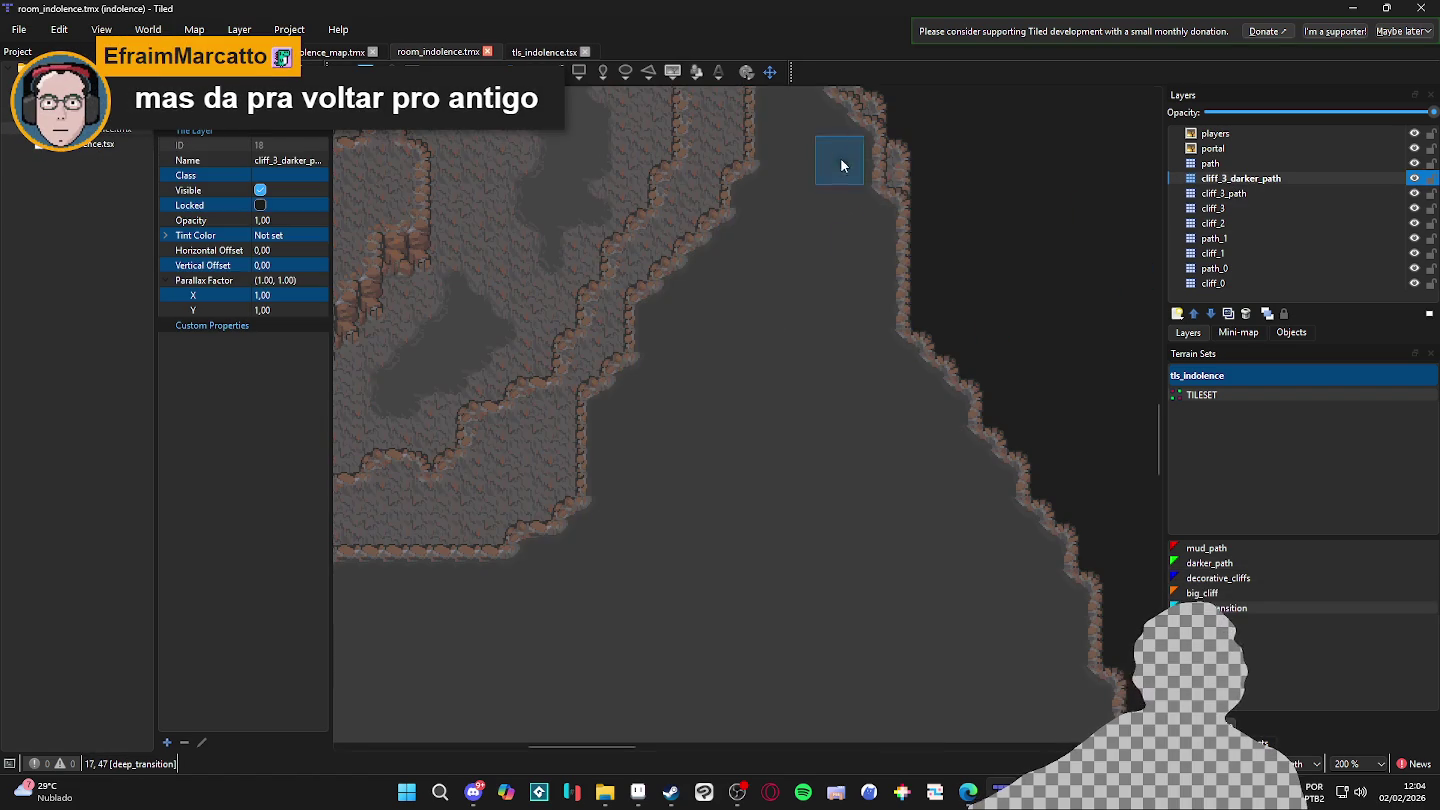
- Paint deep_transition strokes down the channel and along the open floor's top edge
mouse_move(803, 230)
mouse_down()
mouse_move(842, 280)
mouse_move(788, 232)
mouse_move(797, 346)
mouse_move(781, 312)
mouse_move(782, 337)
mouse_move(733, 392)
mouse_move(752, 346)
mouse_up()
scroll(676, 447, down, 2)
mouse_move(706, 440)
mouse_down()
mouse_move(706, 402)
mouse_move(668, 456)
mouse_up()
scroll(657, 465, down, 5)
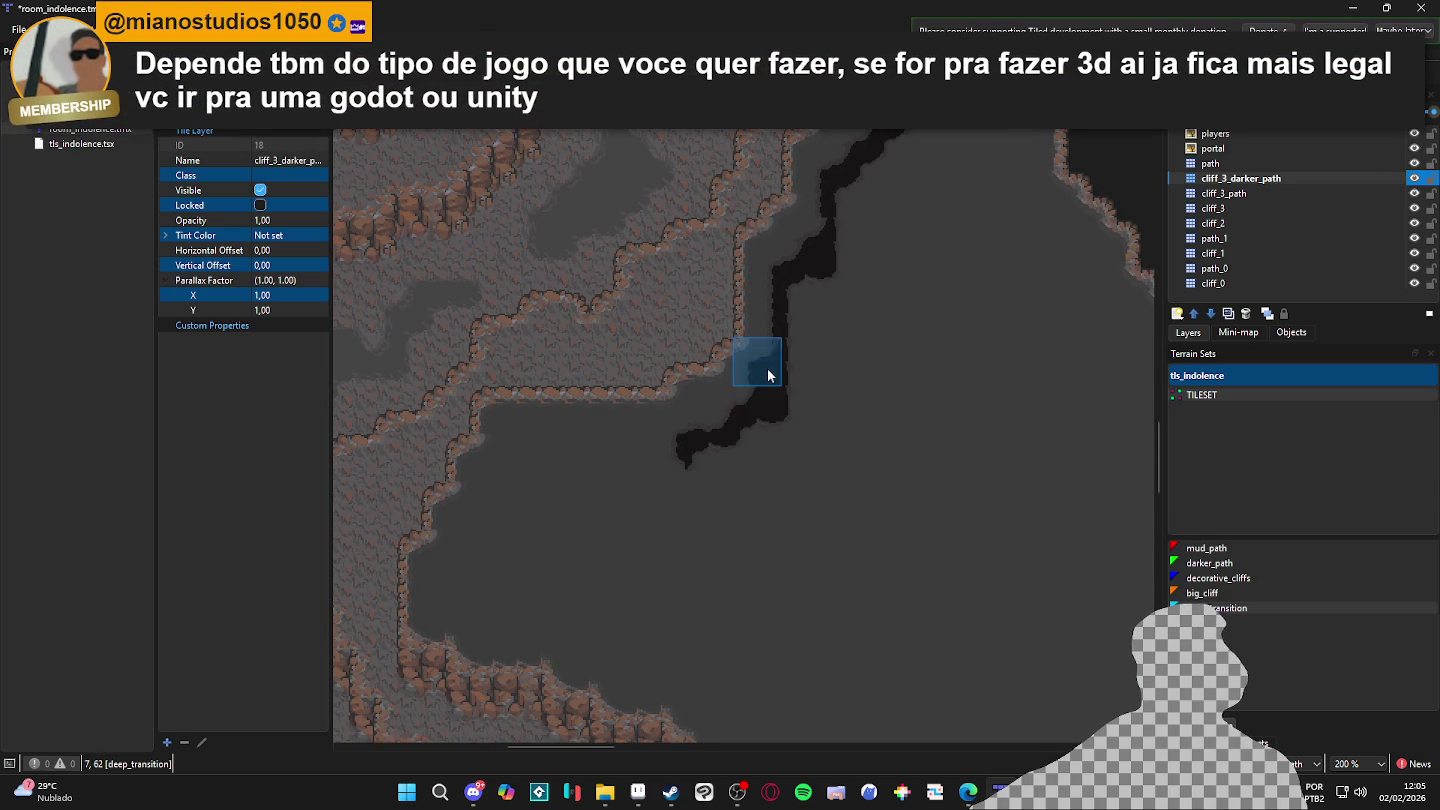
mouse_move(660, 461)
mouse_down()
mouse_move(671, 440)
mouse_move(520, 457)
mouse_move(589, 440)
mouse_move(542, 455)
mouse_move(562, 391)
mouse_up()
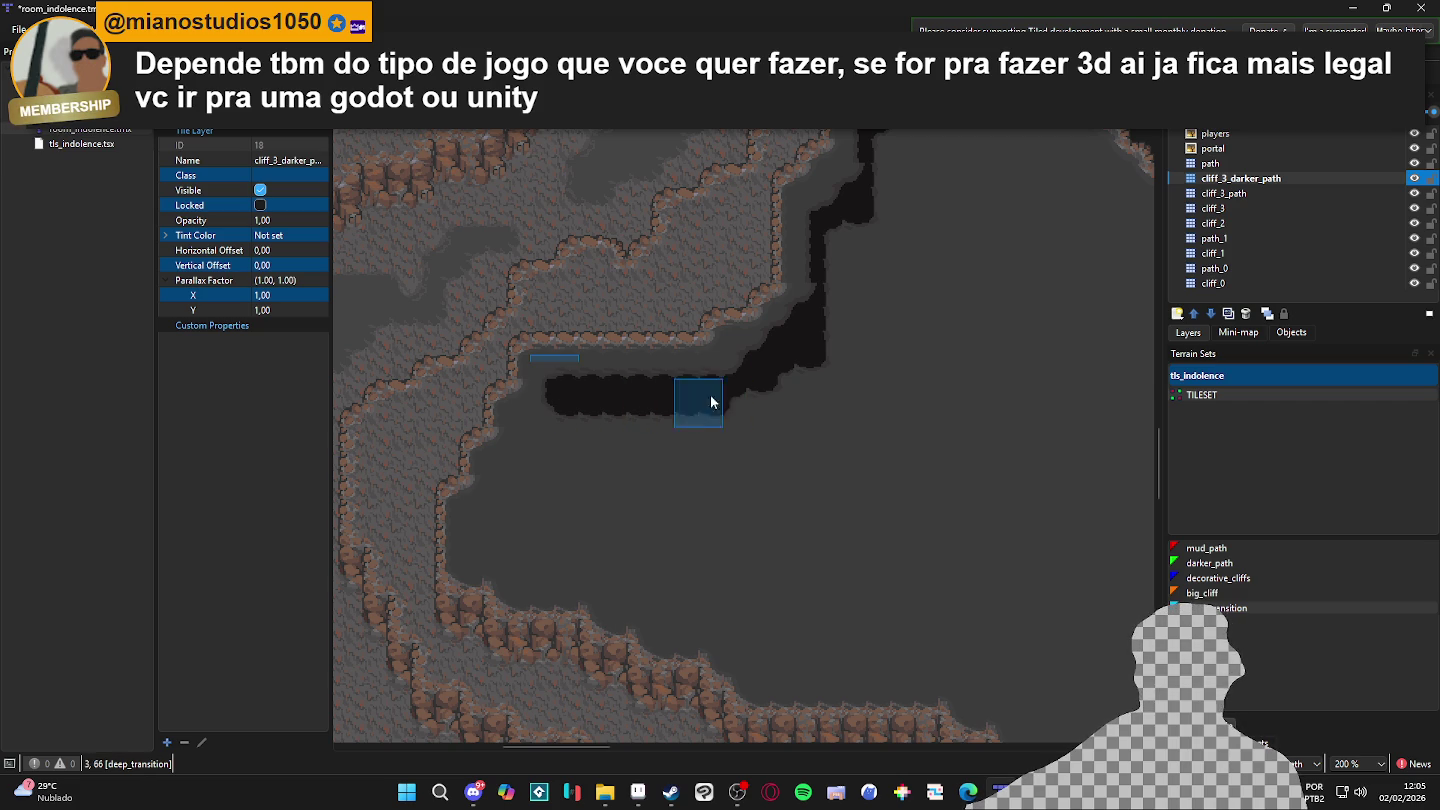
click(525, 471)
- Extend the dark area along the cave's lower edge and join it to the upper dark strip
mouse_move(508, 468)
mouse_down()
mouse_move(506, 506)
mouse_move(481, 514)
mouse_move(486, 557)
mouse_move(628, 590)
mouse_move(691, 625)
mouse_move(644, 624)
mouse_move(807, 614)
mouse_move(703, 623)
mouse_move(690, 640)
mouse_move(733, 649)
mouse_move(758, 633)
mouse_move(687, 640)
mouse_move(525, 505)
mouse_move(620, 430)
mouse_move(571, 526)
mouse_move(861, 611)
mouse_up()
scroll(861, 611, down, 1)
scroll(860, 611, right, 2)
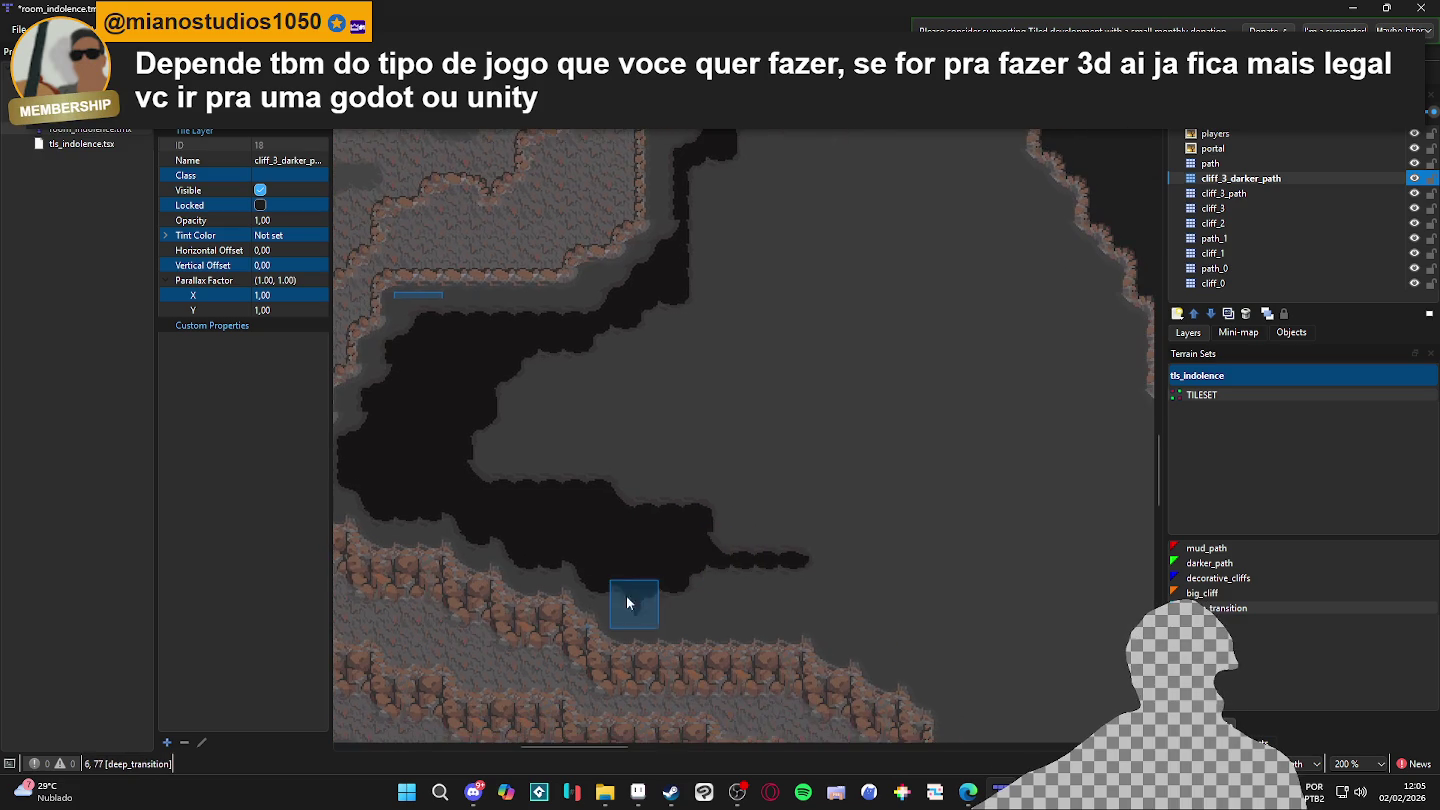
mouse_move(611, 601)
mouse_down()
mouse_move(900, 601)
mouse_move(700, 599)
mouse_move(670, 564)
mouse_move(840, 573)
mouse_move(586, 460)
mouse_up()
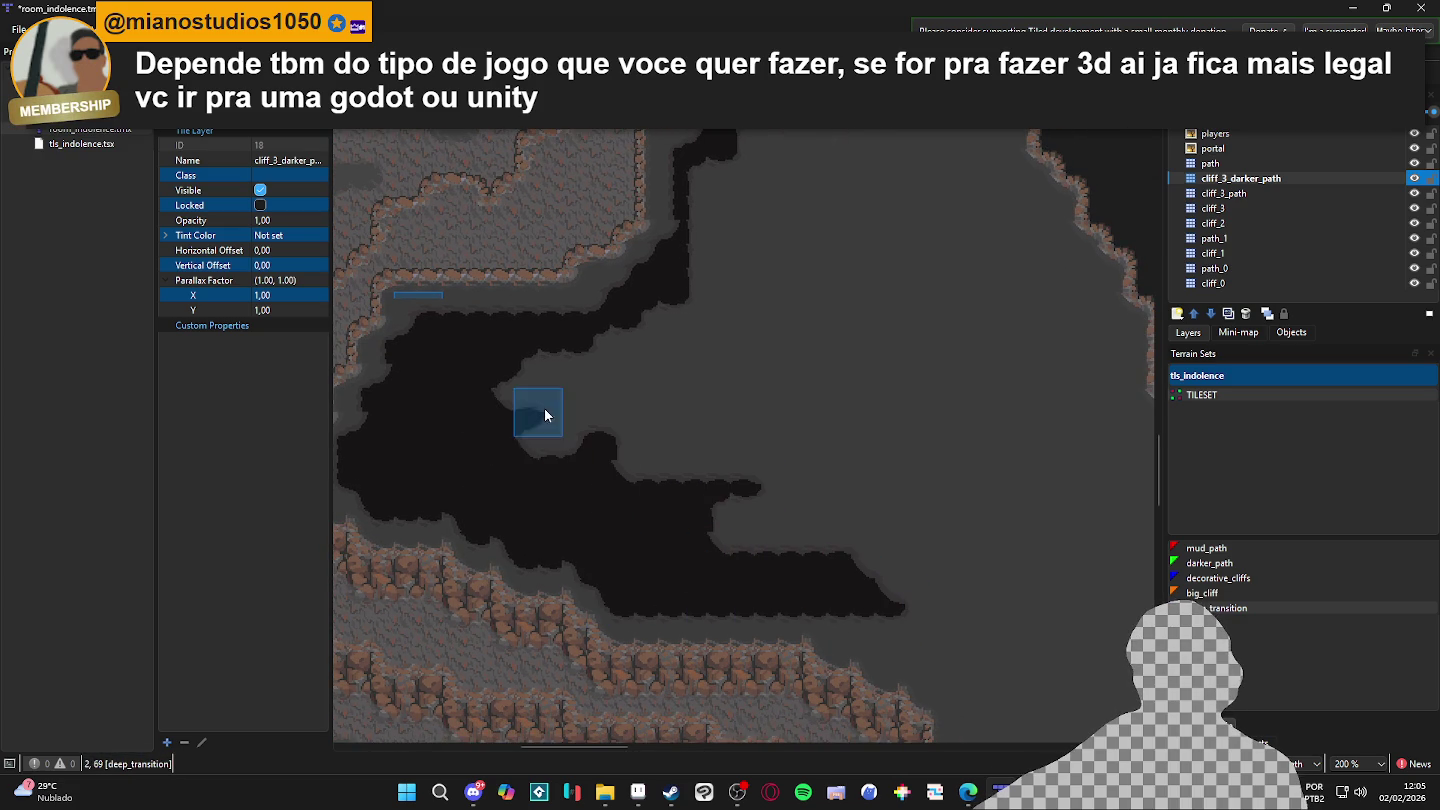
mouse_move(576, 383)
mouse_down()
mouse_move(630, 386)
mouse_move(755, 457)
mouse_move(841, 396)
mouse_up()
mouse_move(620, 374)
mouse_down()
mouse_move(633, 345)
mouse_move(735, 273)
mouse_up()
scroll(759, 226, up, 3)
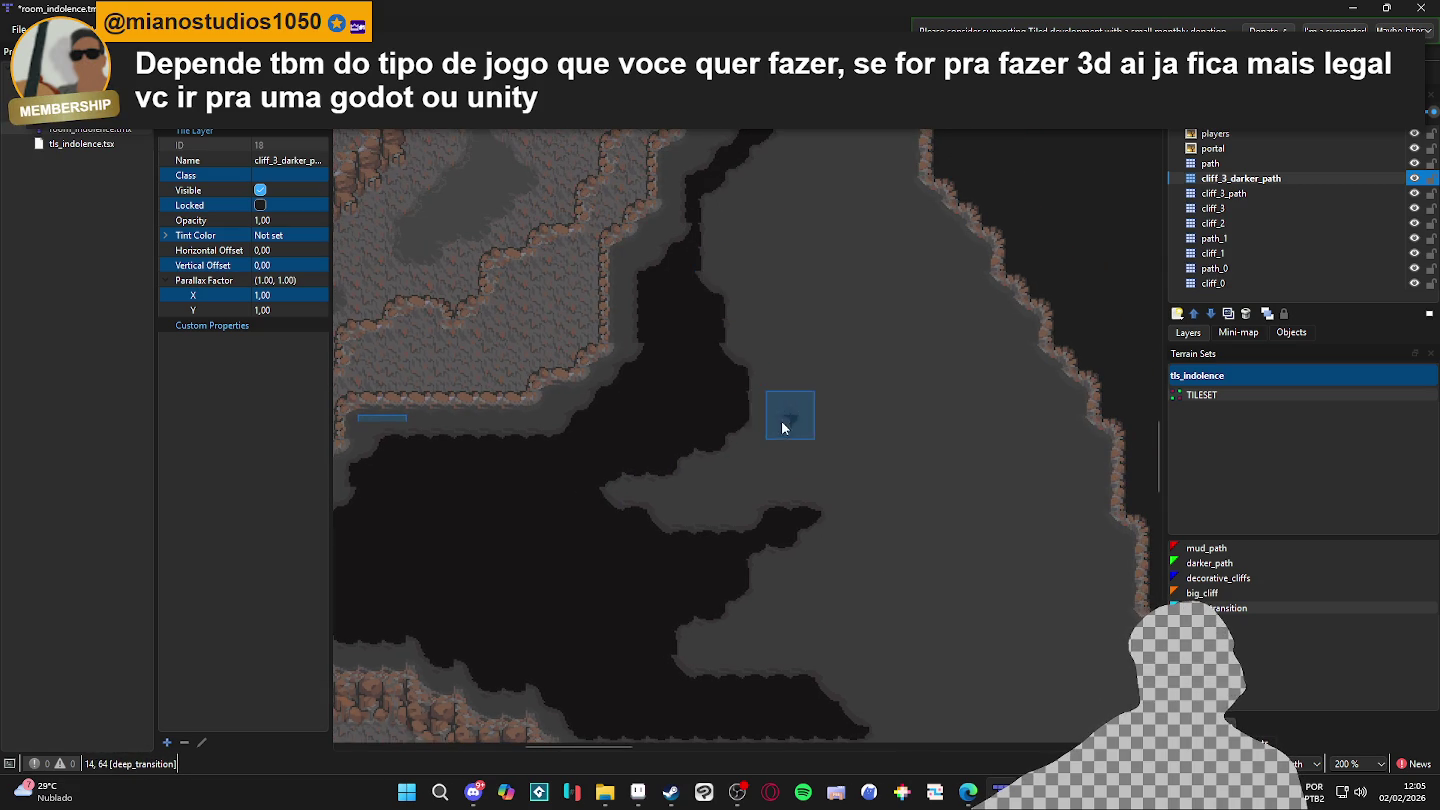
scroll(860, 470, down, 2)
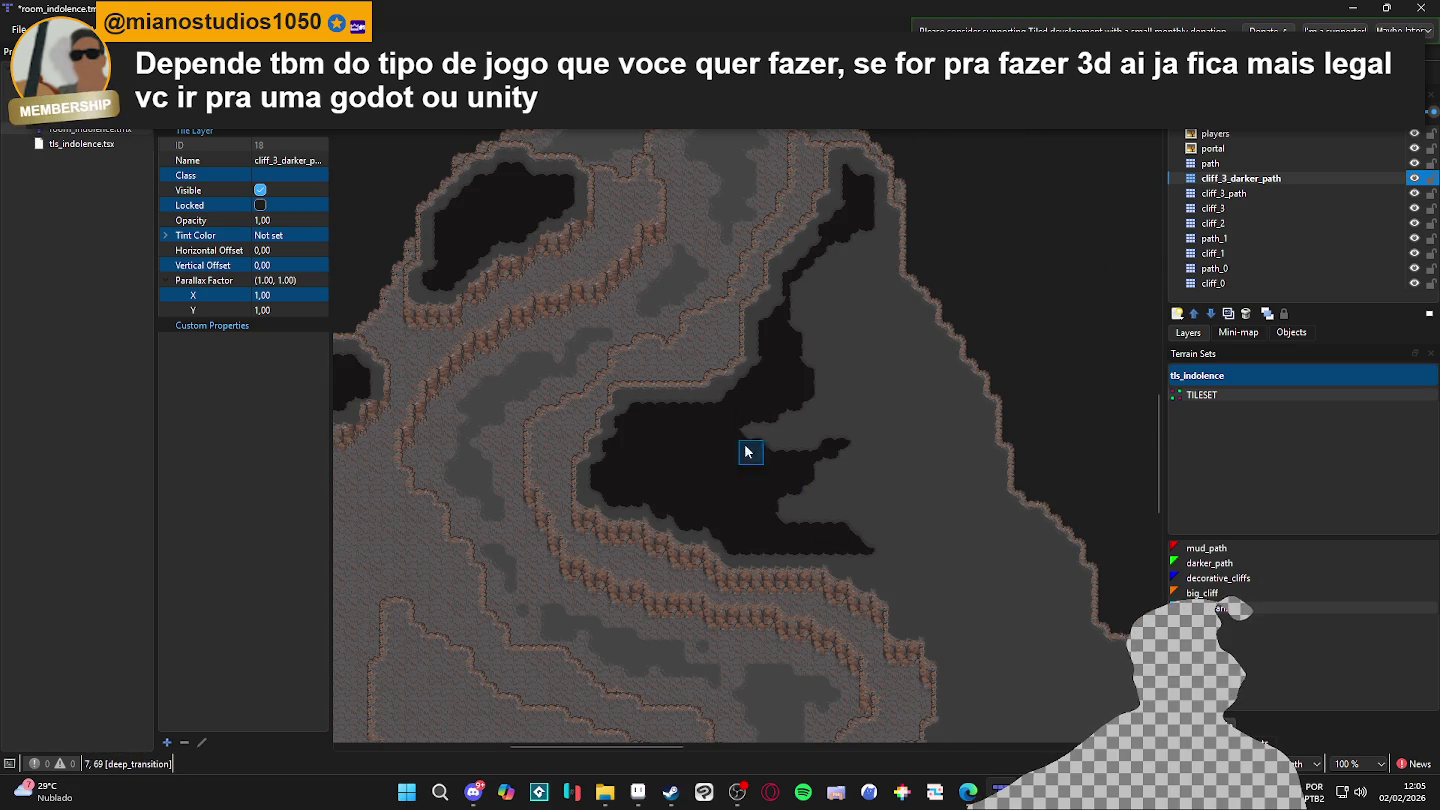
- Widen both sides of the dark channel with deep_transition, covering leftover grey patches
scroll(787, 491, up, 3)
mouse_move(803, 530)
mouse_down()
mouse_move(781, 305)
mouse_move(849, 379)
mouse_move(706, 461)
mouse_move(850, 284)
mouse_up()
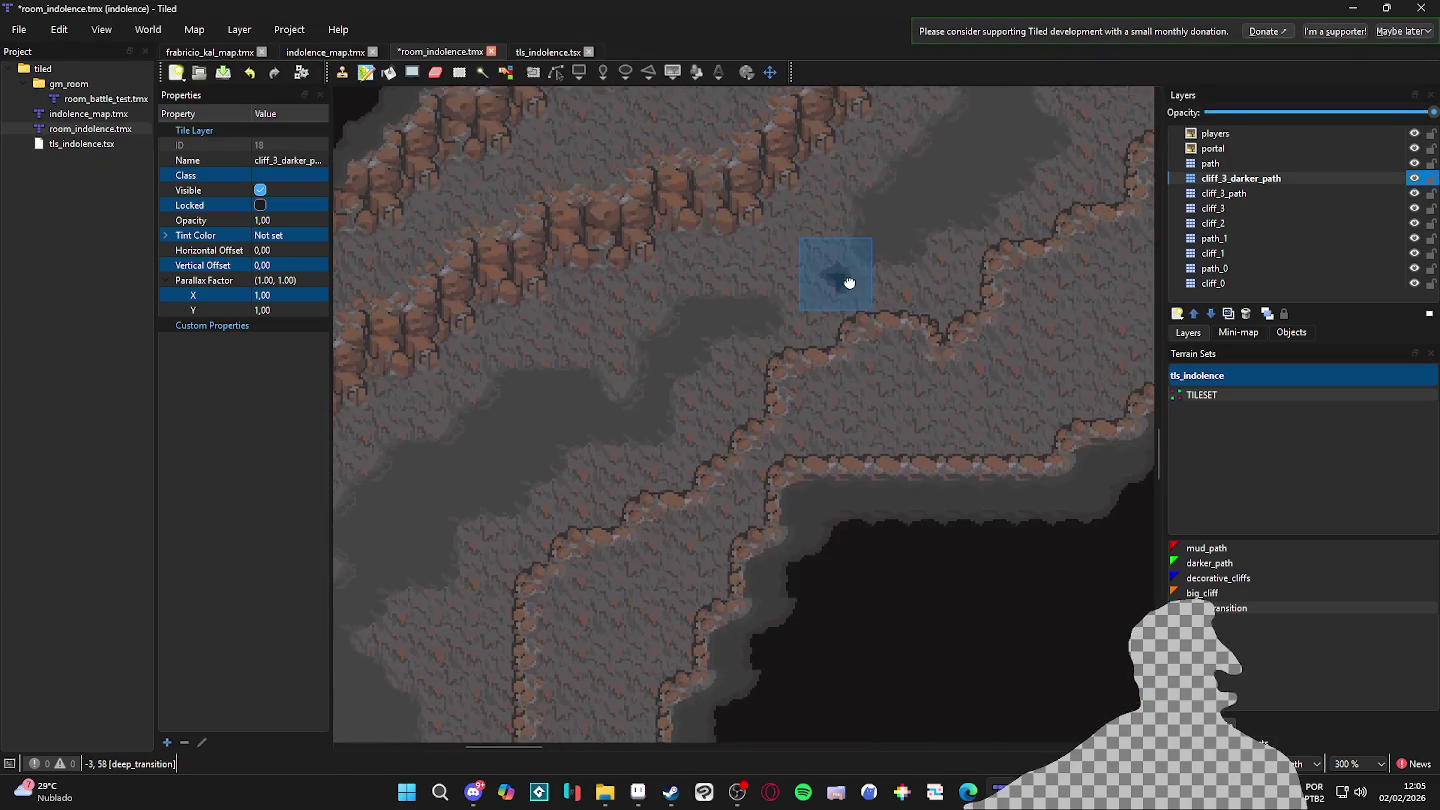
scroll(861, 272, down, 5)
scroll(914, 428, down, 1)
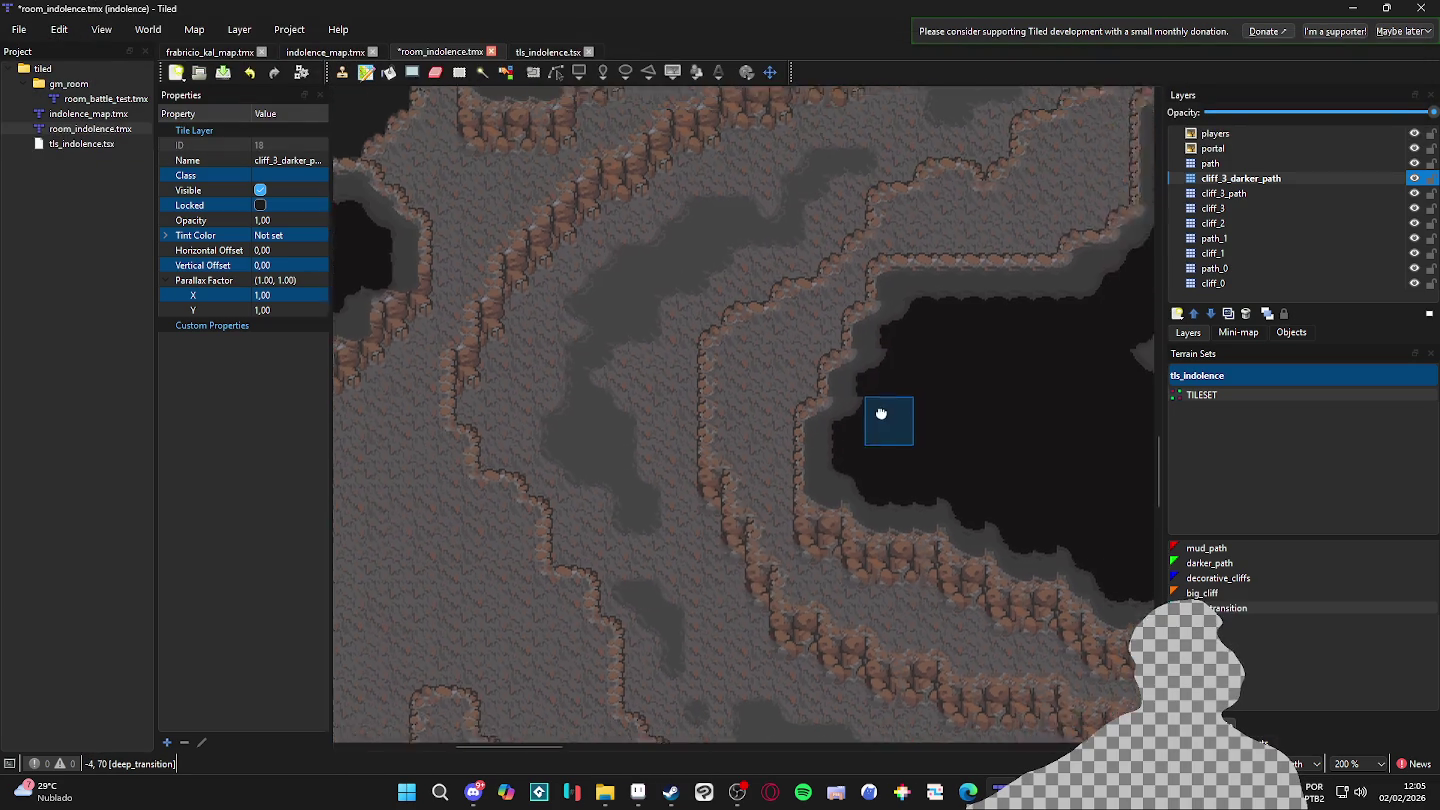
drag(913, 428, 797, 380)
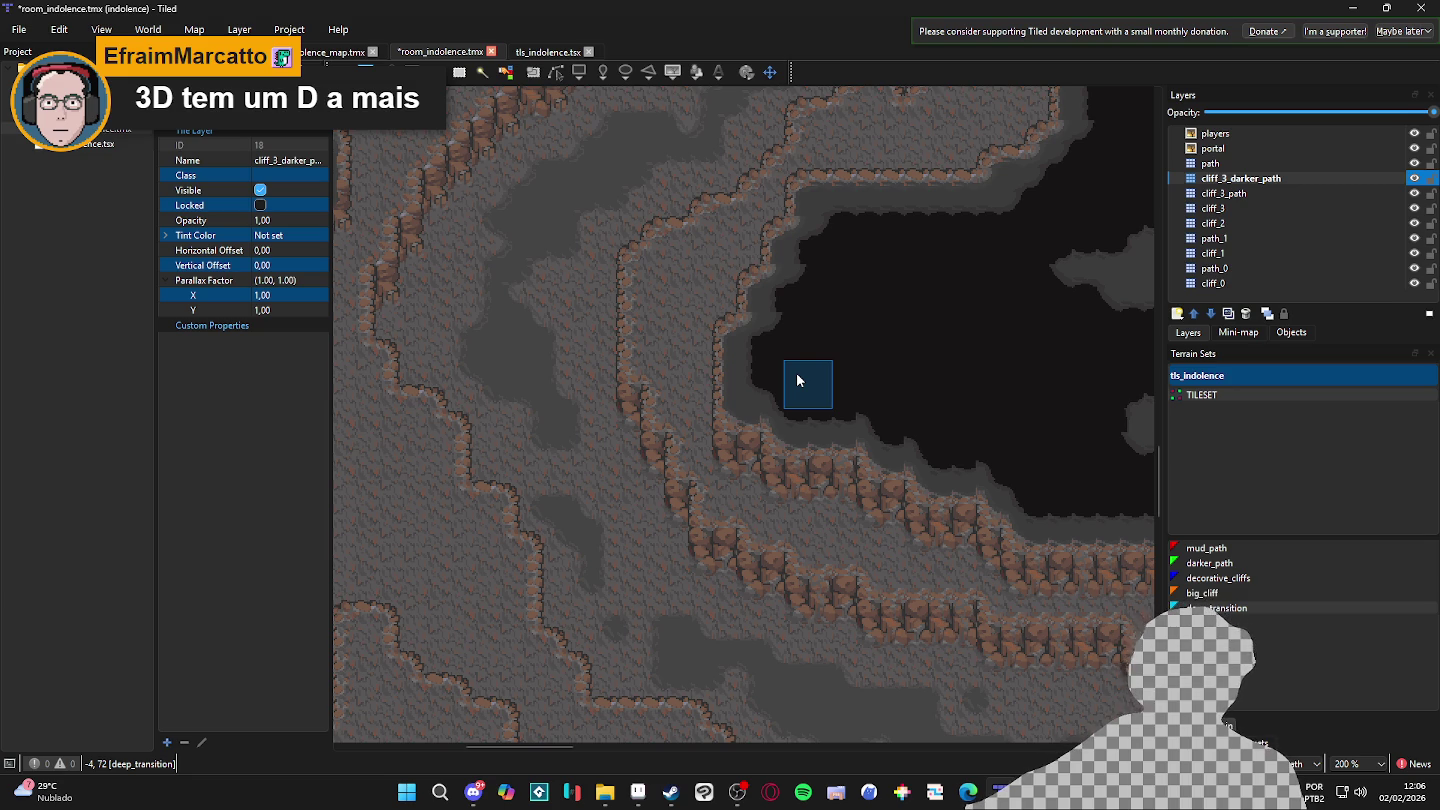
scroll(996, 436, down, 1)
mouse_move(997, 437)
mouse_down()
mouse_move(644, 572)
mouse_move(698, 471)
mouse_up()
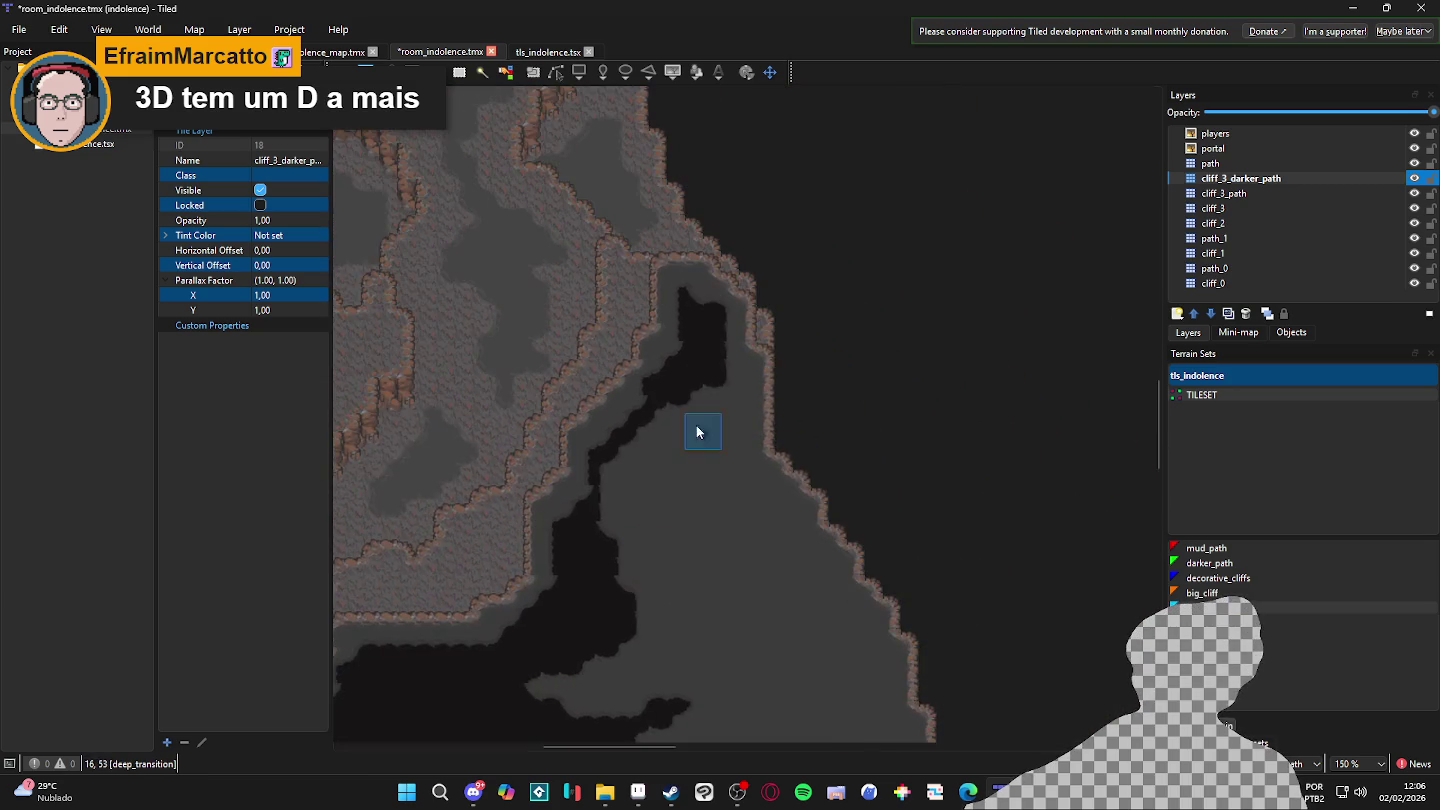
scroll(686, 300, up, 1)
mouse_move(668, 371)
mouse_down()
mouse_move(601, 450)
mouse_move(633, 450)
mouse_move(616, 441)
mouse_move(616, 474)
mouse_move(567, 514)
mouse_move(564, 491)
mouse_move(536, 556)
mouse_up()
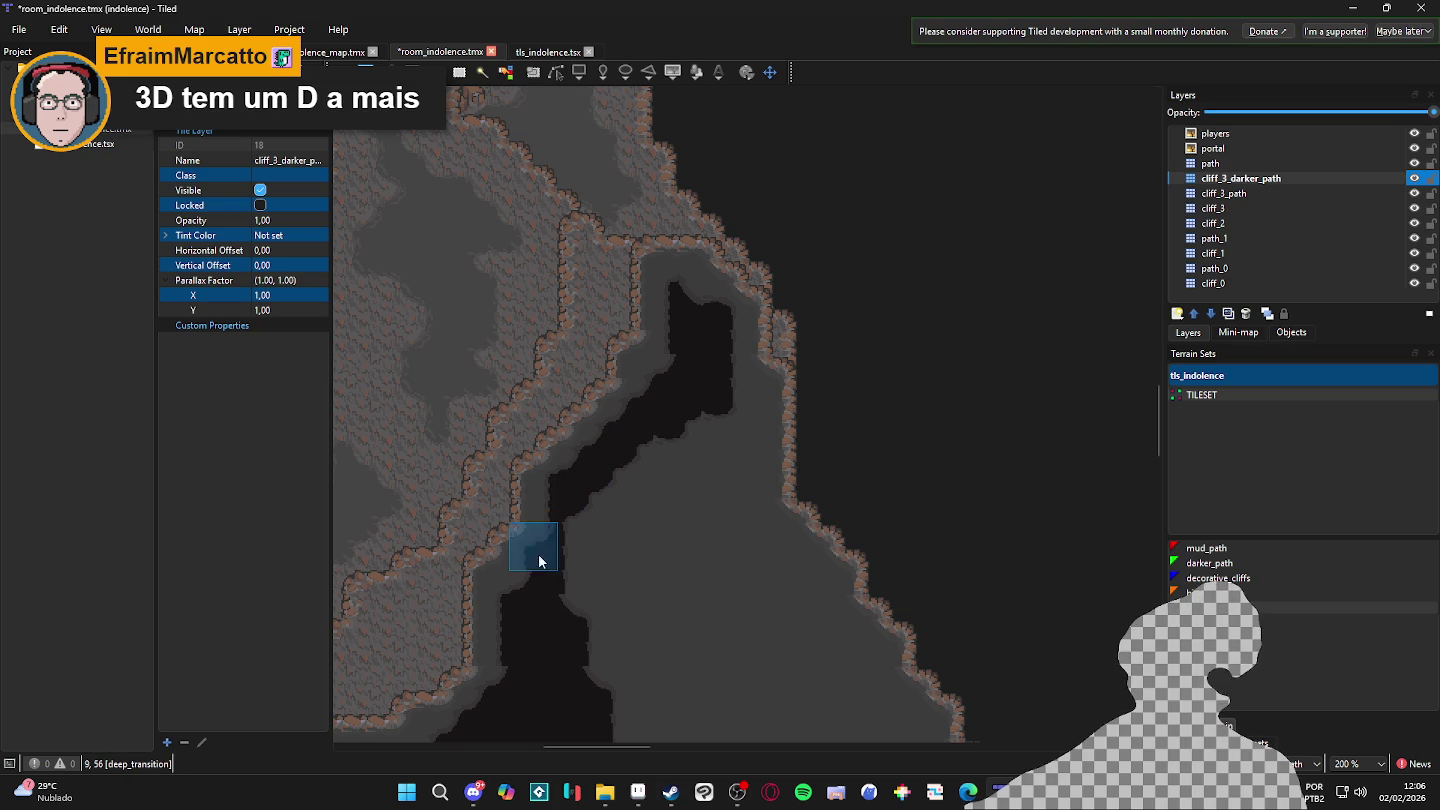
mouse_move(737, 379)
mouse_down()
mouse_move(751, 407)
mouse_move(735, 452)
mouse_up()
drag(720, 499, 637, 555)
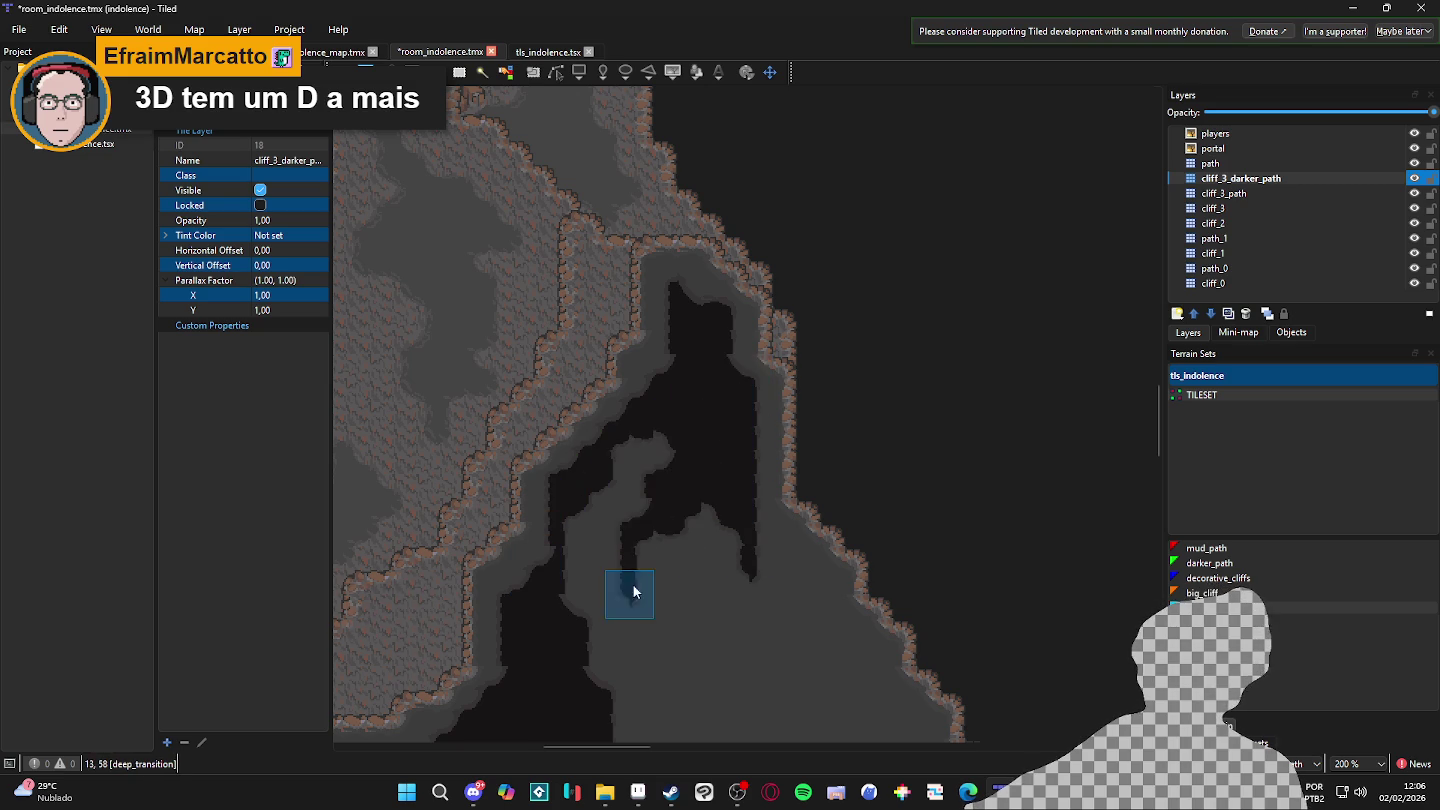
mouse_move(642, 480)
mouse_down()
mouse_move(623, 470)
mouse_move(581, 572)
mouse_move(581, 640)
mouse_up()
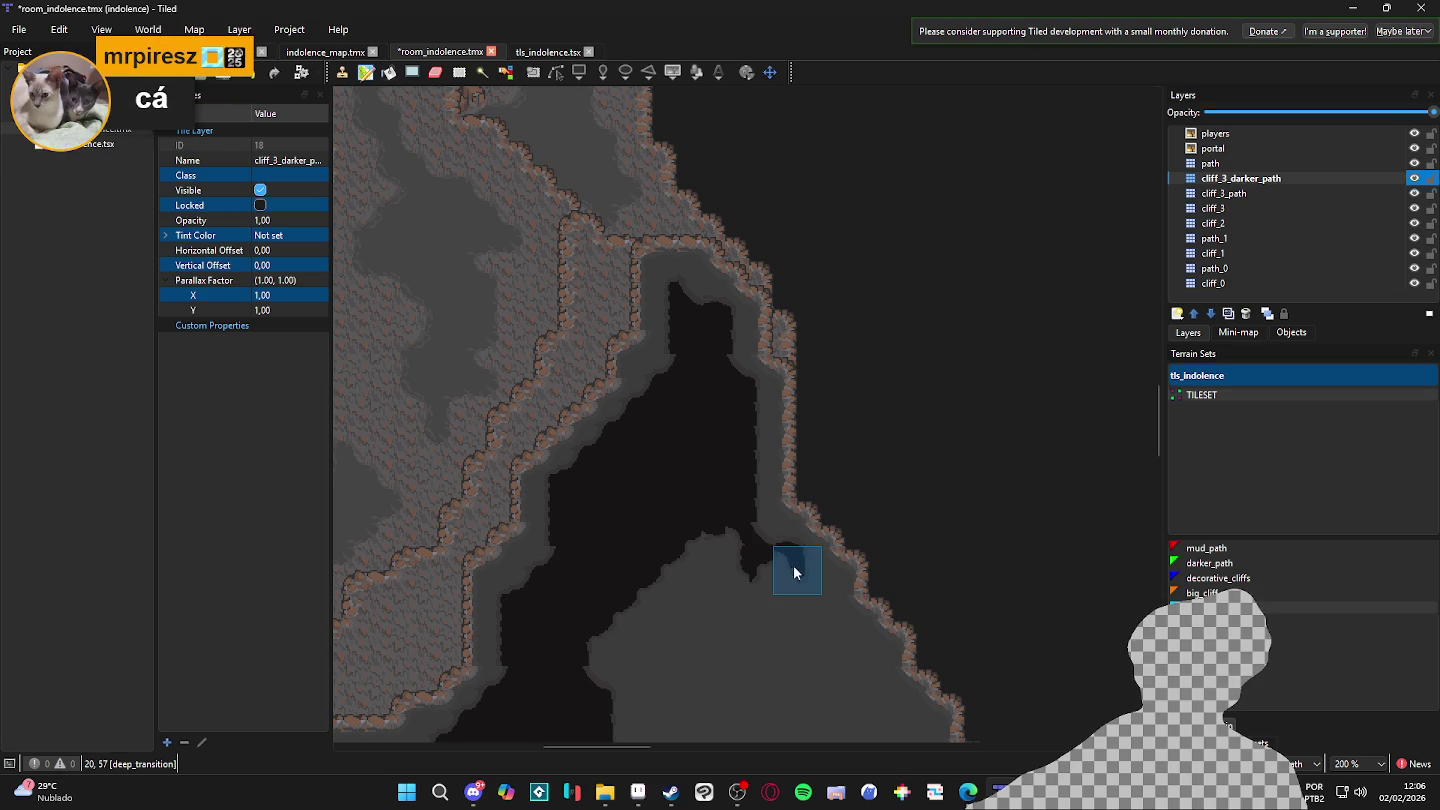
- Extend the dark terrain diagonally along the channel and down-right along the cliff edge
mouse_move(818, 595)
mouse_down()
mouse_move(753, 479)
mouse_move(806, 556)
mouse_up()
scroll(806, 555, down, 3)
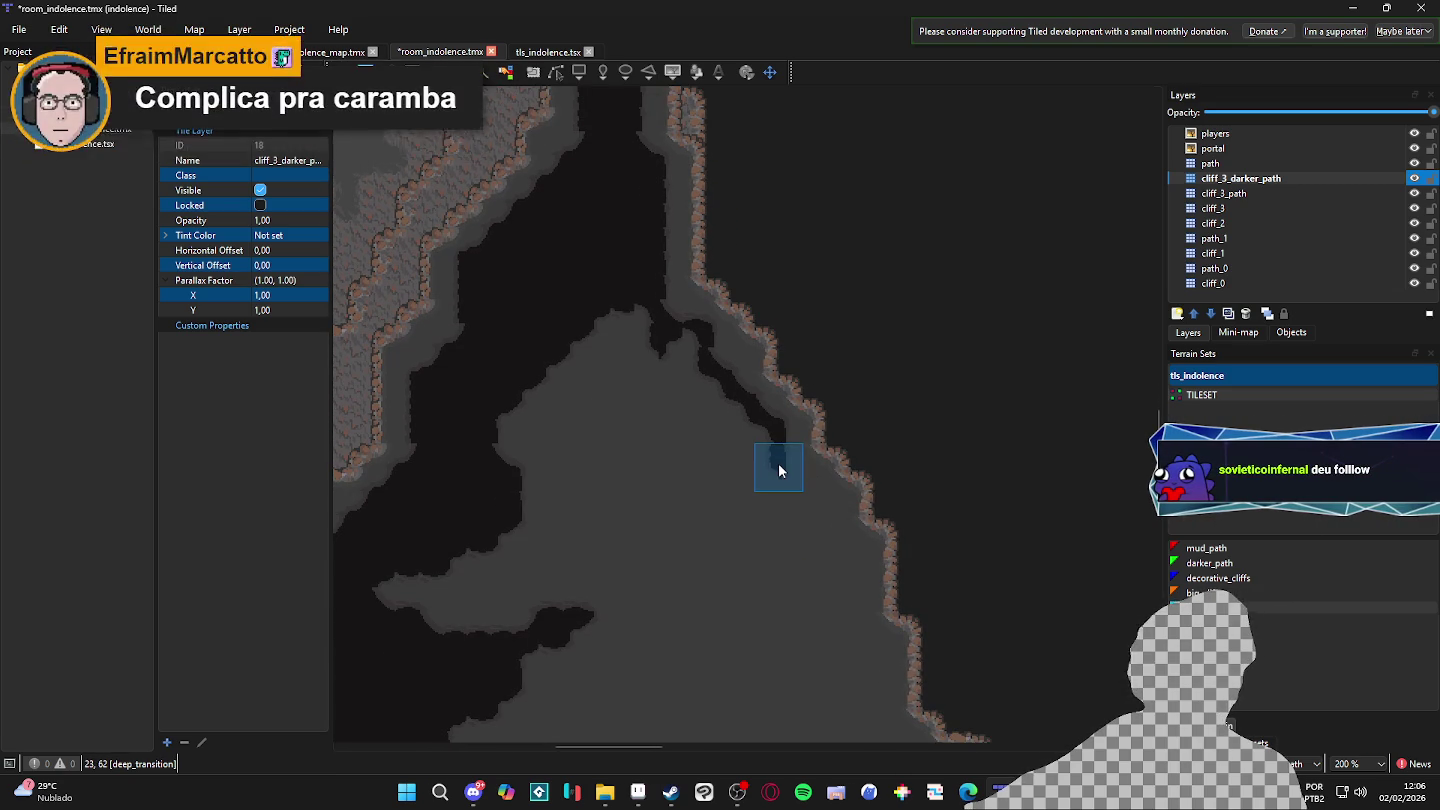
drag(797, 467, 841, 563)
scroll(849, 605, down, 5)
mouse_move(830, 482)
mouse_down()
mouse_move(860, 505)
mouse_move(850, 499)
mouse_up()
scroll(859, 605, down, 5)
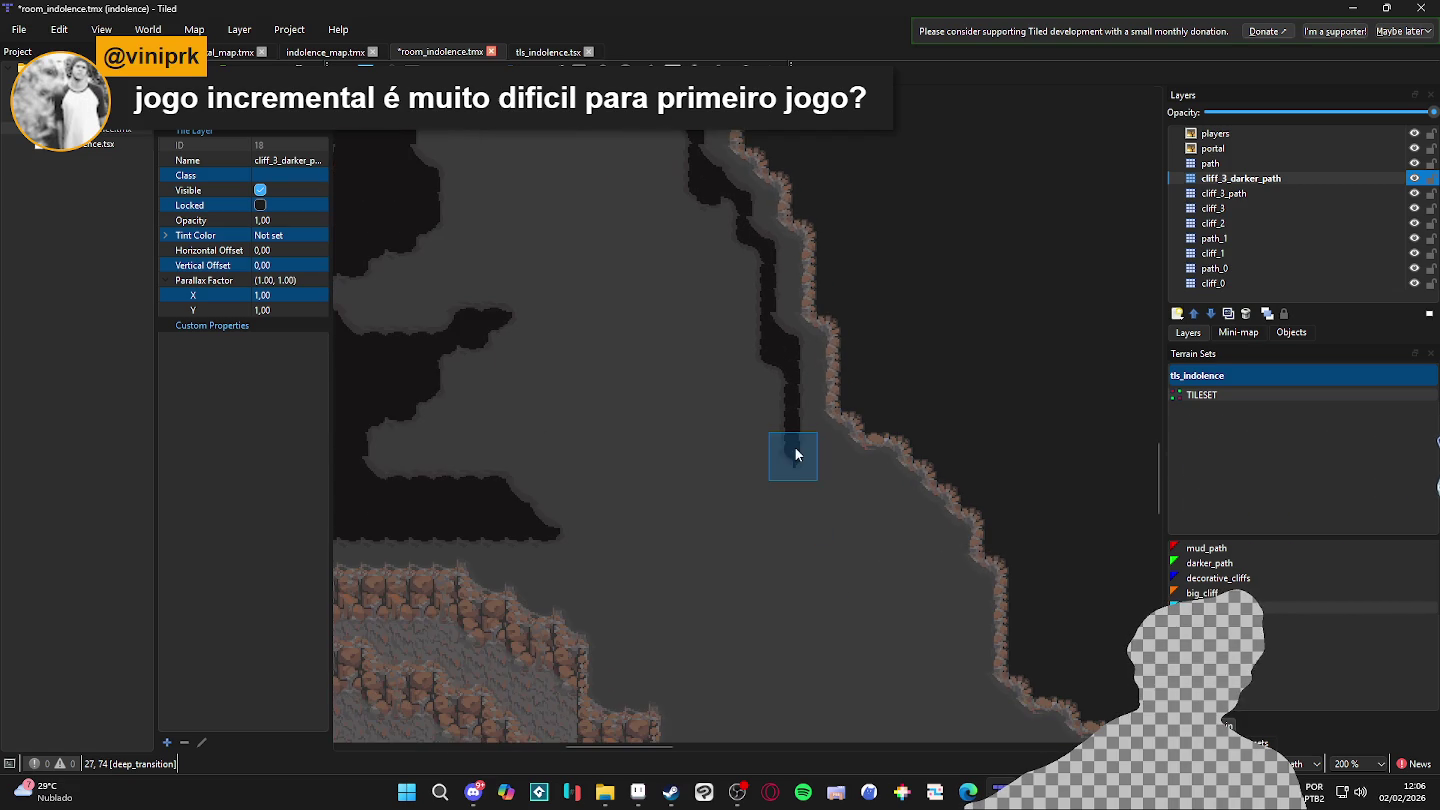
drag(826, 451, 845, 499)
scroll(845, 499, down, 1)
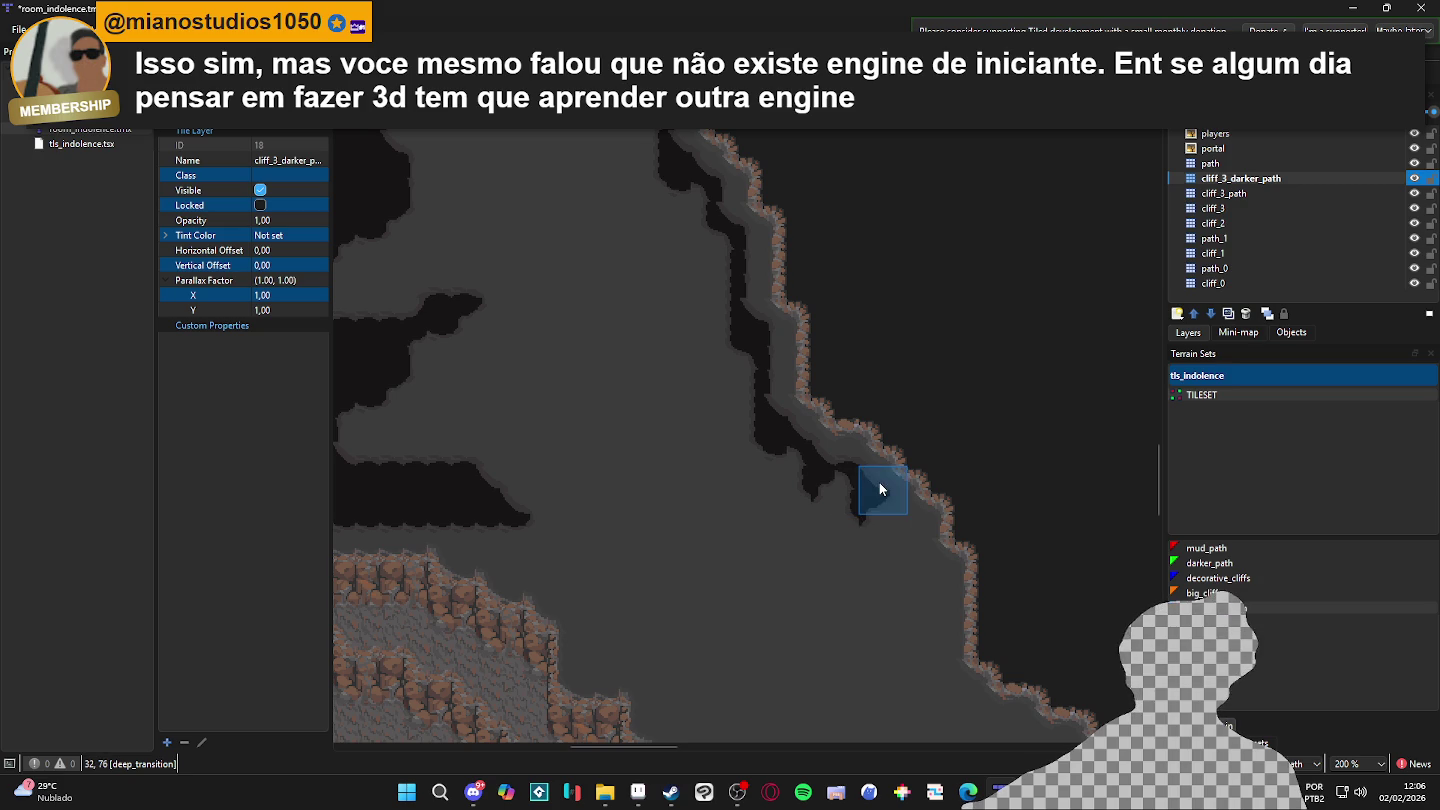
- Paint dark deep_transition strips across the cave's bottom band
mouse_move(900, 536)
mouse_down()
mouse_move(928, 600)
mouse_move(630, 659)
mouse_move(593, 657)
mouse_move(594, 613)
mouse_move(555, 589)
mouse_move(556, 560)
mouse_move(523, 564)
mouse_move(571, 584)
mouse_up()
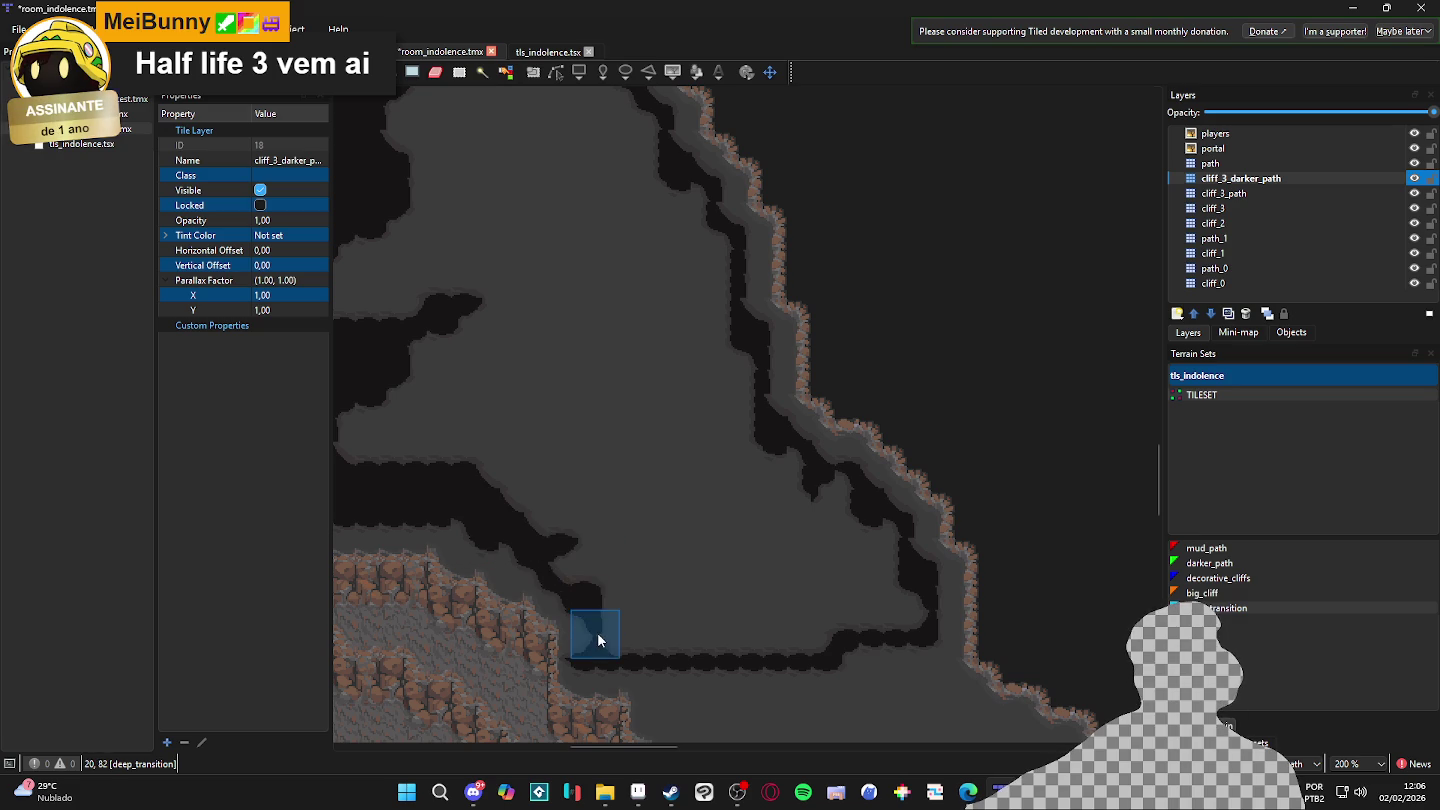
mouse_move(473, 536)
mouse_down()
mouse_move(625, 635)
mouse_move(684, 632)
mouse_move(627, 606)
mouse_move(690, 637)
mouse_move(851, 611)
mouse_move(870, 528)
mouse_move(842, 602)
mouse_move(850, 507)
mouse_move(751, 454)
mouse_move(721, 321)
mouse_move(743, 469)
mouse_move(724, 273)
mouse_move(663, 180)
mouse_move(641, 186)
mouse_move(810, 505)
mouse_move(830, 622)
mouse_up()
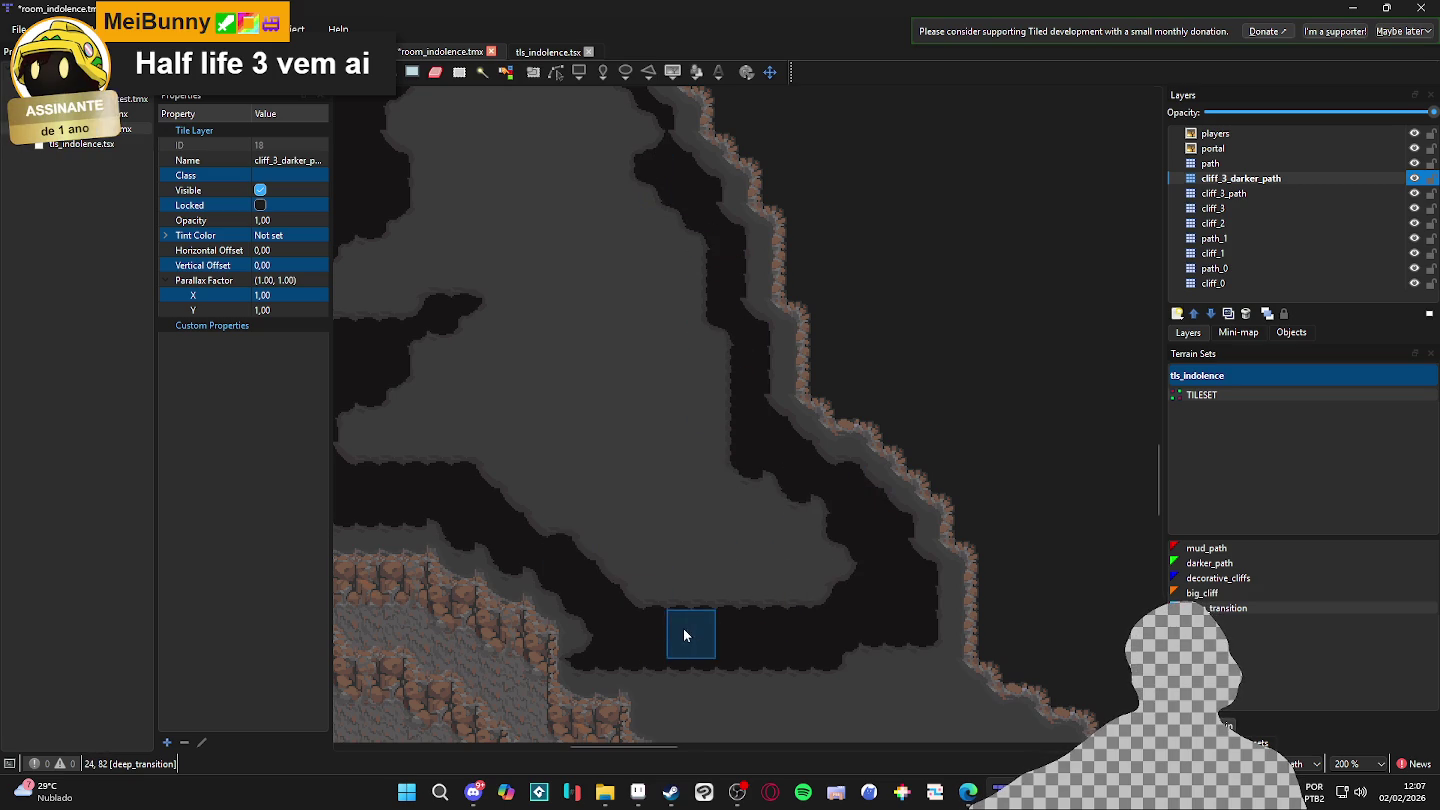
scroll(853, 597, down, 1)
drag(852, 598, 876, 611)
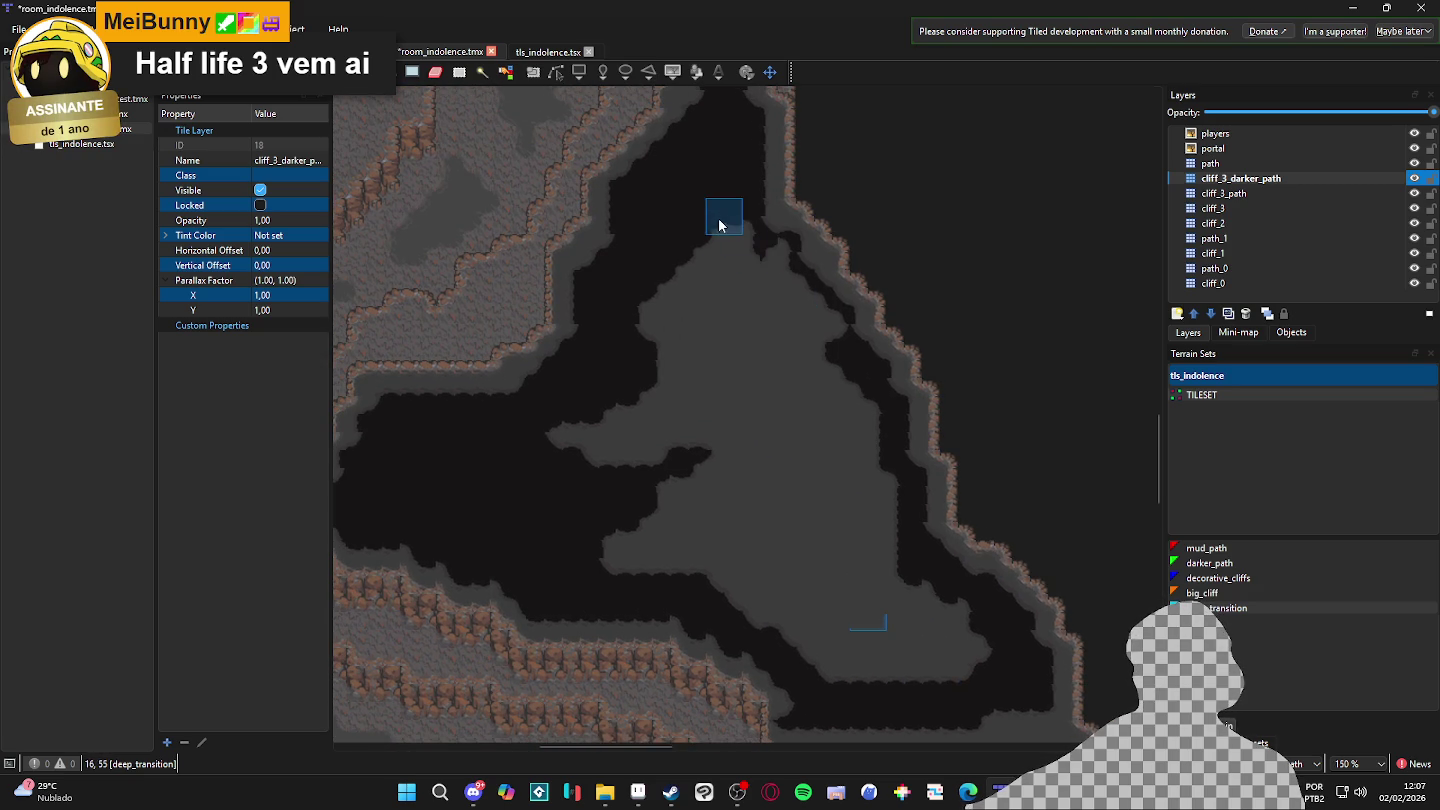
- Fill the interior rectangle and grey notches with solid dark tile 270 using Shape Fill
mouse_move(786, 311)
mouse_down()
mouse_move(829, 347)
mouse_move(813, 305)
mouse_move(720, 248)
mouse_move(843, 436)
mouse_move(851, 380)
mouse_move(886, 524)
mouse_up()
click(1257, 734)
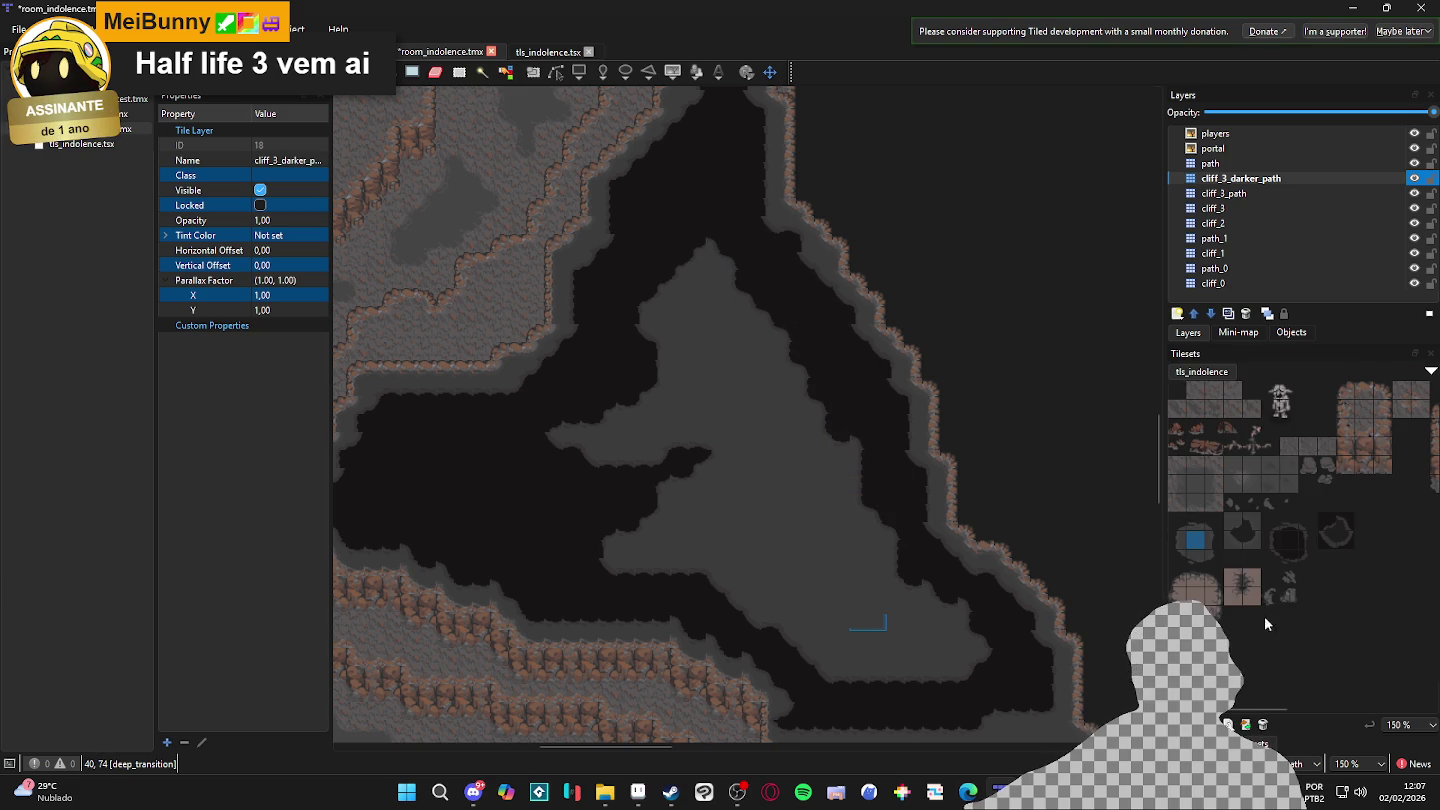
click(1290, 546)
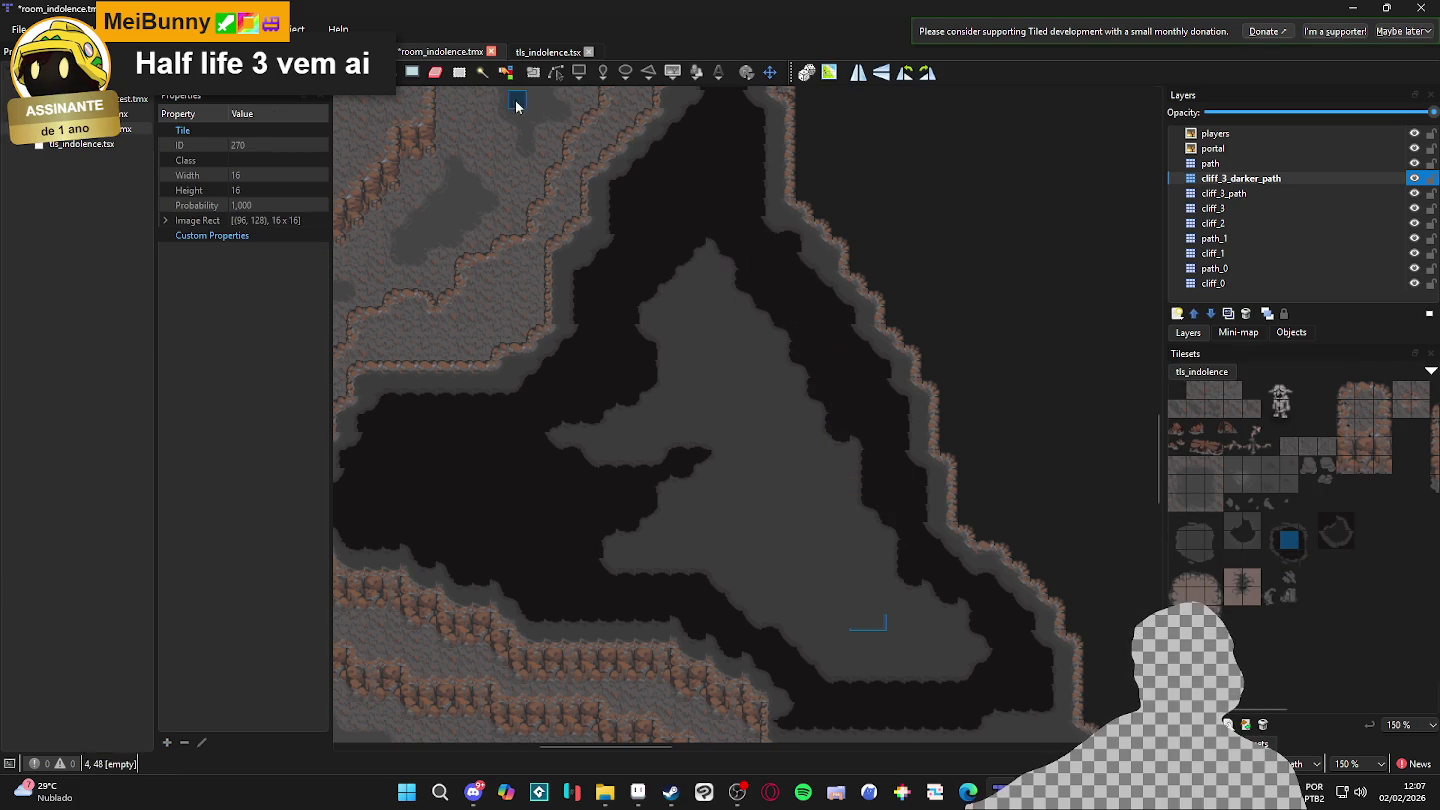
click(415, 74)
mouse_move(652, 236)
mouse_down()
mouse_move(788, 502)
mouse_move(741, 502)
mouse_up()
drag(632, 298, 617, 462)
drag(550, 409, 640, 461)
- Fill another grey rectangle and the lower grey floor with dark tiles
mouse_move(729, 320)
mouse_down()
mouse_move(826, 449)
mouse_move(763, 517)
mouse_move(770, 355)
mouse_move(771, 505)
mouse_up()
right_click(855, 420)
mouse_move(596, 500)
mouse_down()
mouse_move(765, 557)
mouse_move(806, 598)
mouse_up()
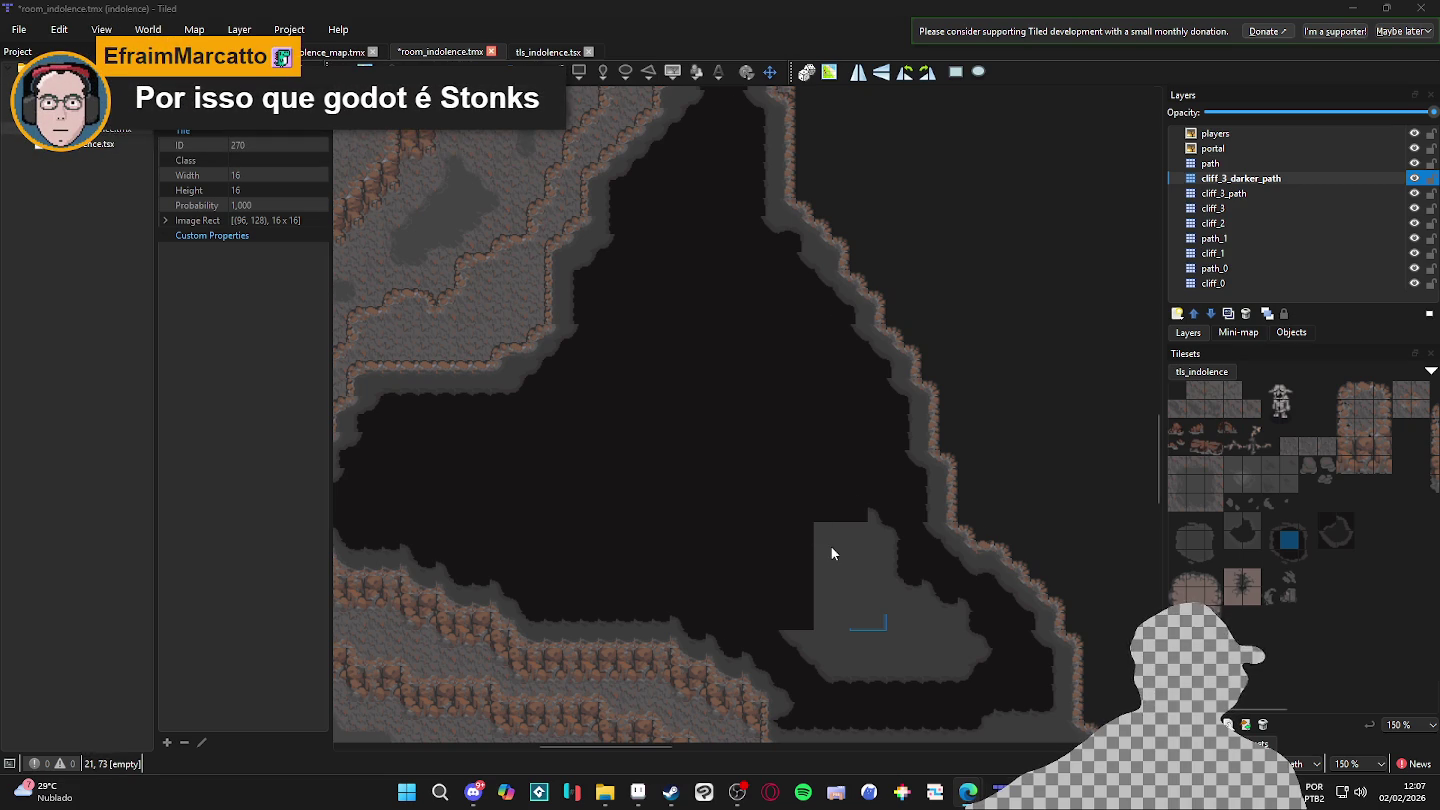
- Darken the grey shelf and the remaining rectangular grey patch with dark tiles
scroll(832, 554, down, 3)
scroll(839, 468, right, 2)
mouse_move(890, 464)
mouse_down()
mouse_move(823, 540)
mouse_move(726, 523)
mouse_up()
drag(719, 338, 810, 450)
scroll(785, 514, down, 1)
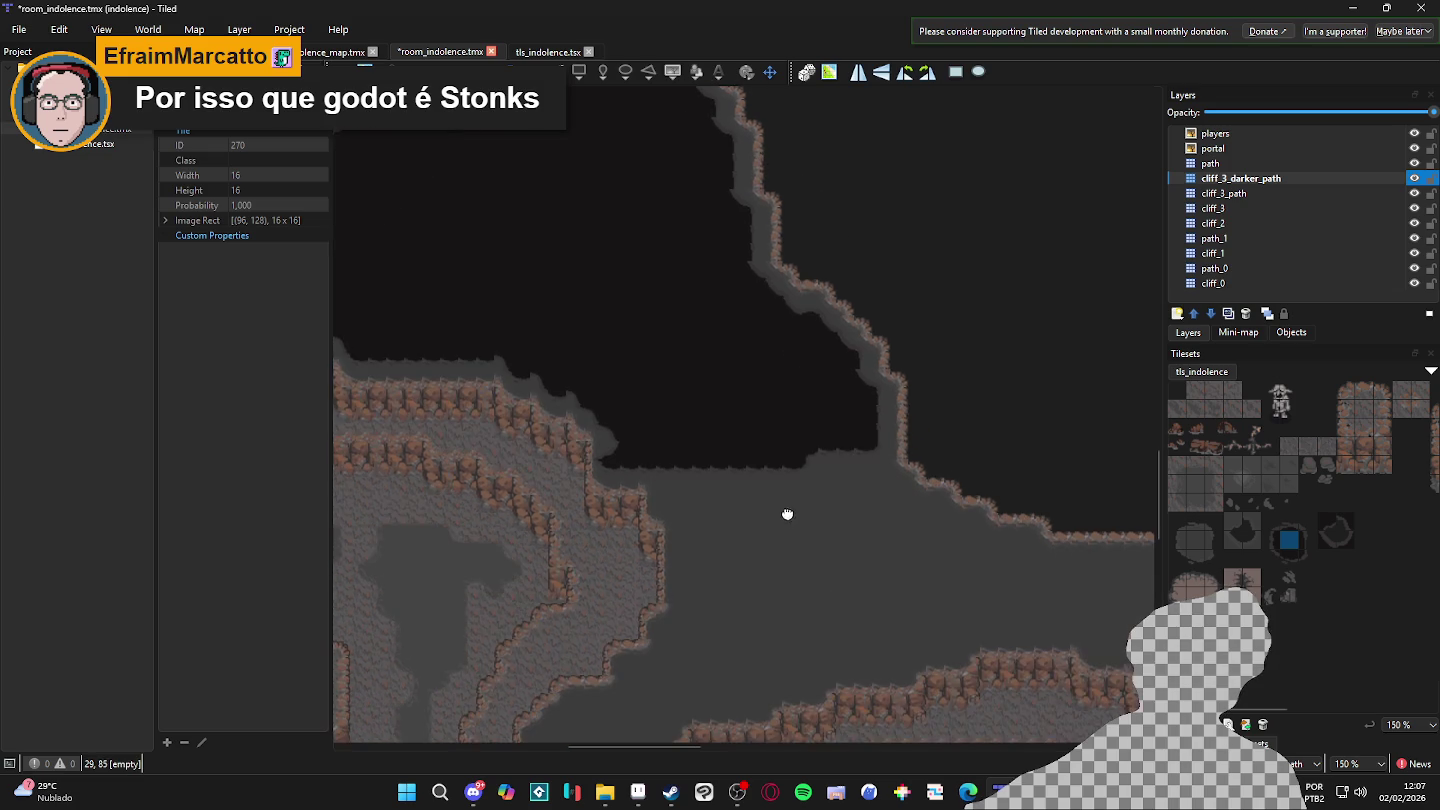
scroll(819, 534, down, 1)
scroll(878, 540, up, 1)
drag(877, 540, 841, 512)
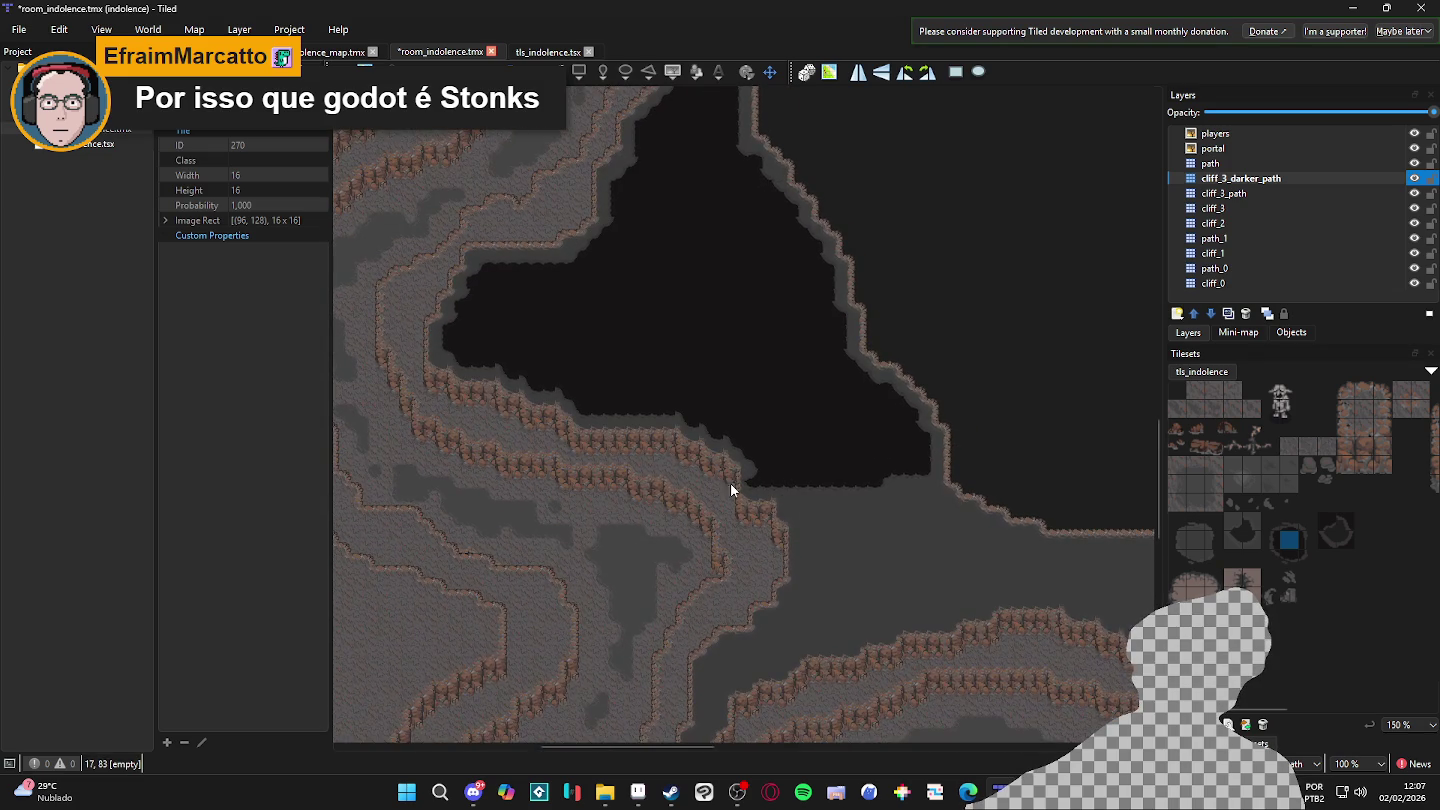
scroll(761, 492, up, 3)
scroll(855, 540, left, 3)
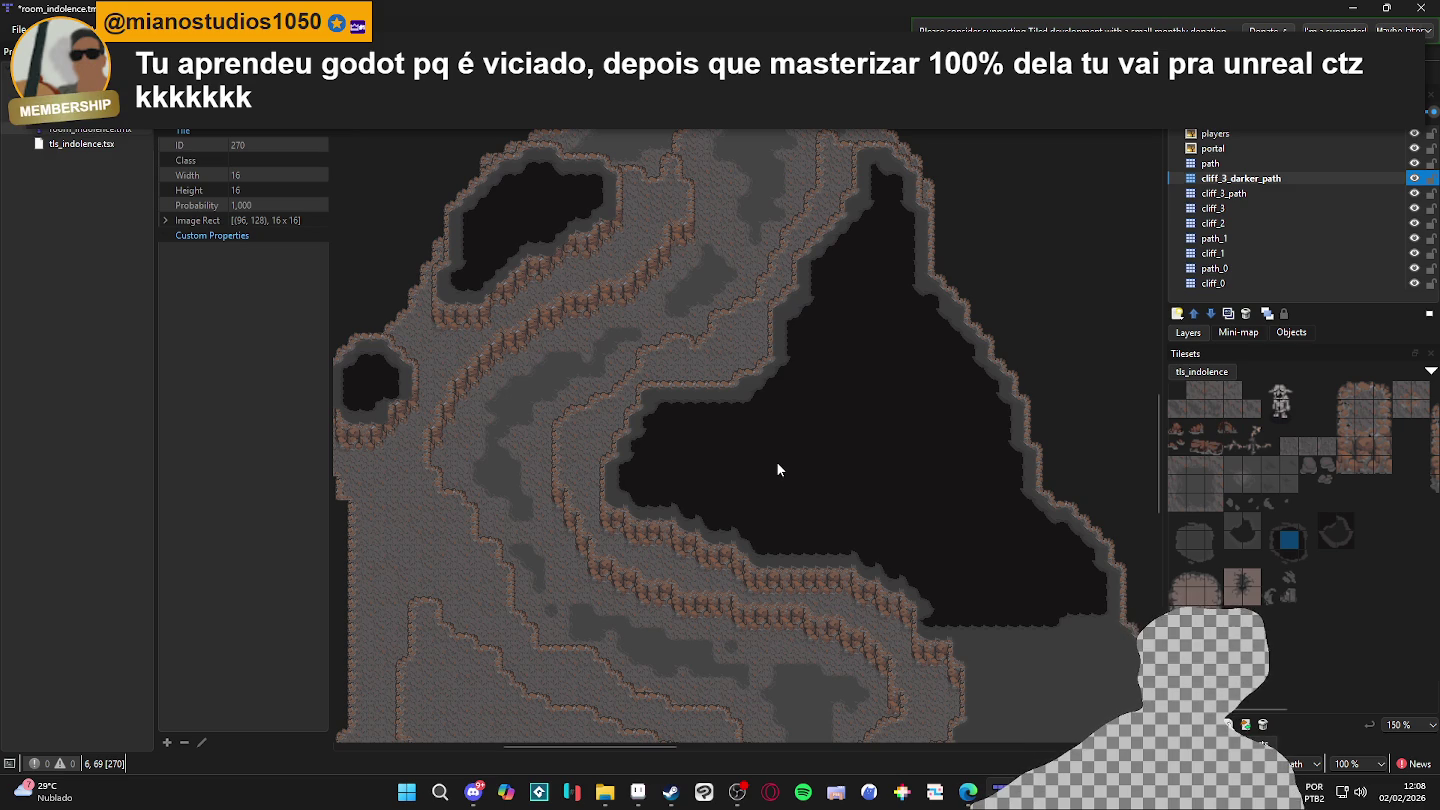
drag(825, 518, 679, 379)
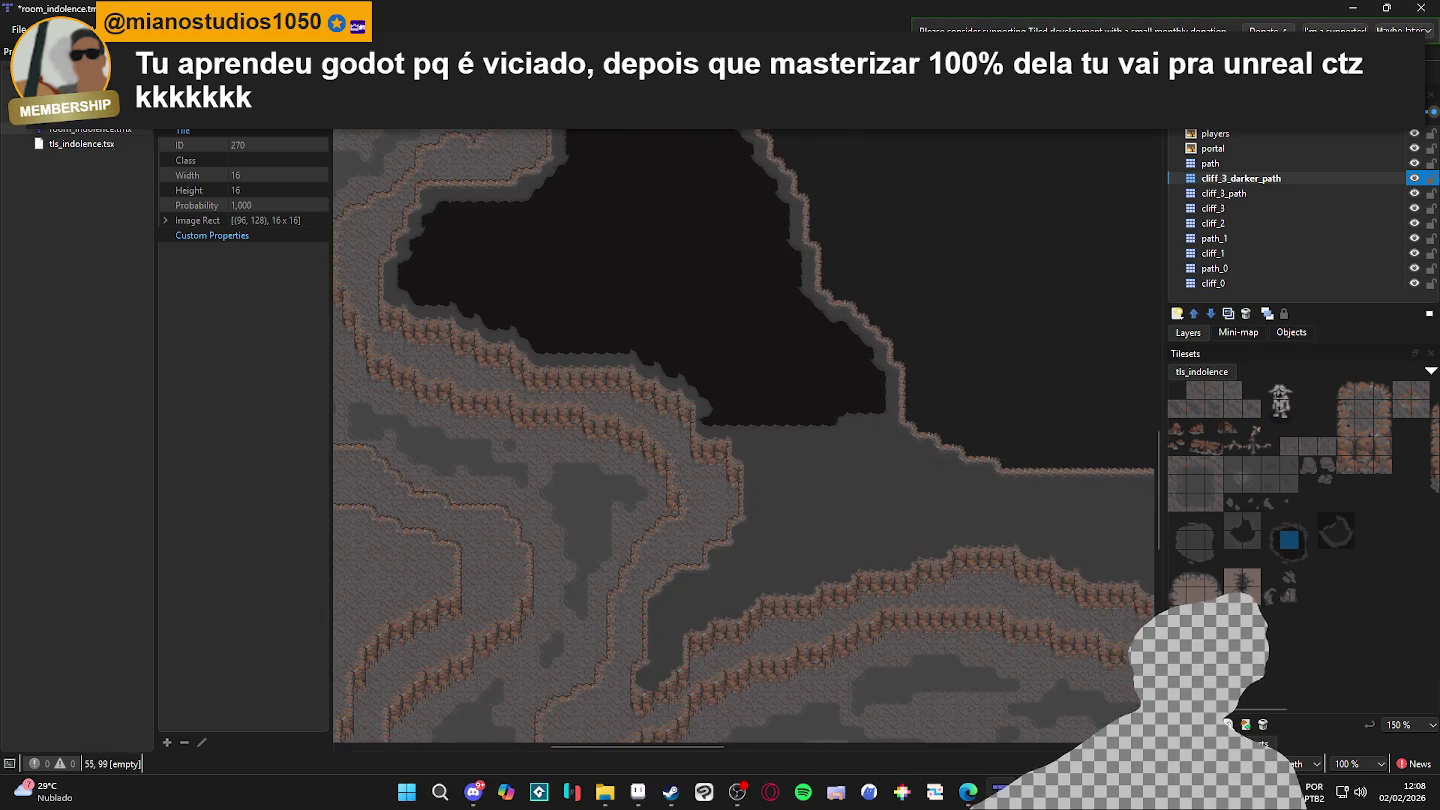
- Reselect the deep_transition terrain and paint a dark column down from the cave's lower edge
key(t)
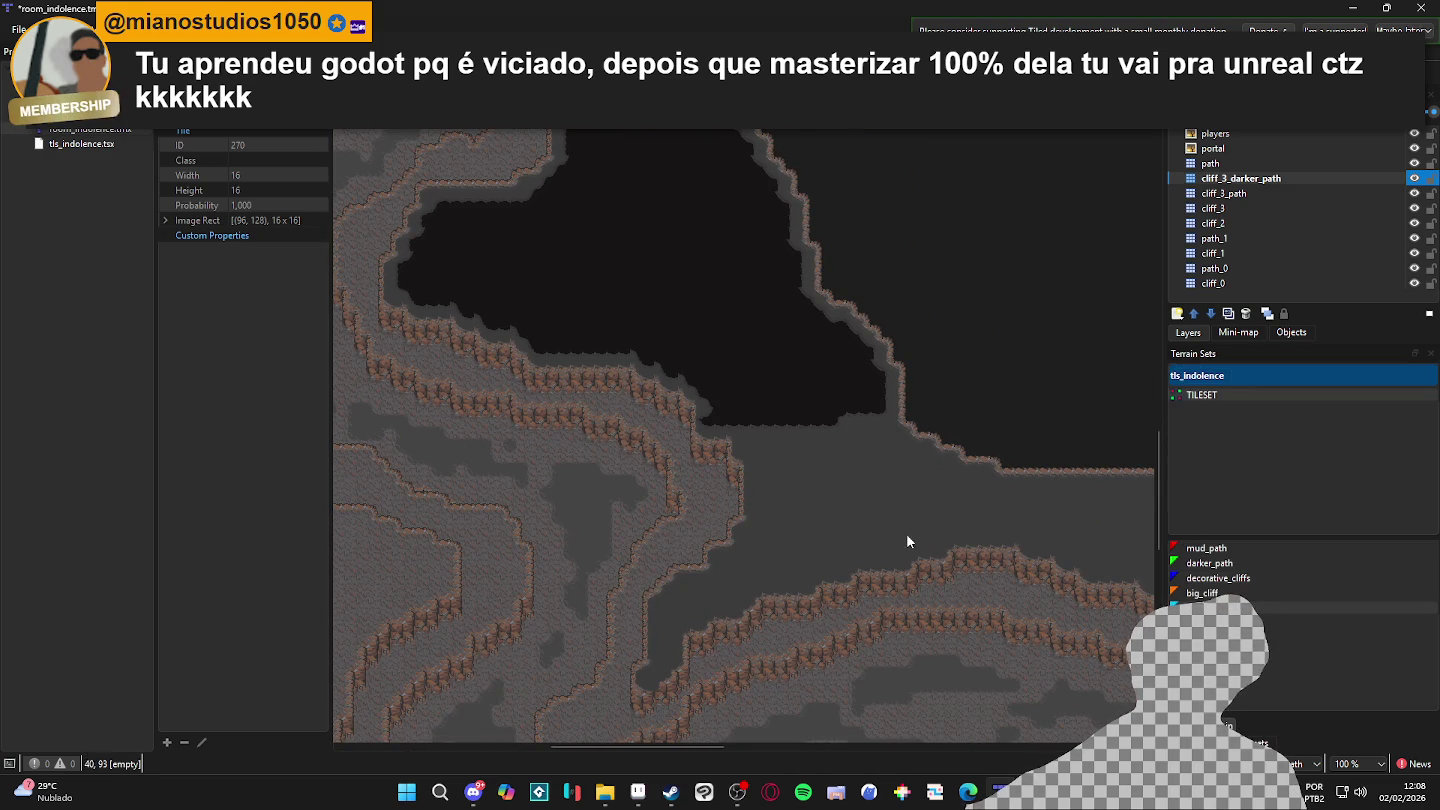
click(1210, 564)
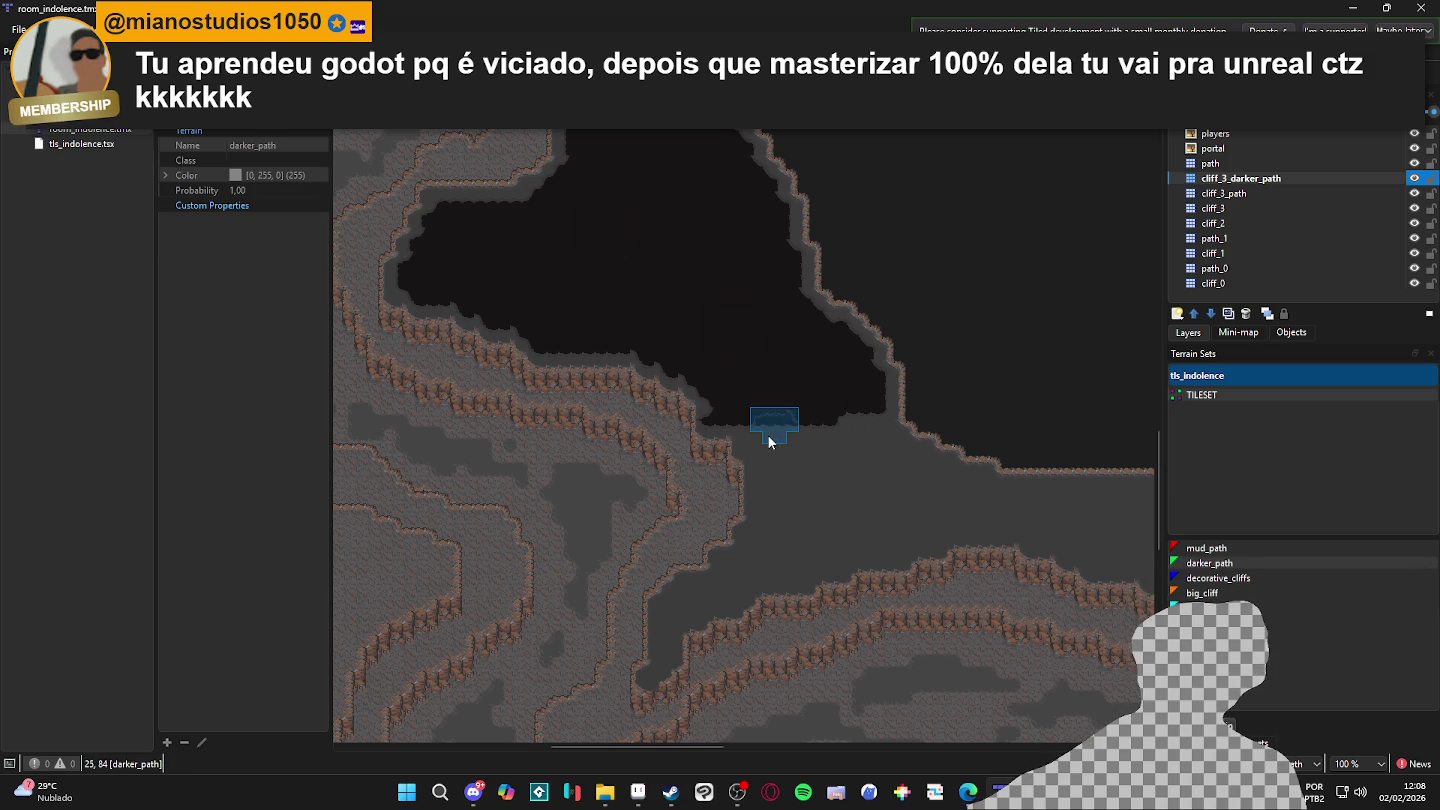
click(1415, 178)
click(1414, 178)
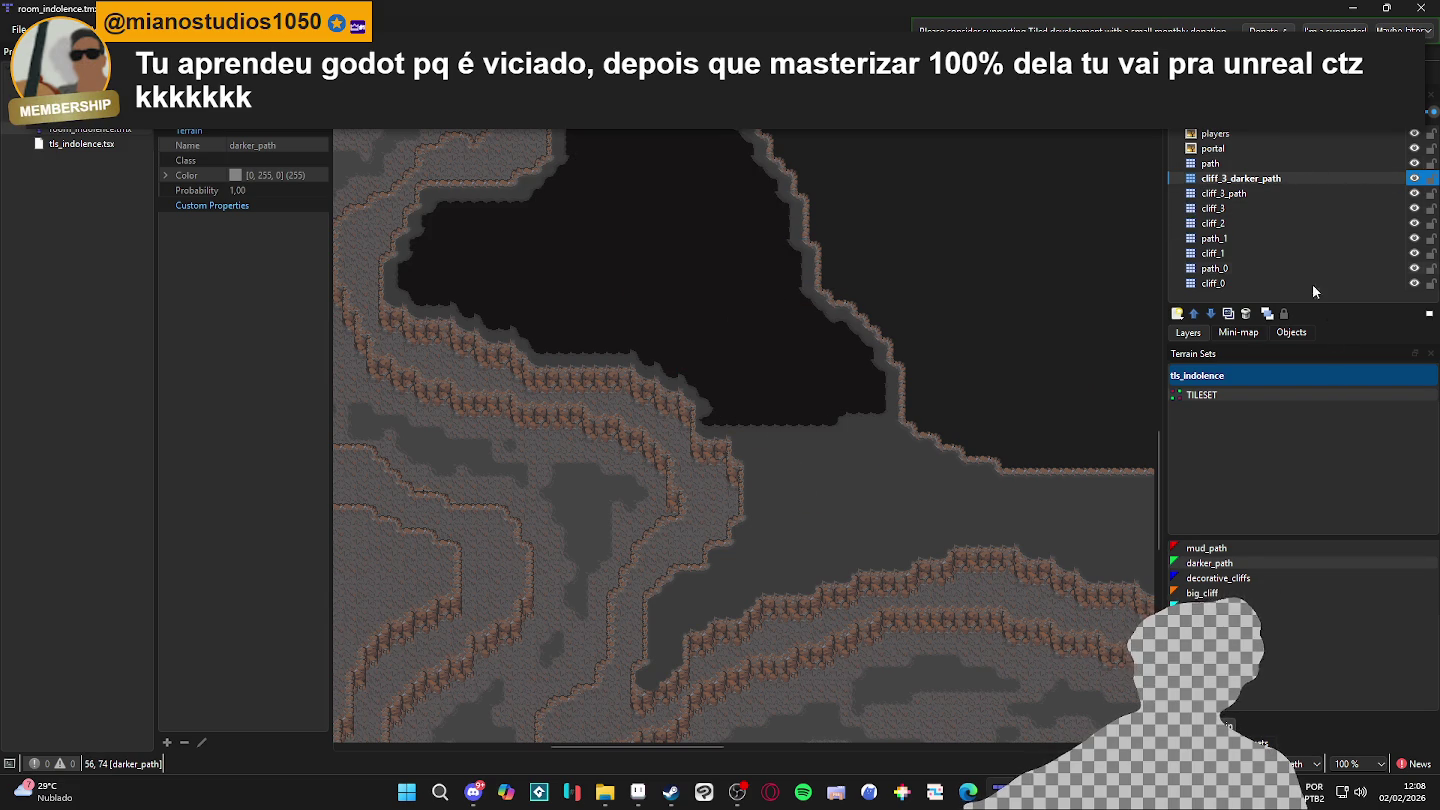
click(1240, 607)
click(771, 460)
key(ctrl+z)
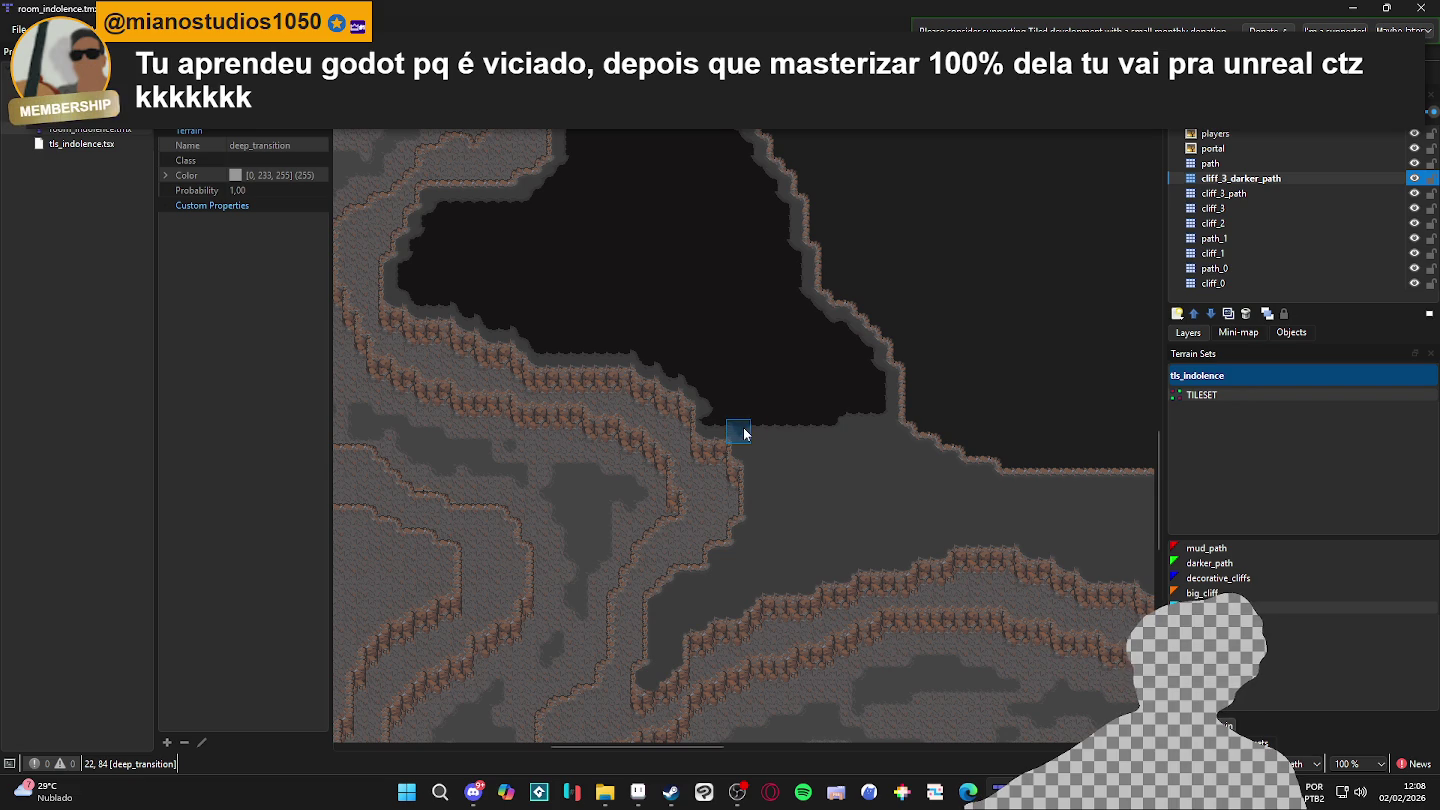
click(751, 444)
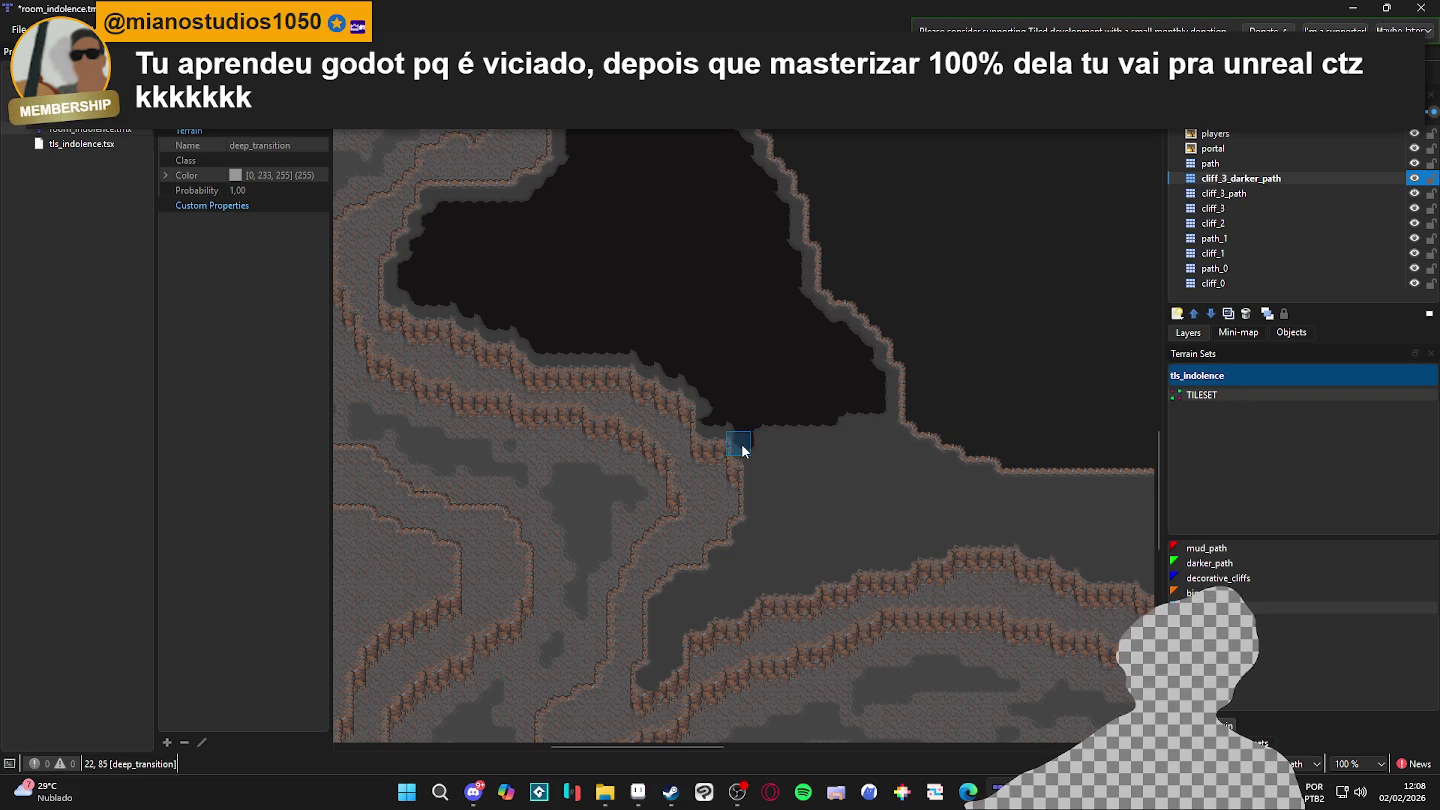
drag(752, 460, 756, 542)
- Repaint the deep_transition column below the cave and extend the trail rightward along the cliff
key(ctrl+z)
key(ctrl+z)
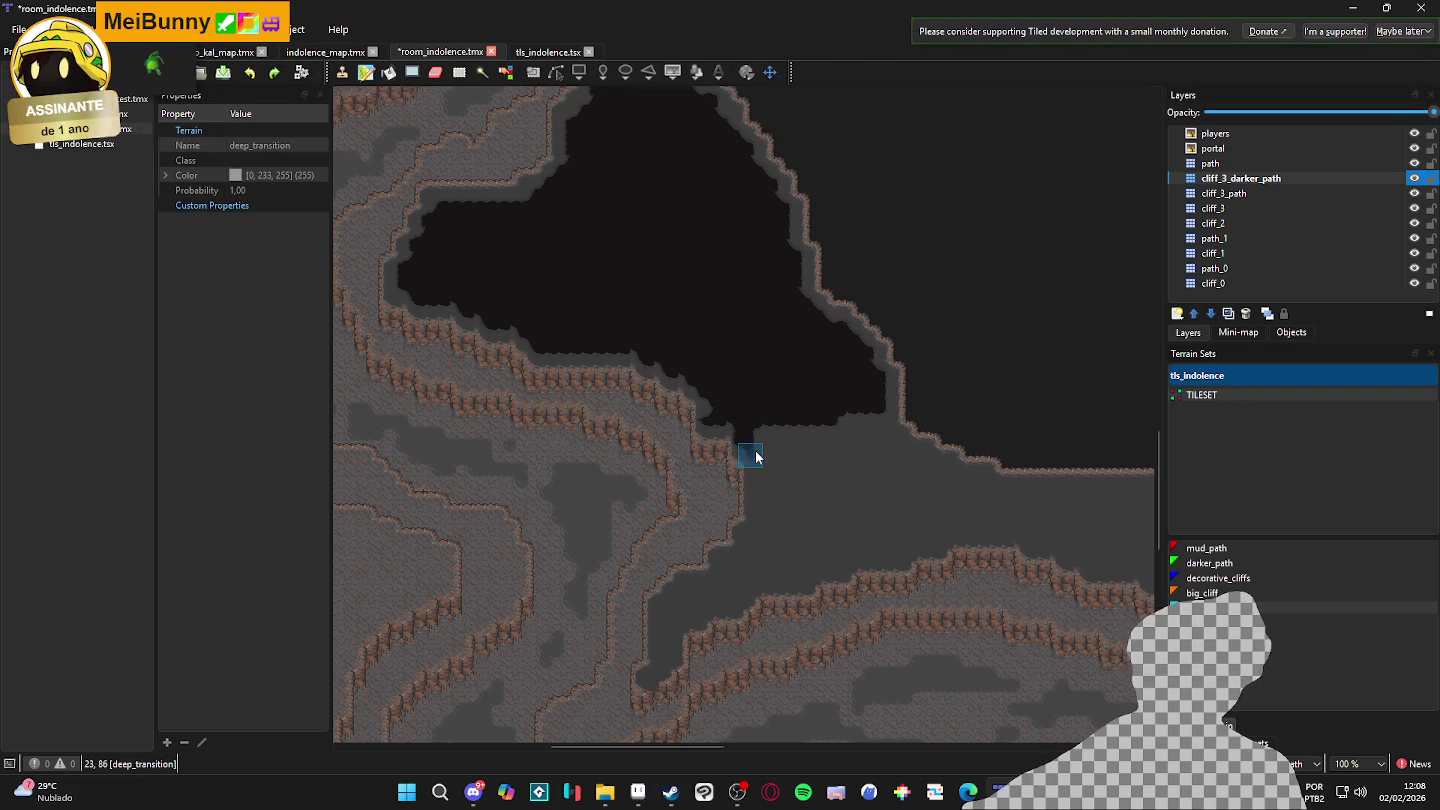
drag(761, 453, 758, 501)
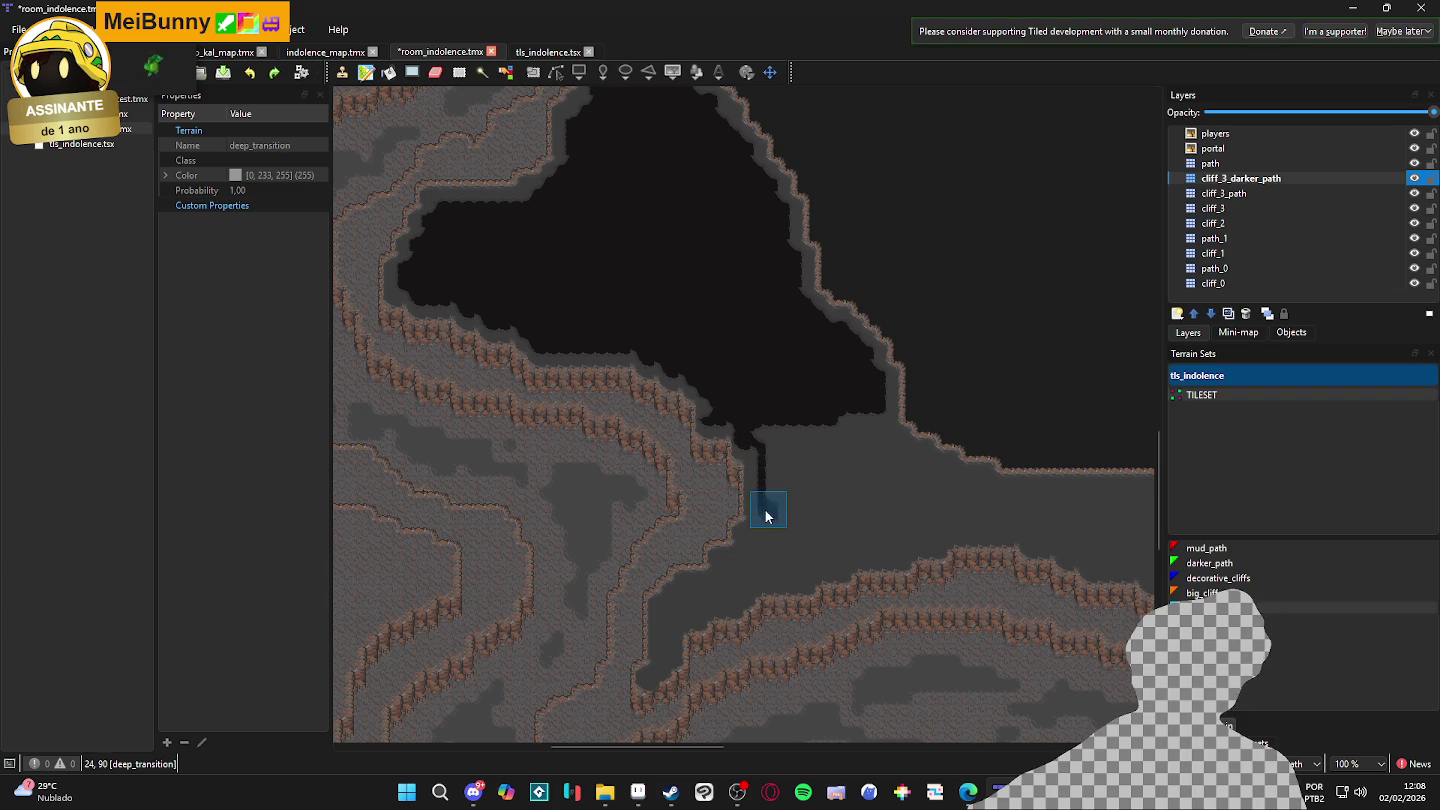
scroll(762, 487, up, 2)
mouse_move(761, 487)
mouse_down()
mouse_move(755, 389)
mouse_move(761, 518)
mouse_move(765, 408)
mouse_up()
mouse_move(765, 517)
mouse_down()
mouse_move(765, 533)
mouse_move(776, 439)
mouse_move(787, 445)
mouse_up()
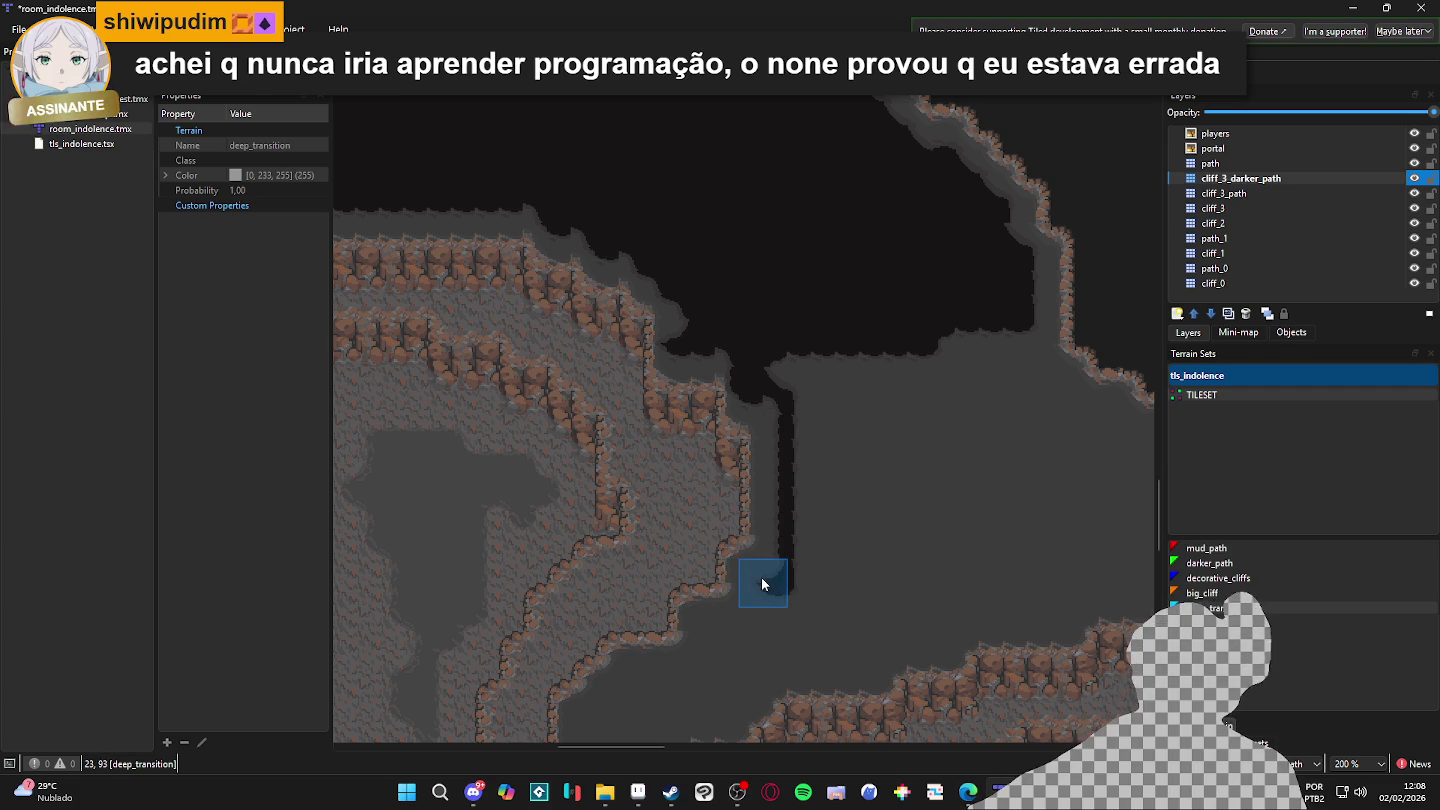
mouse_move(775, 579)
mouse_down()
mouse_move(778, 553)
mouse_move(881, 476)
mouse_move(880, 516)
mouse_move(834, 516)
mouse_move(834, 563)
mouse_move(783, 571)
mouse_move(720, 611)
mouse_move(701, 675)
mouse_move(723, 584)
mouse_move(730, 625)
mouse_move(735, 611)
mouse_move(743, 529)
mouse_up()
drag(823, 494, 922, 454)
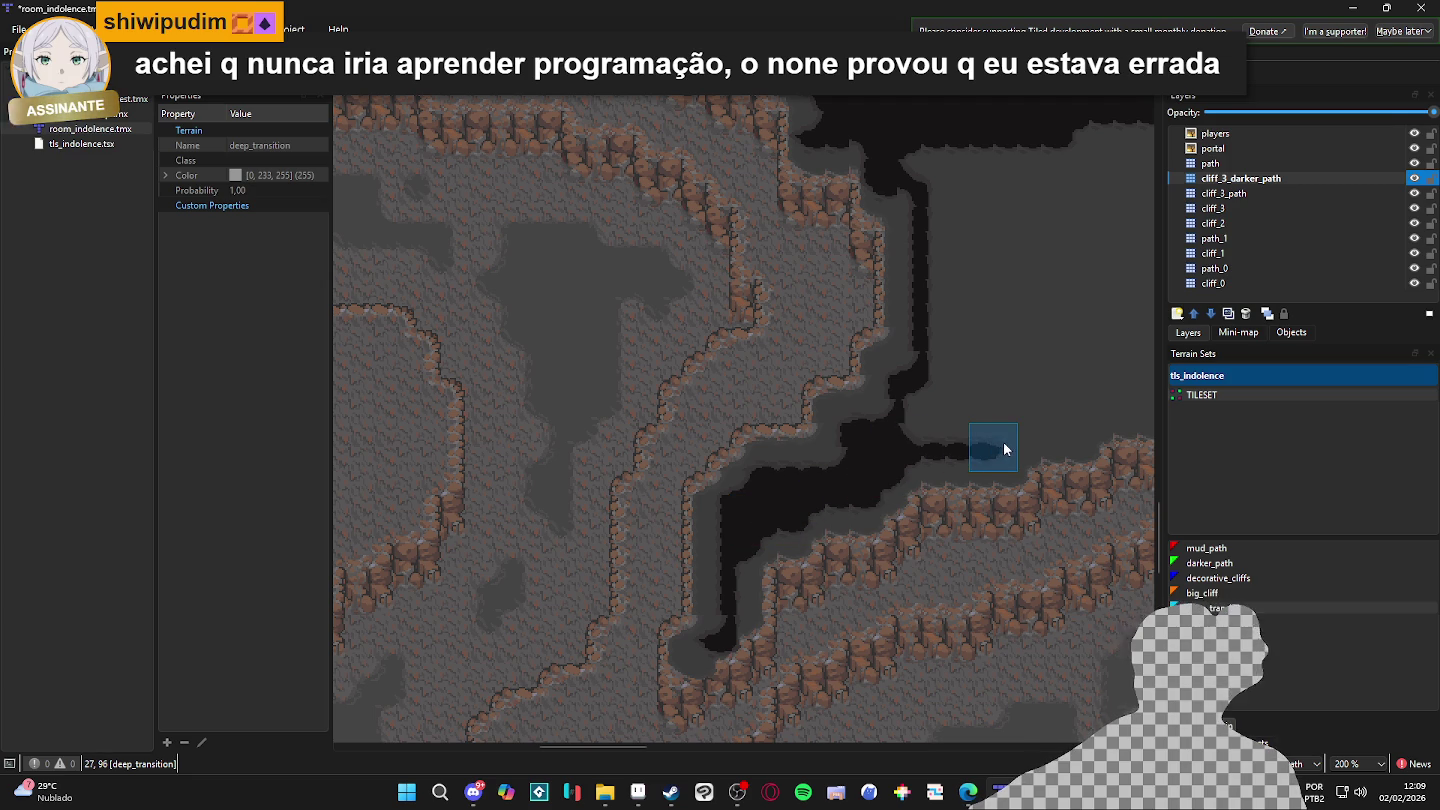
mouse_move(1029, 440)
mouse_down()
mouse_move(921, 503)
mouse_move(1047, 491)
mouse_move(882, 575)
mouse_move(887, 551)
mouse_move(1051, 550)
mouse_move(820, 546)
mouse_move(886, 565)
mouse_move(894, 589)
mouse_move(934, 582)
mouse_move(942, 603)
mouse_move(1006, 601)
mouse_move(750, 571)
mouse_move(671, 545)
mouse_up()
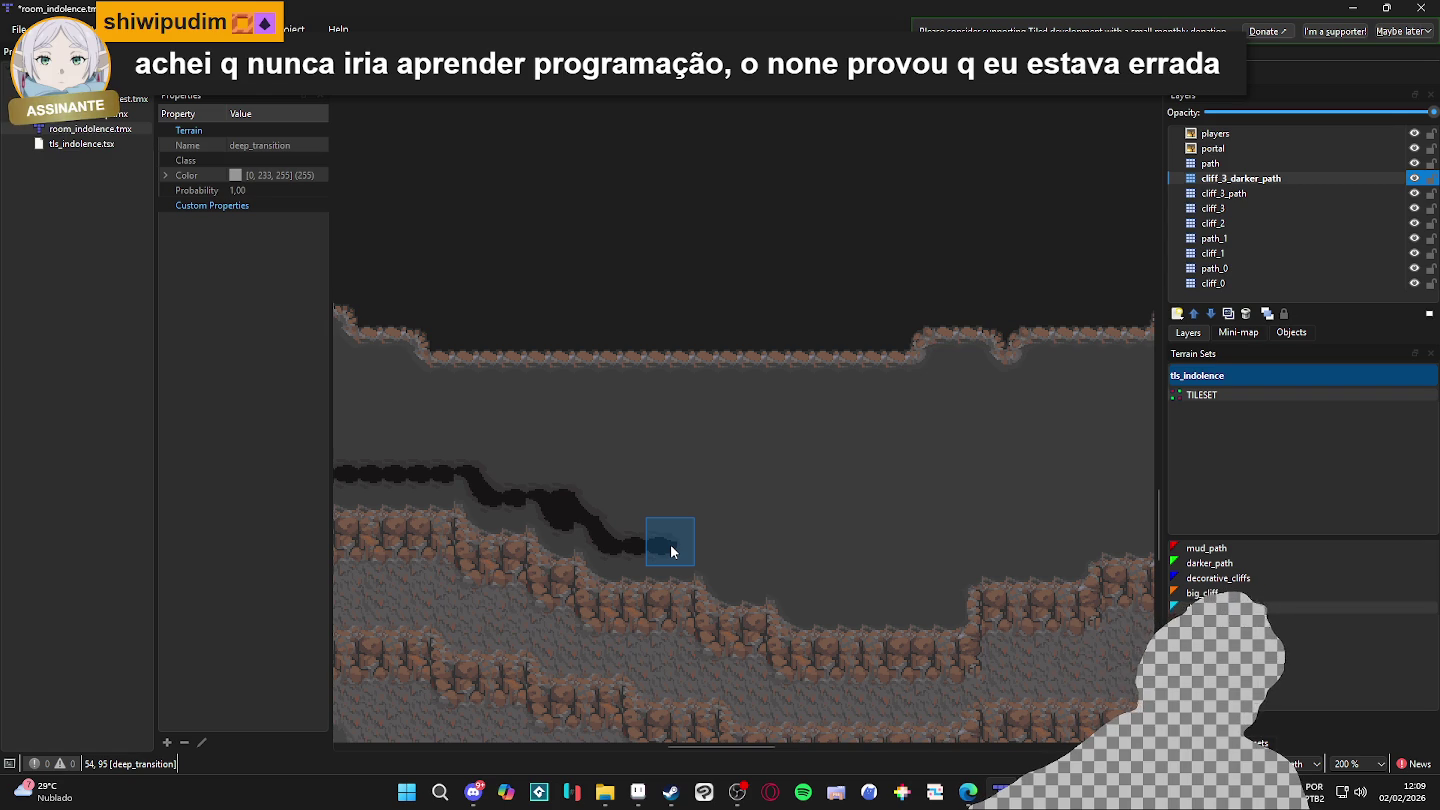
- Extend the dark strip to the right, curving it upward at its right end
mouse_move(669, 546)
mouse_down()
mouse_move(732, 544)
mouse_move(717, 553)
mouse_move(786, 566)
mouse_move(797, 591)
mouse_move(869, 597)
mouse_up()
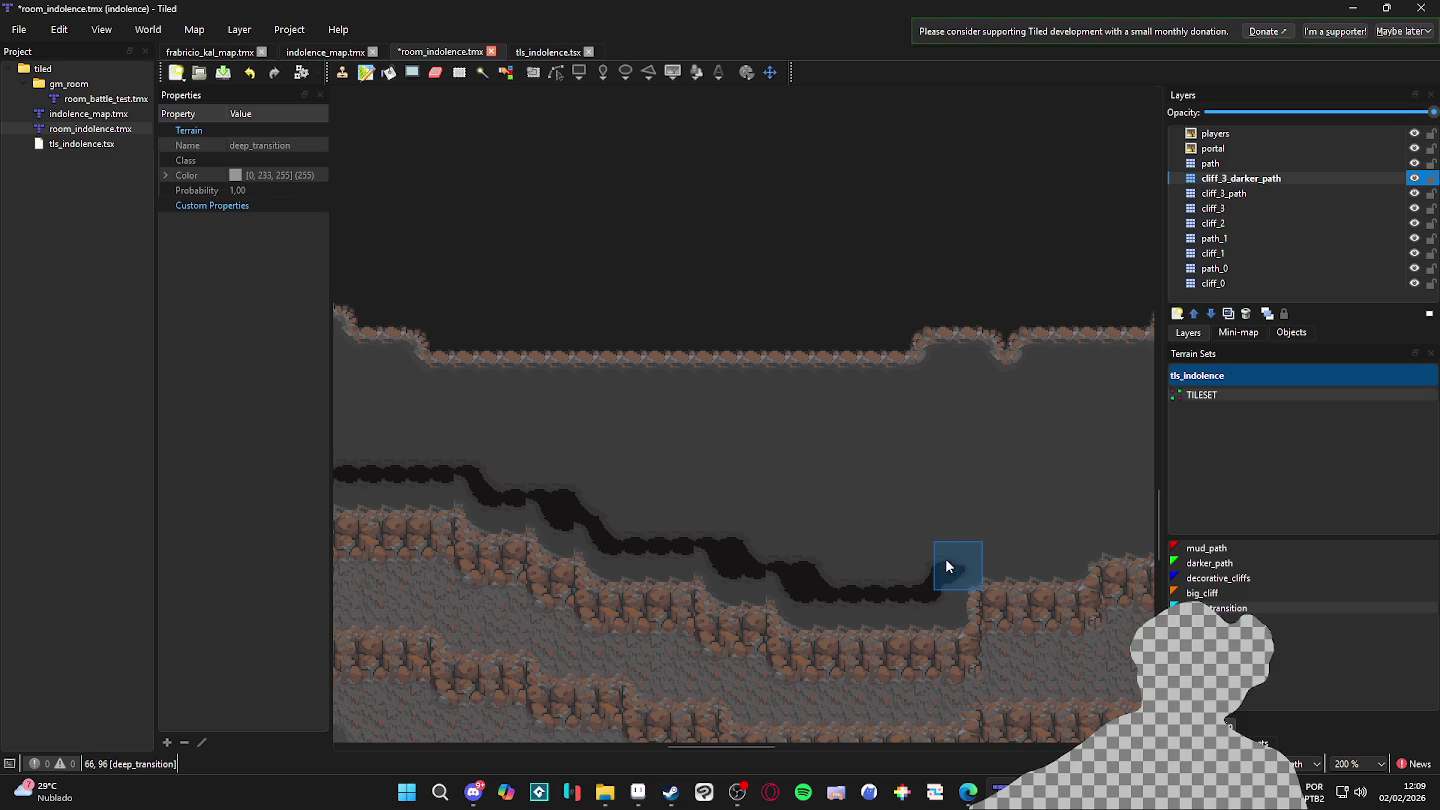
mouse_move(929, 589)
mouse_down()
mouse_move(938, 560)
mouse_move(965, 545)
mouse_move(972, 562)
mouse_move(918, 596)
mouse_move(949, 547)
mouse_up()
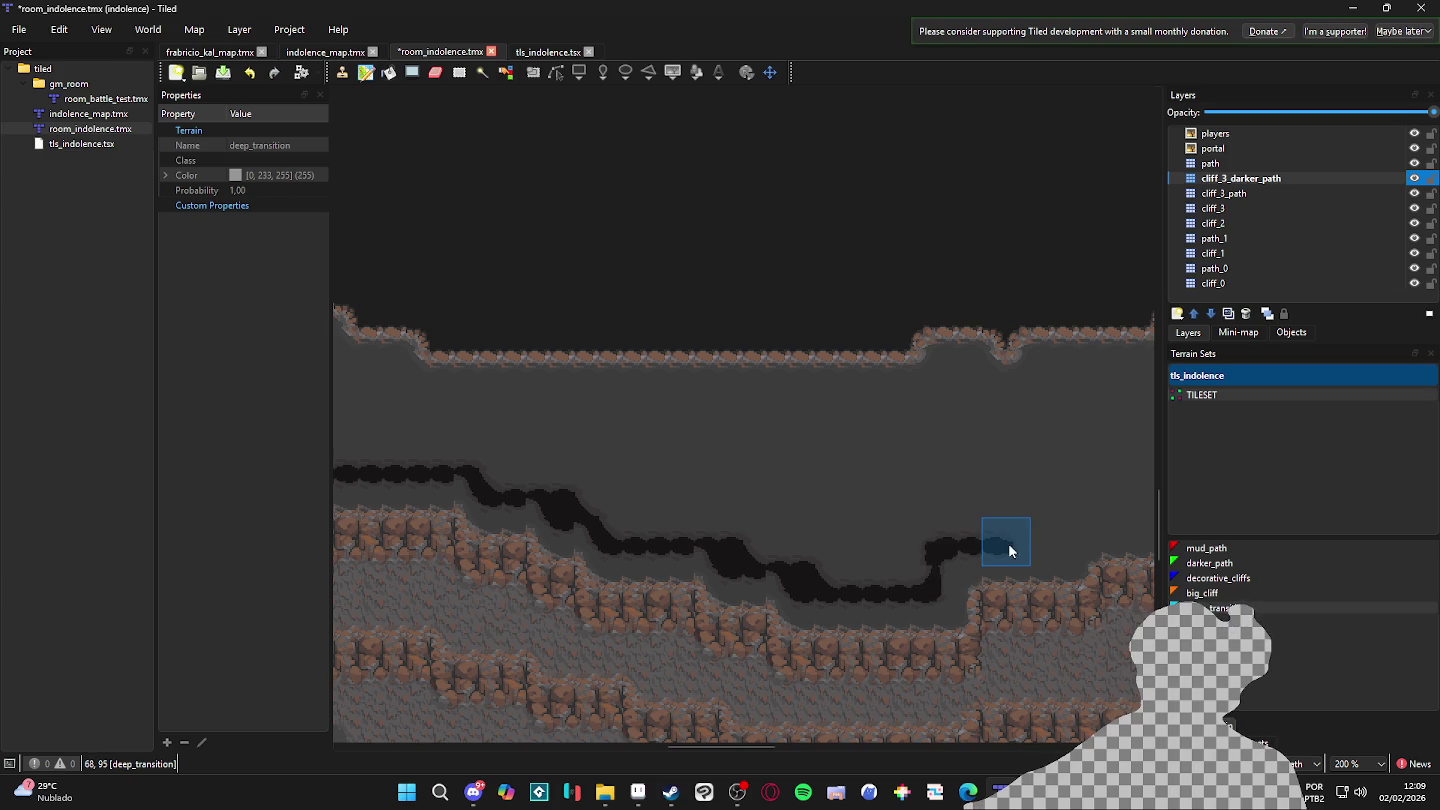
mouse_move(1063, 552)
mouse_down()
mouse_move(779, 596)
mouse_move(814, 565)
mouse_move(878, 562)
mouse_up()
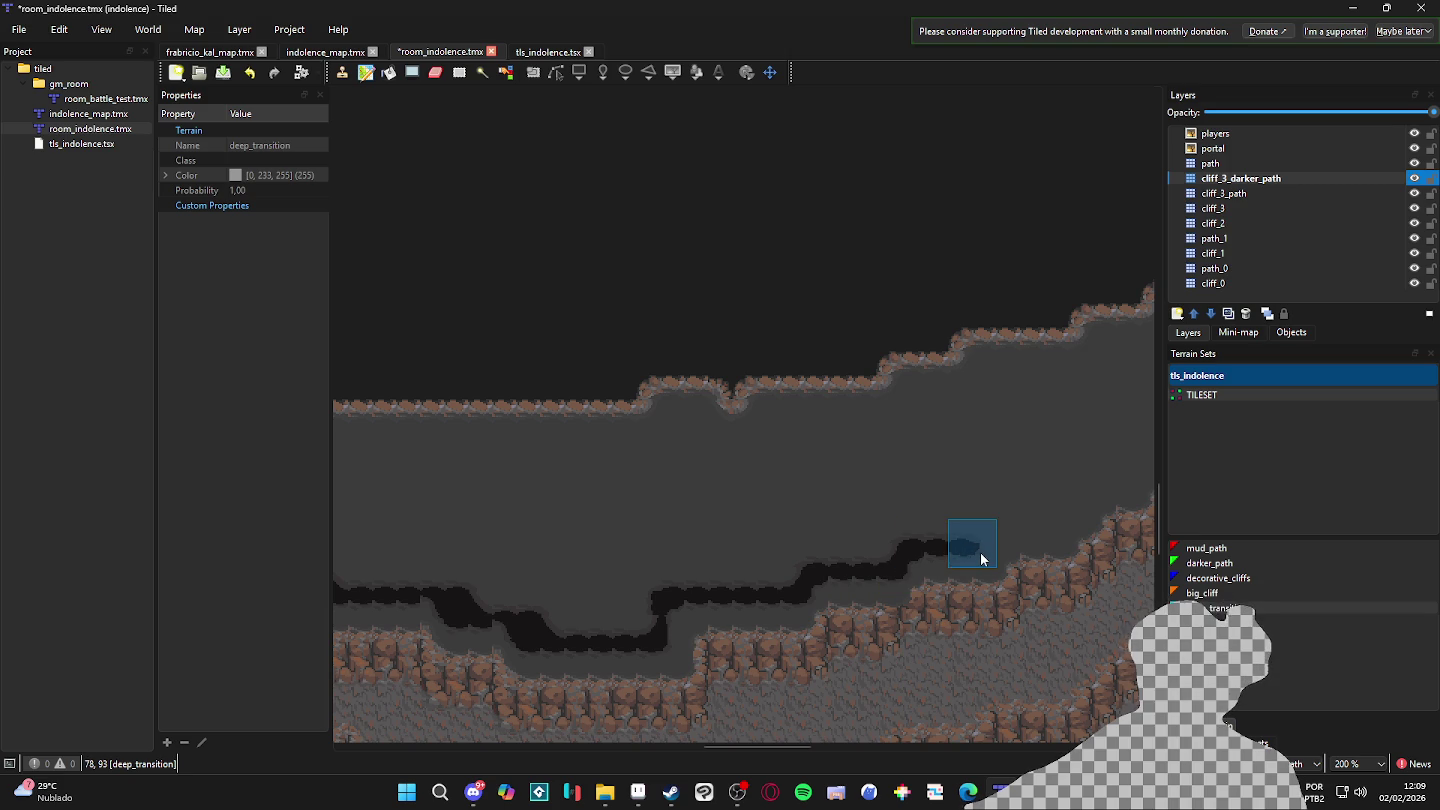
mouse_move(998, 541)
mouse_down()
mouse_move(975, 452)
mouse_move(981, 391)
mouse_move(615, 449)
mouse_up()
- Paint the dark strip leftward and add a dark patch above it
scroll(761, 461, left, 5)
drag(901, 467, 496, 474)
scroll(994, 512, left, 8)
drag(1090, 500, 724, 509)
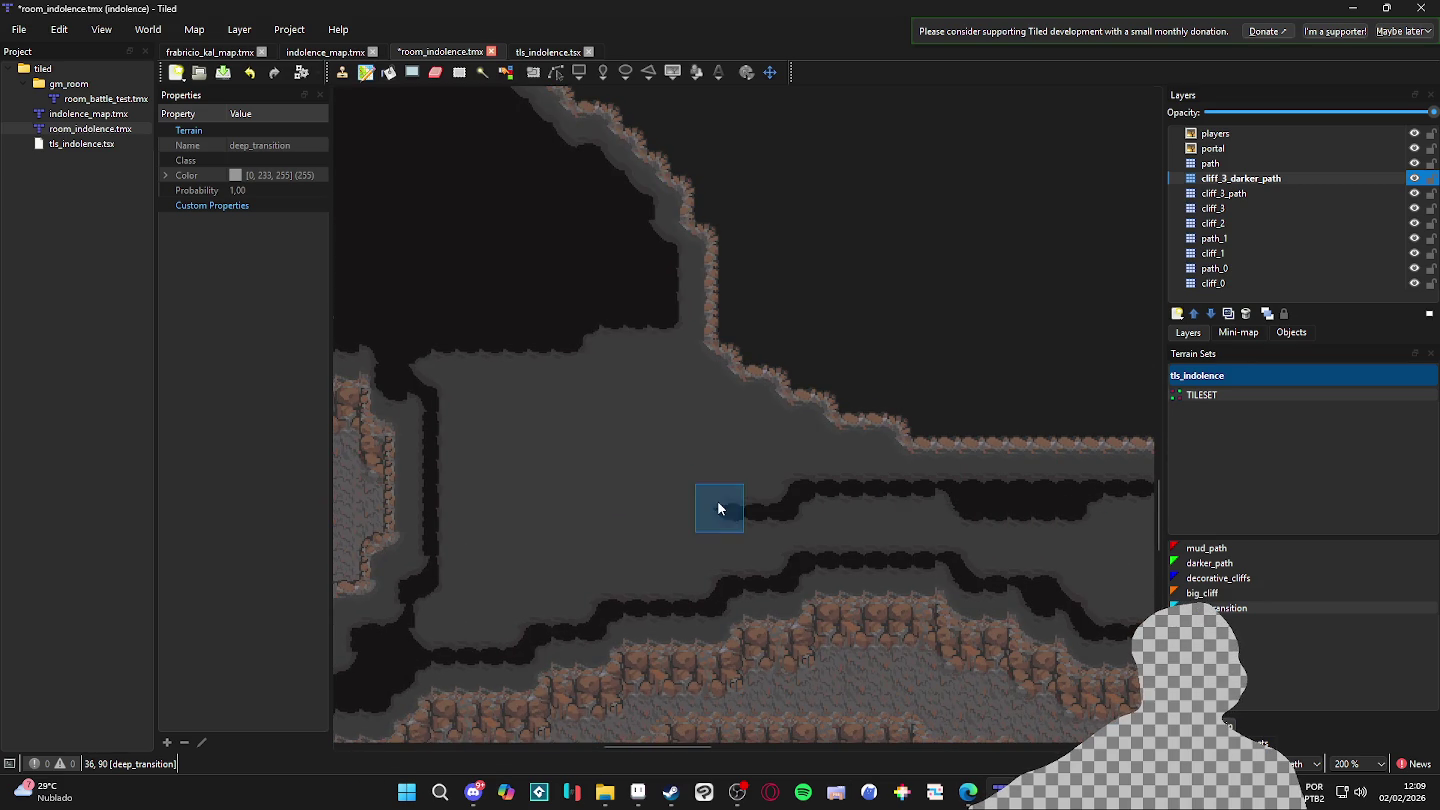
mouse_move(815, 435)
mouse_down()
mouse_move(676, 419)
mouse_move(719, 404)
mouse_up()
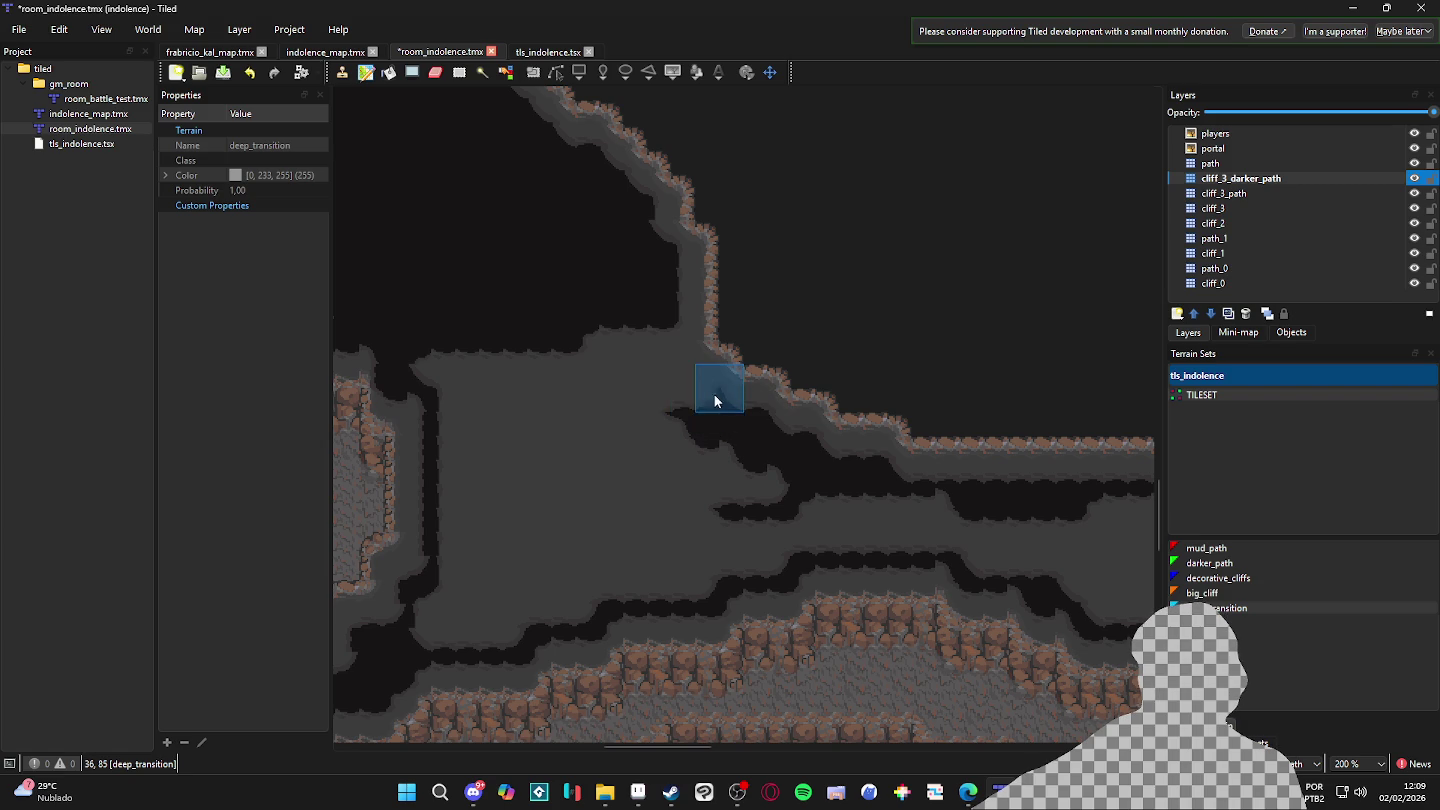
mouse_move(605, 391)
mouse_down()
mouse_move(685, 365)
mouse_move(643, 330)
mouse_move(672, 381)
mouse_up()
ctrl+scroll(646, 445, down, 2)
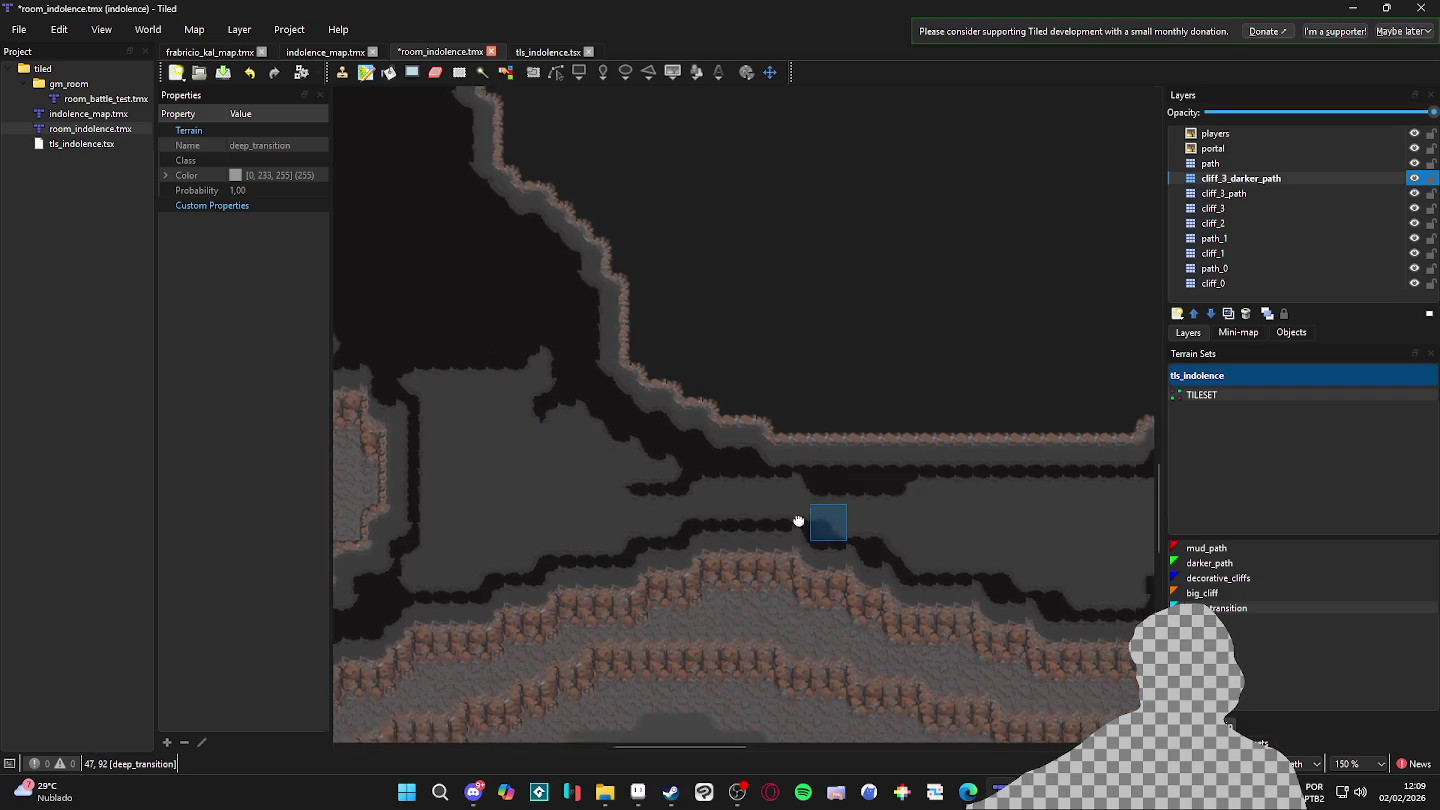
scroll(1012, 549, left, 5)
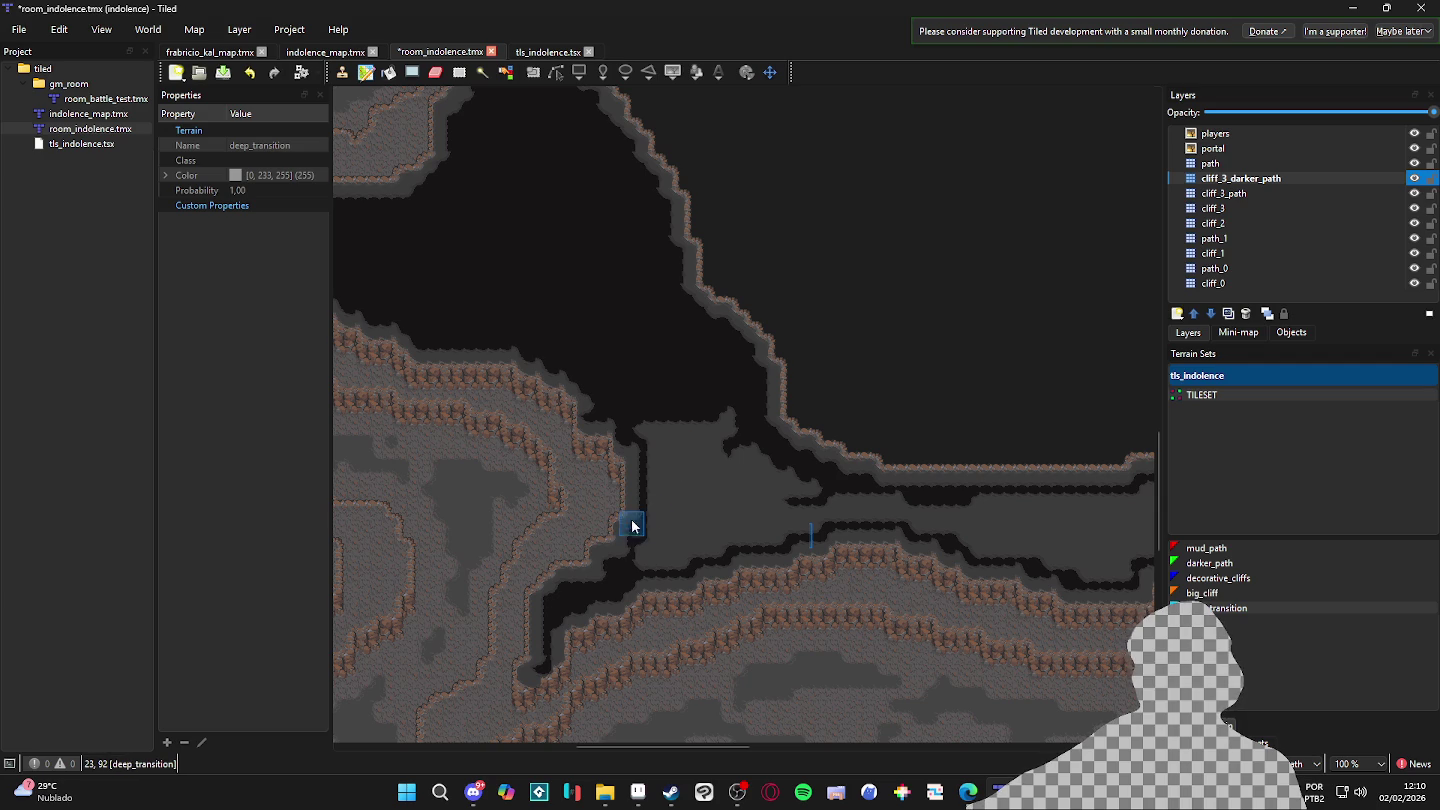
ctrl+scroll(675, 527, up, 1)
mouse_move(678, 524)
mouse_down()
mouse_move(685, 546)
mouse_move(712, 331)
mouse_move(786, 379)
mouse_move(761, 385)
mouse_up()
- With Shape Fill, straighten the top edge and fill passage rectangles, including a 3x5 block
click(411, 72)
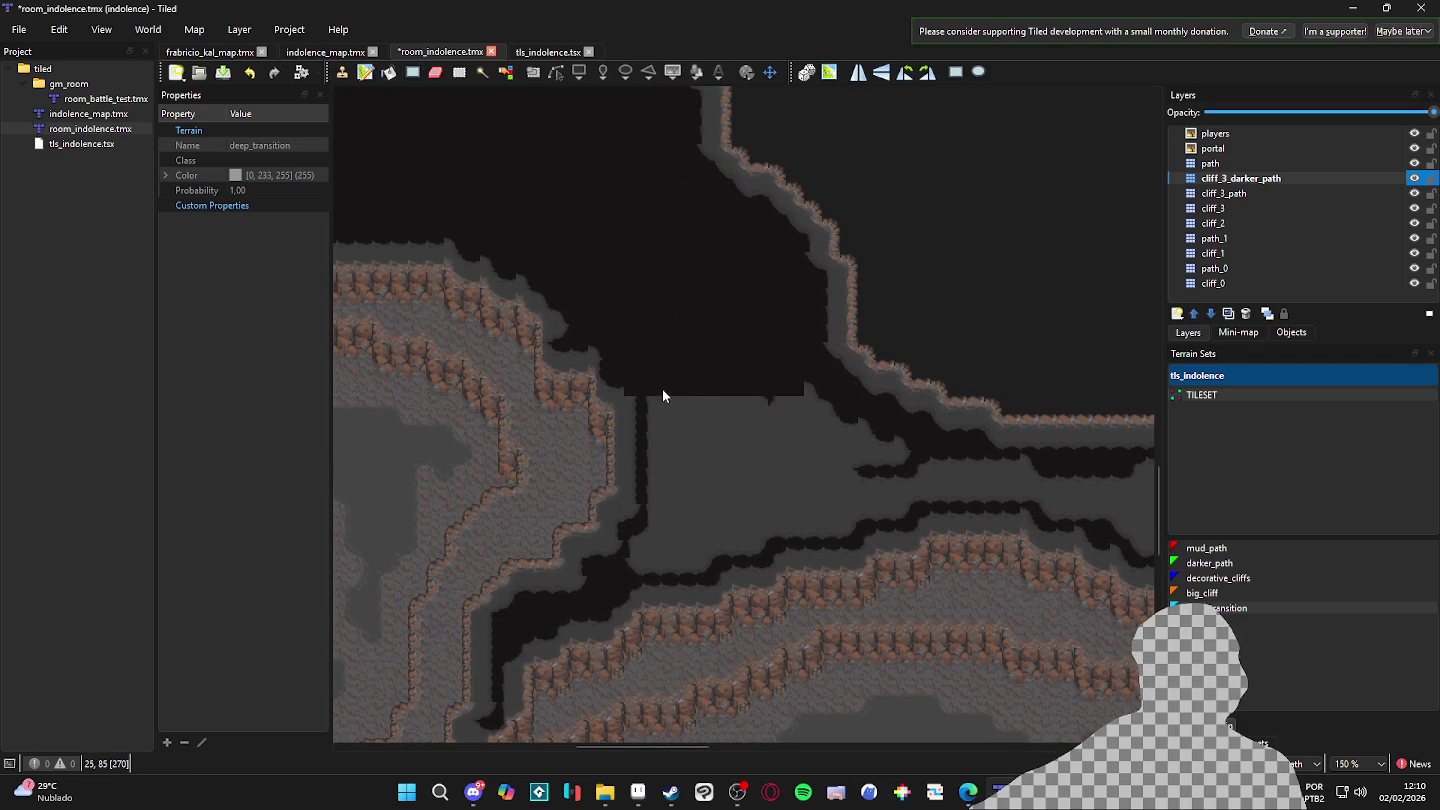
drag(646, 341, 766, 357)
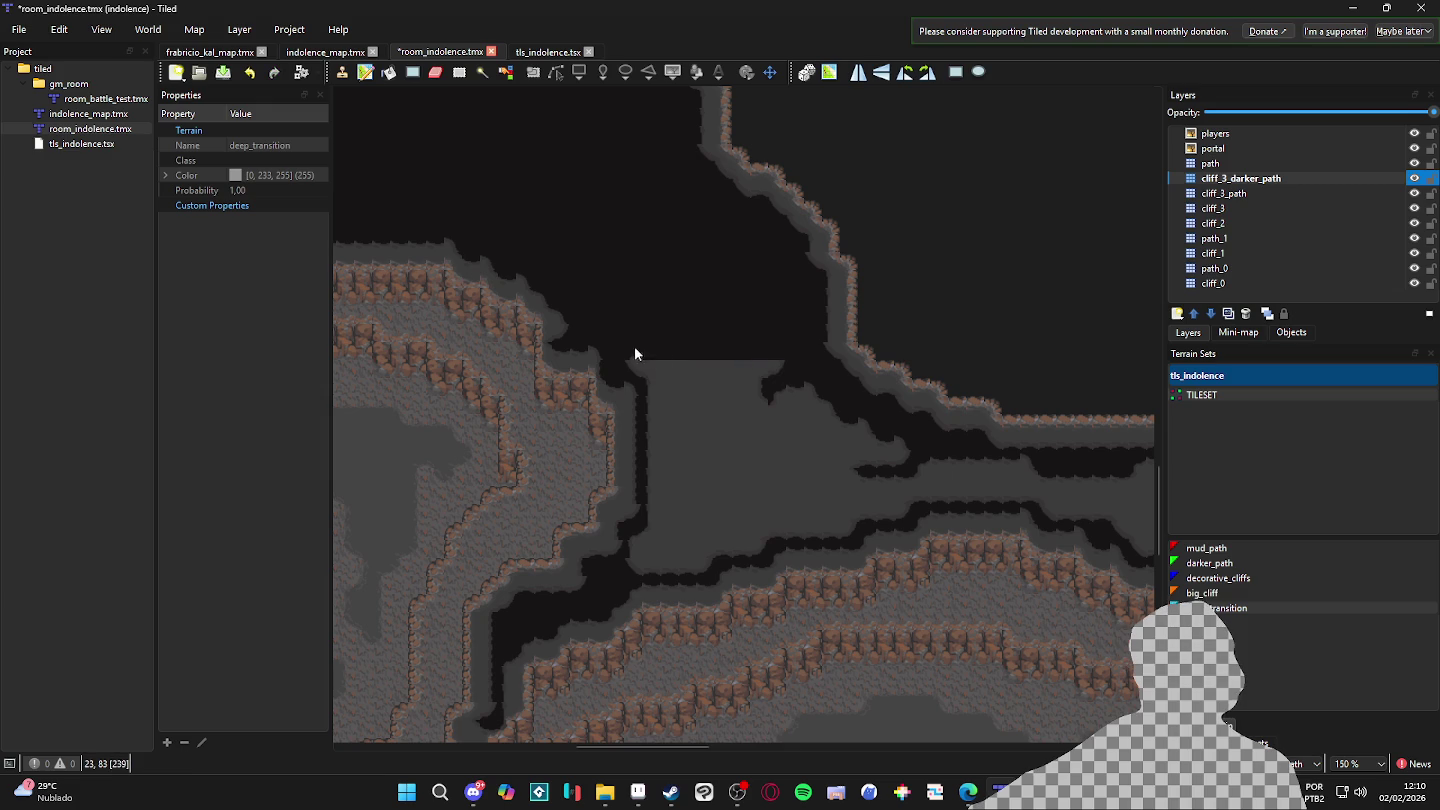
mouse_move(658, 375)
mouse_down()
mouse_move(714, 537)
mouse_move(800, 499)
mouse_up()
drag(836, 385, 784, 462)
mouse_move(689, 532)
mouse_down()
mouse_move(642, 509)
mouse_move(646, 552)
mouse_move(677, 570)
mouse_up()
- Darken the grey steps and fill strips rightward along the passage, ending with a 5x3 block
drag(685, 473, 751, 549)
drag(754, 481, 852, 536)
mouse_move(826, 419)
mouse_down()
mouse_move(893, 474)
mouse_move(873, 455)
mouse_move(761, 481)
mouse_move(901, 476)
mouse_up()
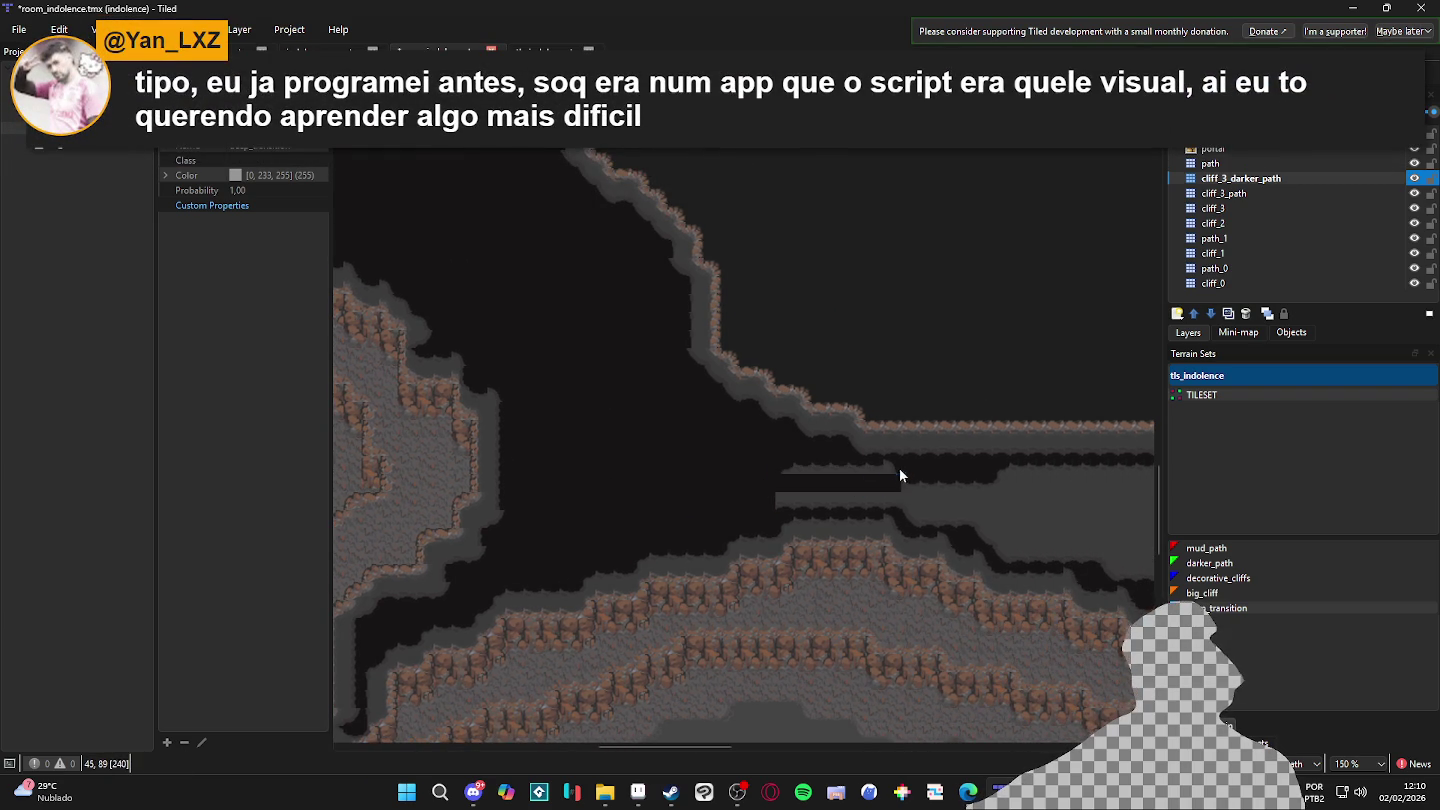
drag(765, 480, 930, 495)
mouse_move(931, 495)
mouse_down()
mouse_move(757, 490)
mouse_move(810, 509)
mouse_up()
drag(776, 462, 880, 490)
drag(831, 445, 1077, 490)
mouse_move(836, 510)
mouse_down()
mouse_move(687, 502)
mouse_move(908, 510)
mouse_move(1021, 538)
mouse_move(1031, 519)
mouse_move(698, 477)
mouse_up()
mouse_move(797, 540)
mouse_down()
mouse_move(921, 558)
mouse_move(849, 537)
mouse_up()
scroll(720, 540, right, 5)
- Fill one more dark rectangle over the passage's lower ledge
scroll(607, 497, up, 1)
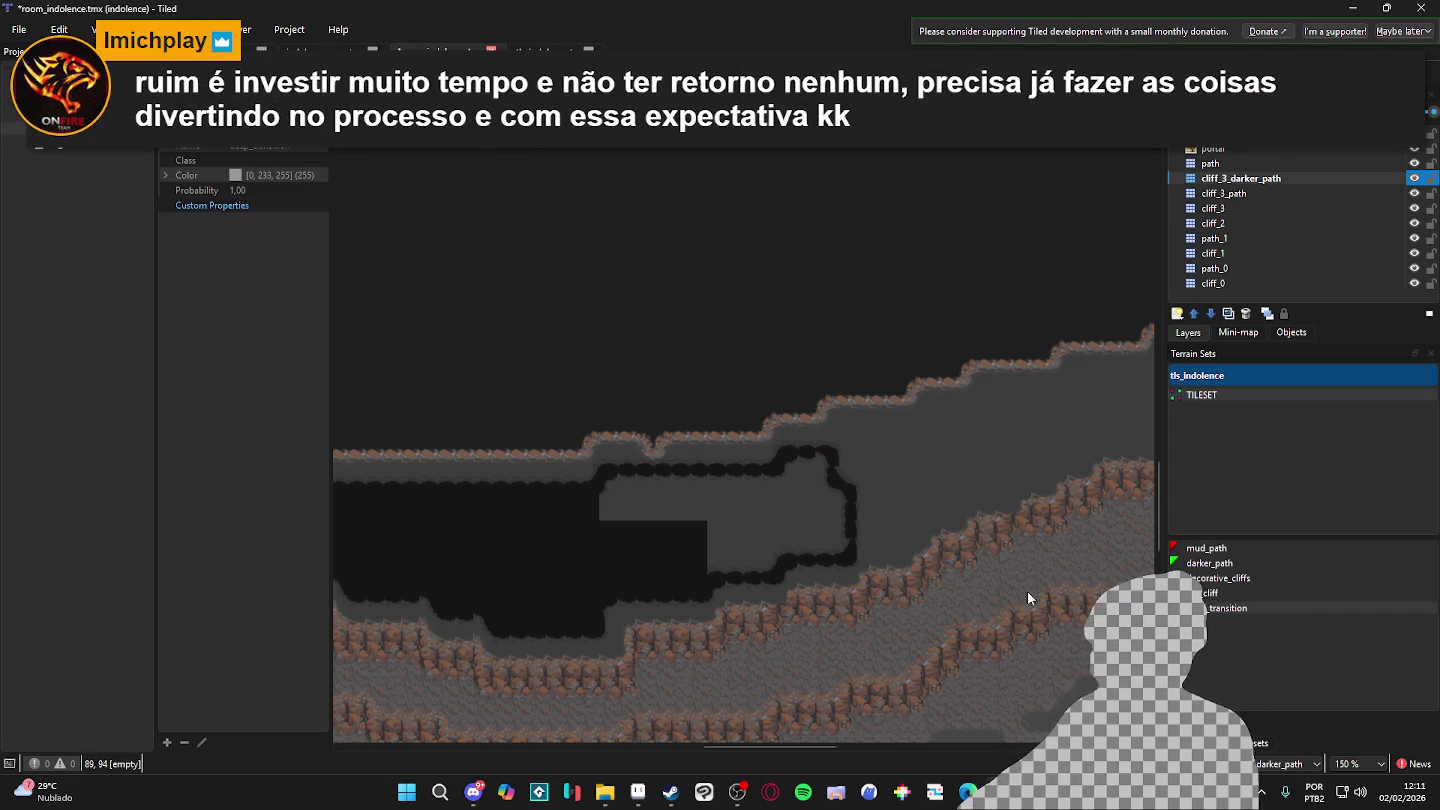
mouse_move(799, 464)
mouse_down()
mouse_move(815, 512)
mouse_move(737, 546)
mouse_move(682, 548)
mouse_move(765, 480)
mouse_move(603, 498)
mouse_move(690, 556)
mouse_move(767, 563)
mouse_up()
drag(448, 478, 783, 440)
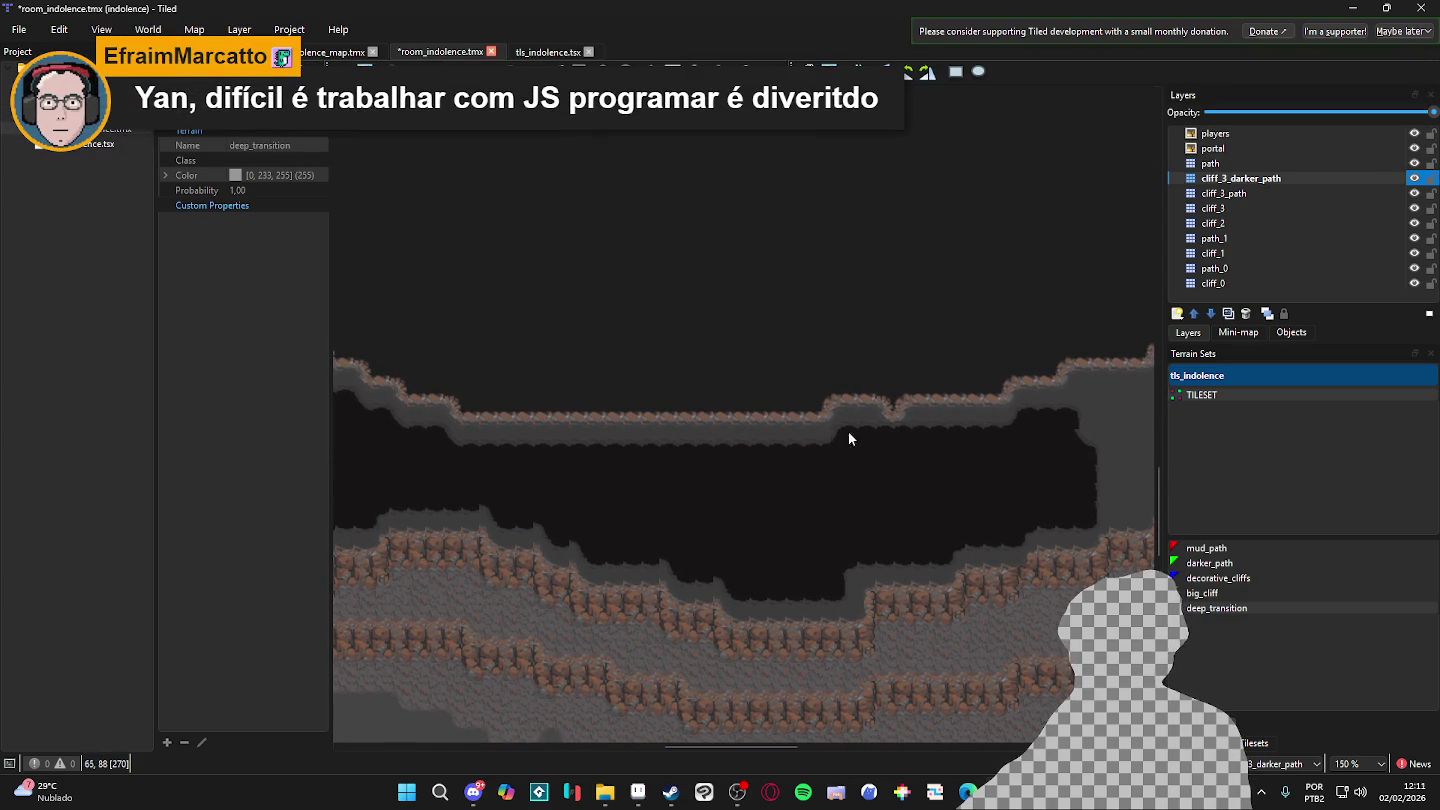
- Paint deep_transition along the ledge and push the dark band's lobes left and right
scroll(753, 466, right, 10)
scroll(913, 505, left, 6)
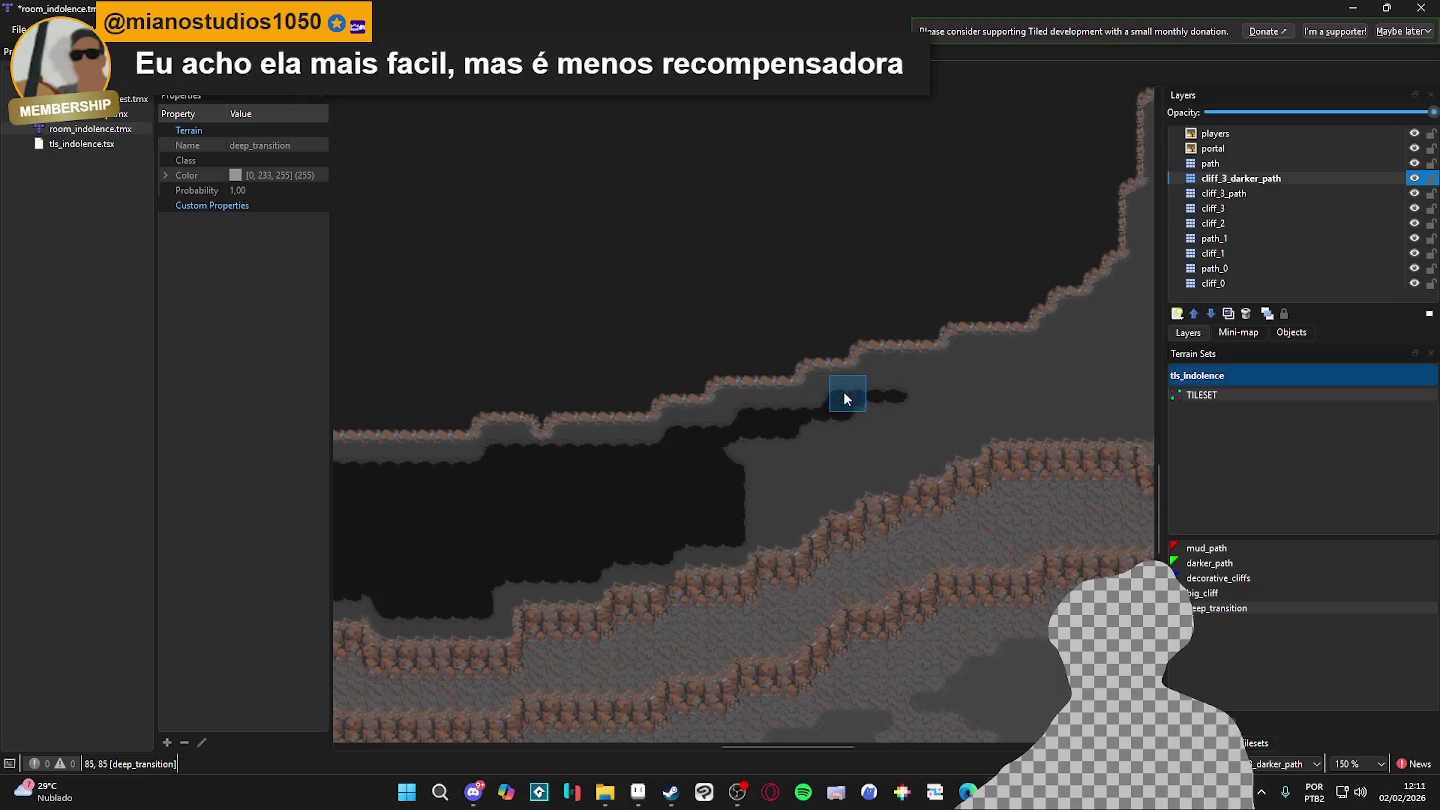
drag(879, 386, 964, 375)
drag(814, 410, 840, 416)
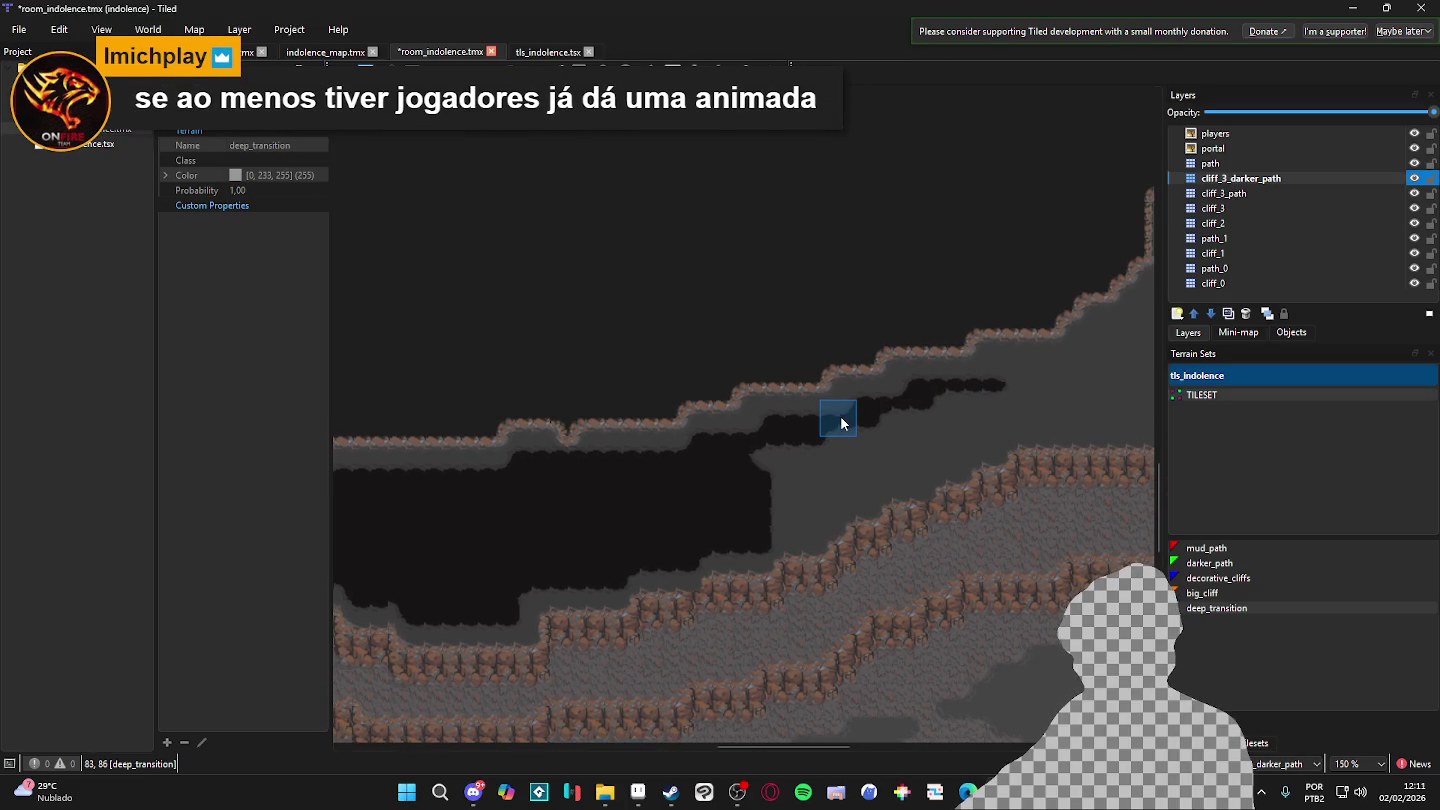
click(798, 447)
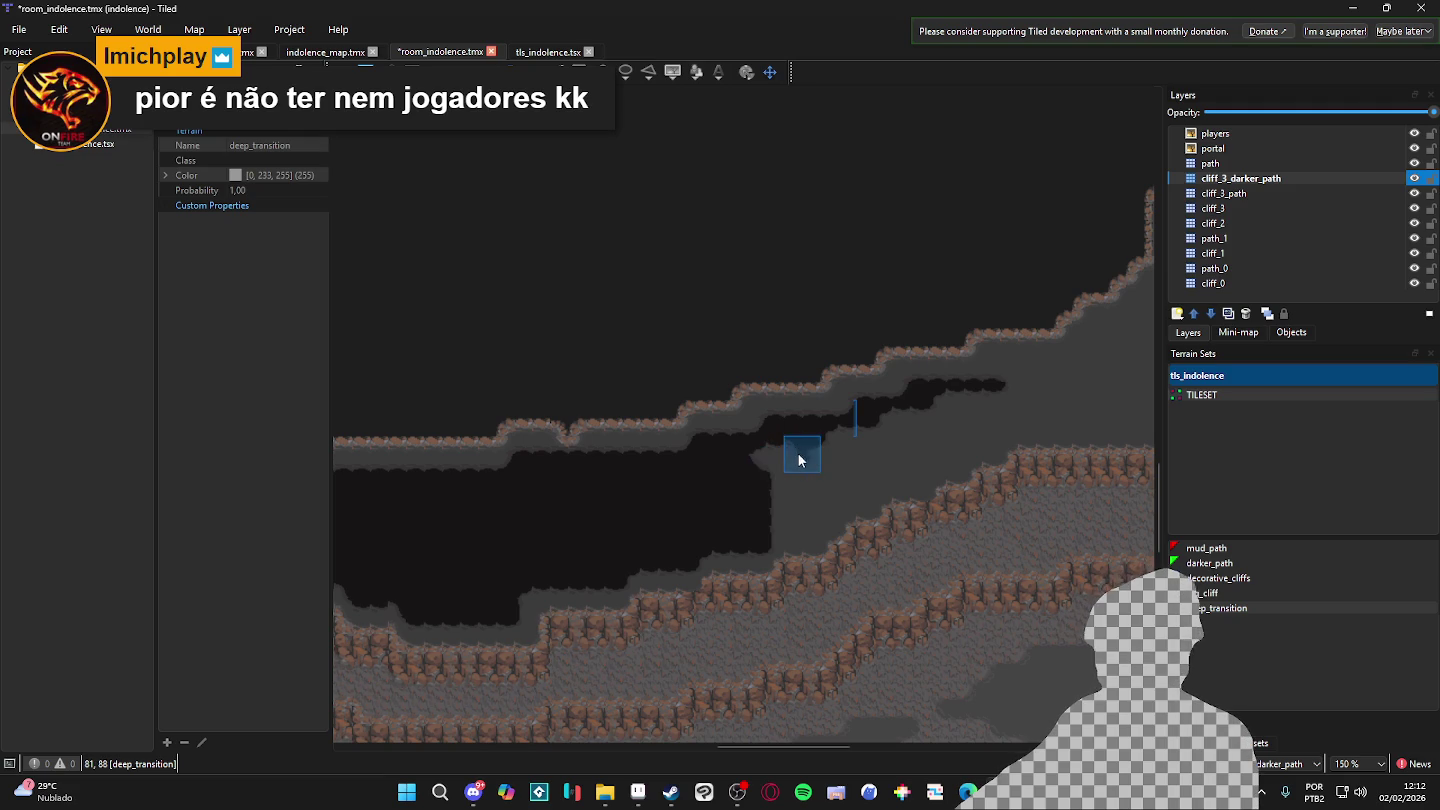
click(787, 526)
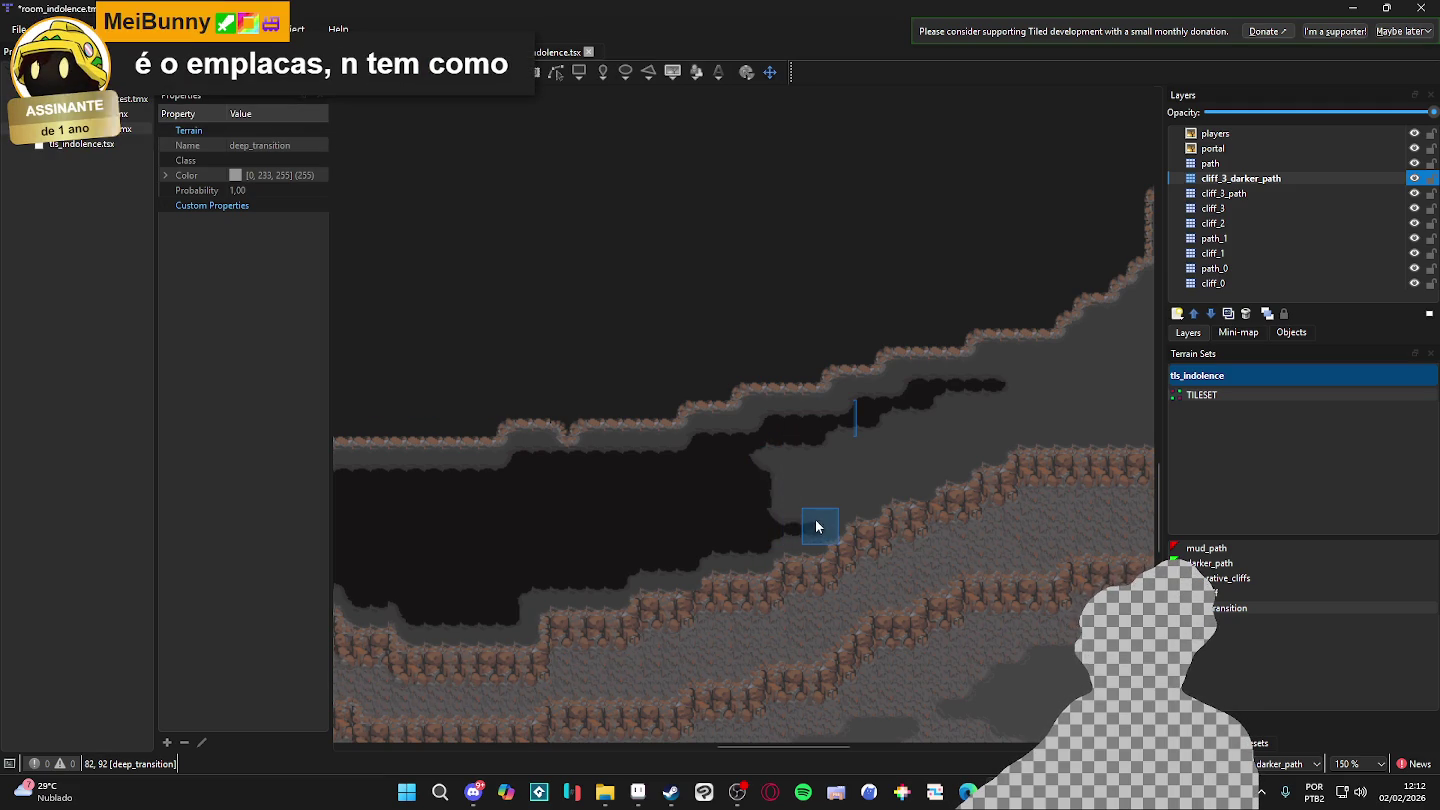
click(838, 509)
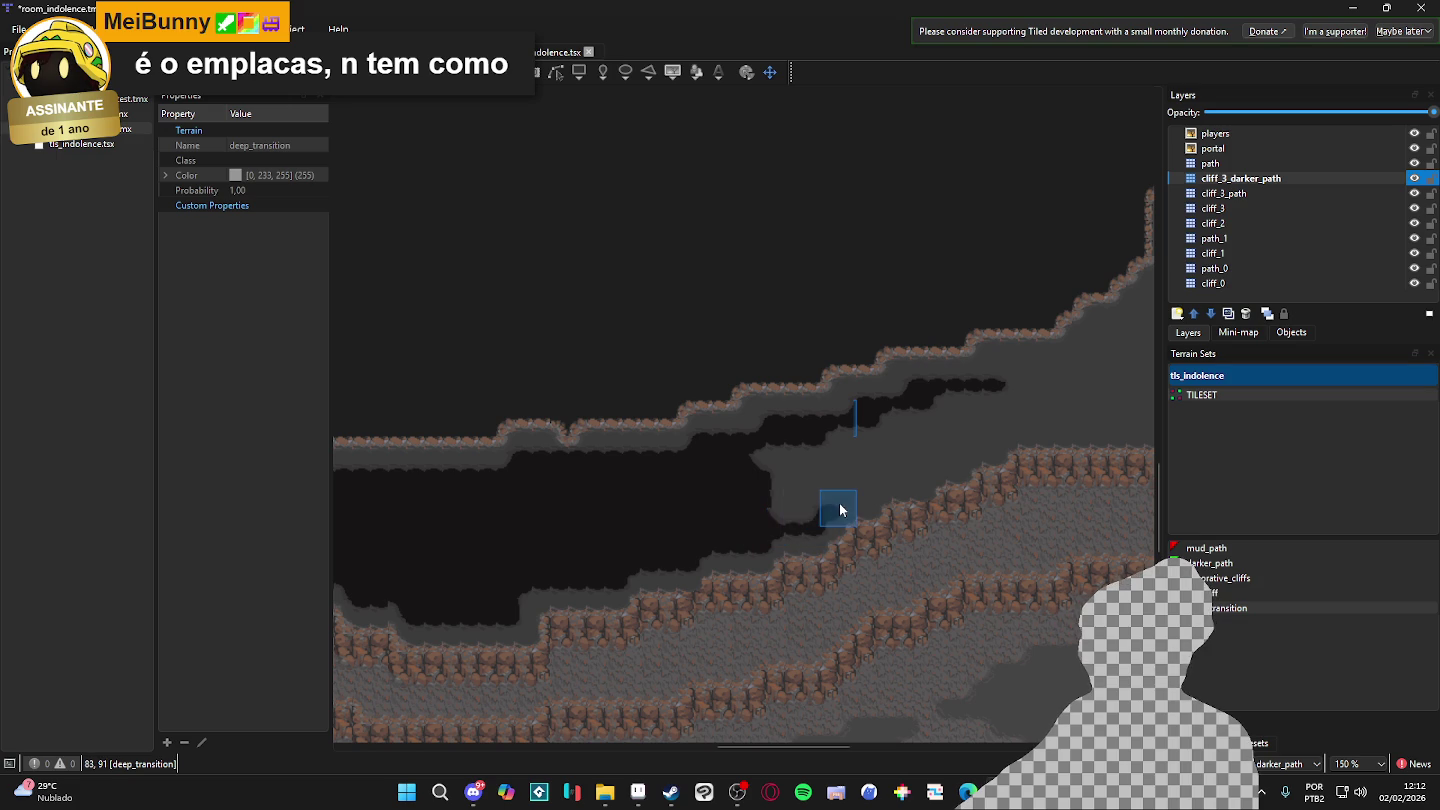
- Stretch the lower dark band right and left along the passage, then save the map
mouse_move(855, 502)
mouse_down()
mouse_move(820, 535)
mouse_move(886, 510)
mouse_up()
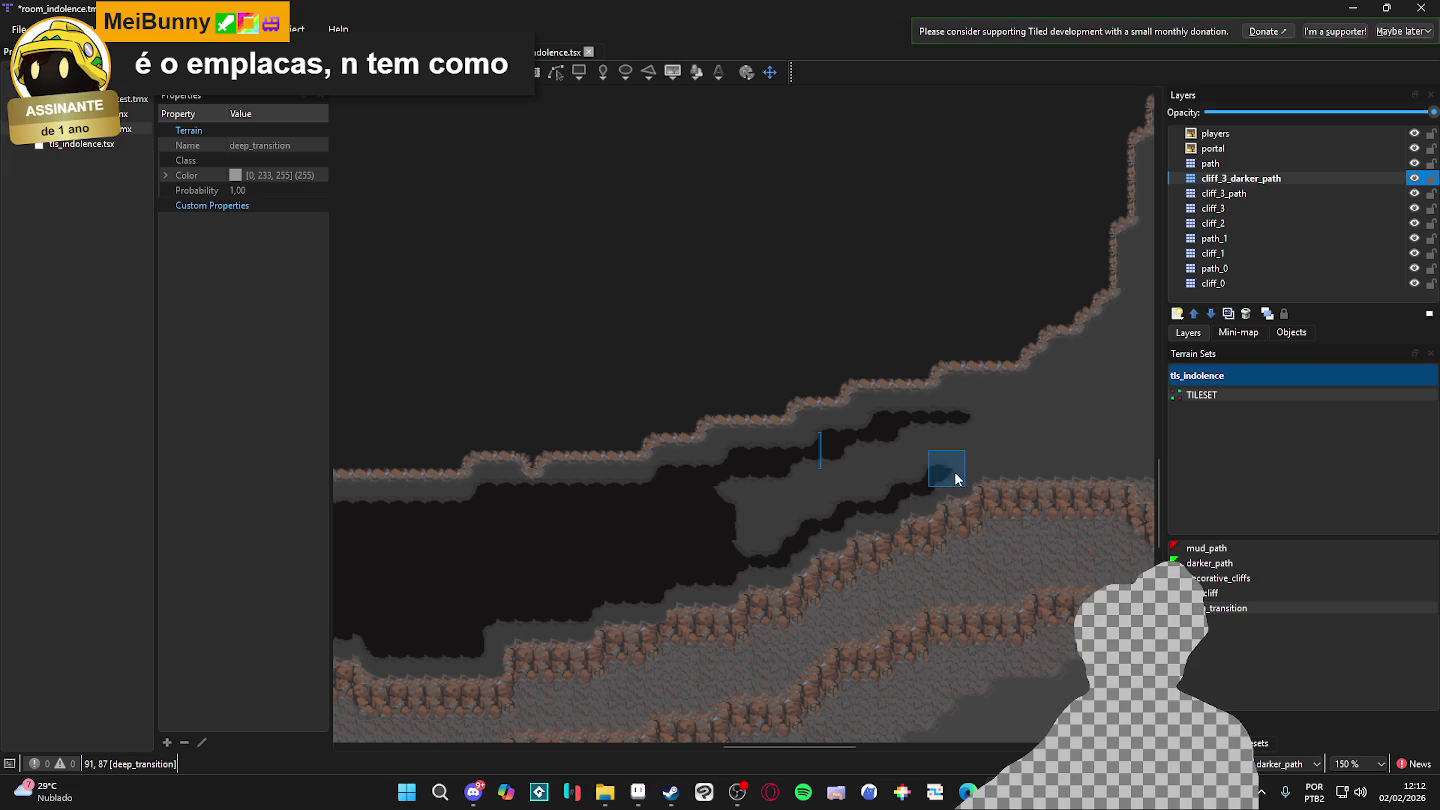
mouse_move(971, 447)
mouse_down()
mouse_move(1050, 453)
mouse_move(786, 479)
mouse_move(844, 475)
mouse_move(697, 434)
mouse_up()
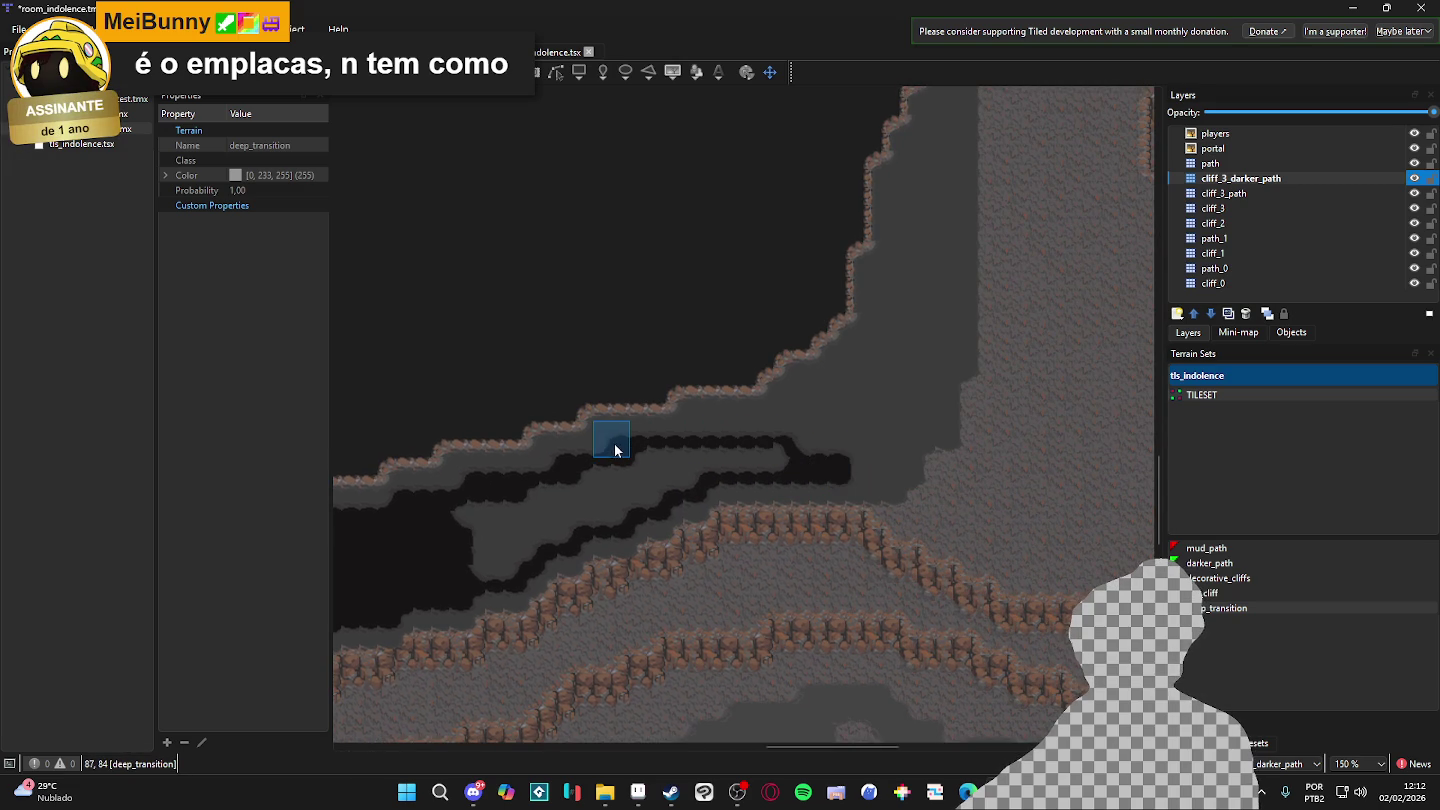
drag(595, 445, 457, 475)
scroll(546, 507, left, 1)
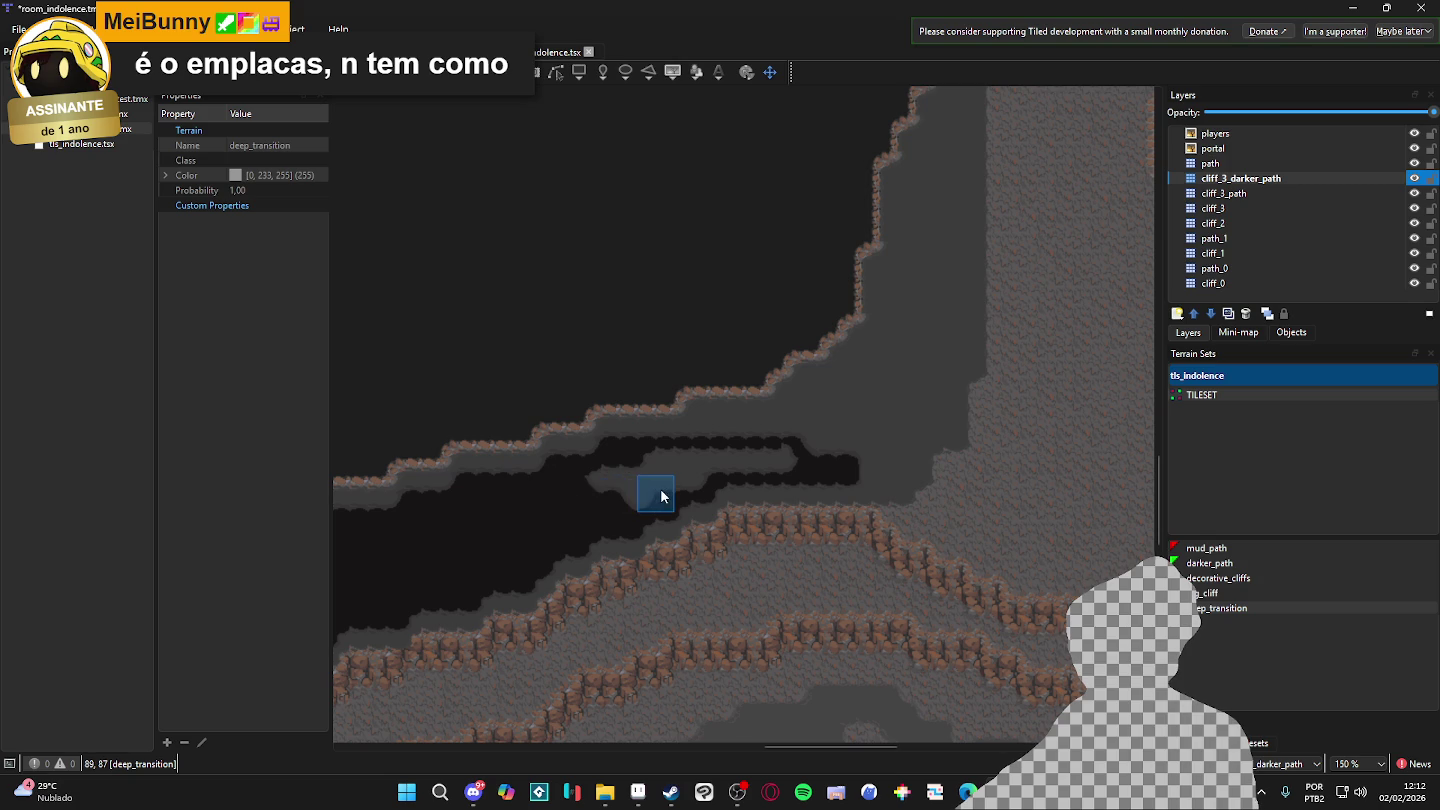
drag(643, 470, 778, 460)
scroll(778, 460, down, 4)
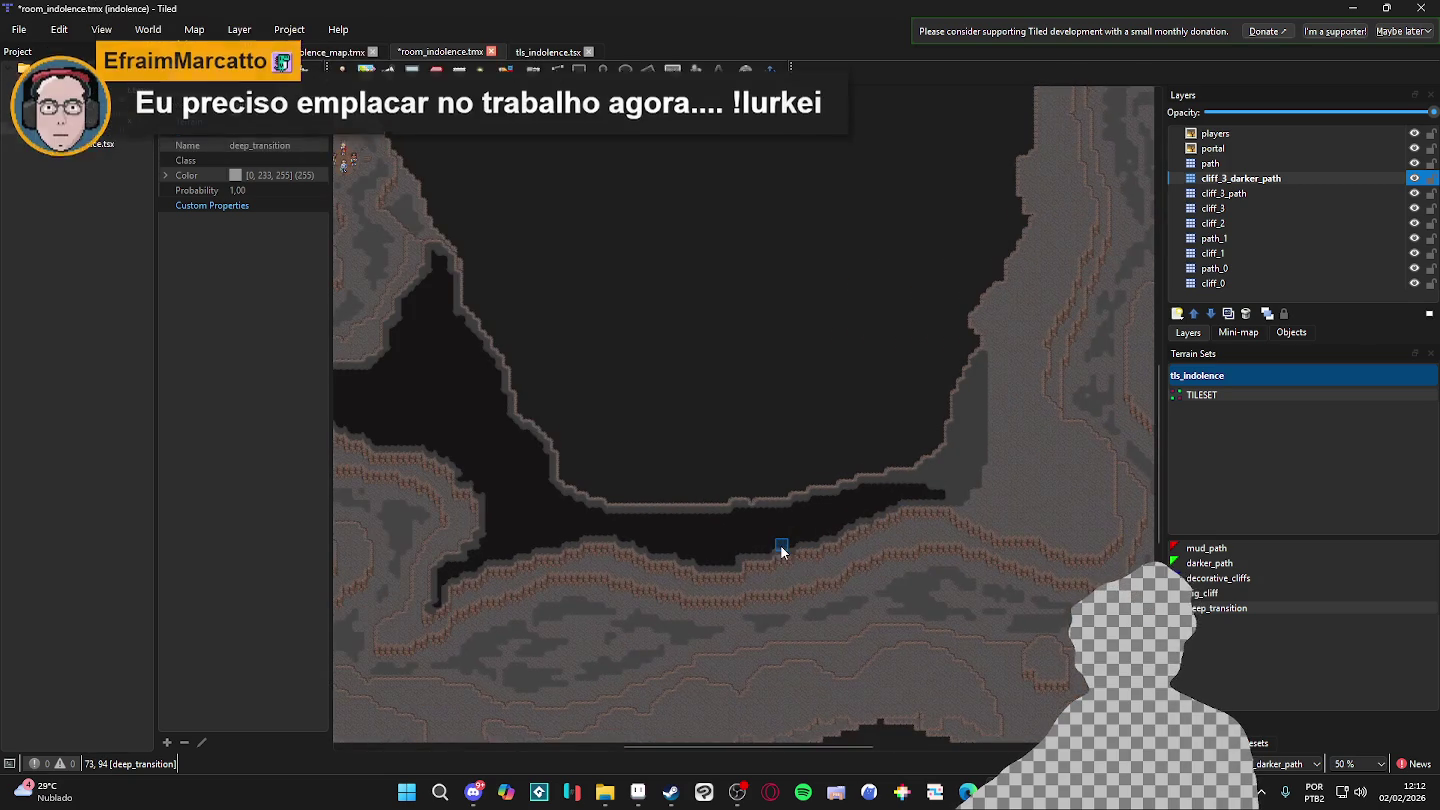
key(ctrl+s)
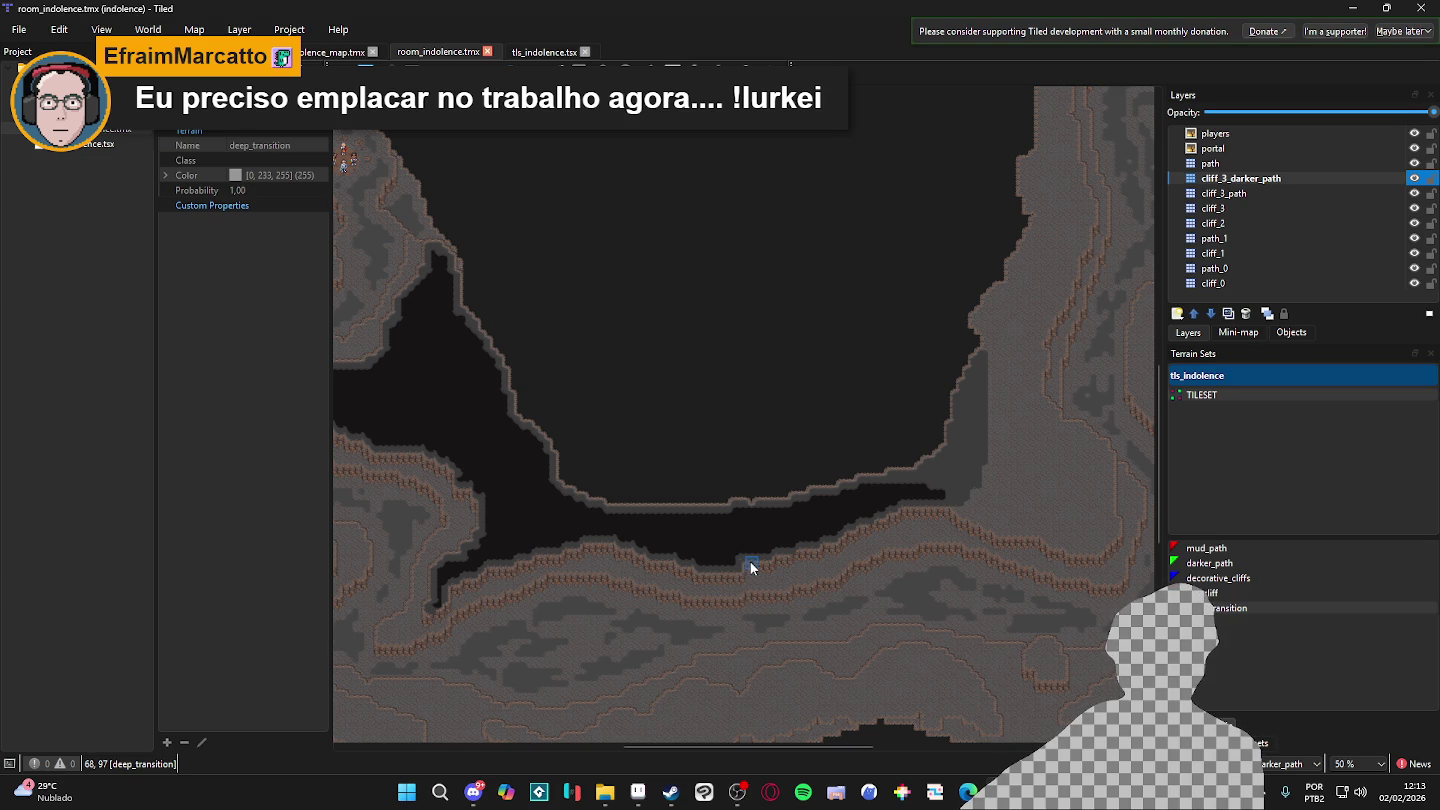
scroll(477, 428, down, 1)
scroll(433, 410, up, 3)
mouse_move(433, 410)
mouse_down()
mouse_move(572, 499)
mouse_move(540, 344)
mouse_move(563, 338)
mouse_move(677, 446)
mouse_up()
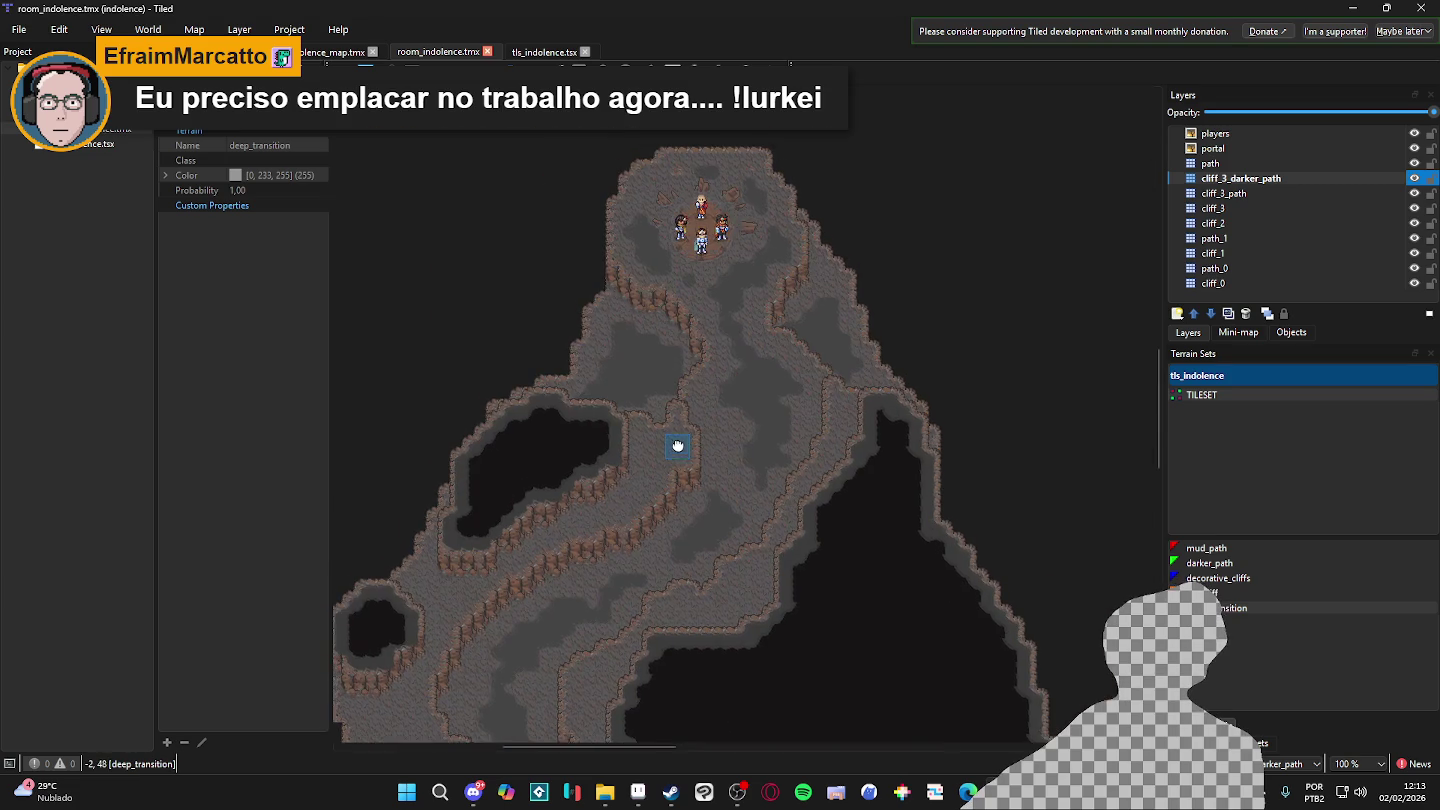
scroll(700, 391, up, 1)
scroll(725, 331, down, 3)
scroll(730, 332, up, 1)
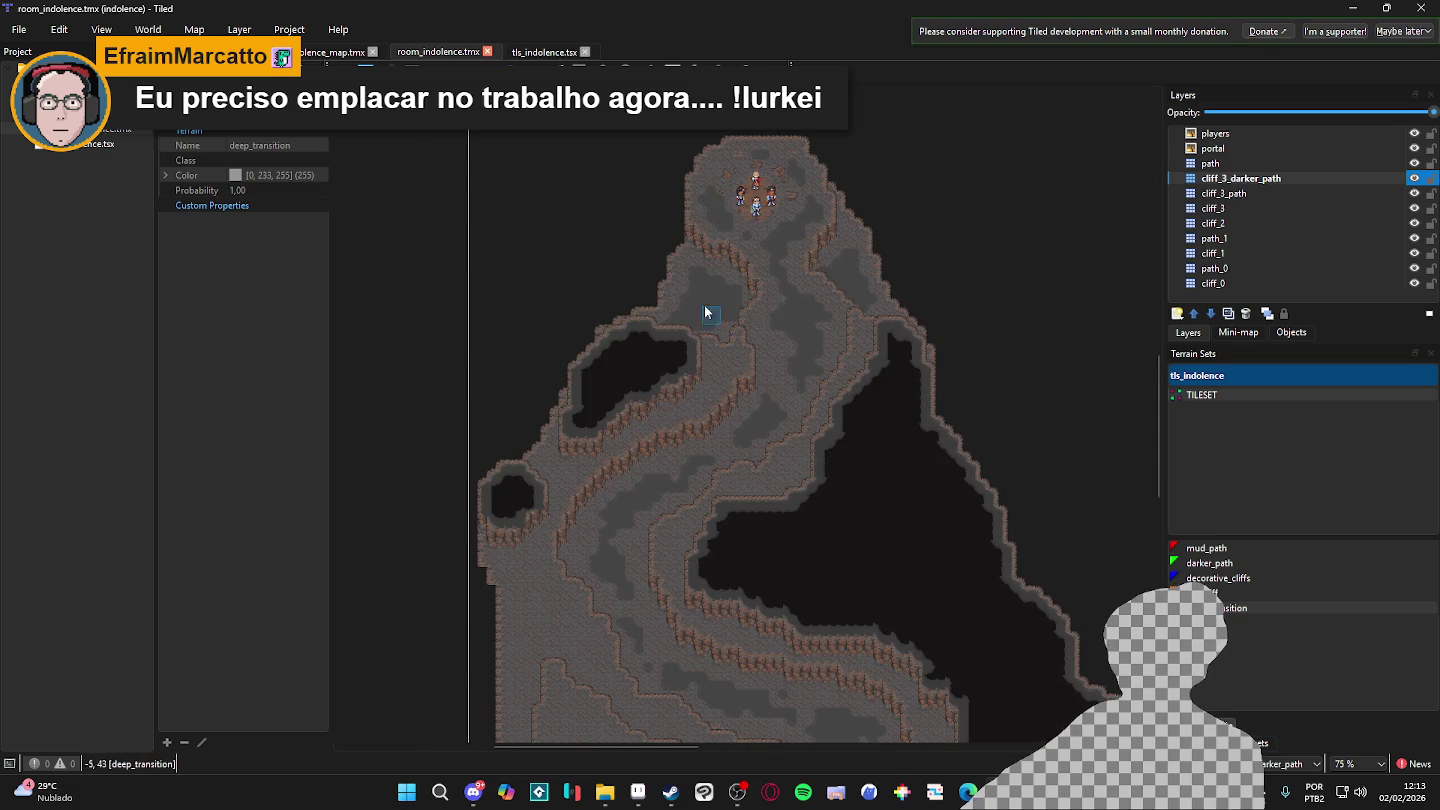
scroll(738, 226, up, 1)
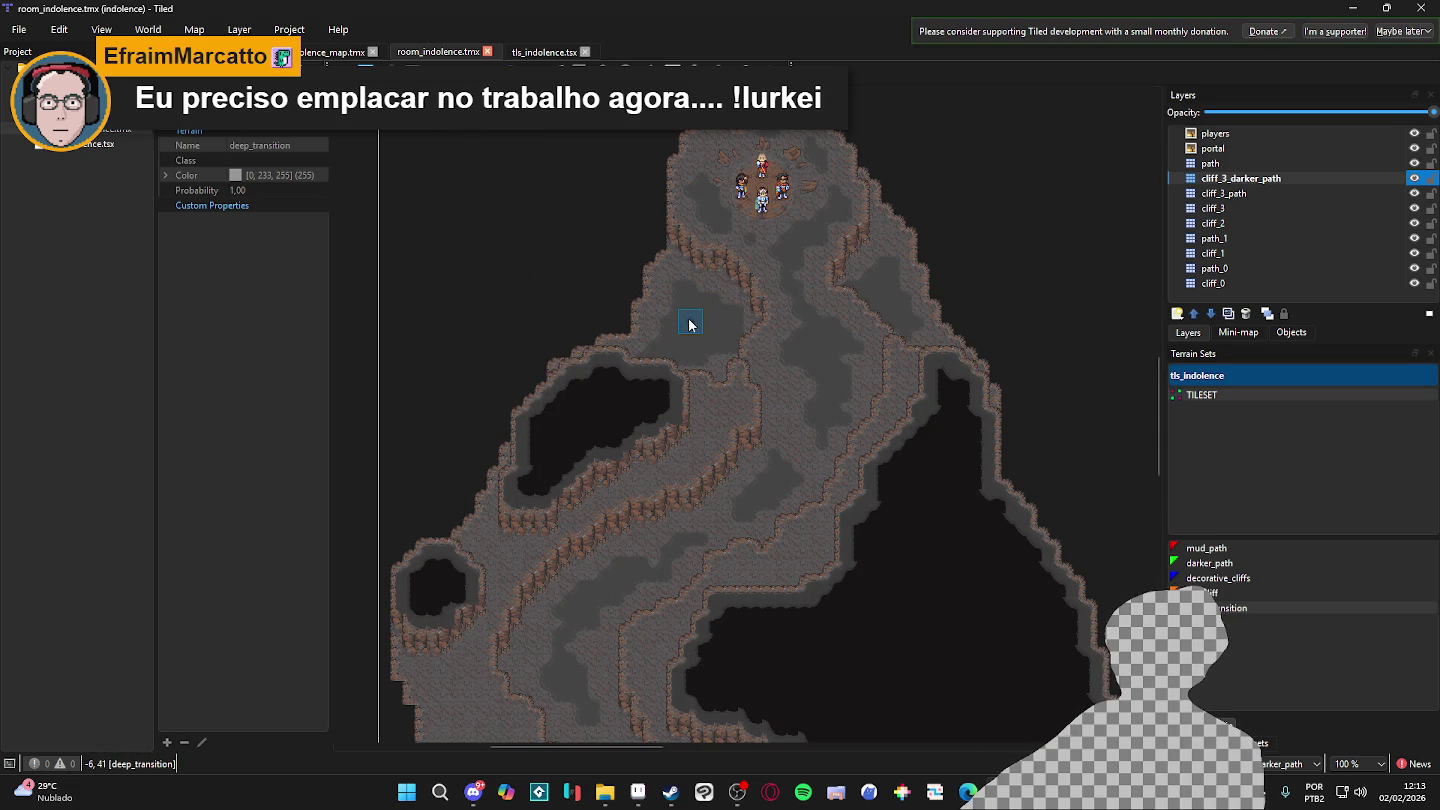
scroll(692, 323, down, 1)
scroll(736, 310, up, 1)
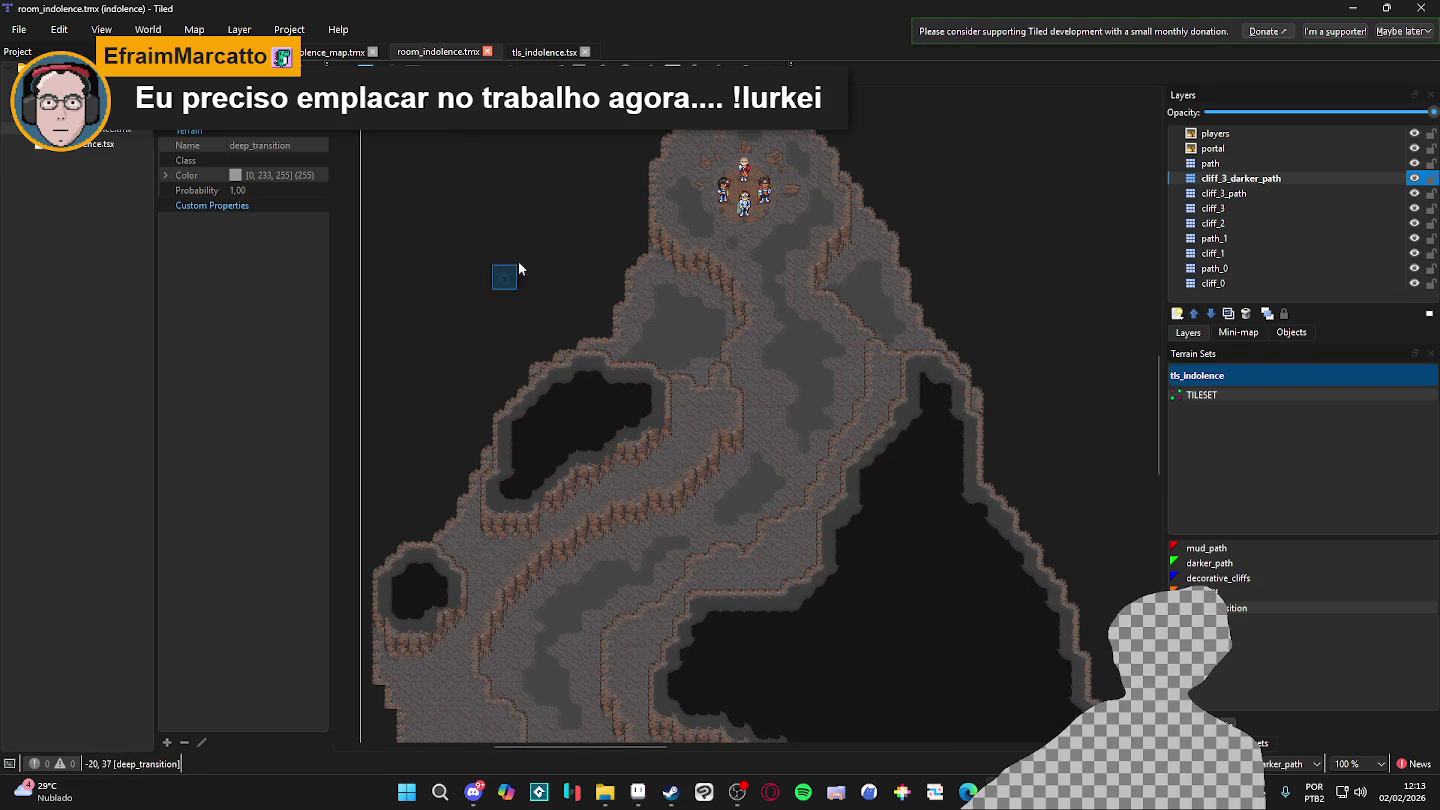
scroll(751, 365, up, 1)
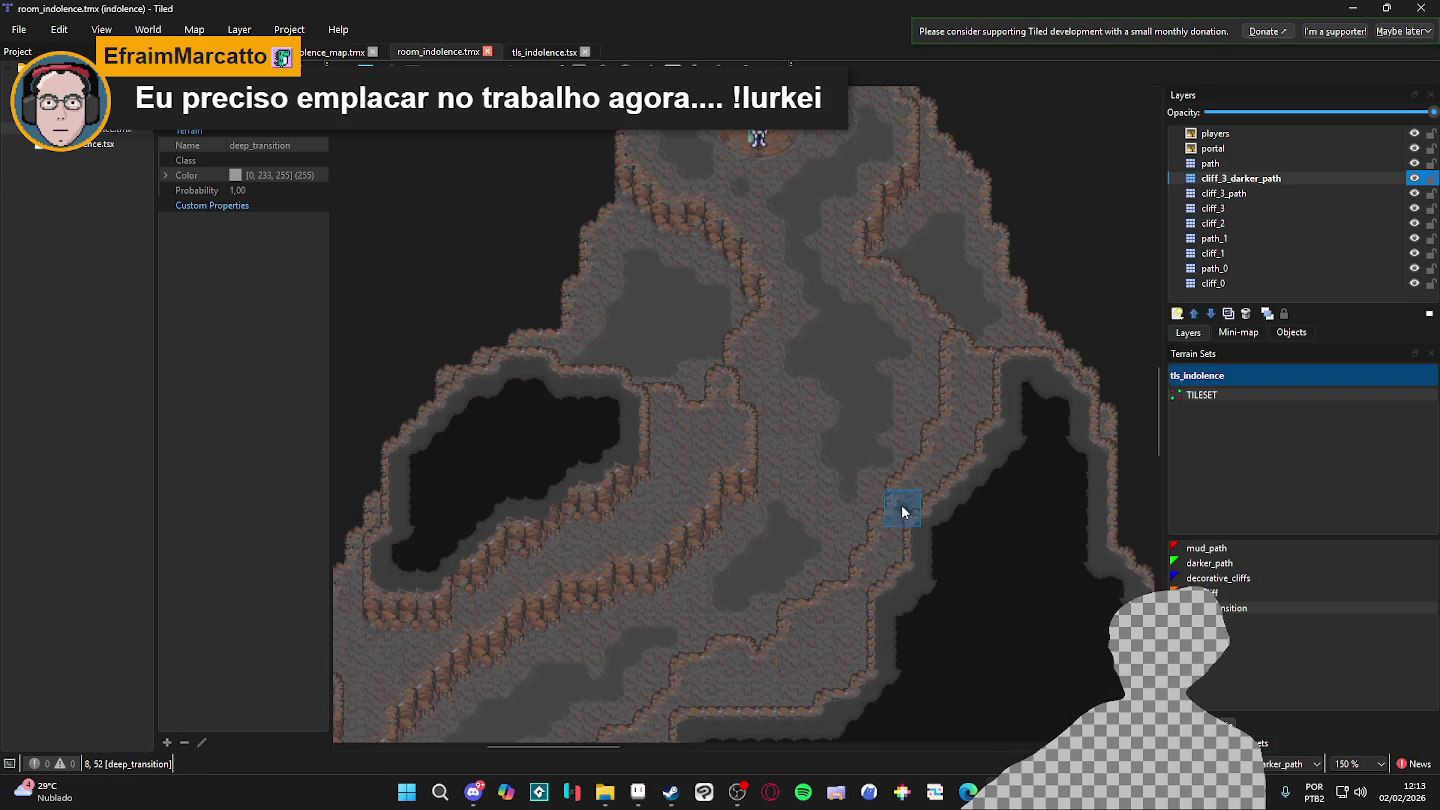
scroll(913, 505, down, 3)
scroll(775, 402, up, 2)
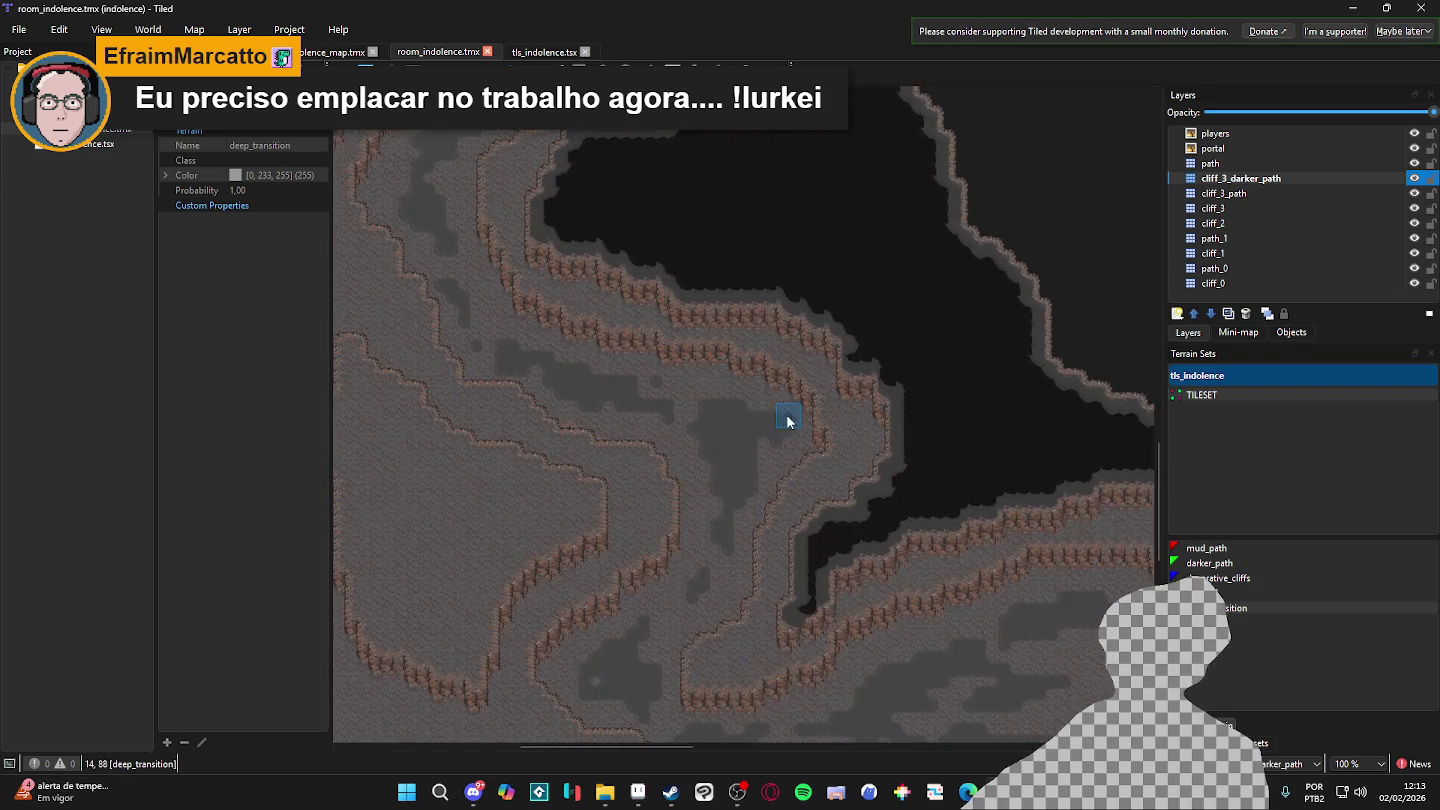
scroll(788, 421, down, 2)
scroll(821, 450, down, 1)
scroll(775, 386, up, 4)
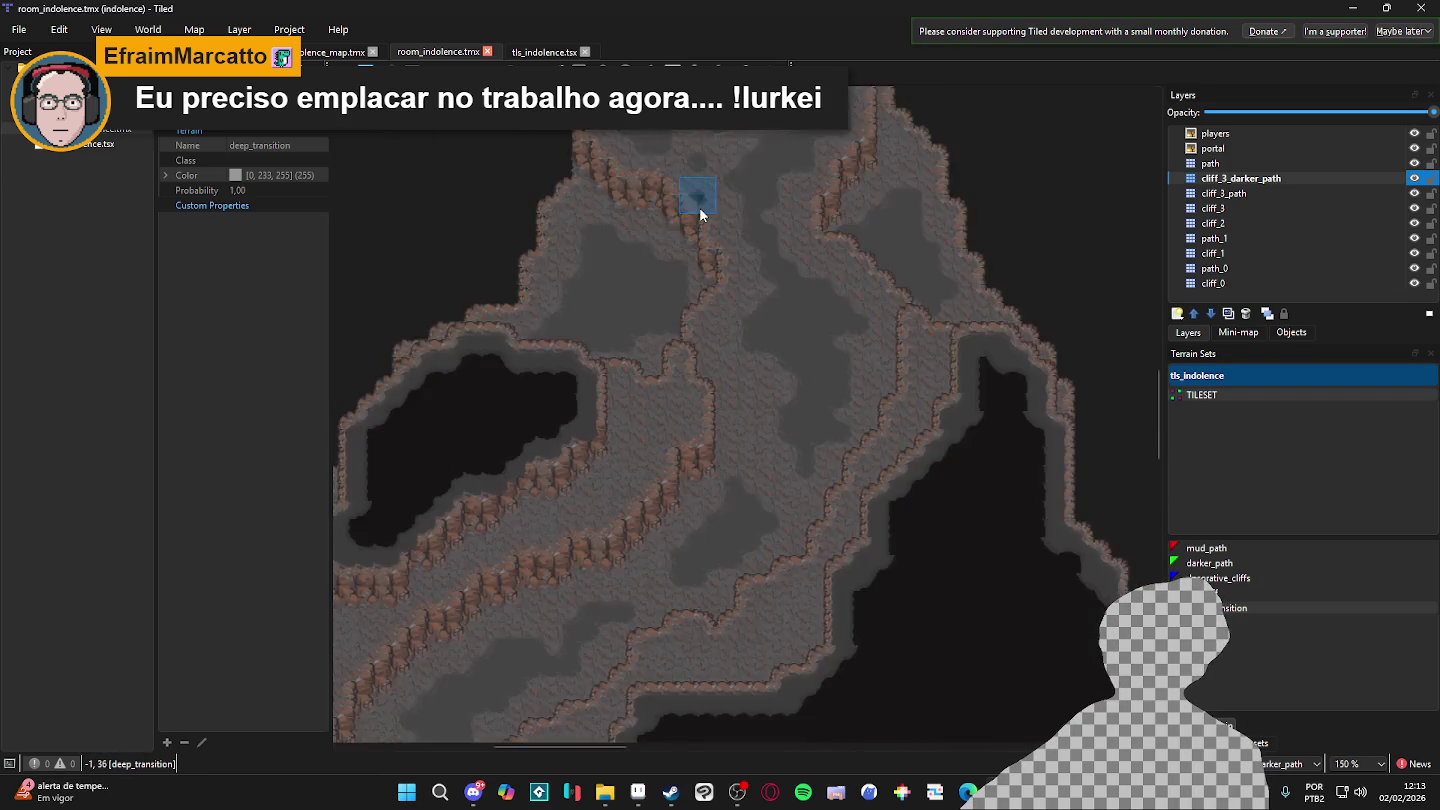
scroll(739, 311, down, 4)
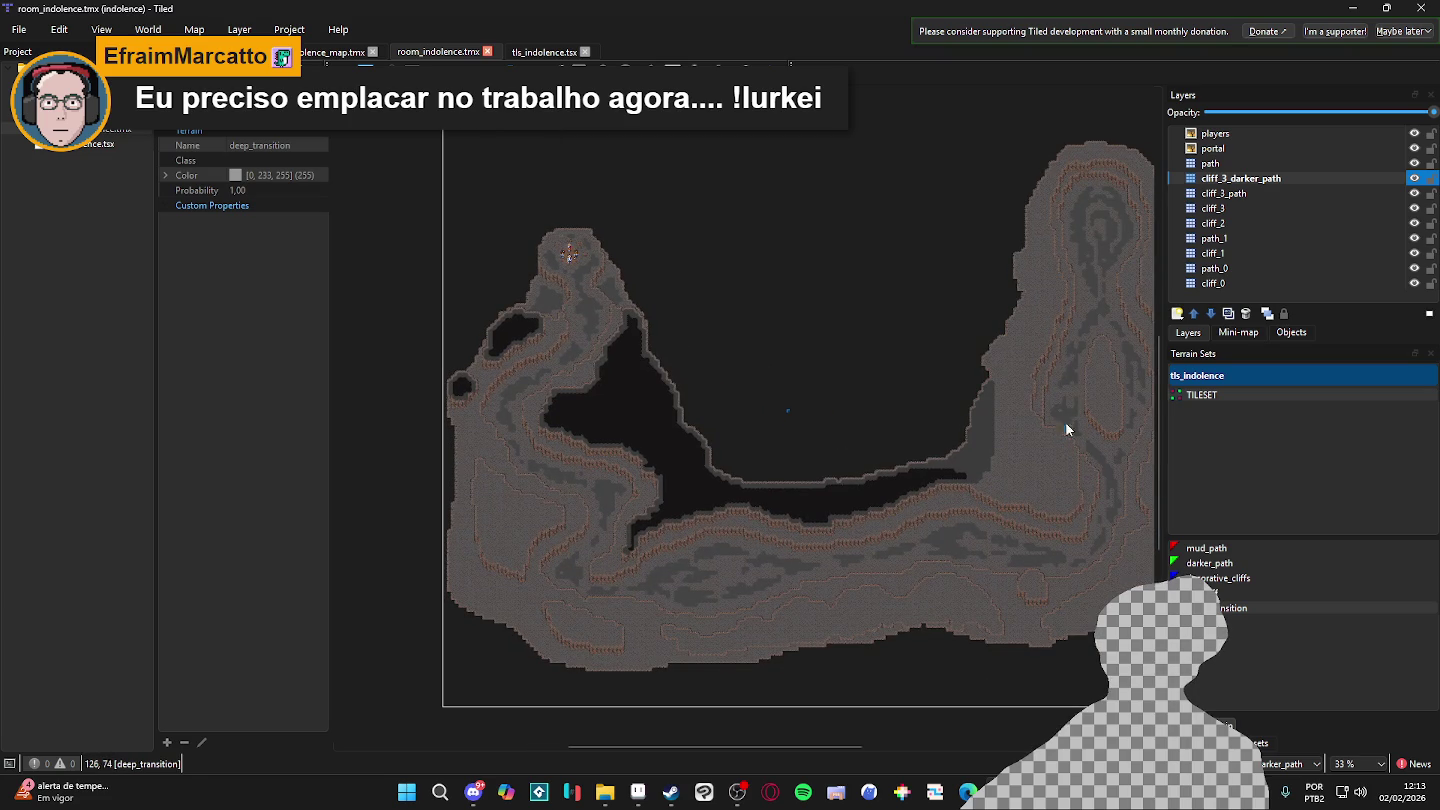
scroll(508, 476, up, 1)
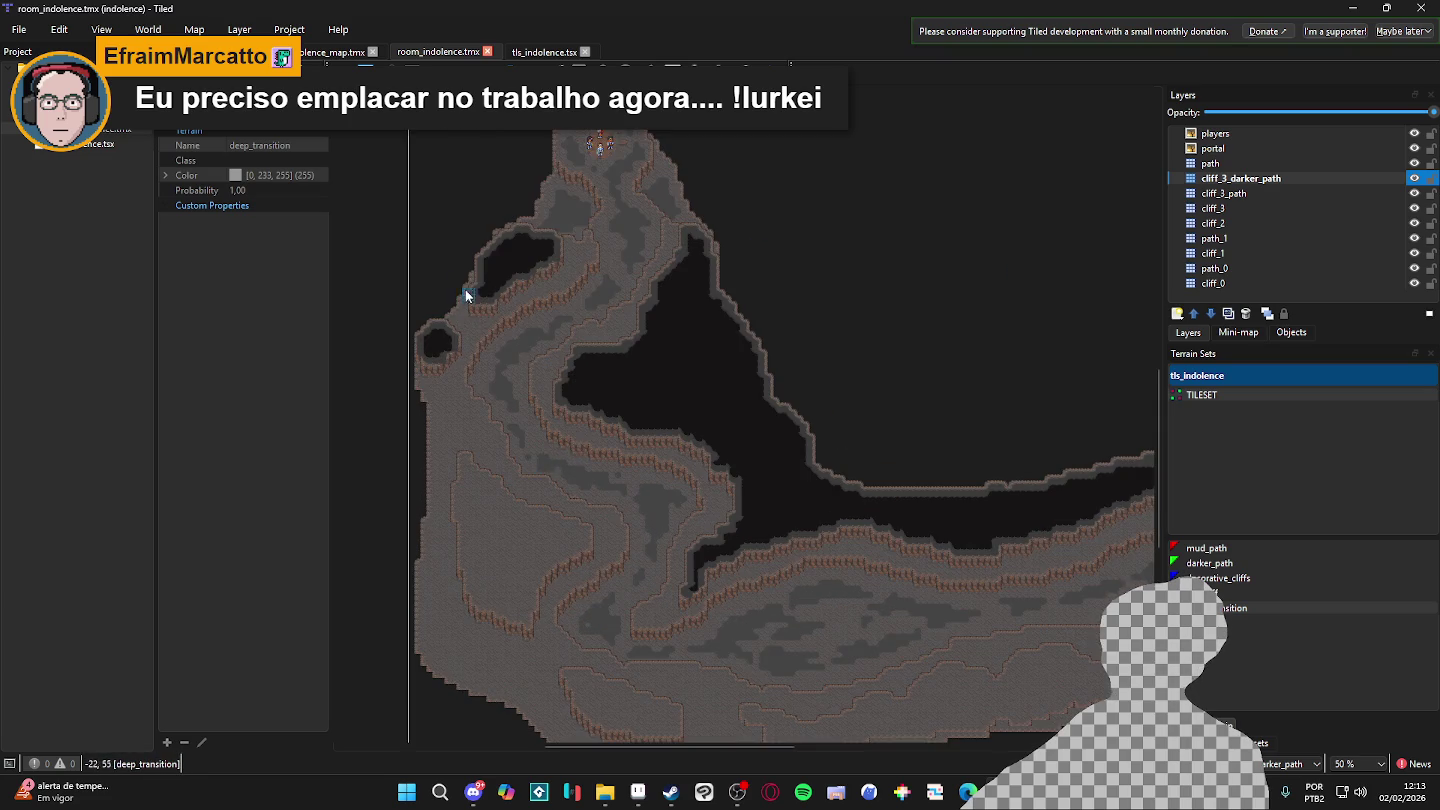
scroll(480, 313, up, 3)
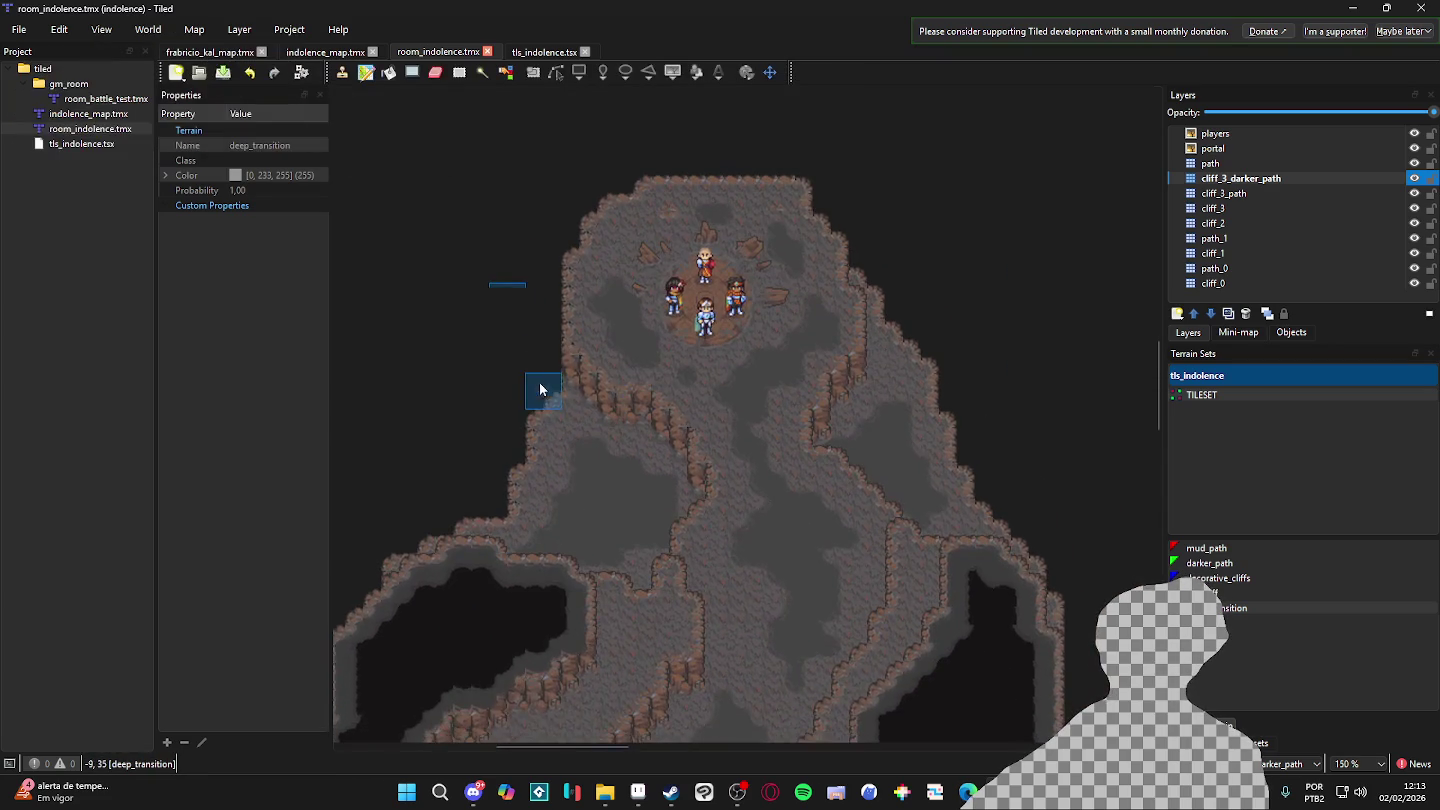
scroll(538, 384, down, 3)
scroll(538, 385, left, 3)
drag(590, 504, 573, 518)
drag(646, 427, 582, 398)
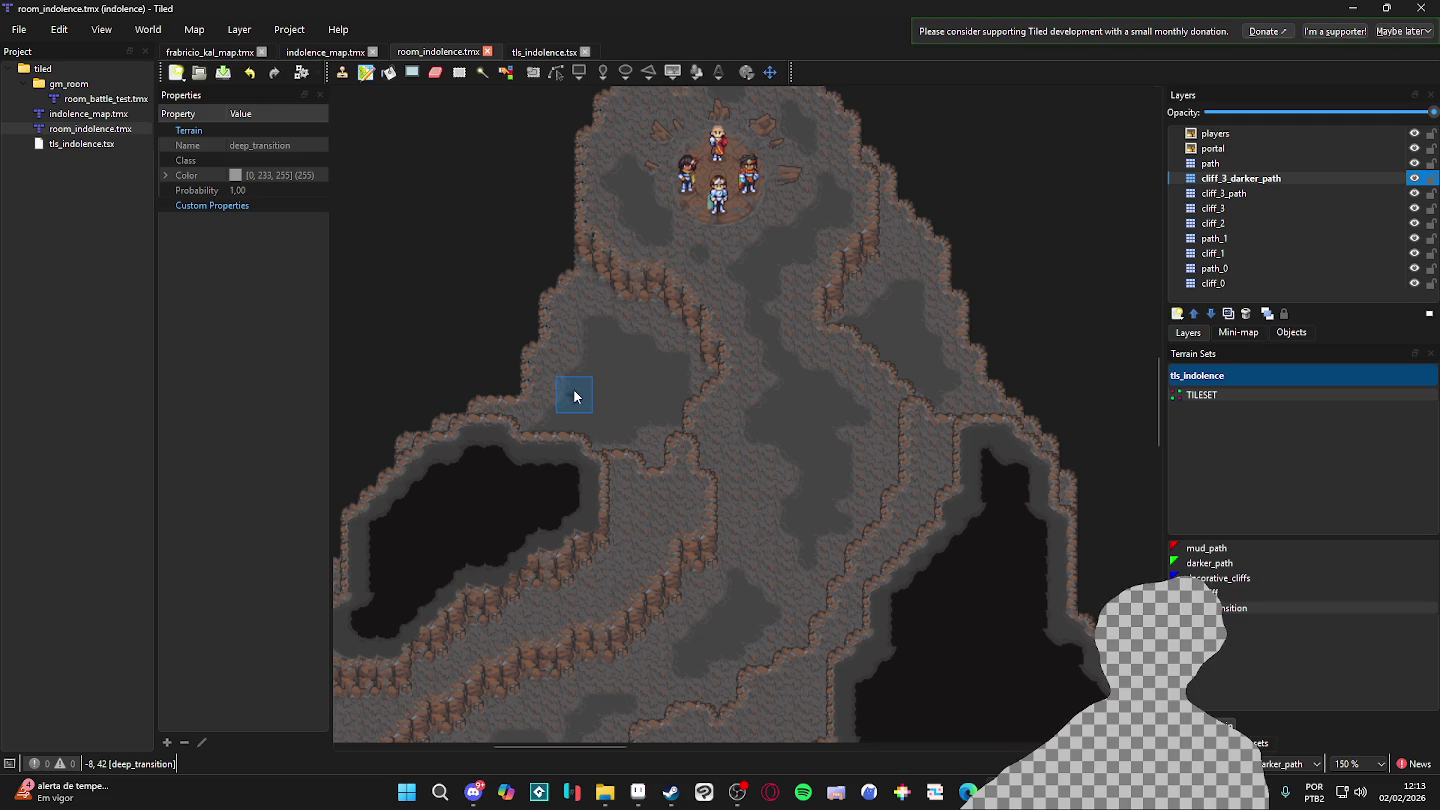
scroll(561, 408, down, 1)
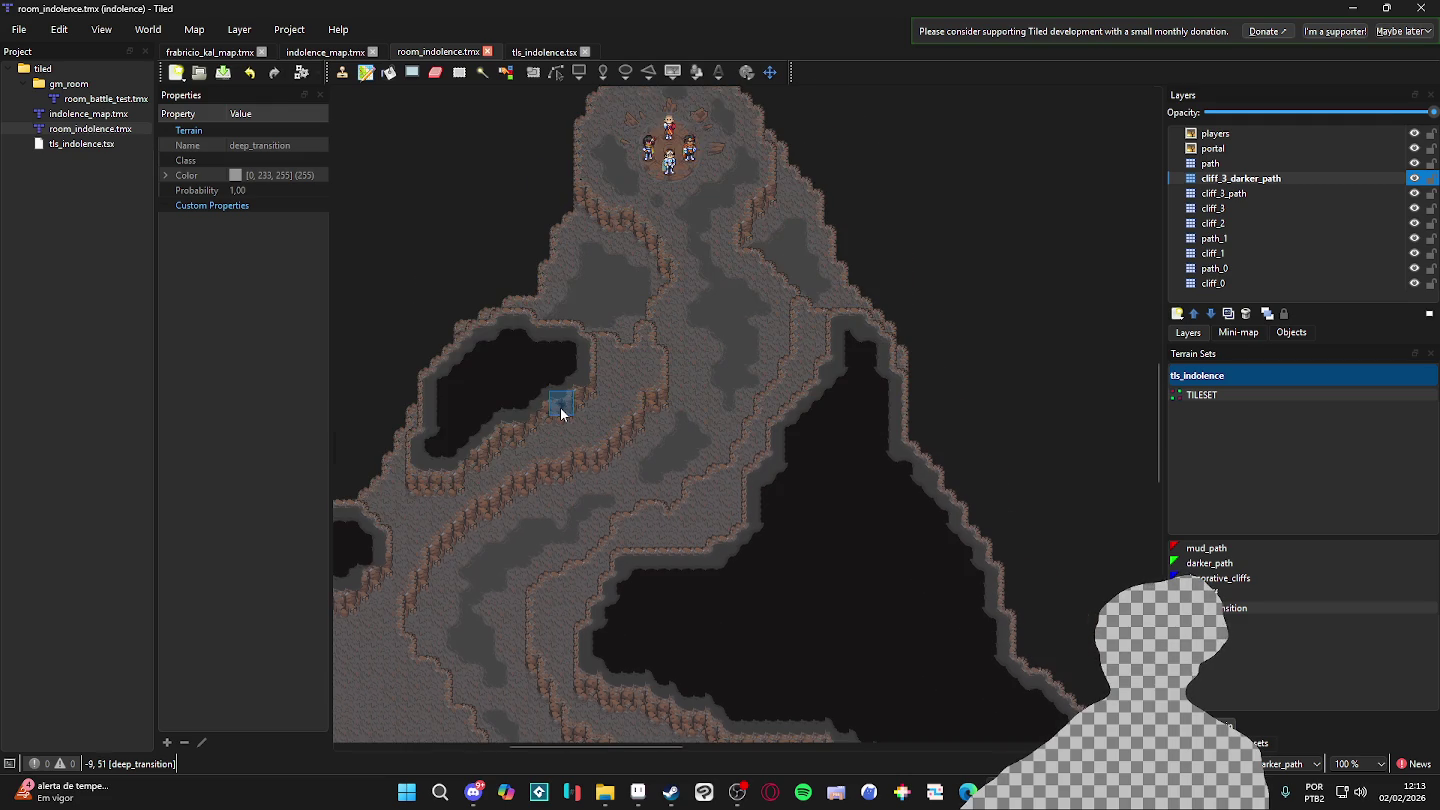
scroll(563, 411, down, 3)
scroll(554, 353, up, 1)
scroll(555, 352, up, 5)
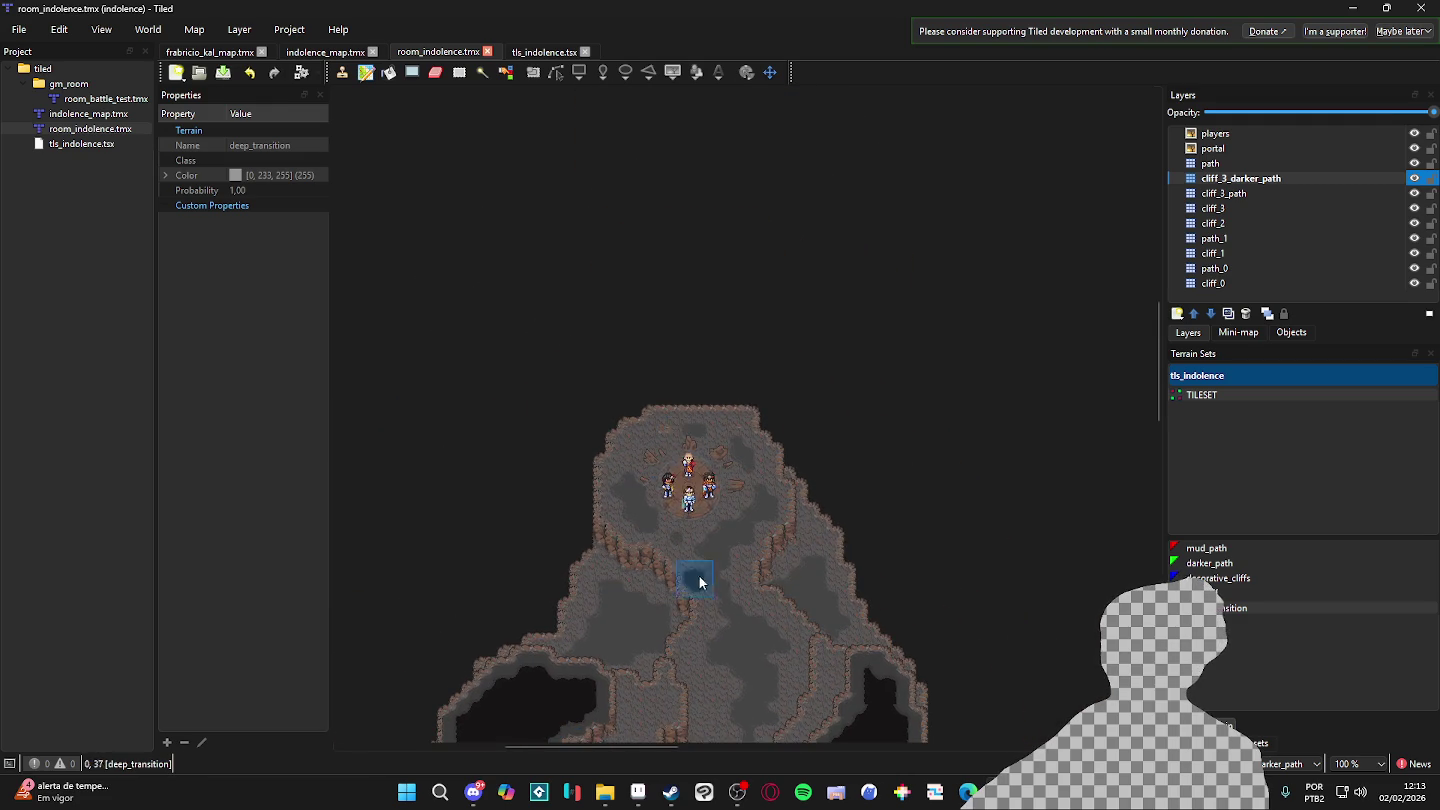
scroll(691, 572, up, 2)
scroll(724, 355, down, 3)
scroll(723, 350, up, 3)
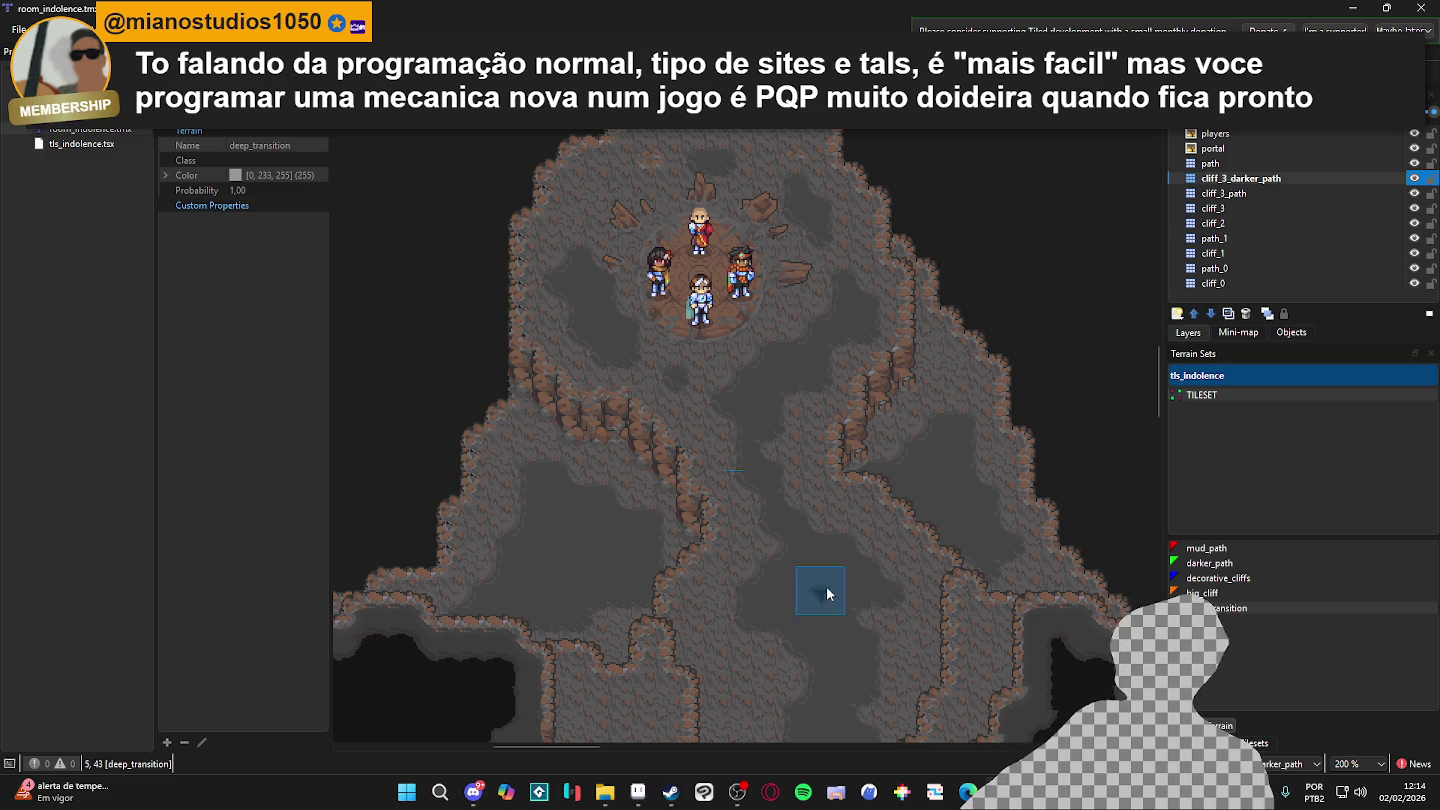
drag(823, 596, 821, 474)
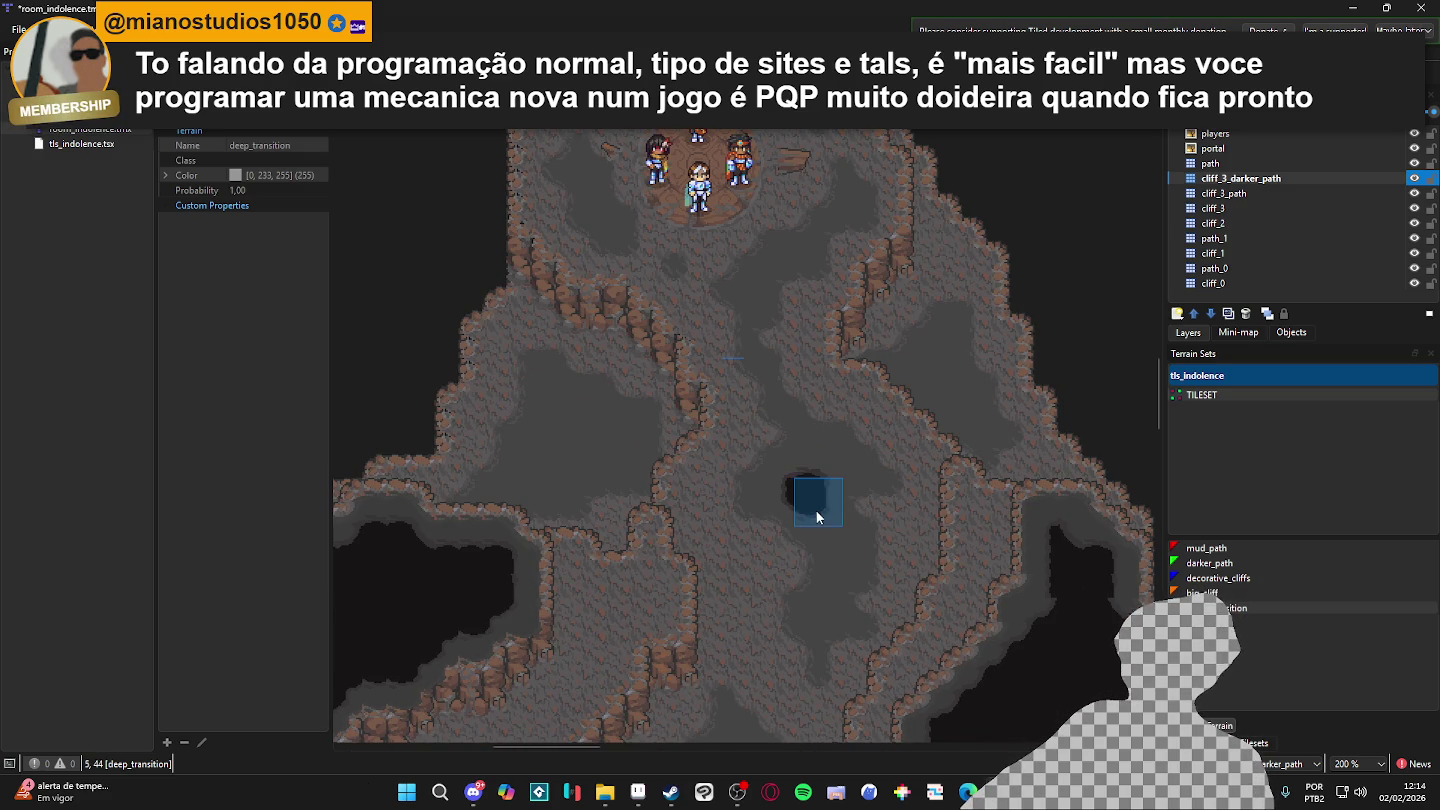
key(ctrl+z)
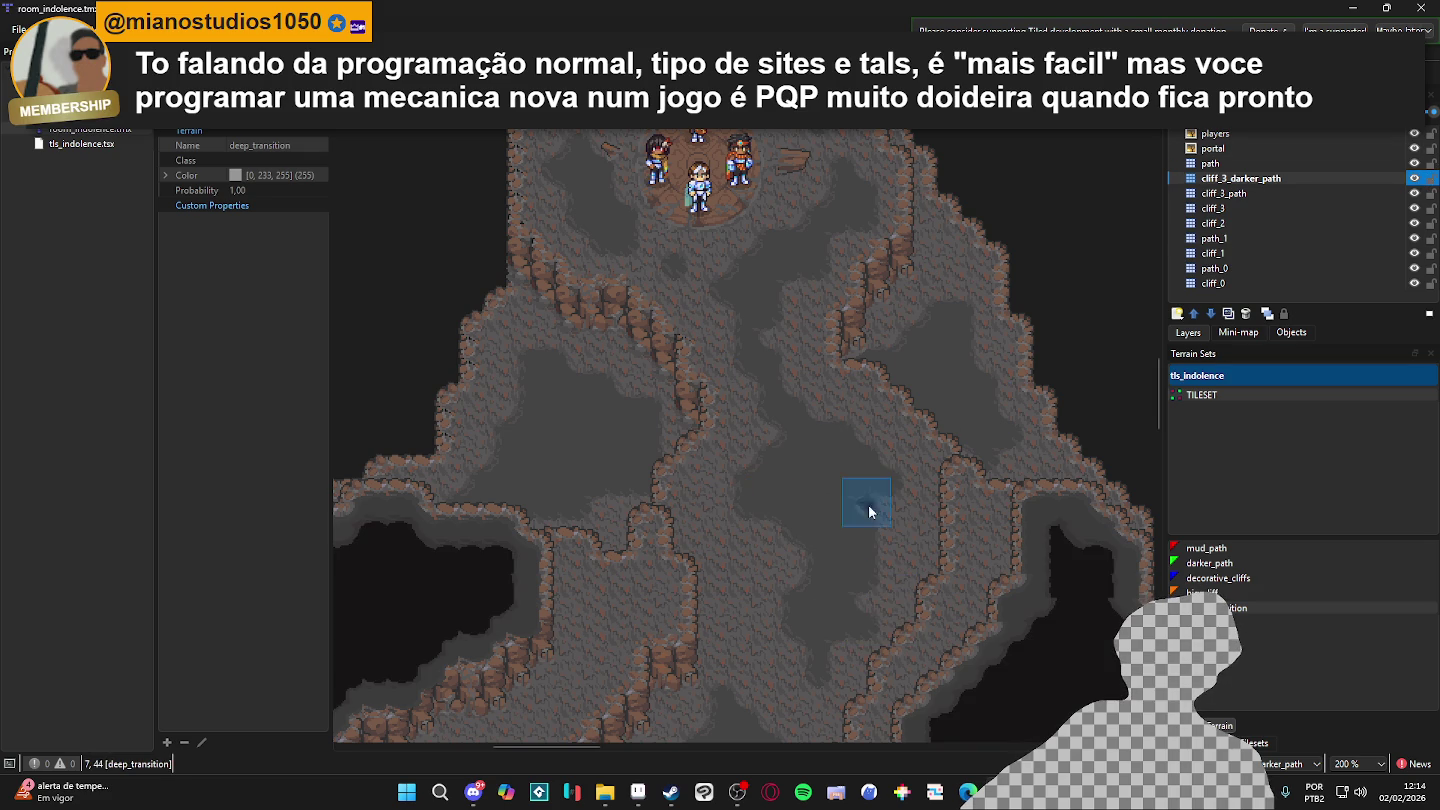
drag(860, 498, 838, 583)
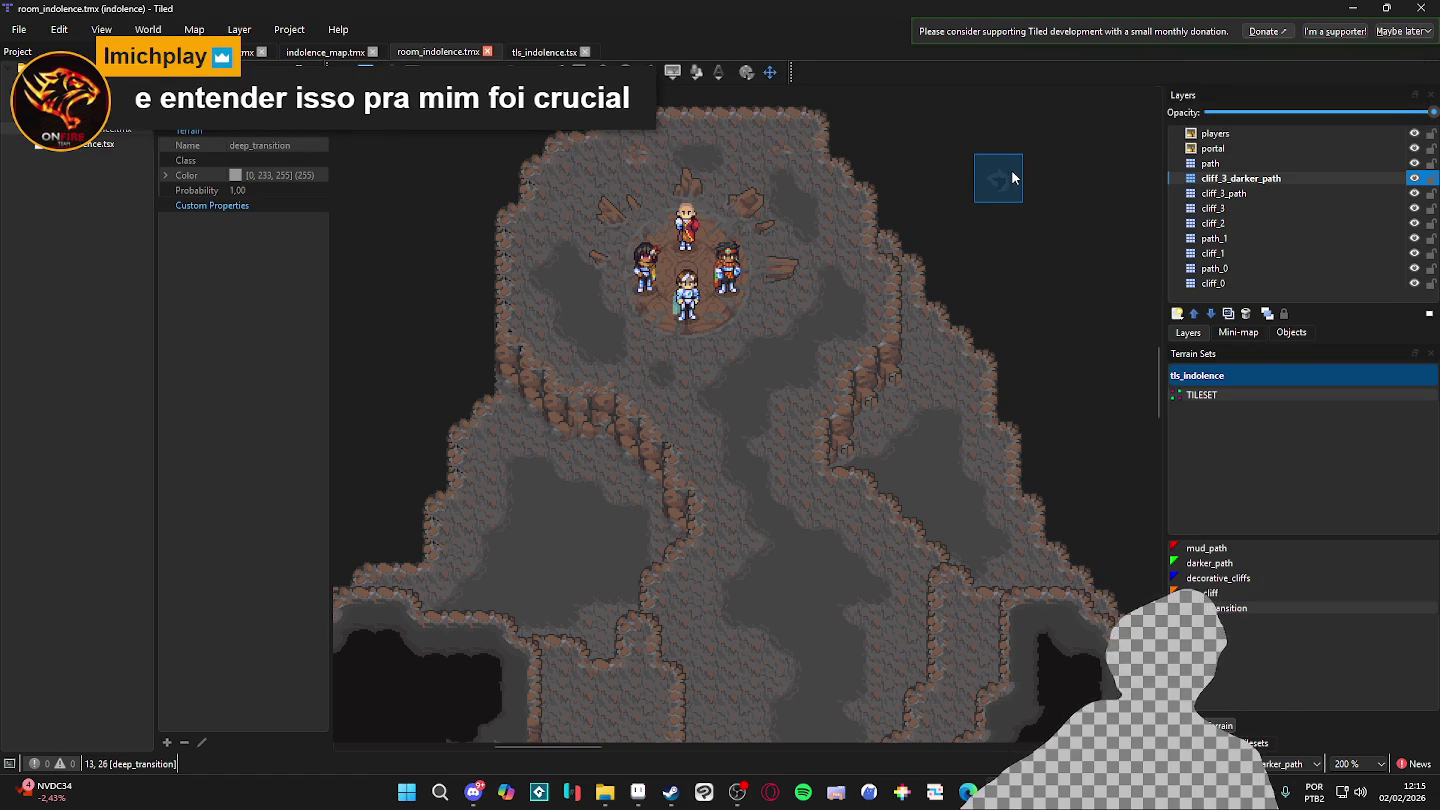
click(670, 793)
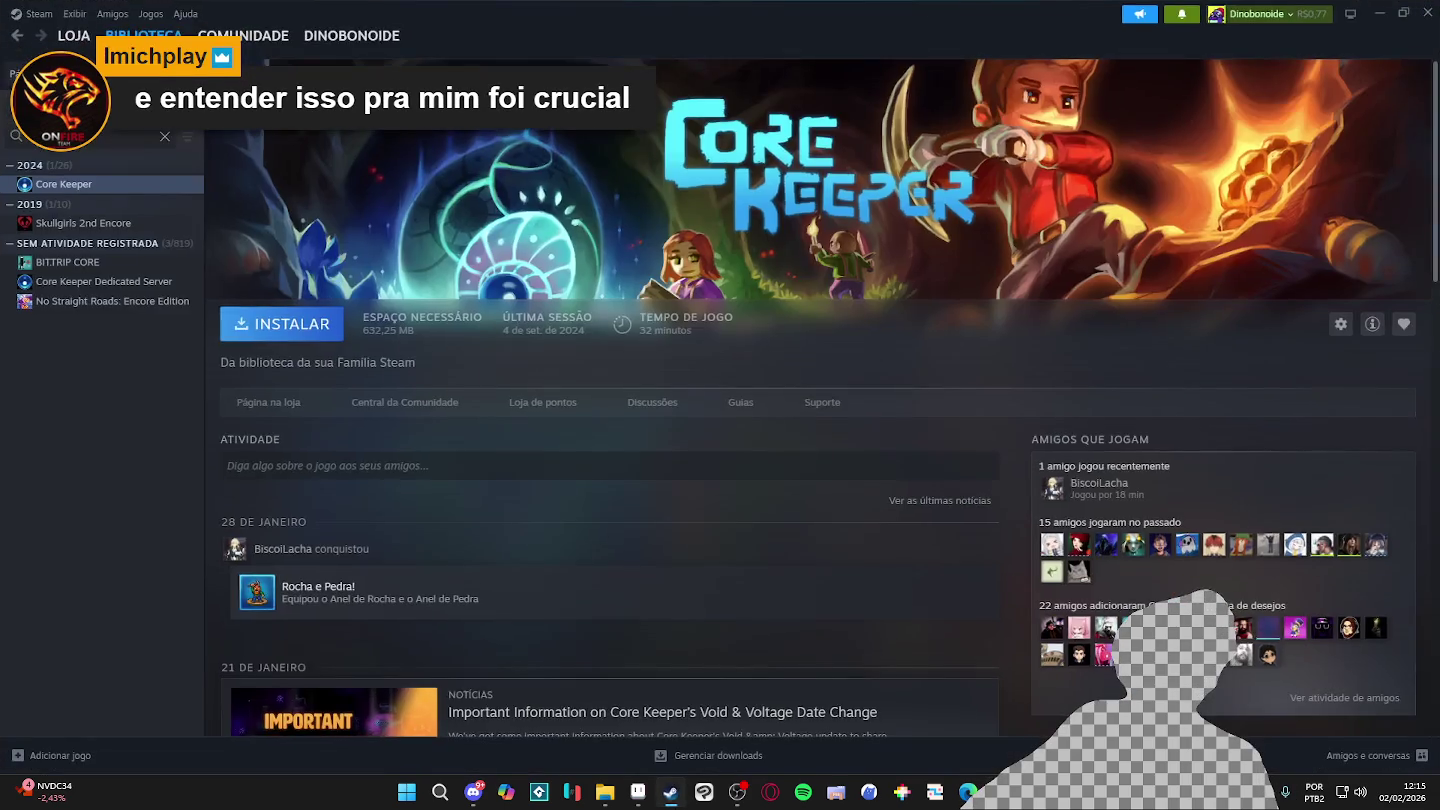
click(670, 792)
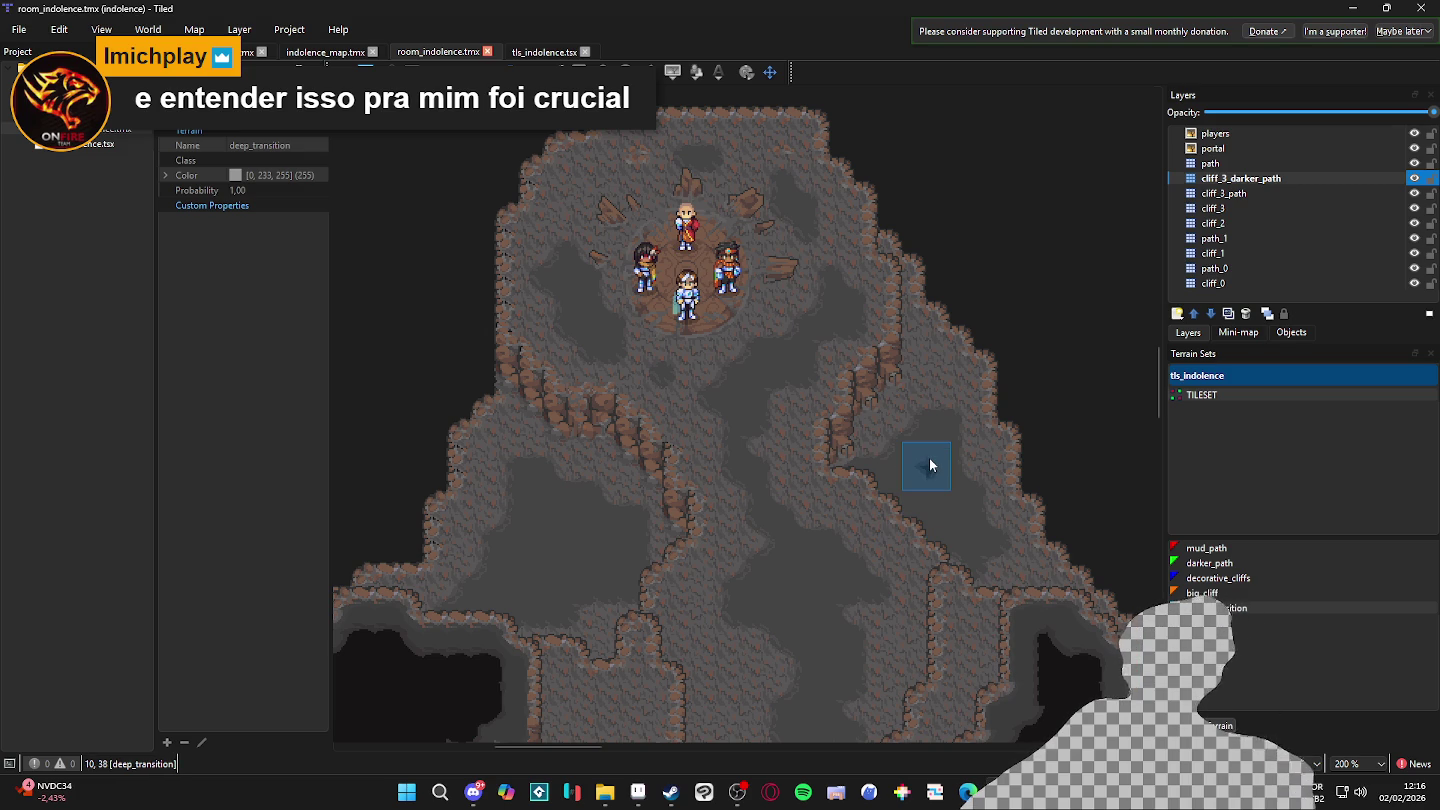
- Select cliff_3_darker_path, then make cliff_3_path the active layer
click(1210, 182)
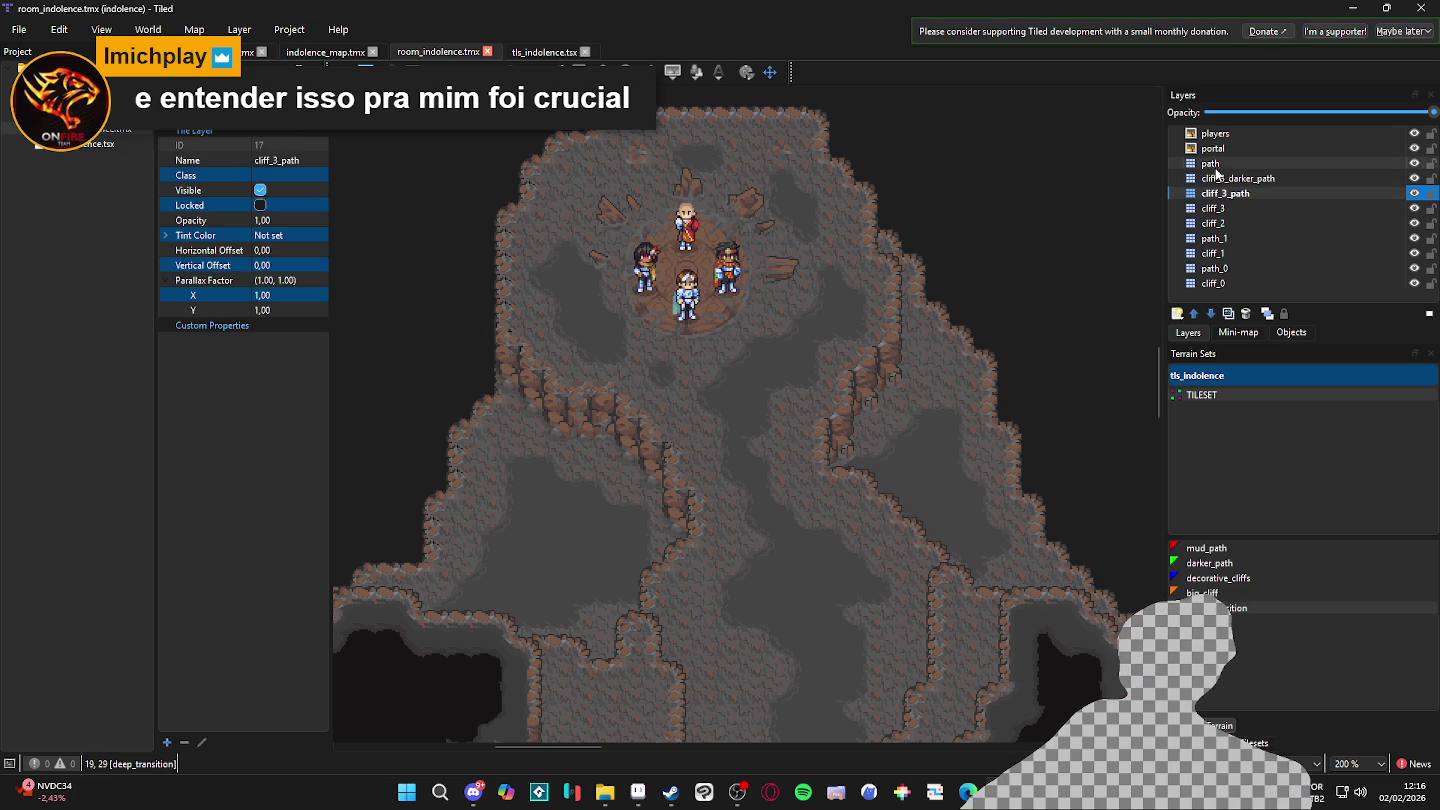
click(1221, 193)
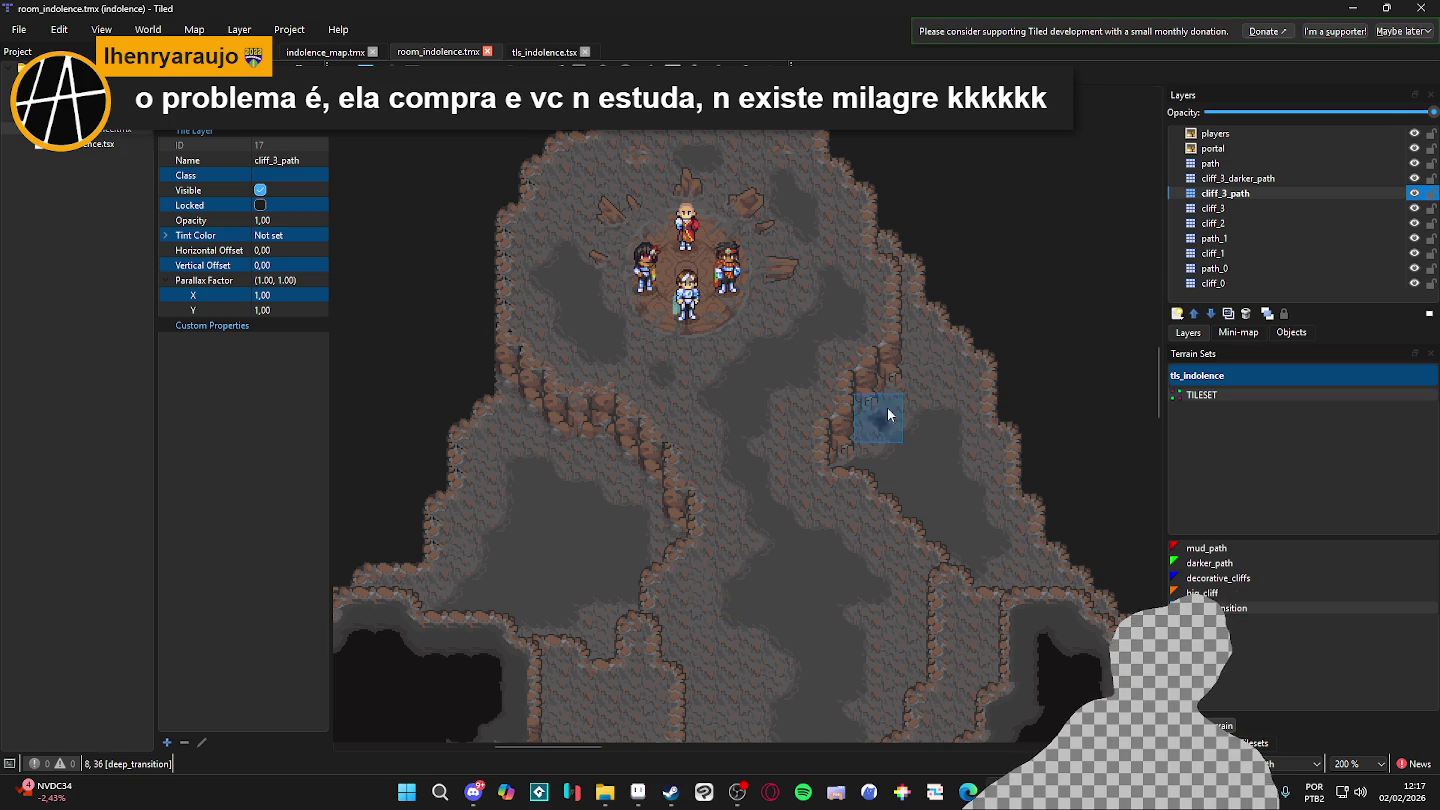
scroll(678, 443, down, 2)
scroll(698, 564, up, 2)
mouse_move(700, 245)
mouse_down()
mouse_move(710, 469)
mouse_move(693, 451)
mouse_up()
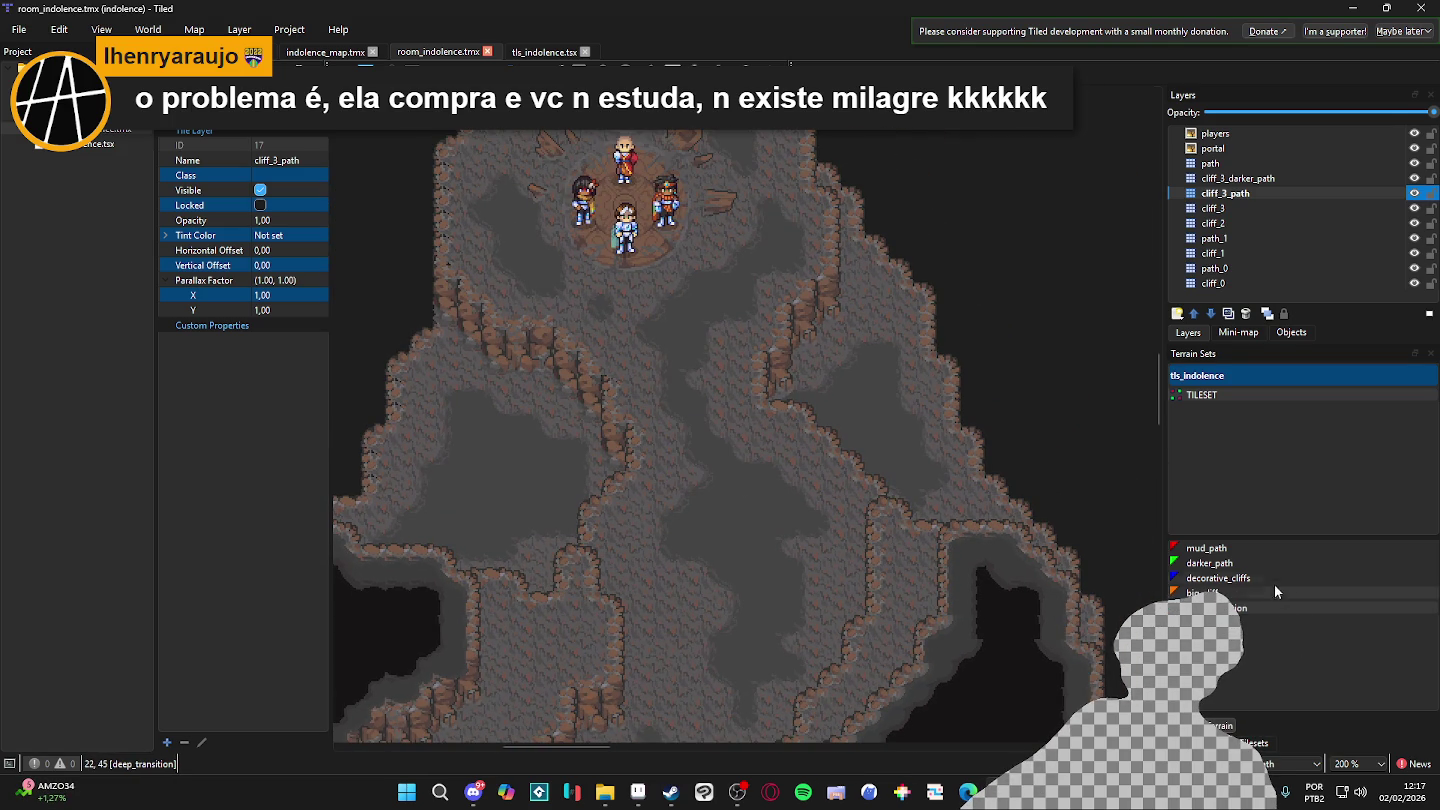
click(1260, 237)
click(1292, 253)
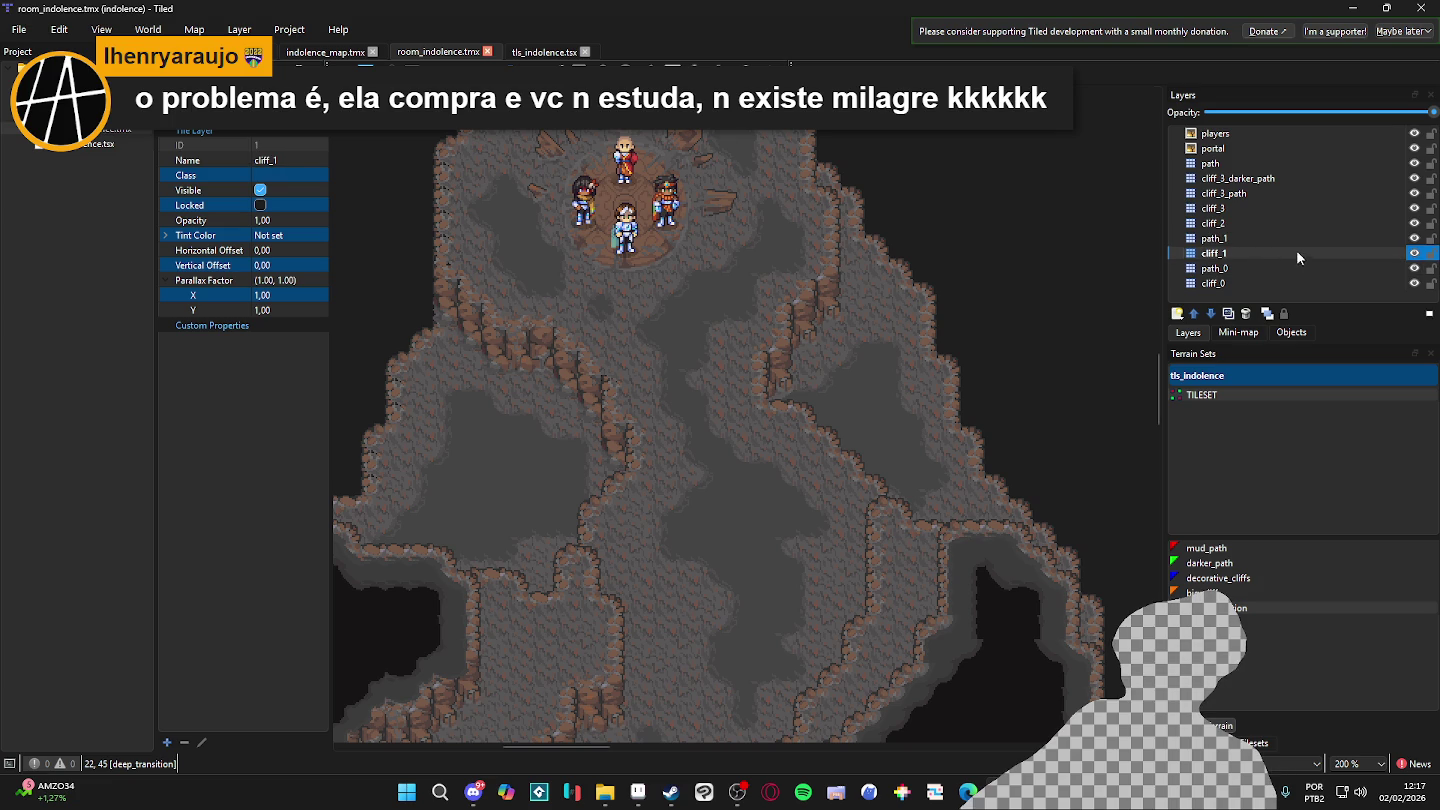
click(1415, 238)
click(1418, 239)
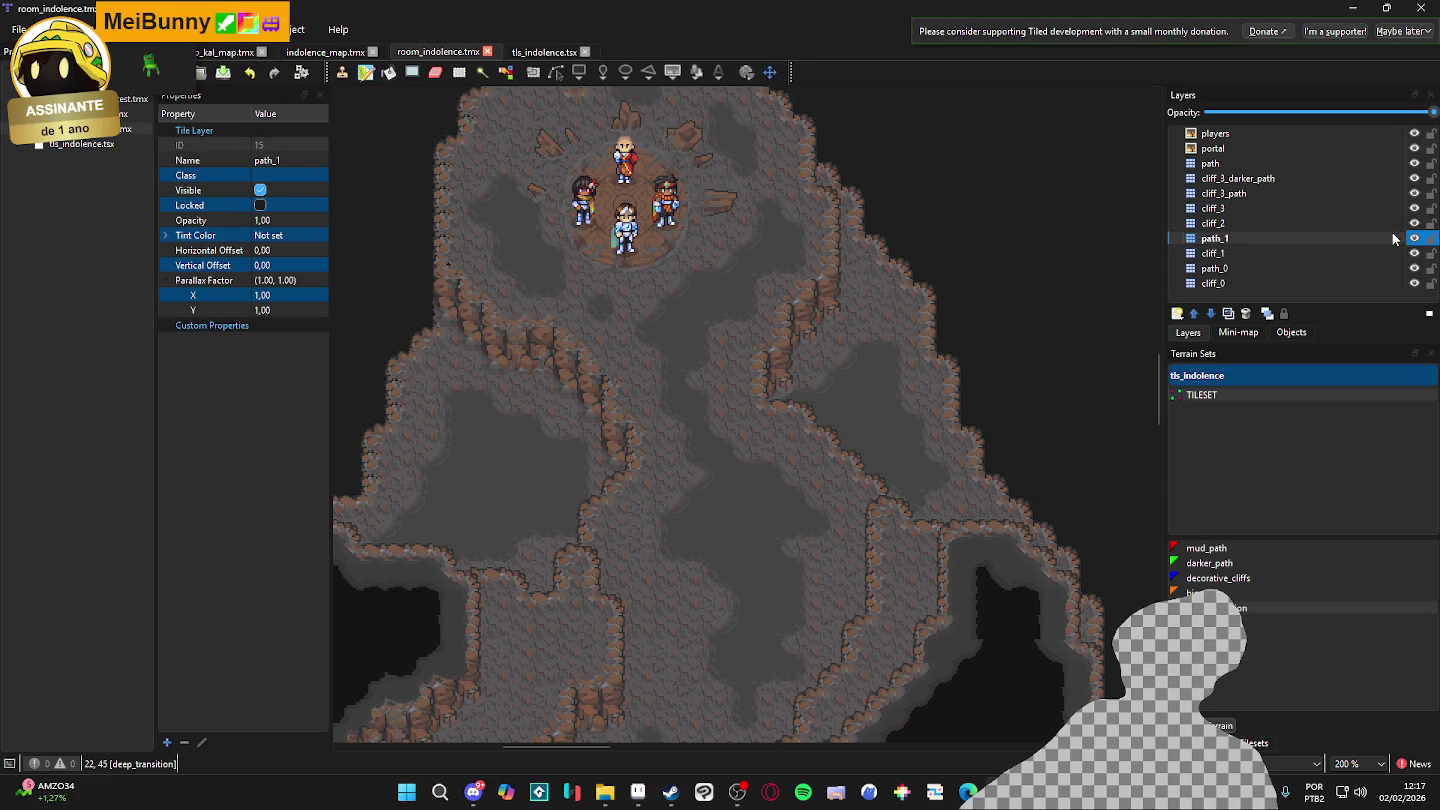
click(1420, 239)
click(1419, 243)
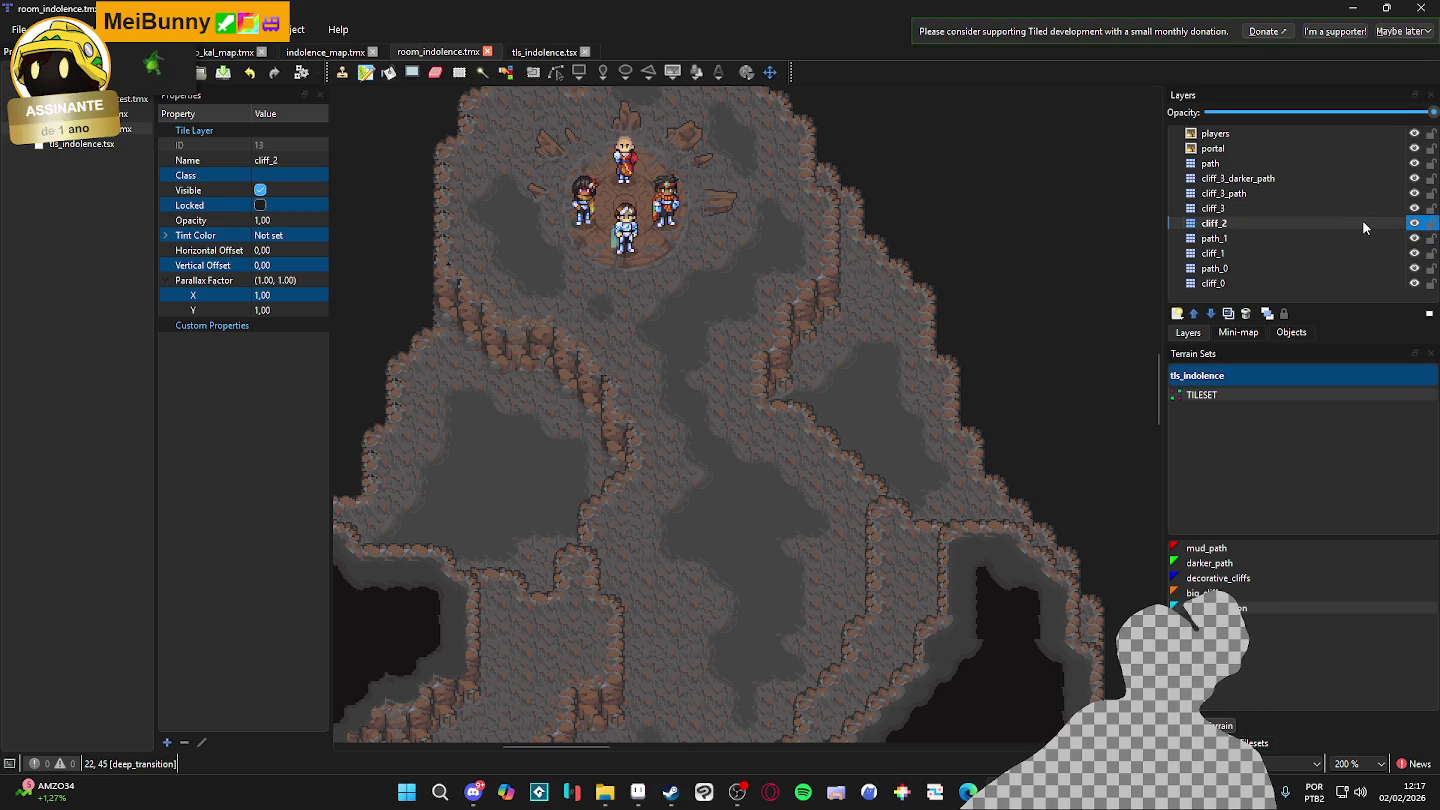
- Create a new tile layer above path_1 named cliff_1_decorations
click(1178, 313)
click(1210, 327)
text(cli)
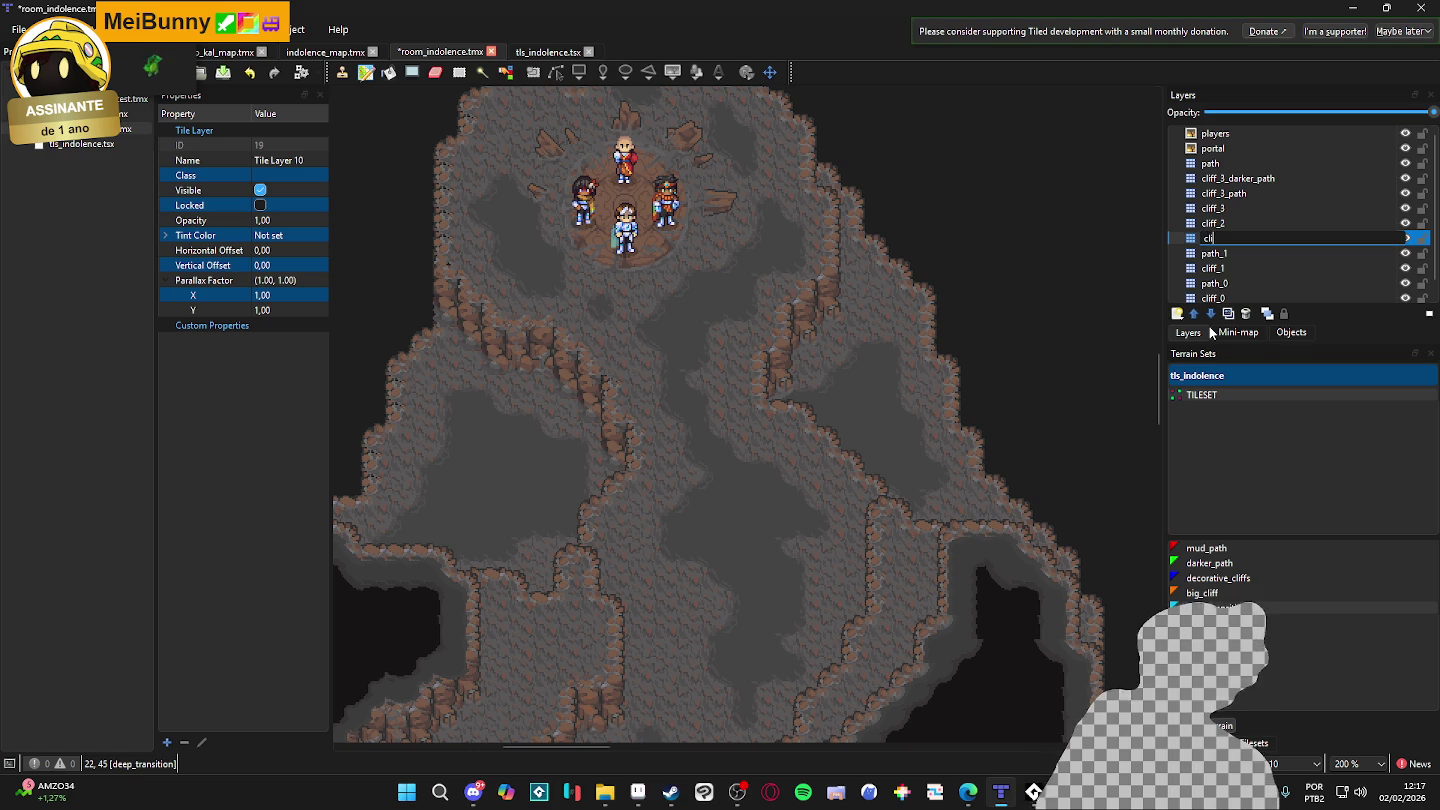
text(ff_1_decorations)
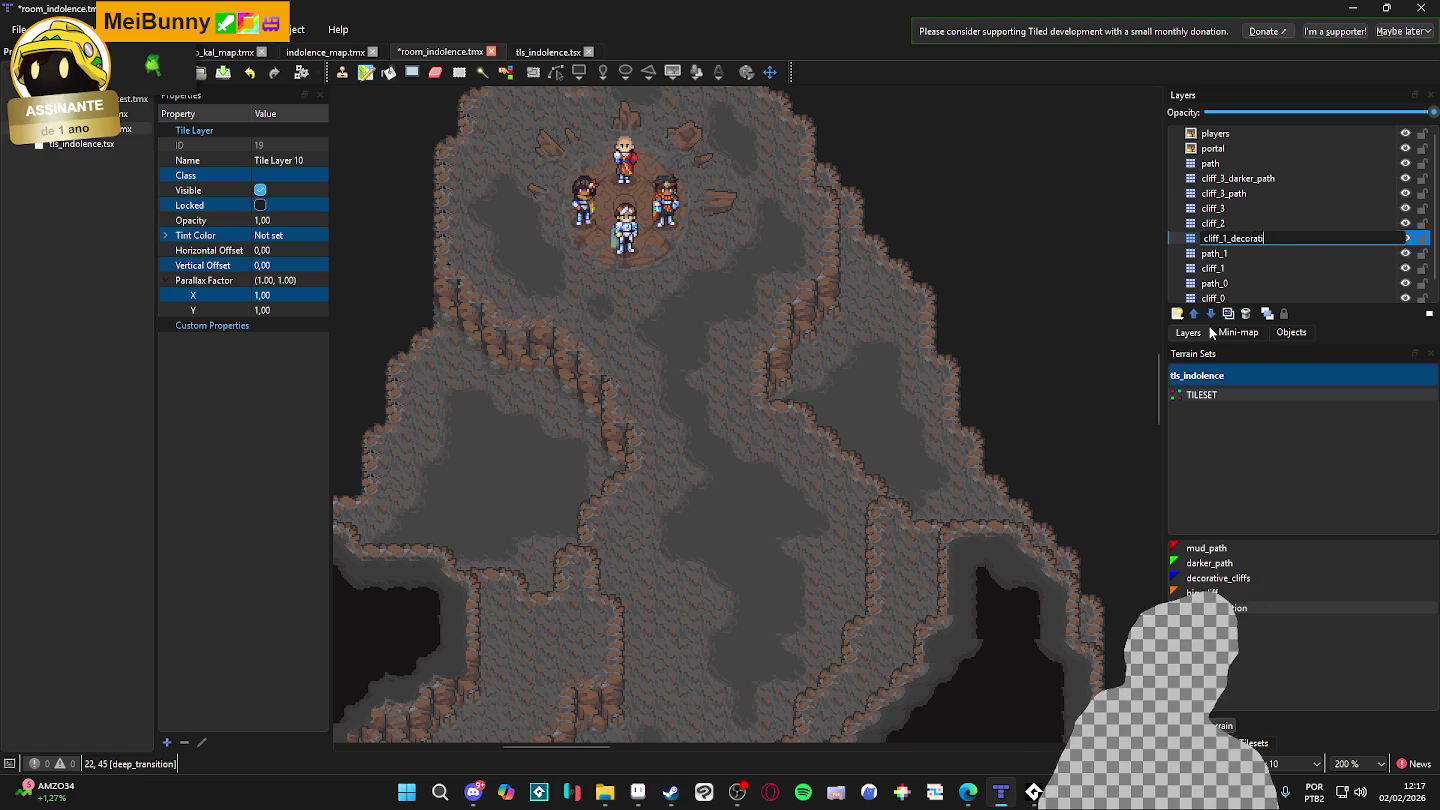
key(Return)
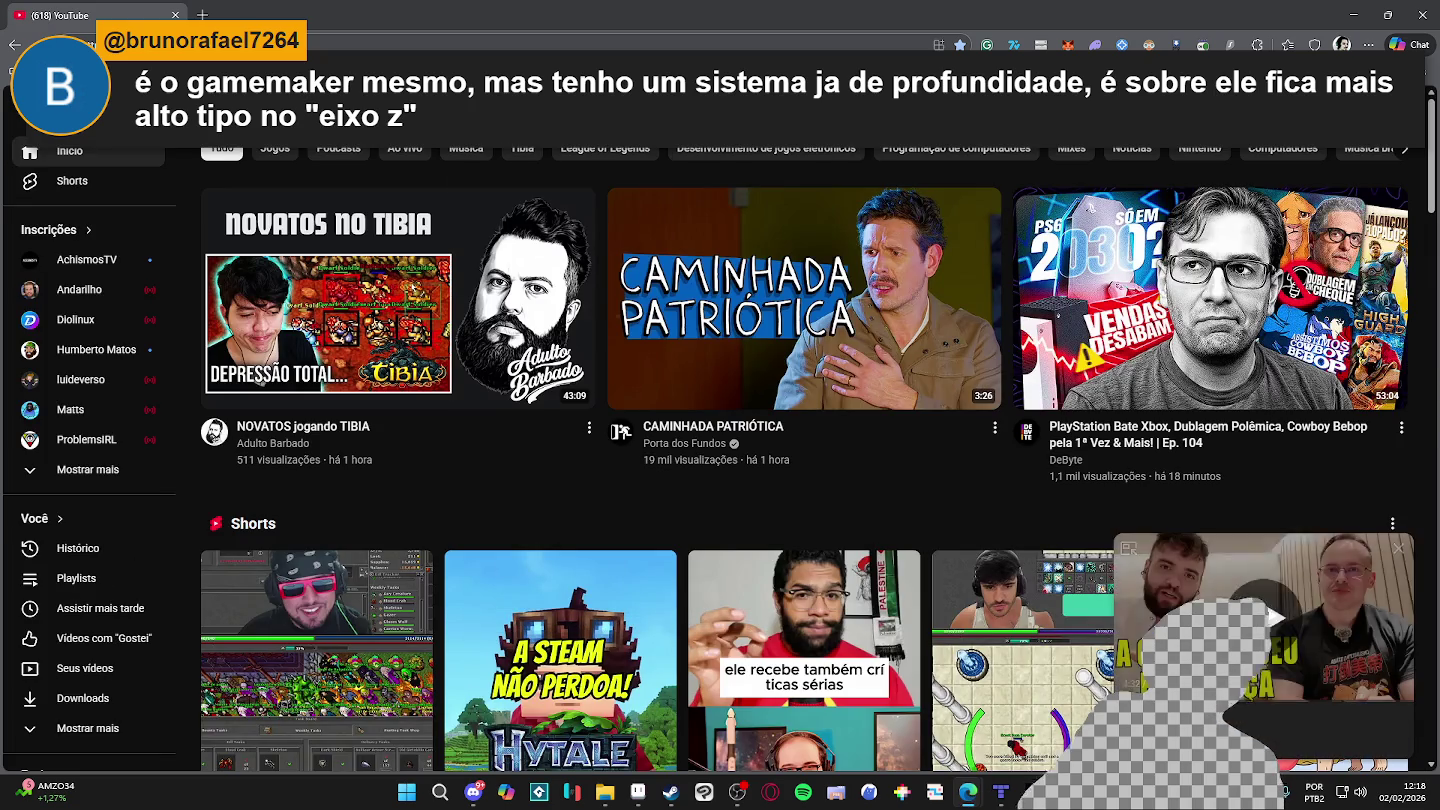
- Search YouTube for top-down jump videos ('pulo dop down'), dismiss the miniplayer and browse the results
text(pulo do)
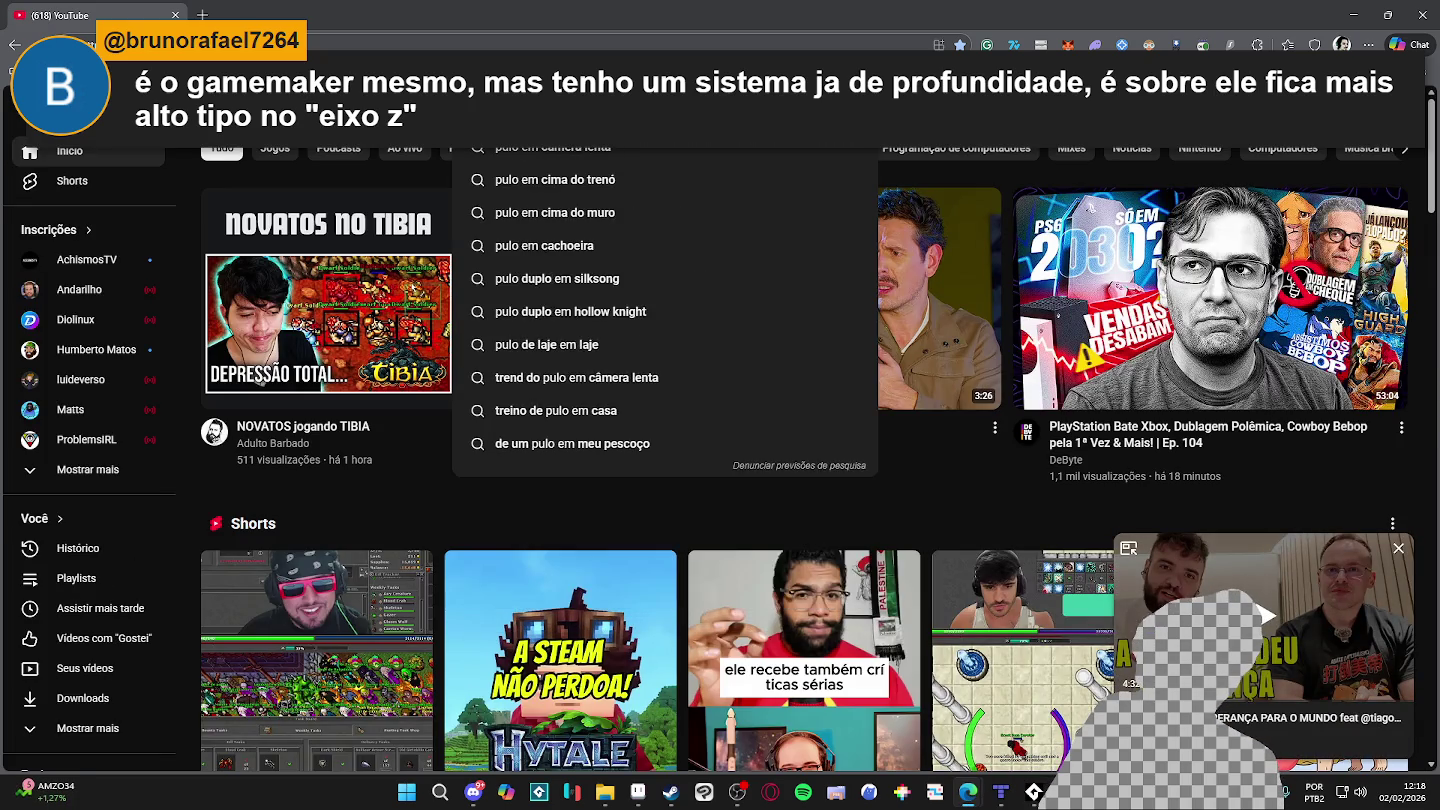
text(p down)
key(Return)
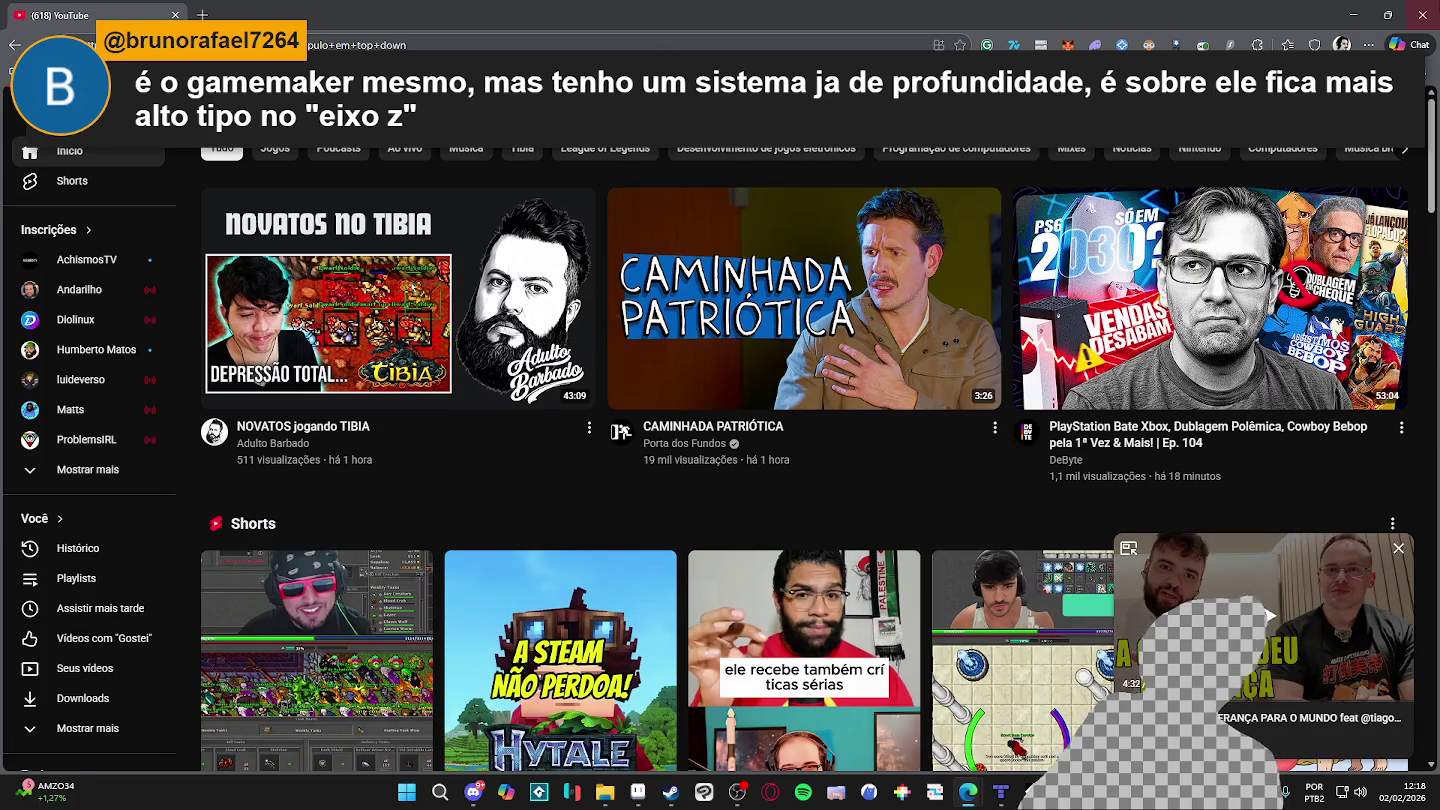
click(1399, 548)
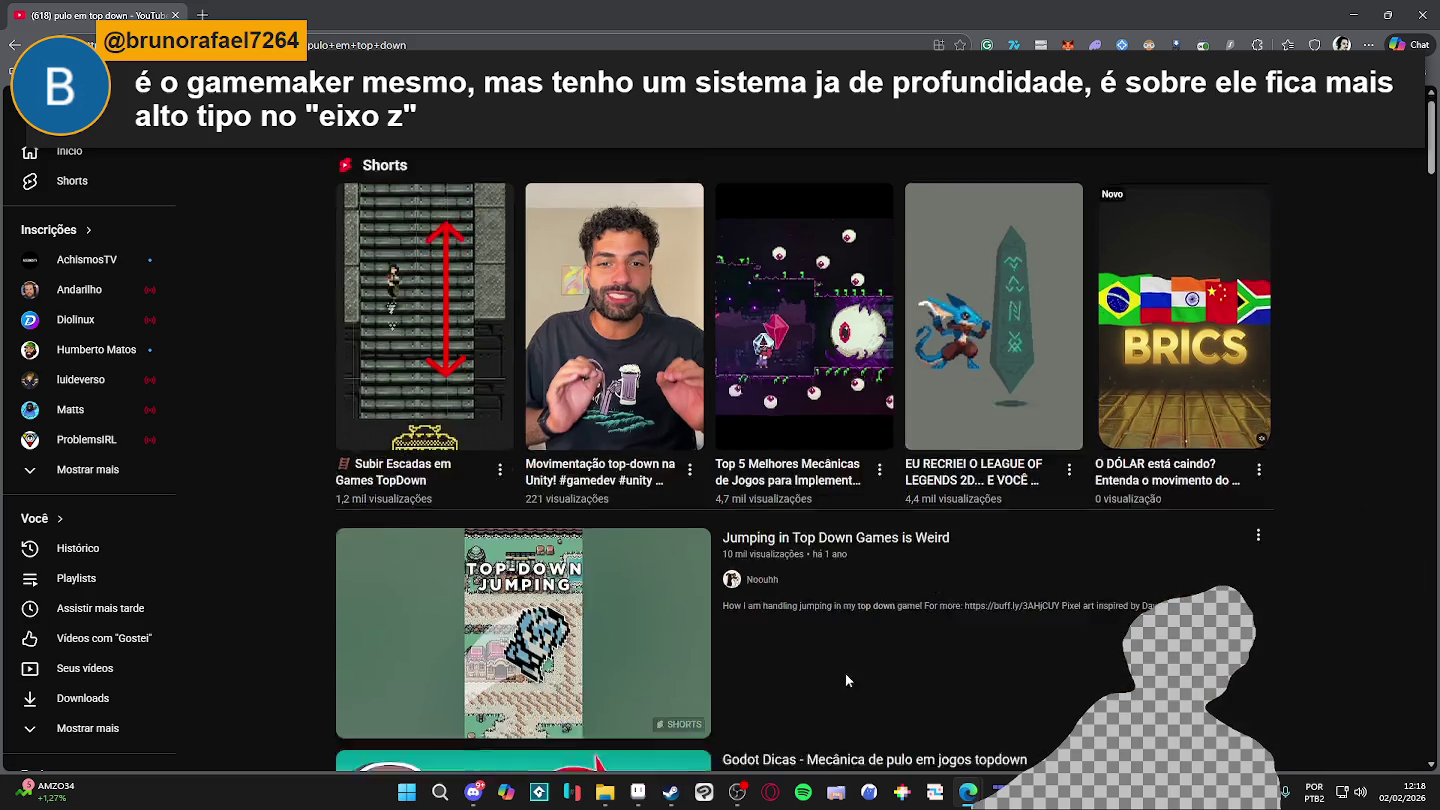
scroll(711, 370, down, 2)
scroll(710, 370, down, 5)
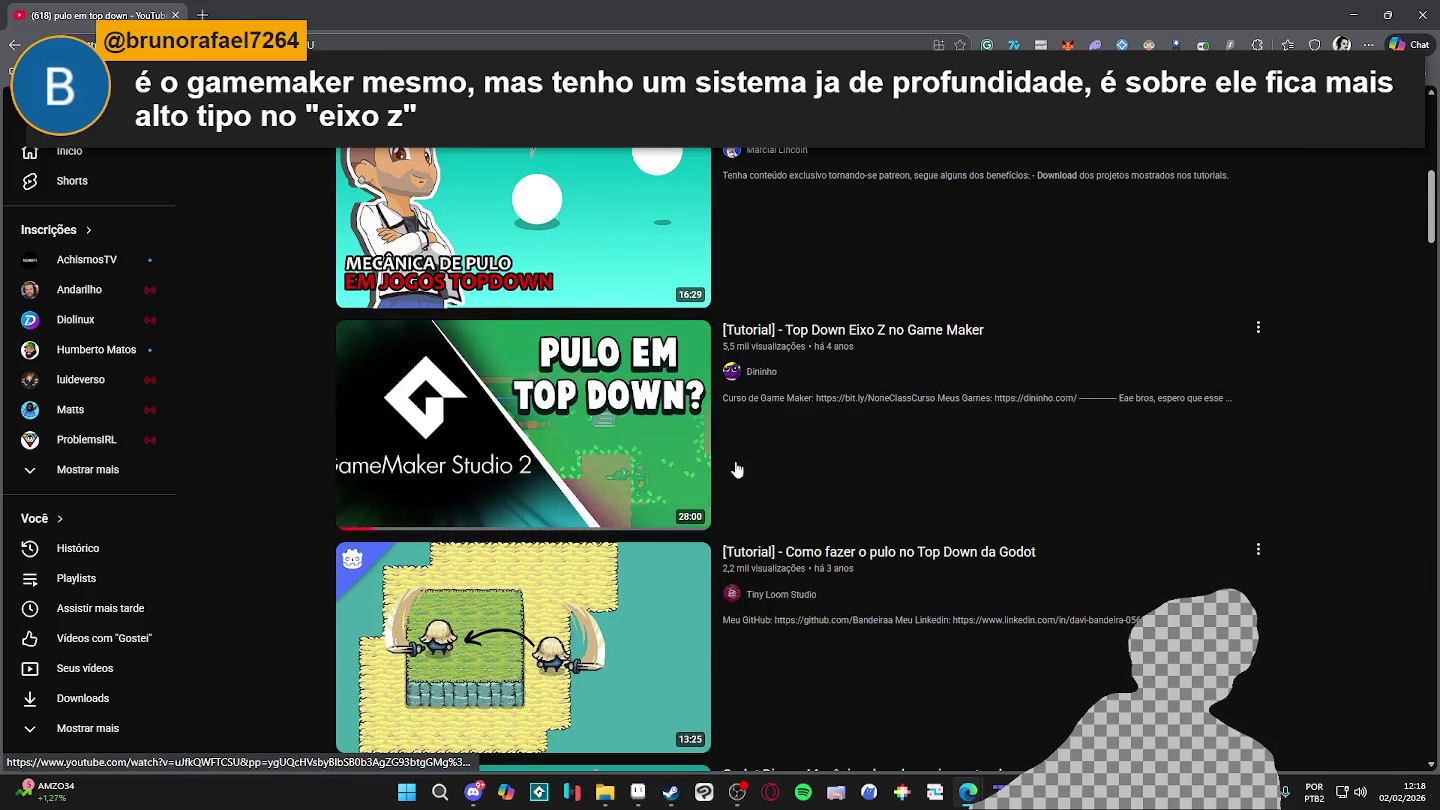
- Open the 'Top Down Eixo Z no Game Maker' tutorial, pause it and copy its video URL
click(473, 510)
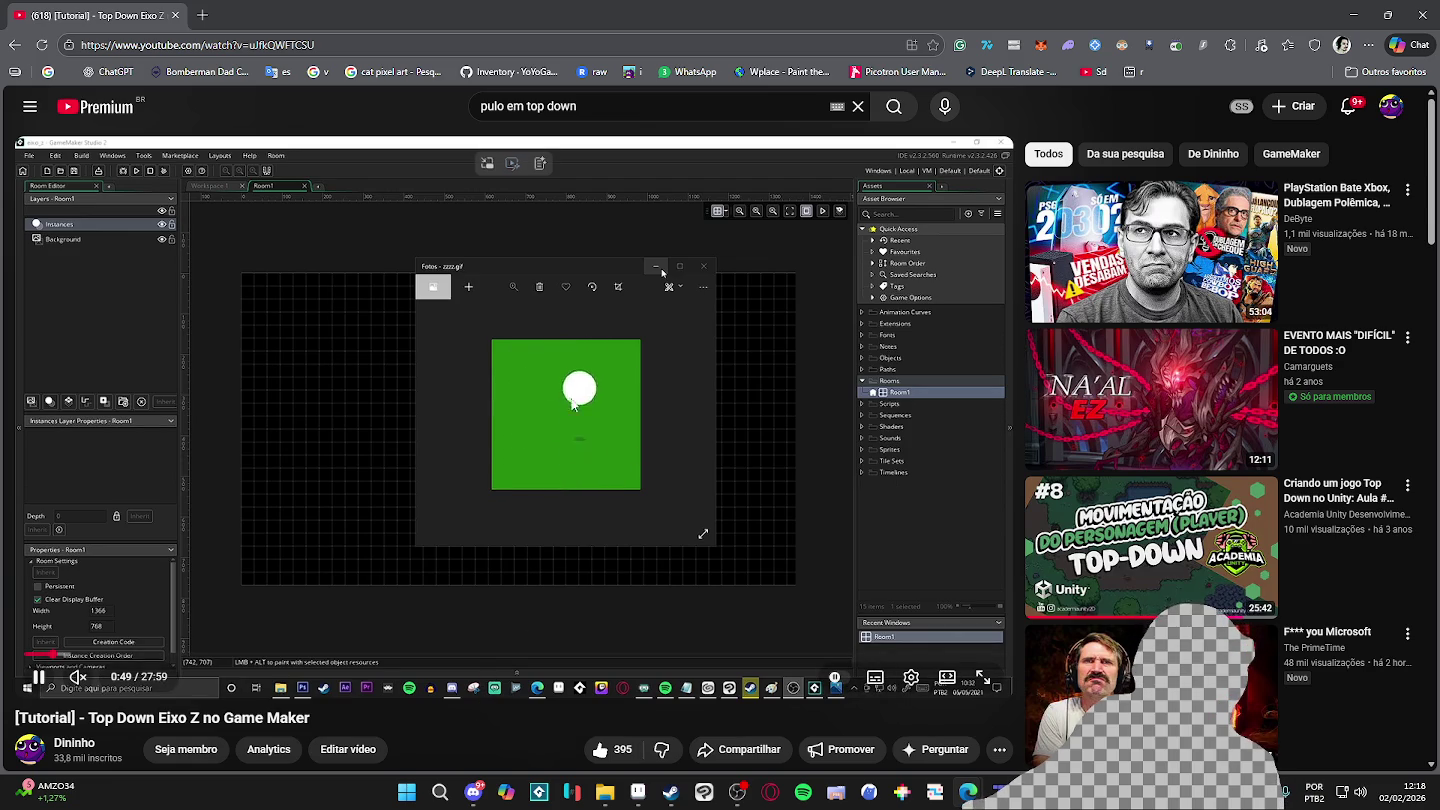
click(516, 418)
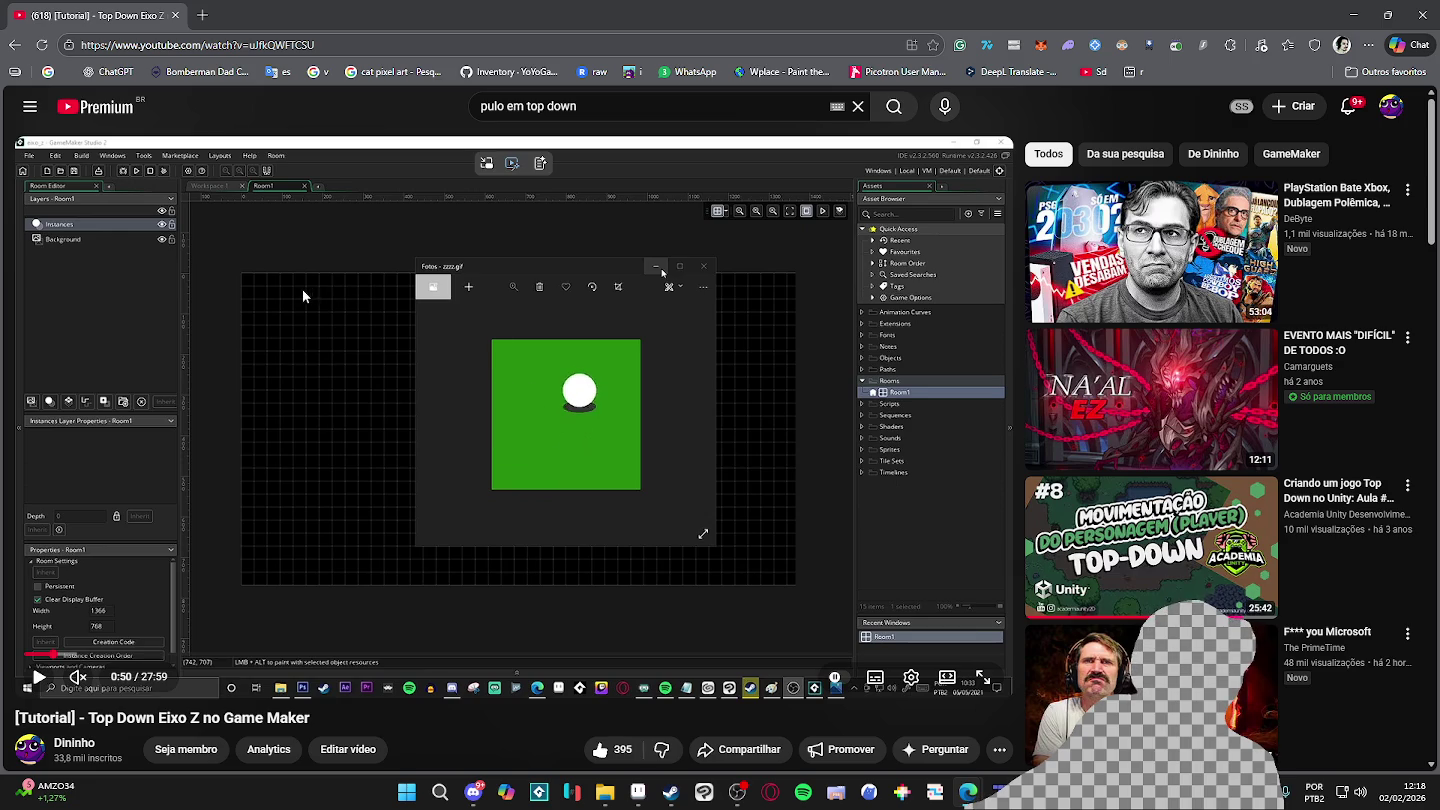
right_click(329, 263)
click(390, 336)
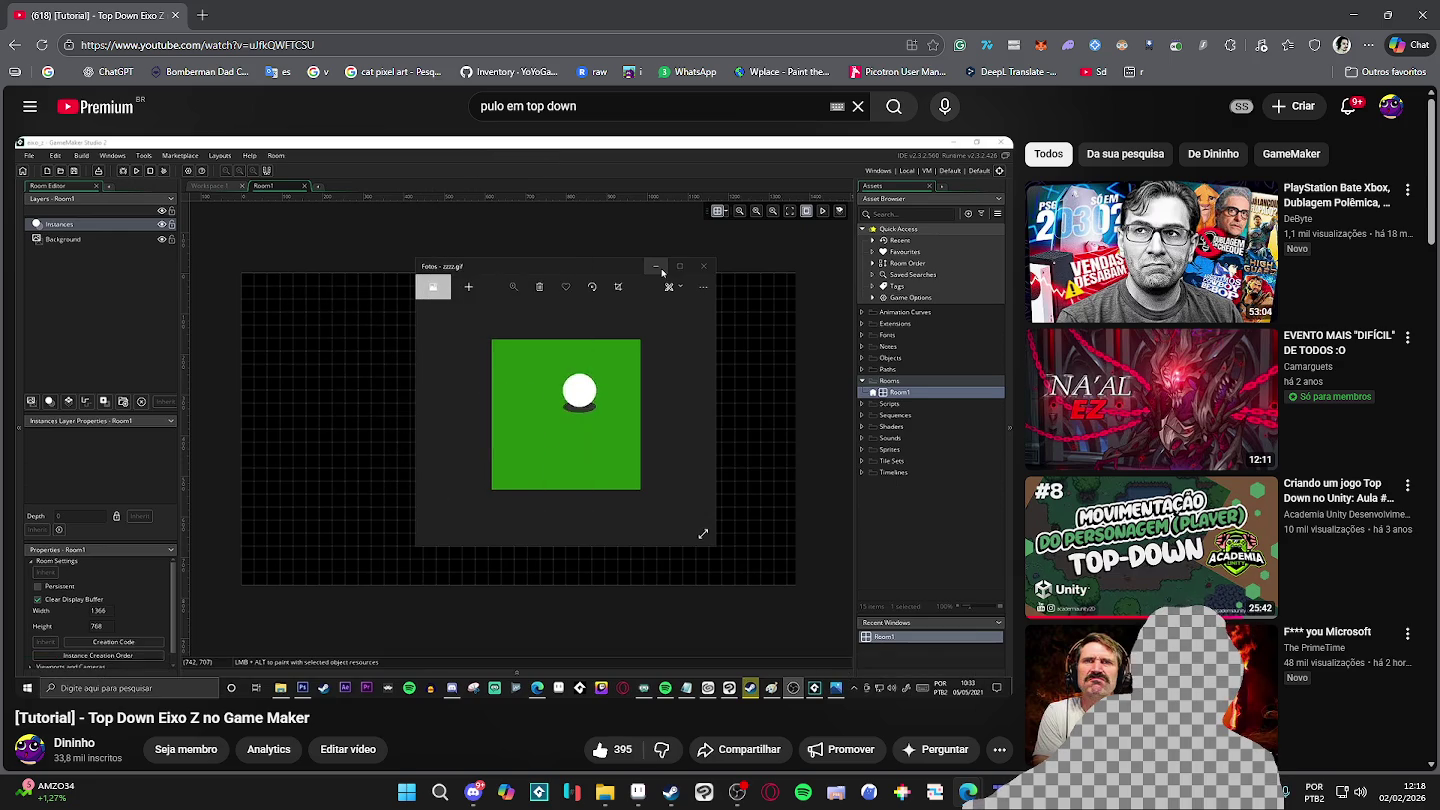
scroll(512, 401, down, 1)
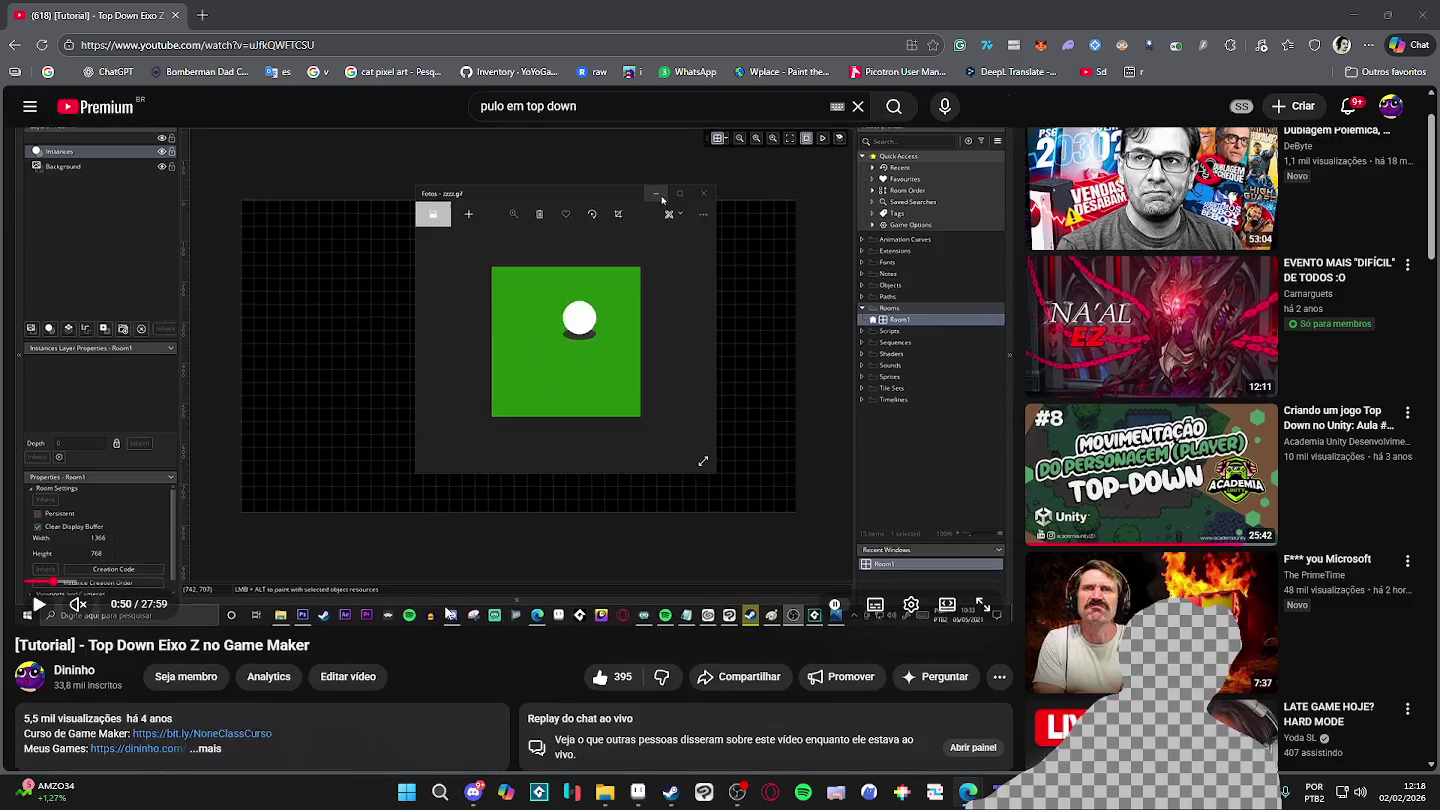
scroll(512, 401, up, 1)
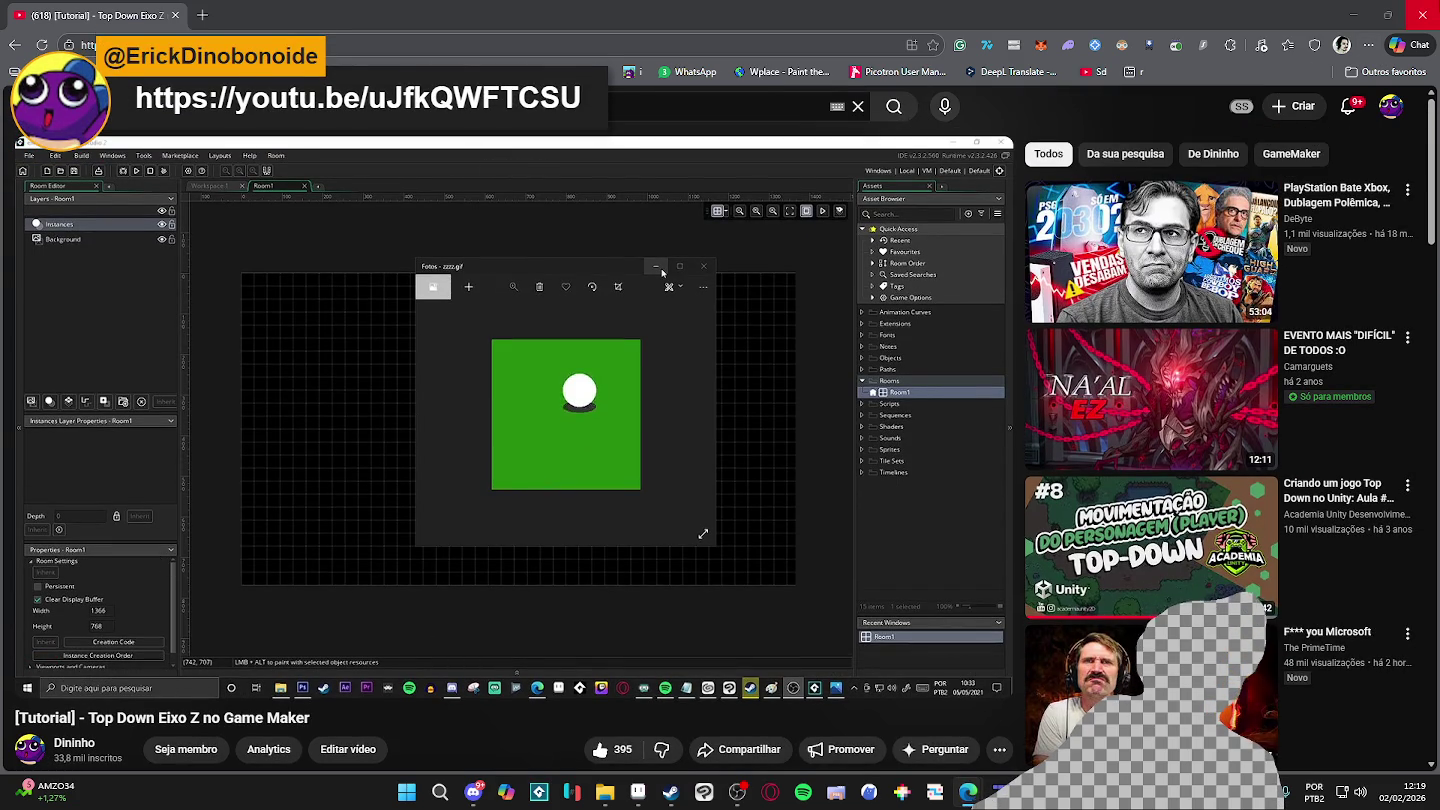
key(alt+Tab)
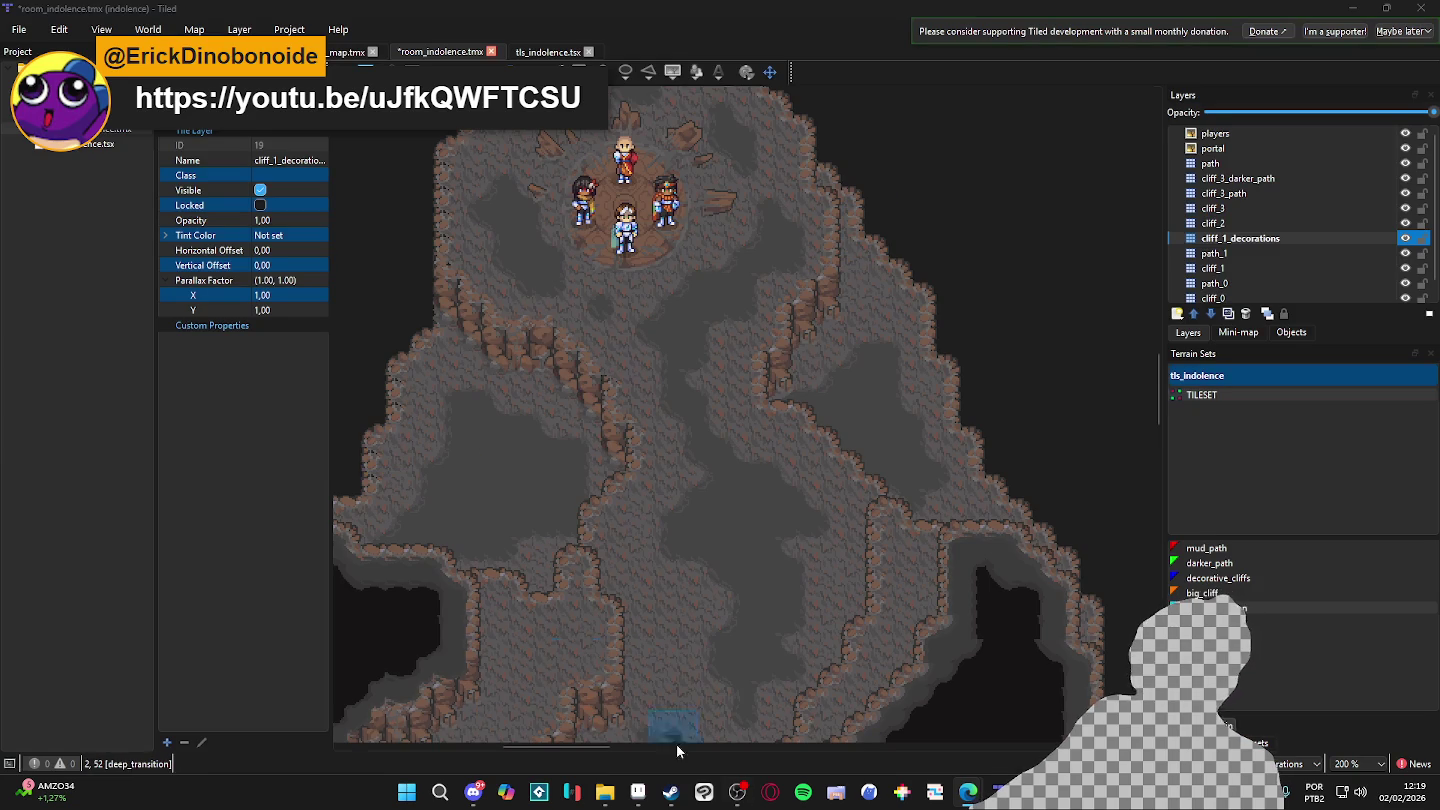
- Launch Godot from the Start search and open the 'the way vacation' project
click(406, 792)
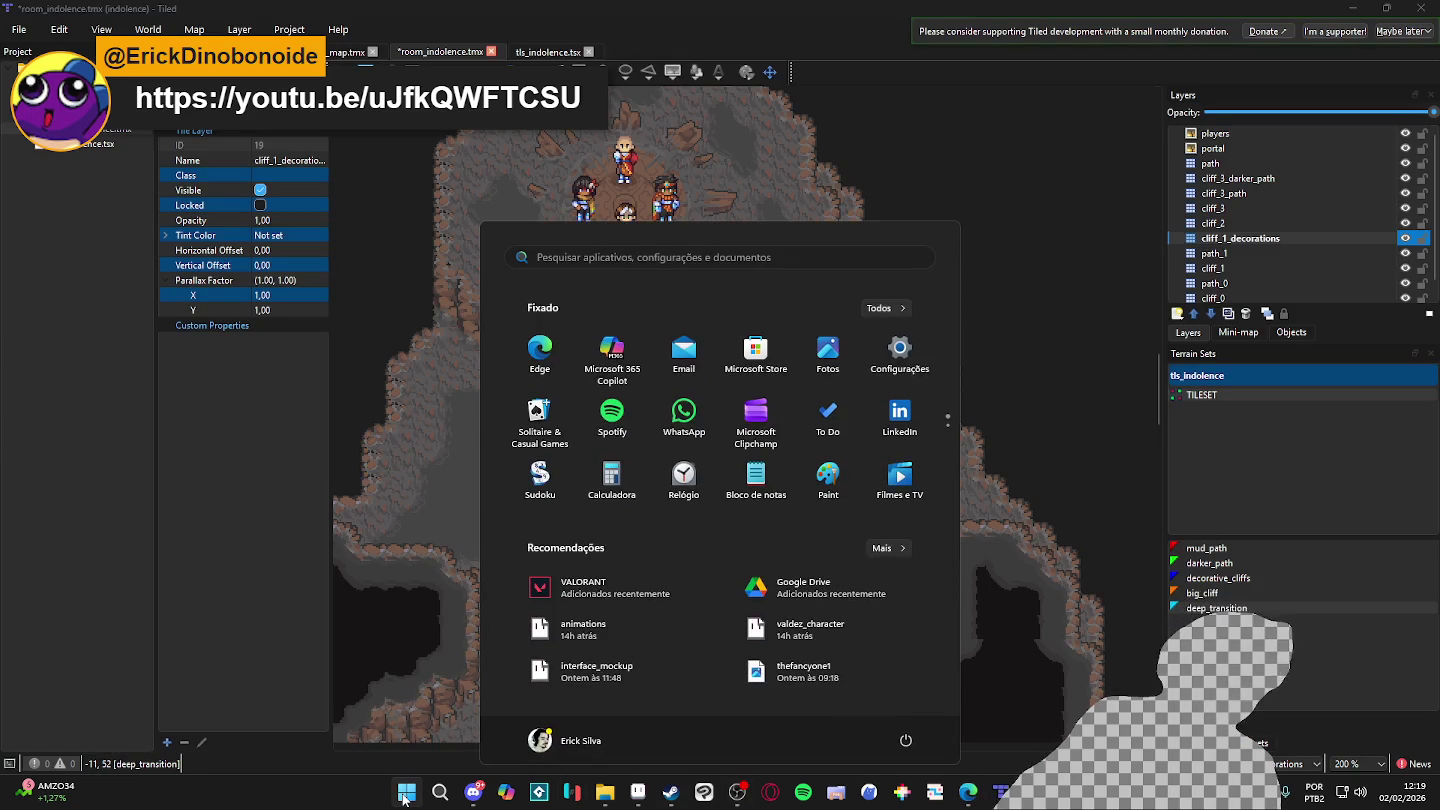
text(god)
key(Return)
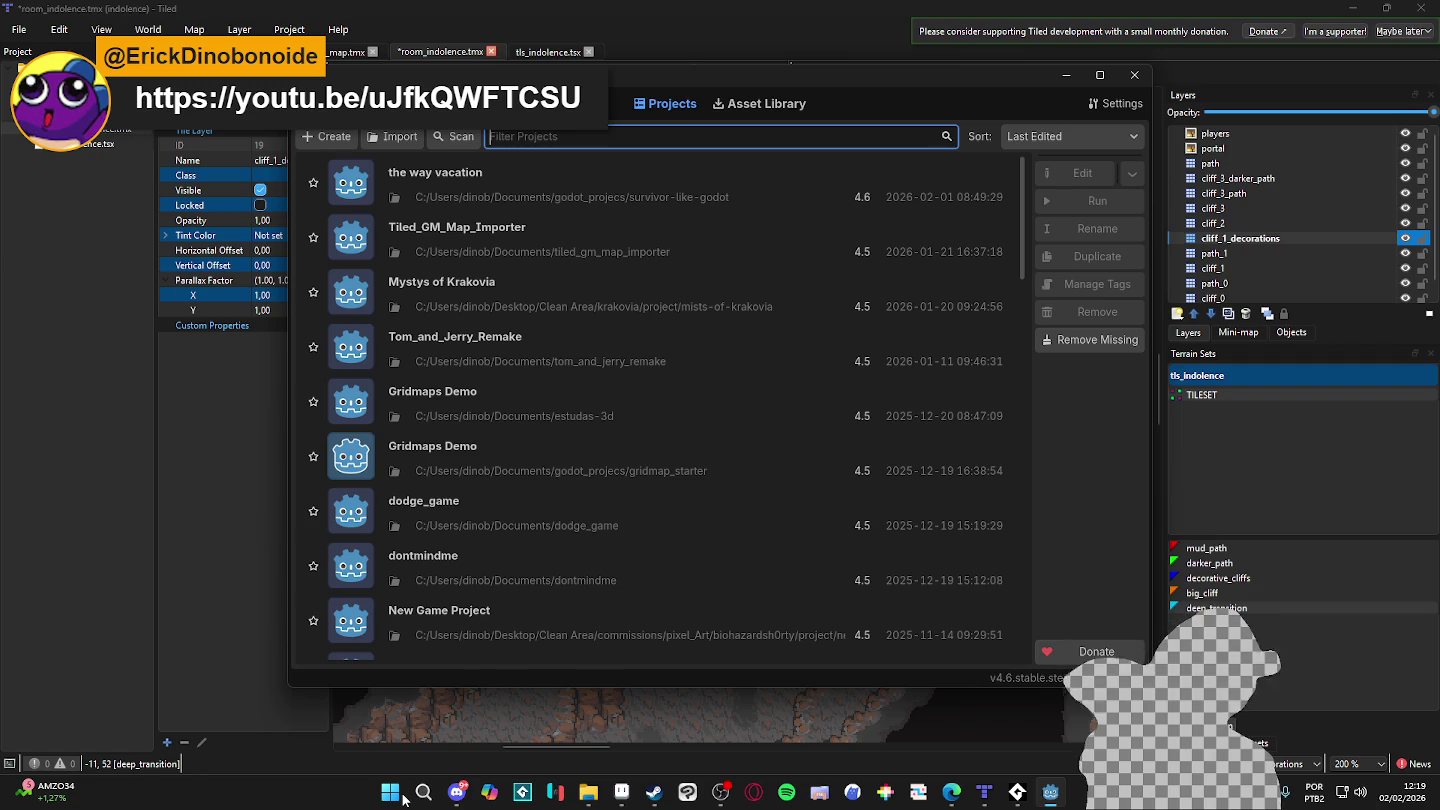
double_click(545, 173)
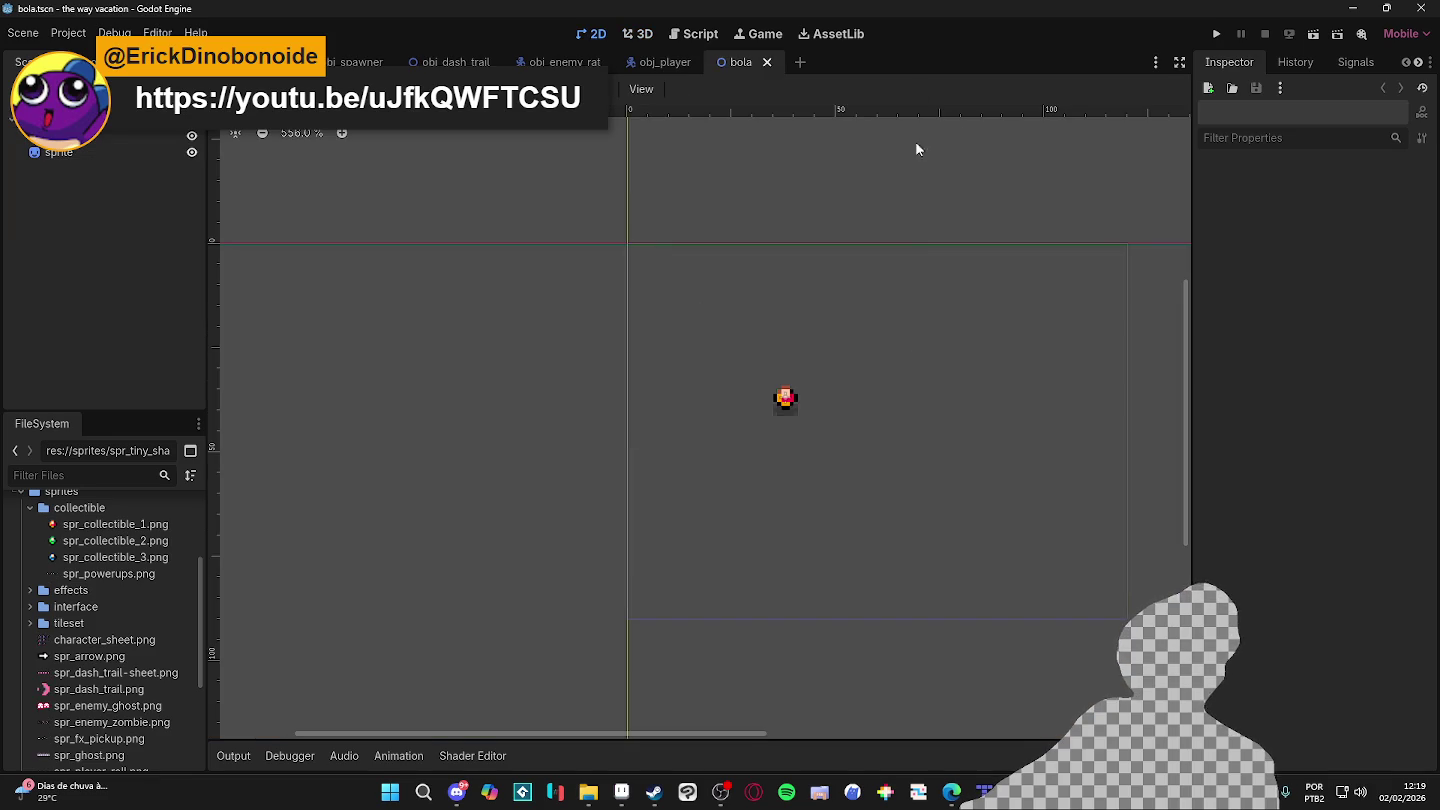
- Run the scene with F6 and test the player's dash toward spots around the screen
key(F6)
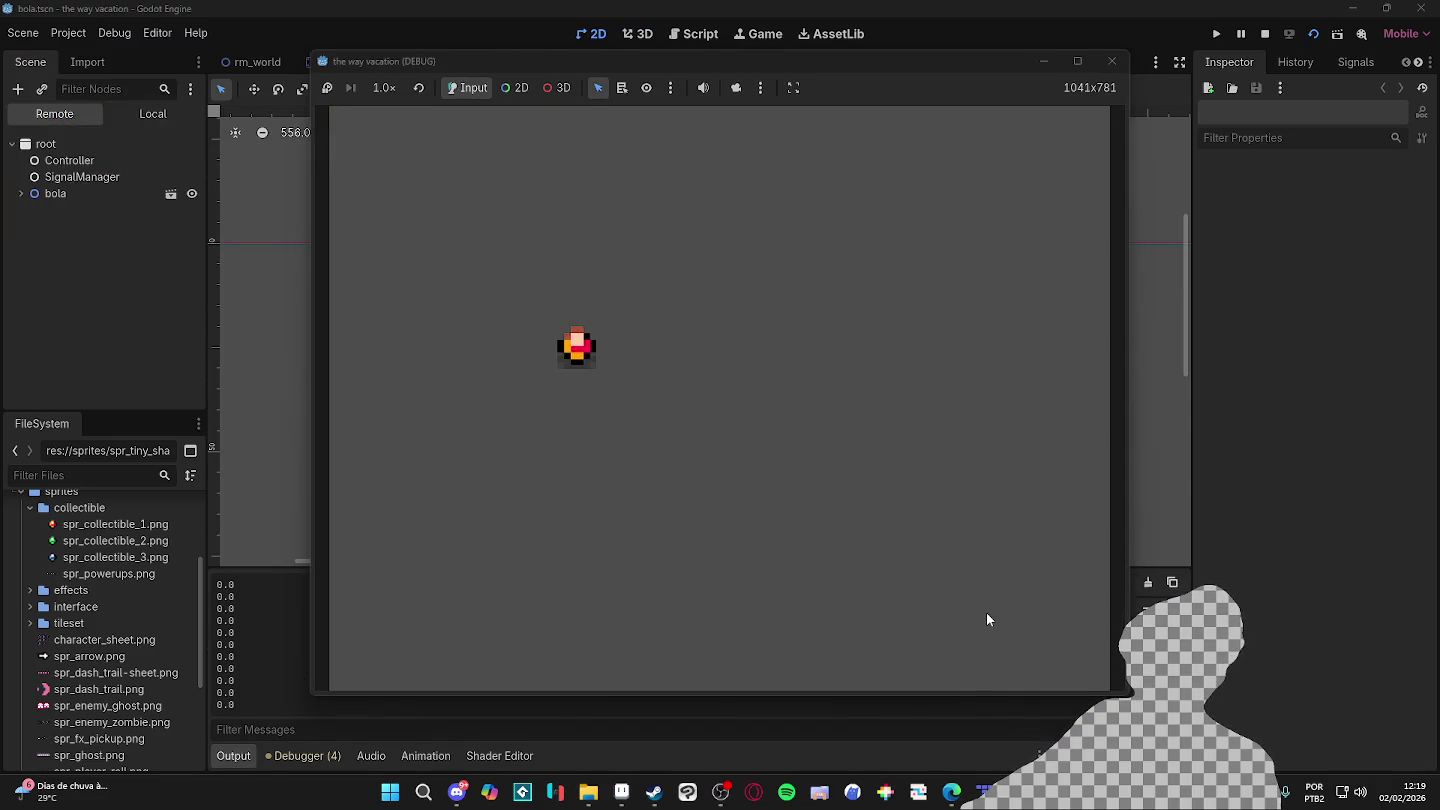
click(985, 614)
click(579, 296)
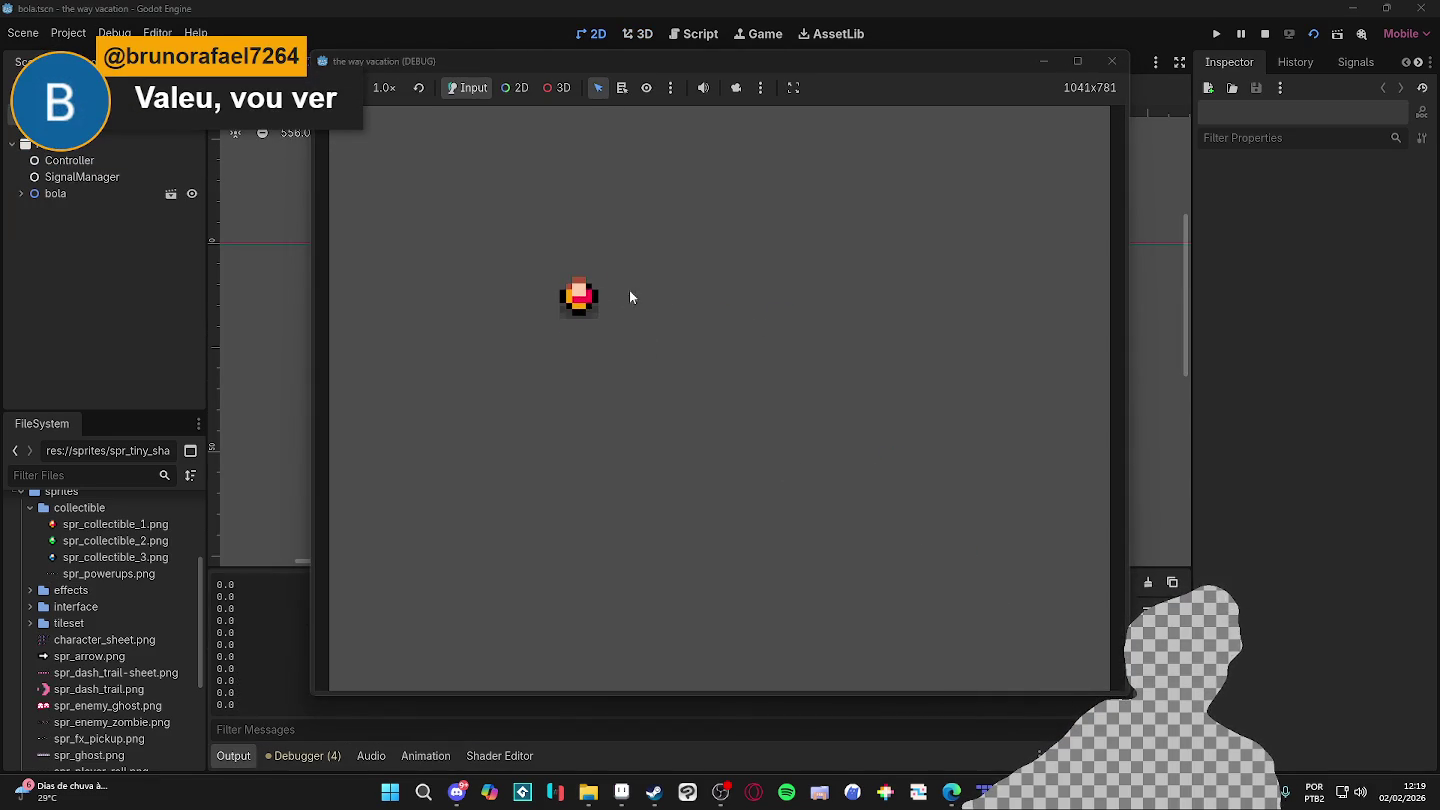
click(943, 227)
click(488, 553)
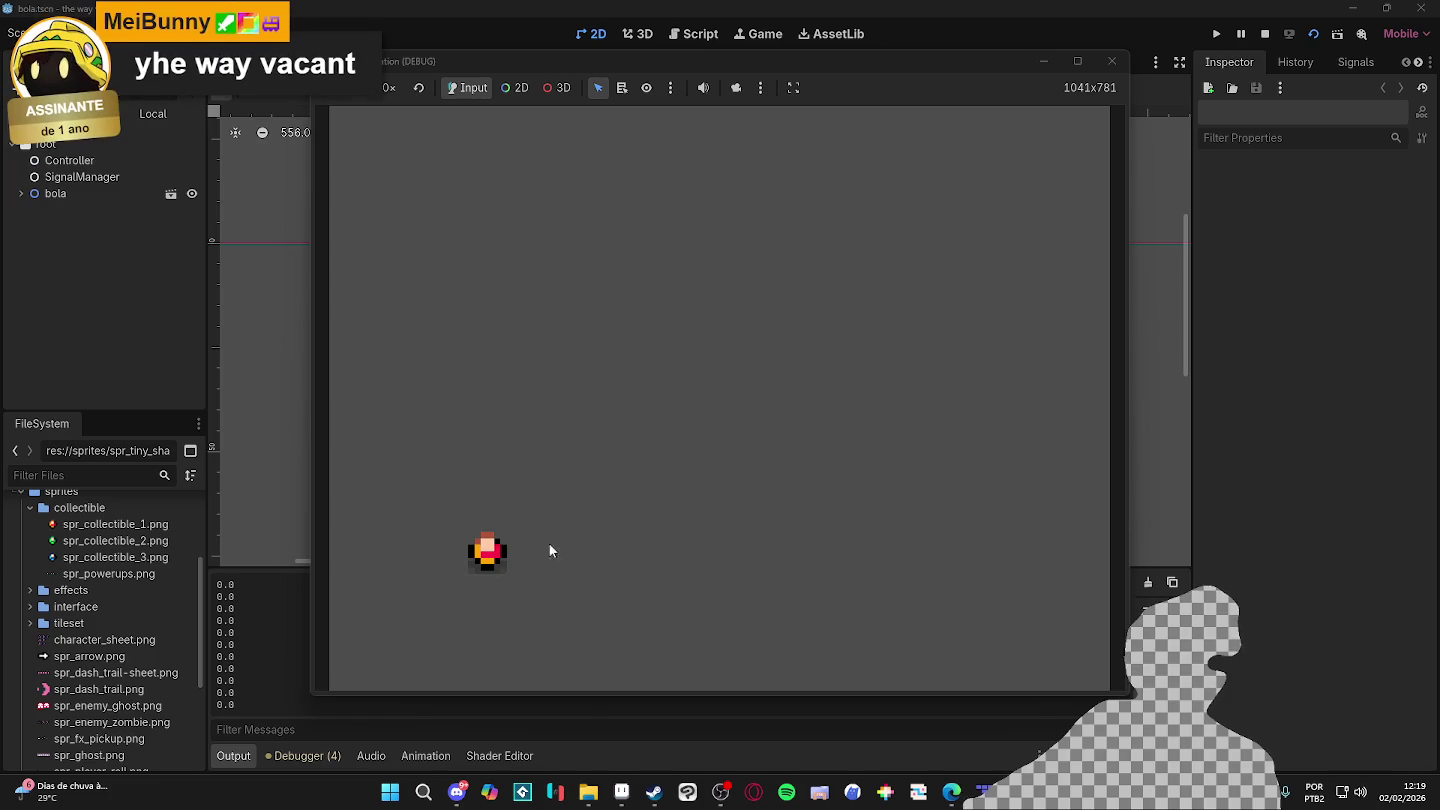
click(826, 425)
click(842, 617)
click(523, 346)
click(489, 326)
click(435, 602)
click(502, 566)
click(900, 293)
click(966, 610)
click(491, 285)
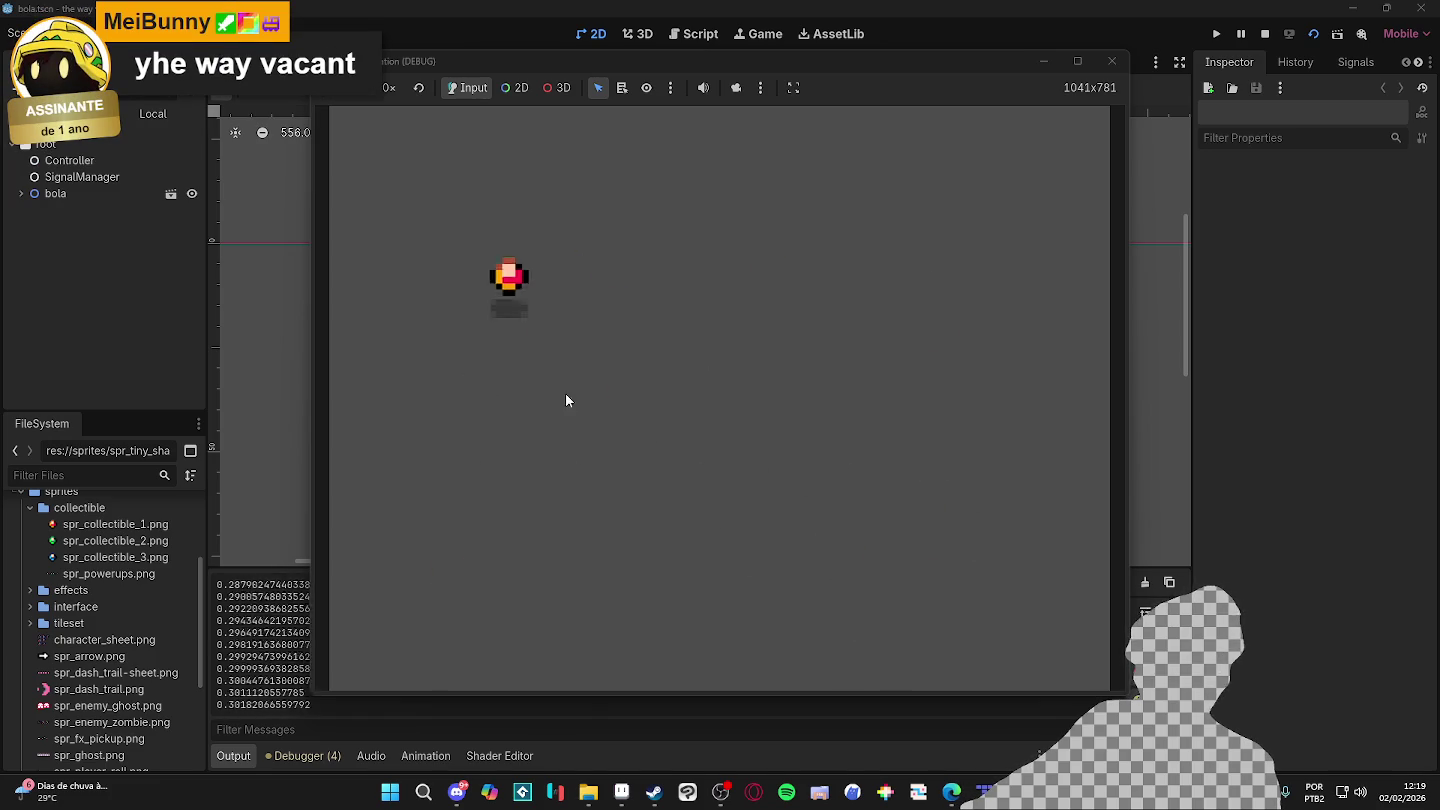
- Test the player's hop by alternating jumps downward and up-left or up-right
click(526, 561)
click(907, 306)
click(898, 606)
click(470, 316)
click(453, 505)
click(855, 305)
click(893, 512)
click(541, 280)
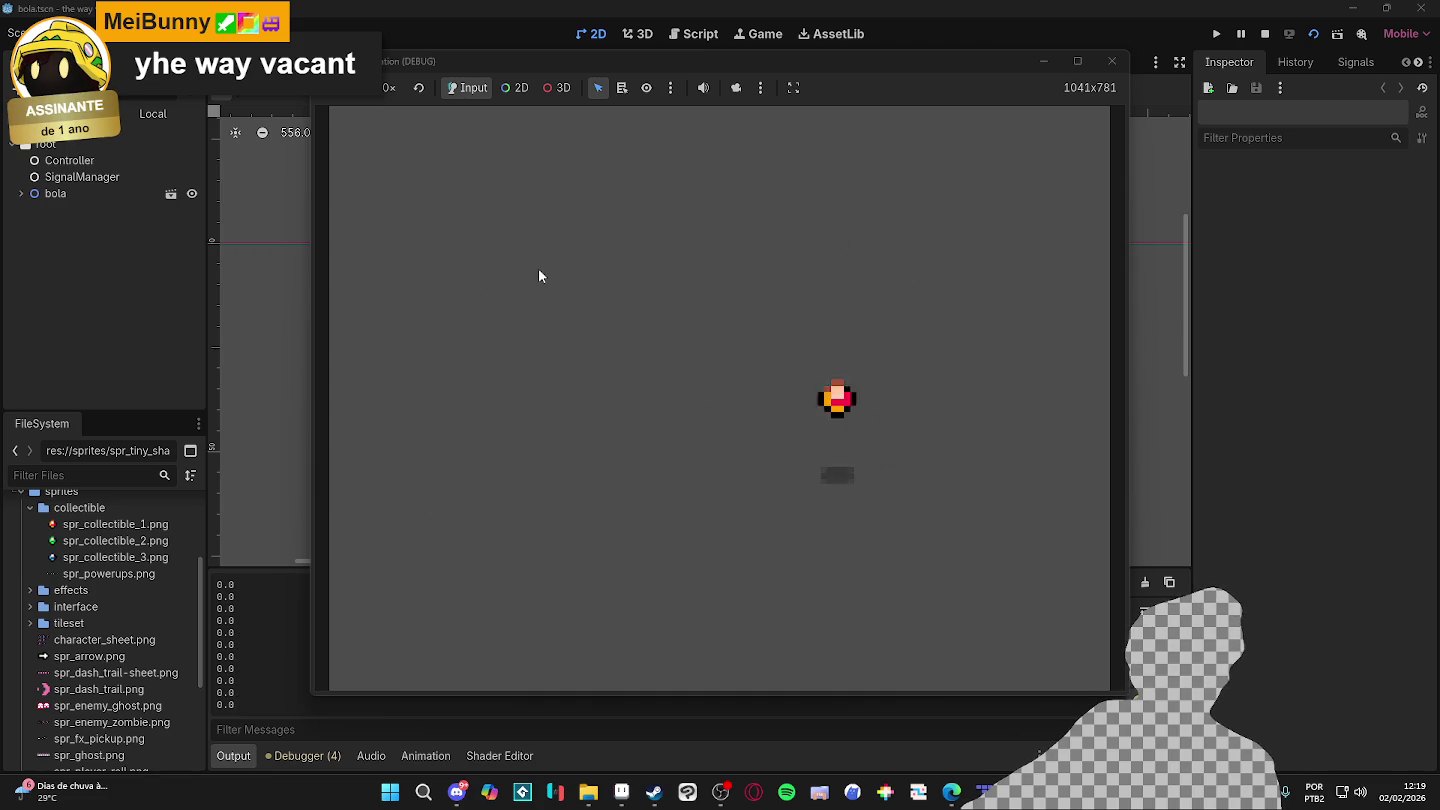
click(522, 541)
click(951, 270)
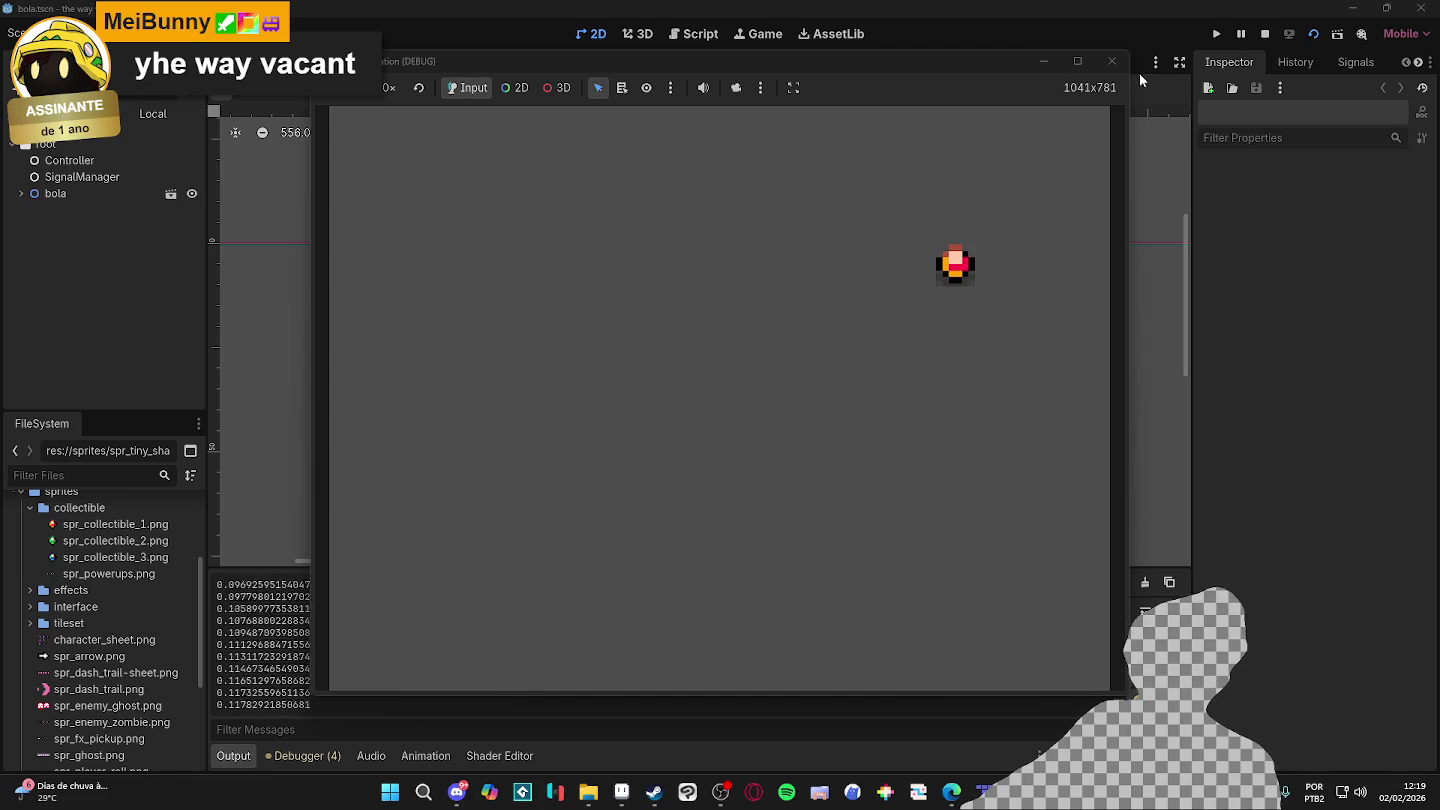
- Close the game window and confirm stopping the running project
click(1115, 58)
click(1420, 8)
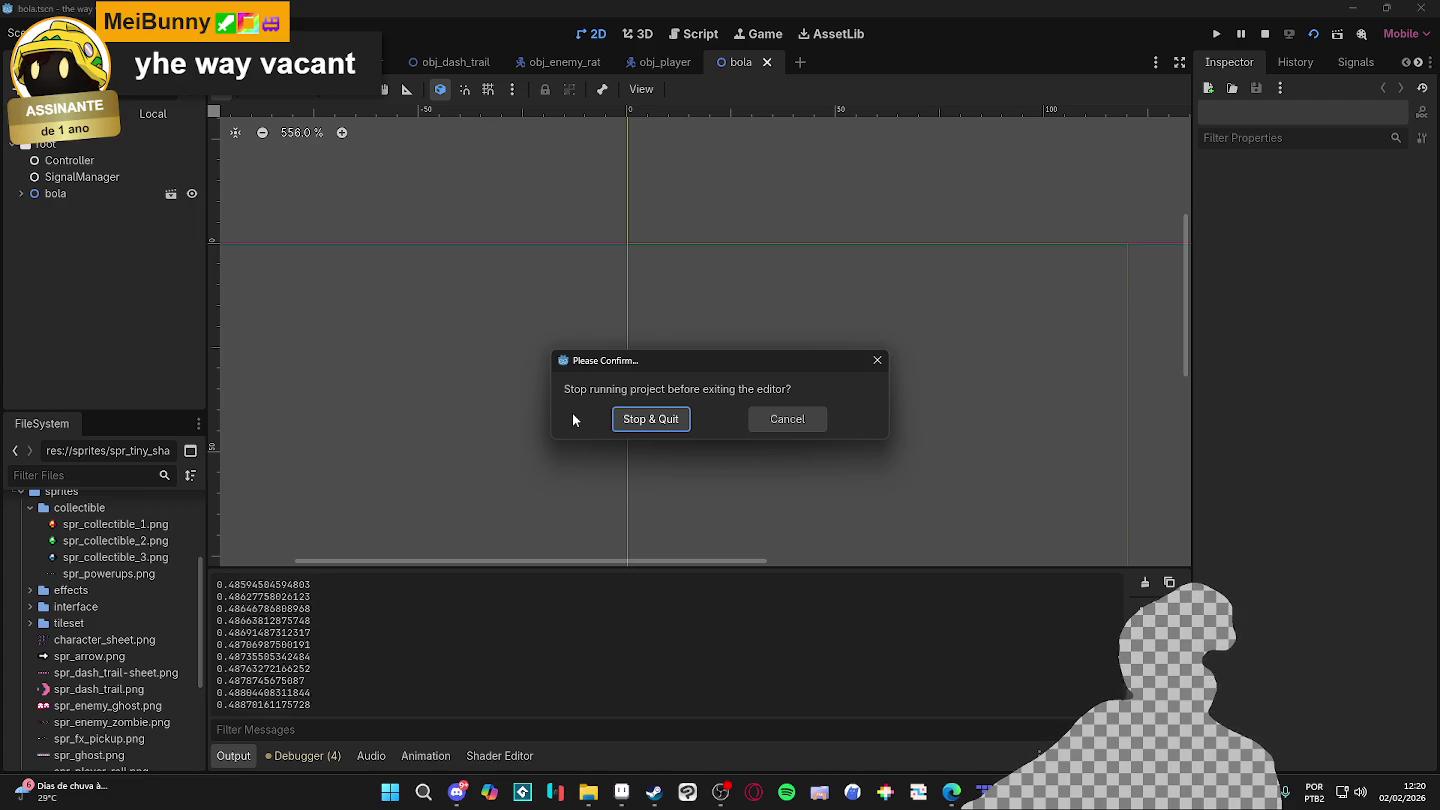
click(675, 418)
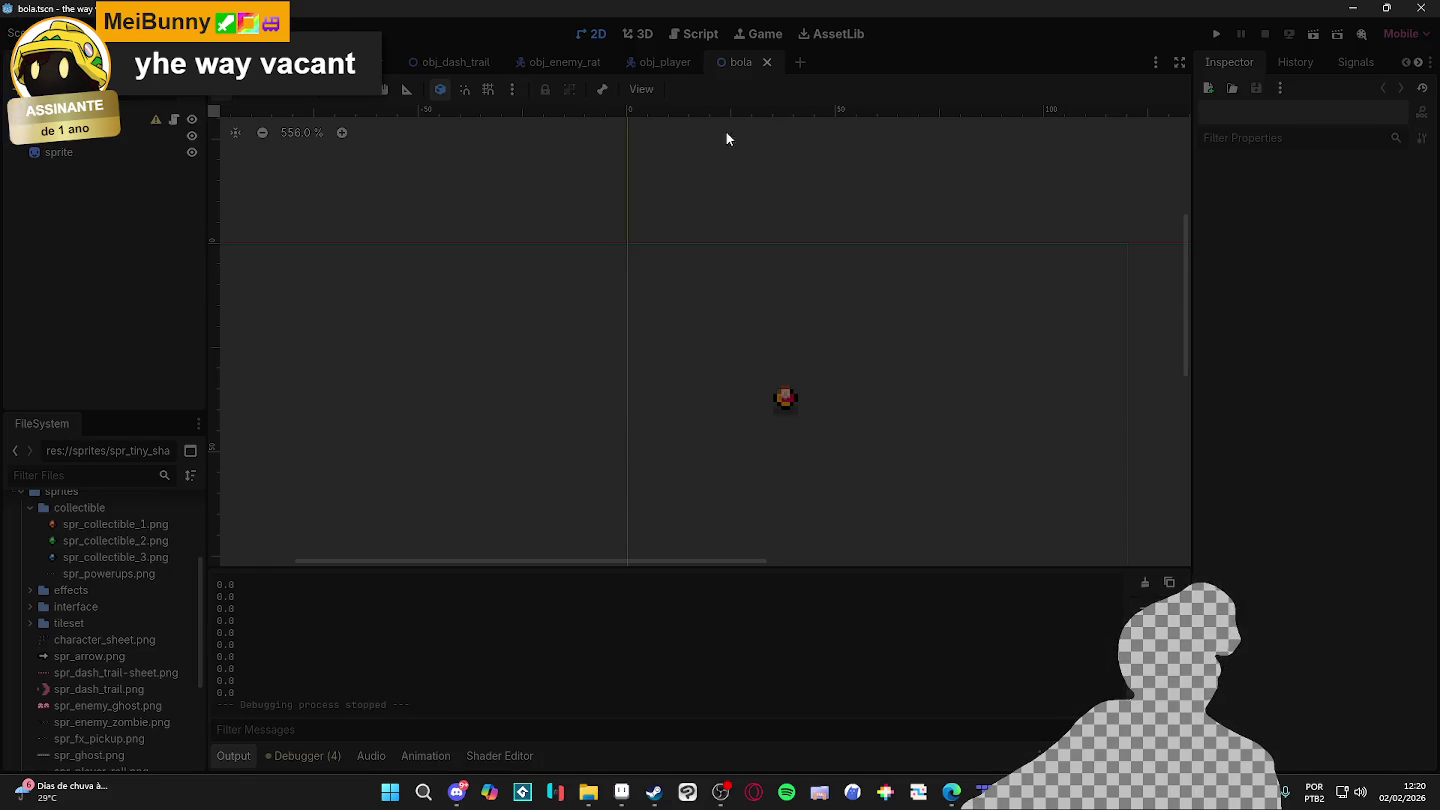
key(alt+Tab)
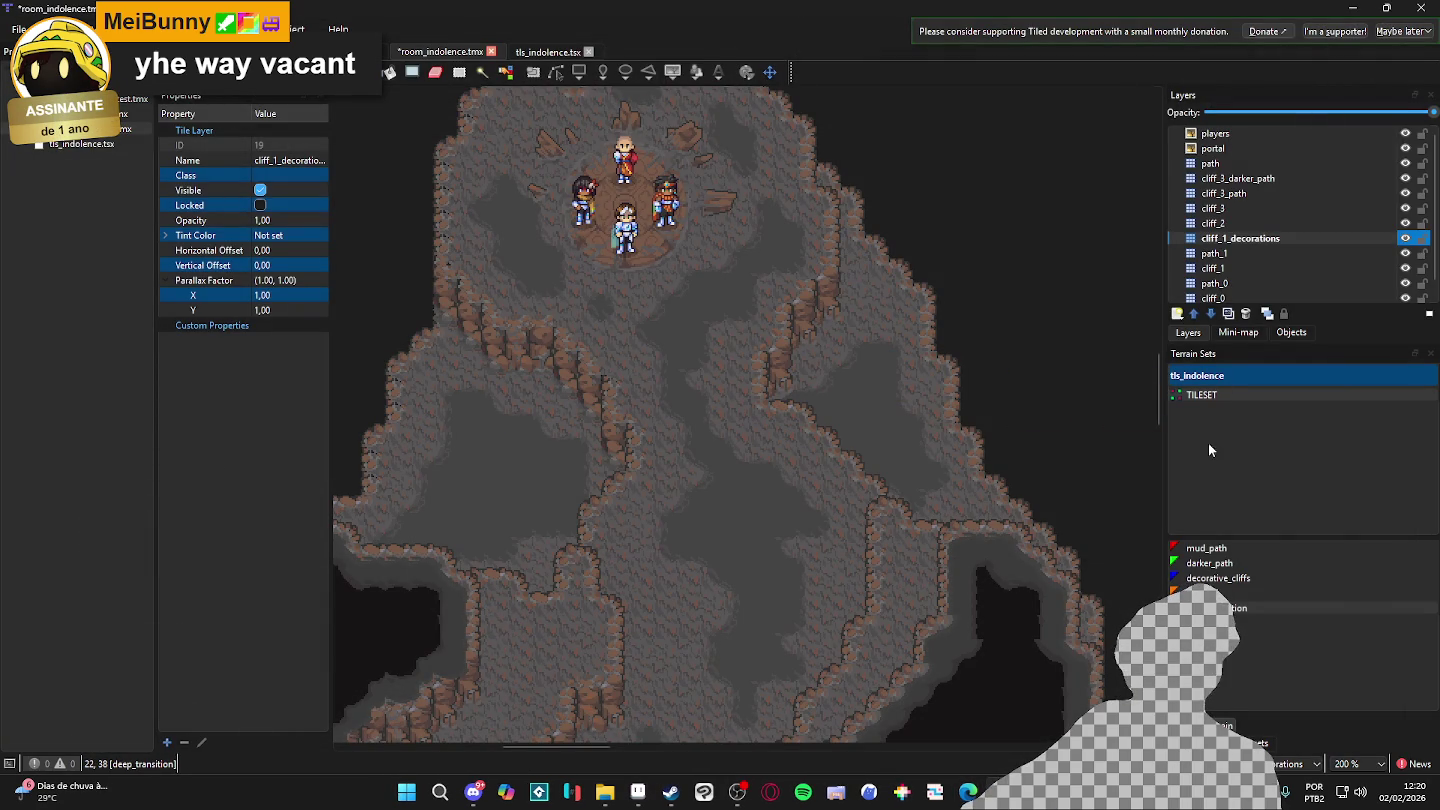
- Show the tls_indolence tileset, zoom it and pick a strip of three rock tiles
click(1261, 743)
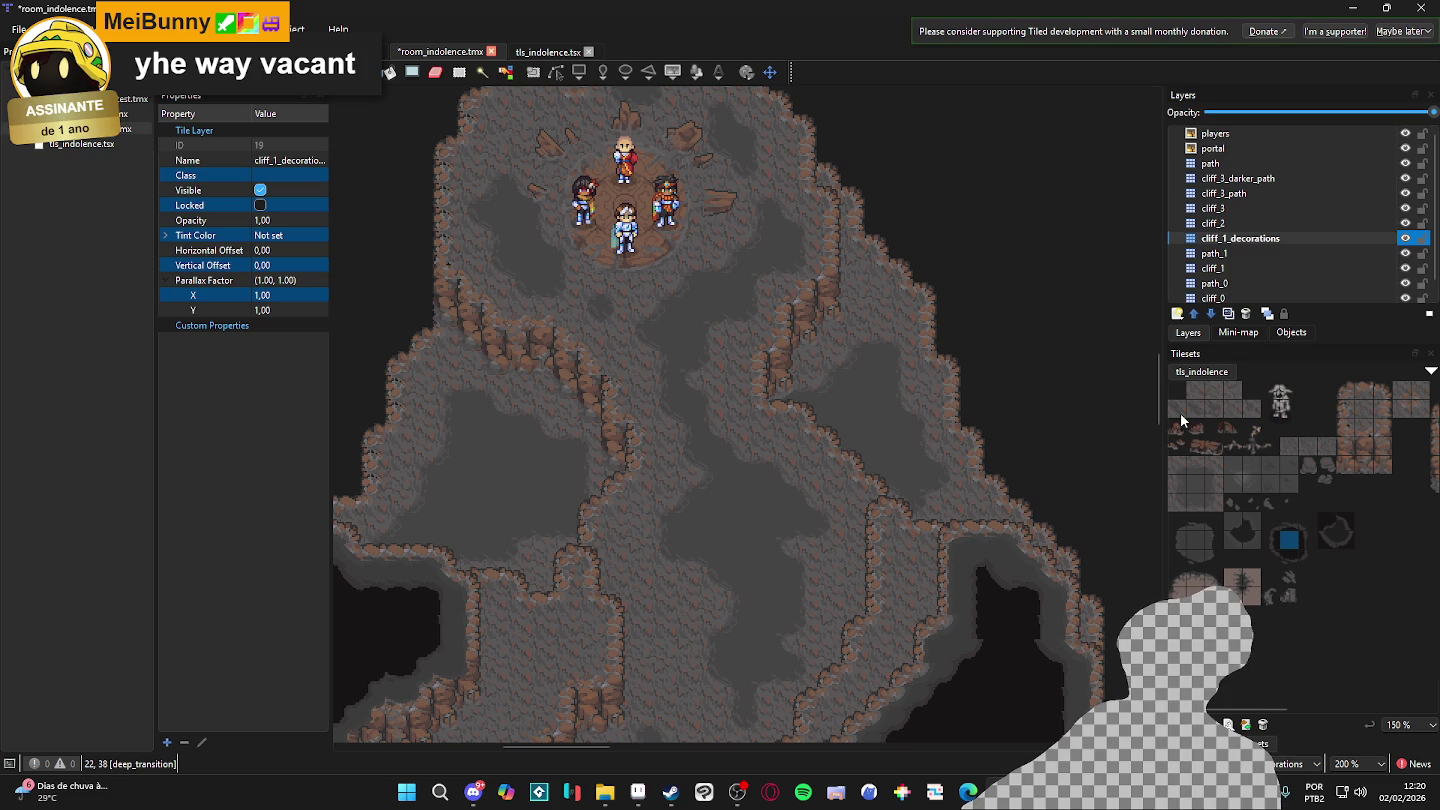
scroll(1198, 414, up, 3)
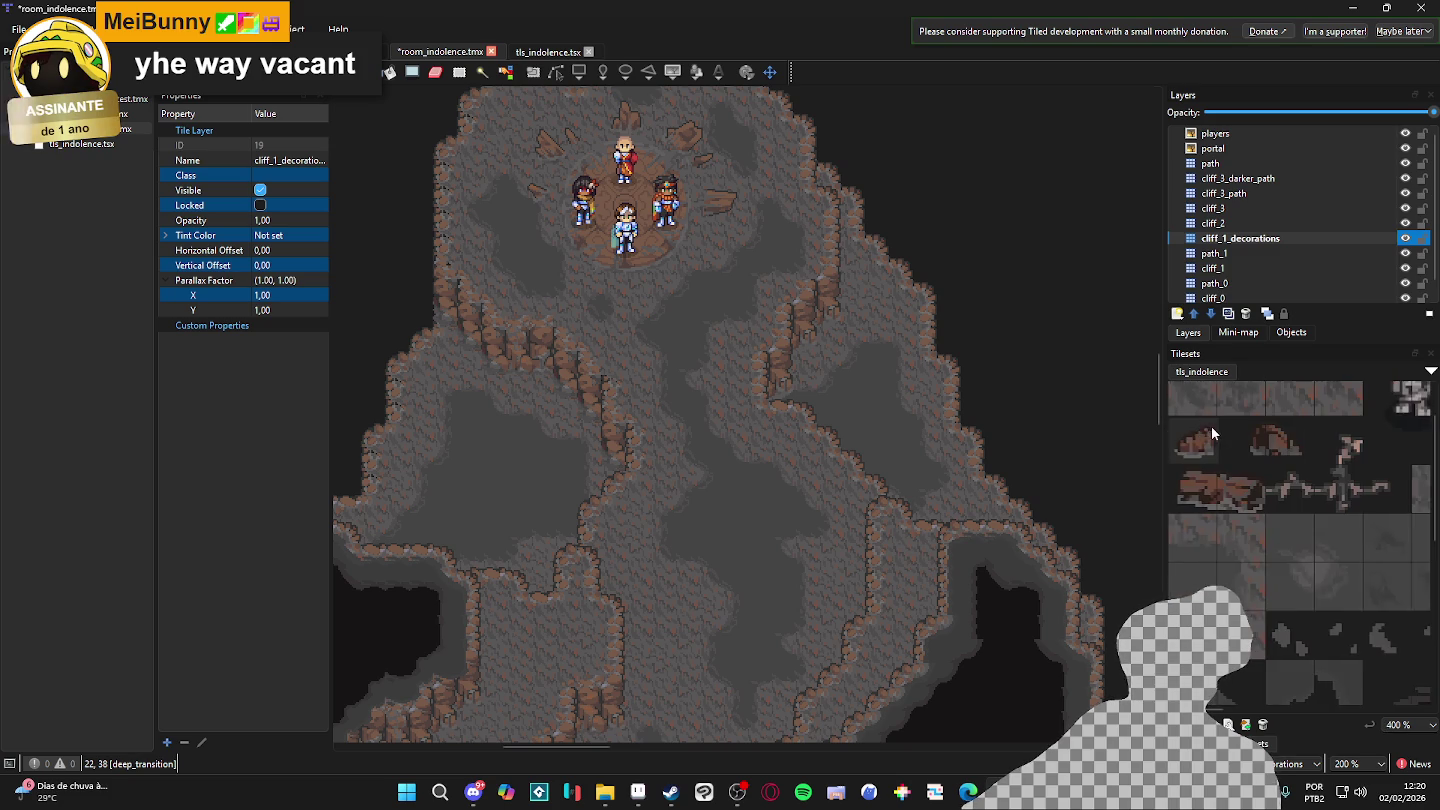
drag(1201, 453, 1245, 452)
ctrl+click(1383, 455)
scroll(1323, 485, down, 2)
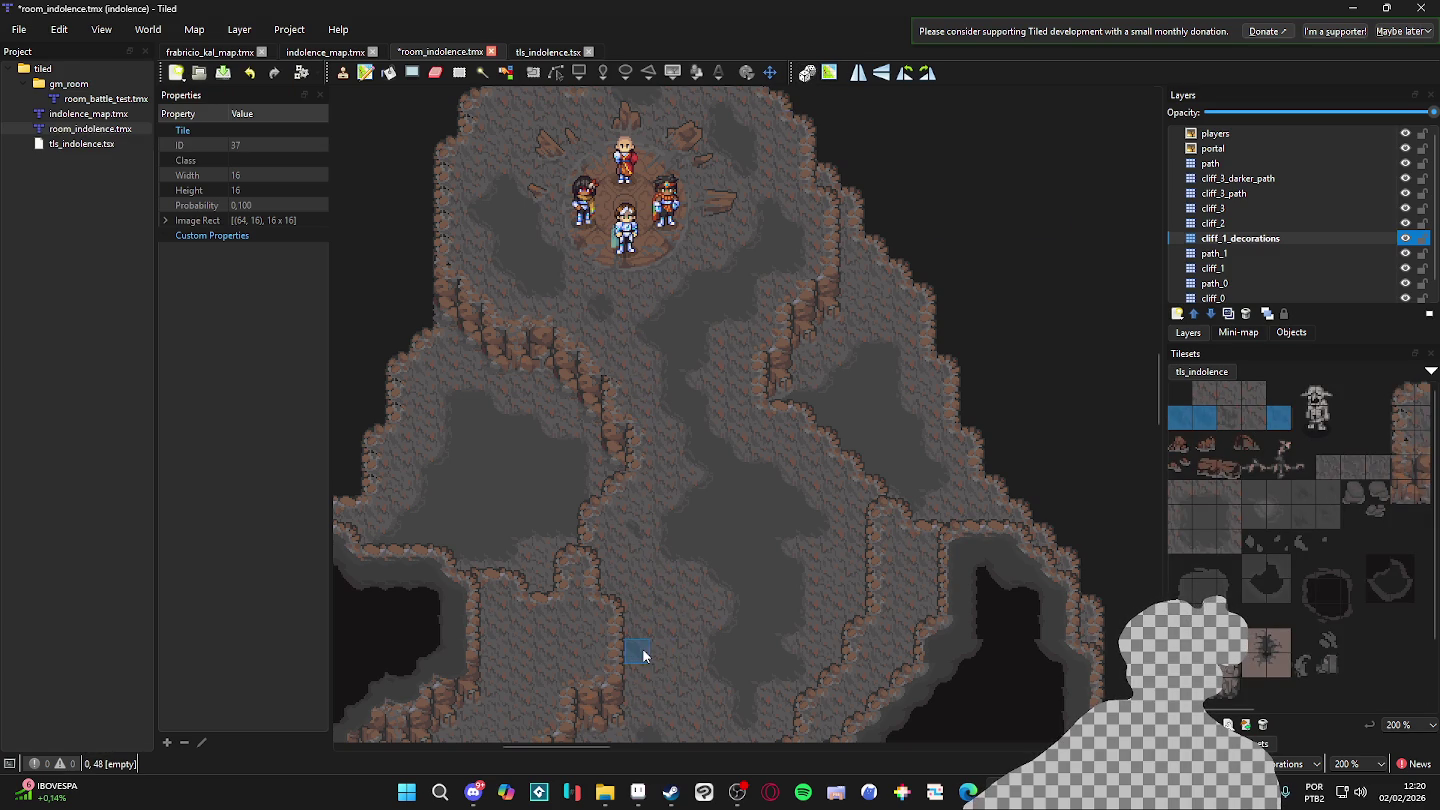
- Make cliff_1 the active layer and survey the cave around the players' circle
click(1248, 268)
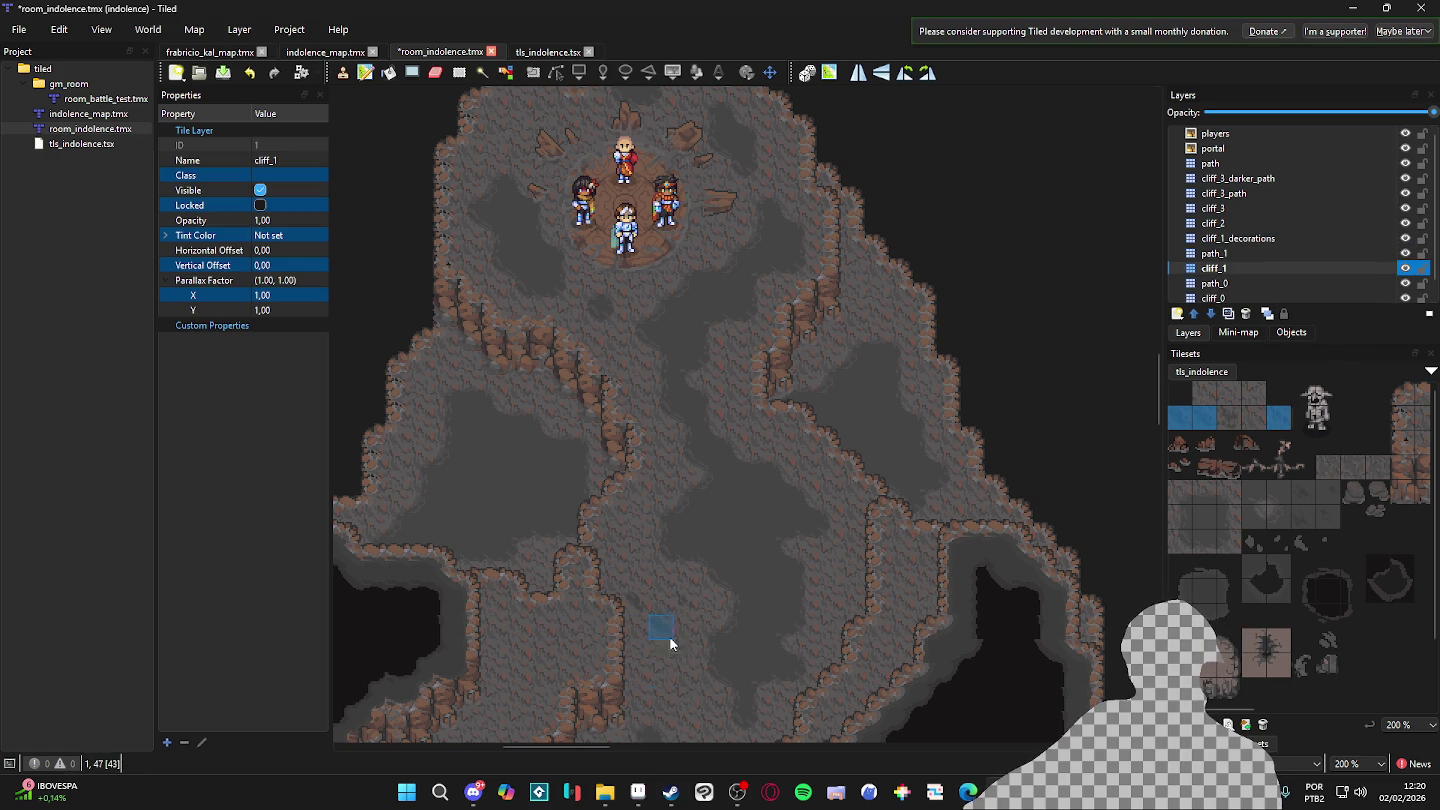
scroll(685, 658, down, 1)
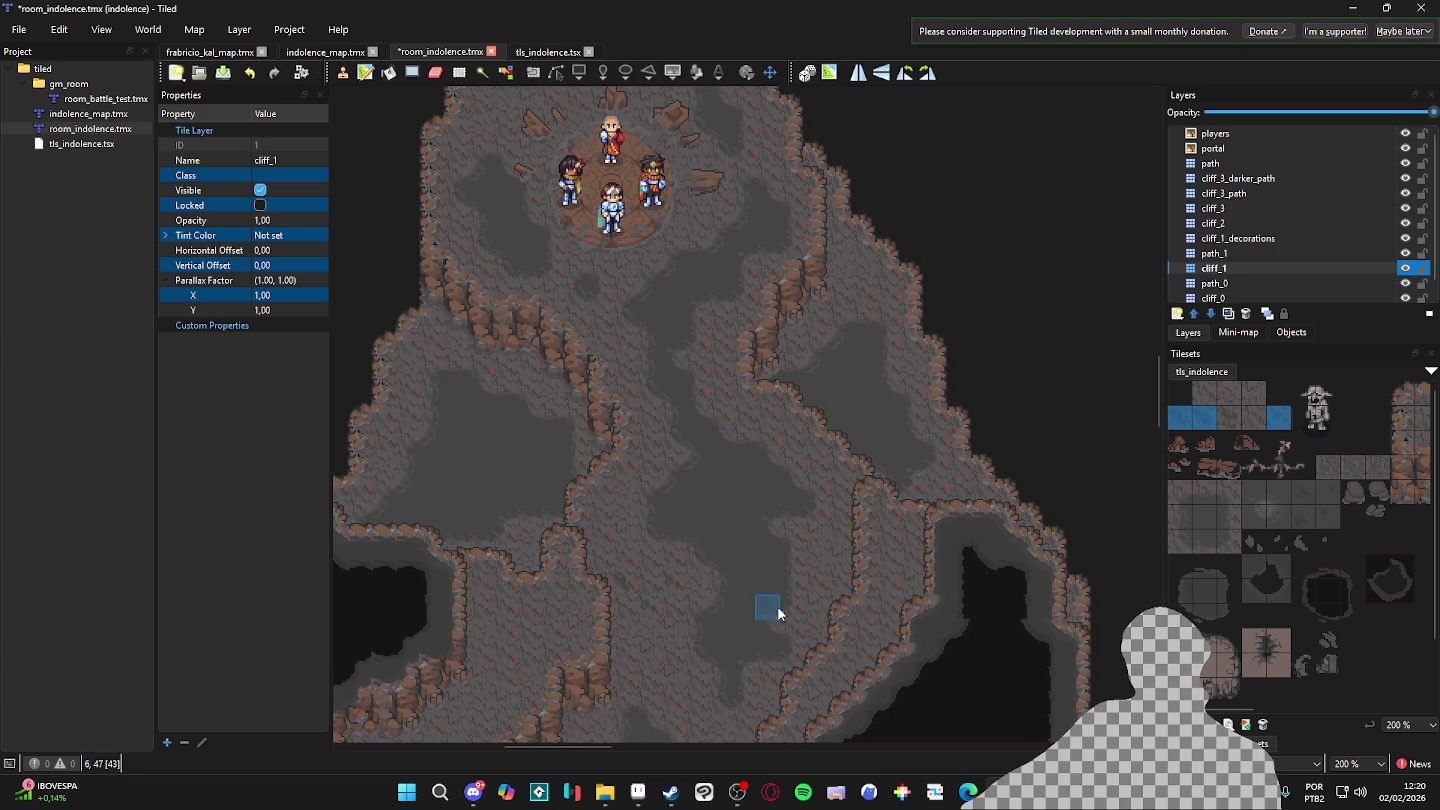
scroll(743, 446, up, 1)
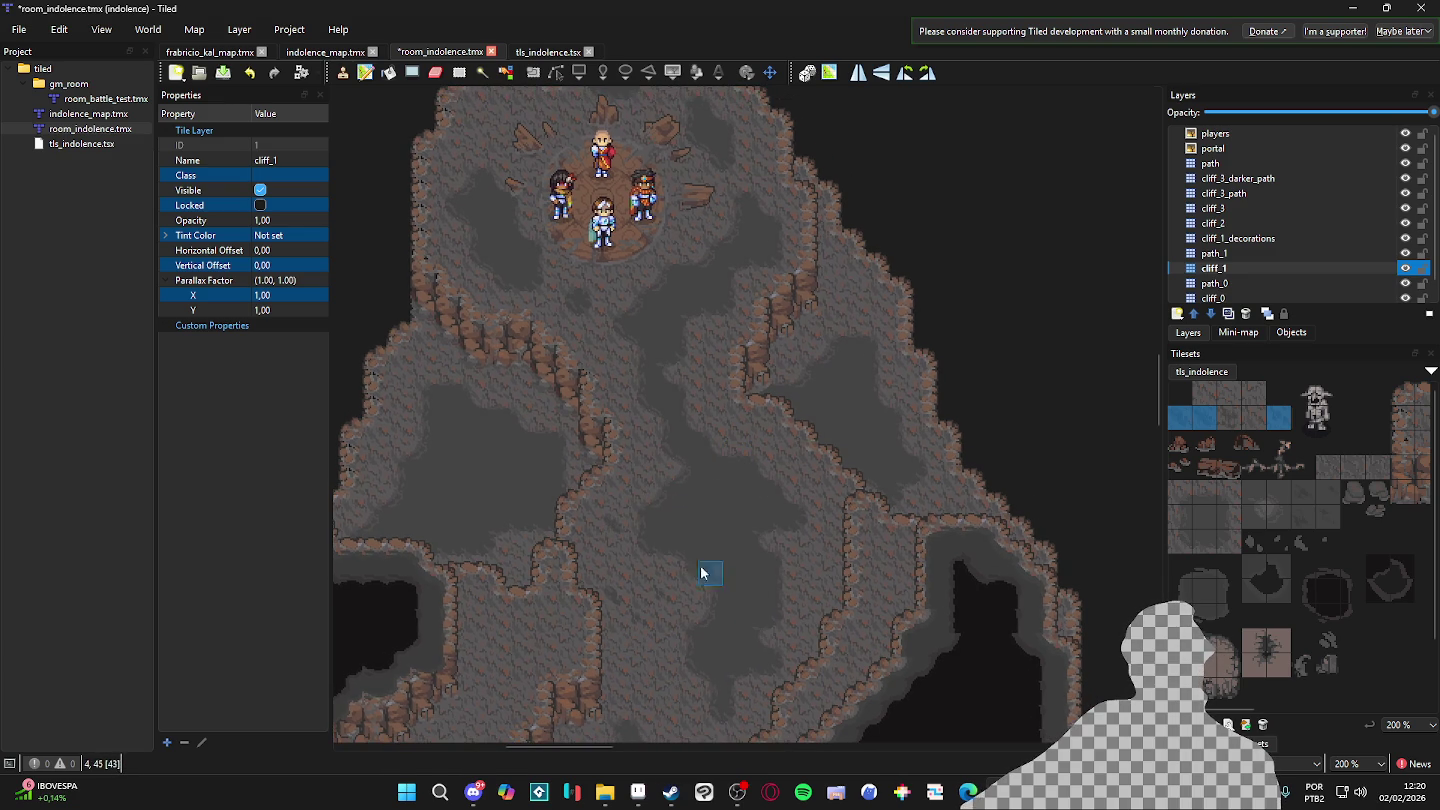
scroll(632, 389, up, 5)
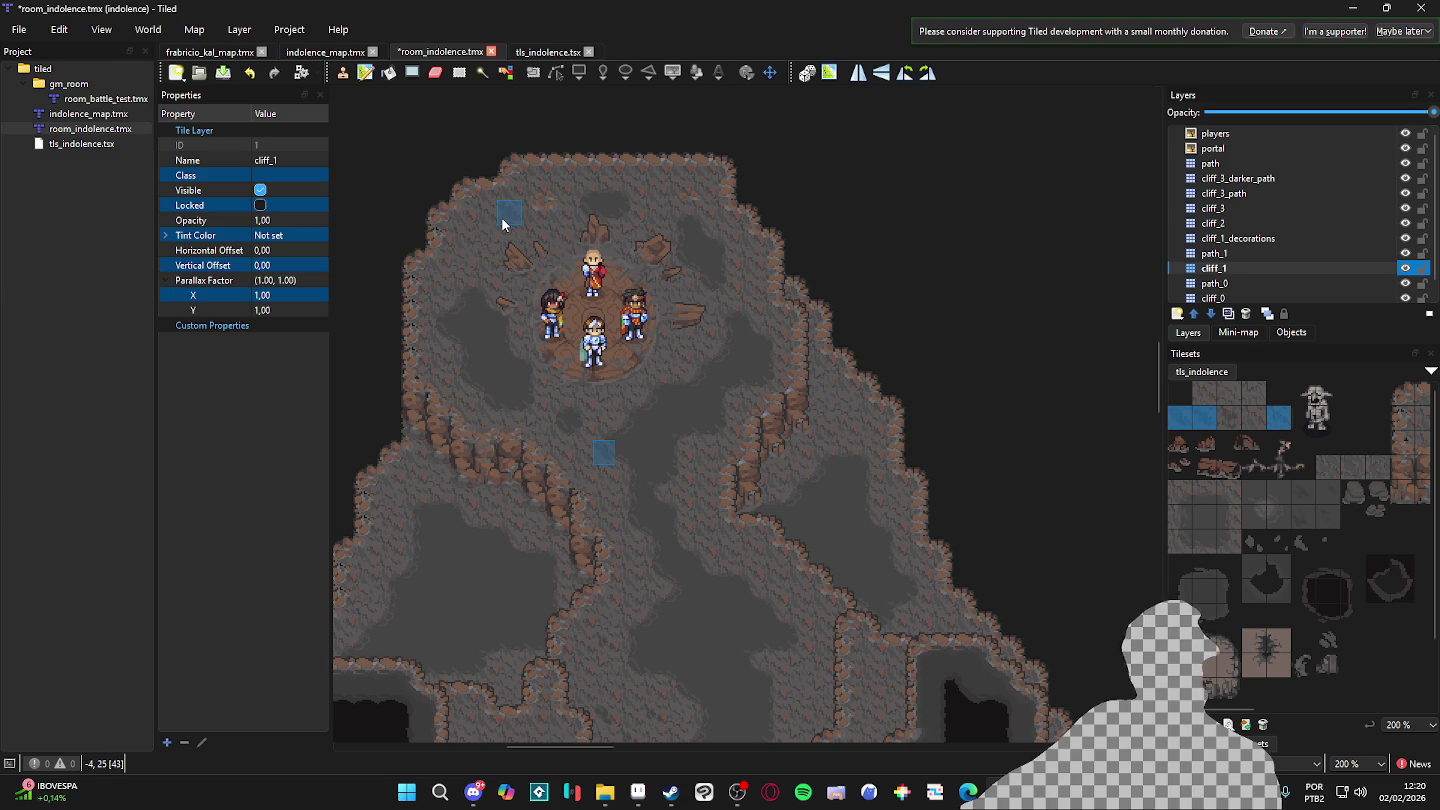
scroll(499, 224, up, 1)
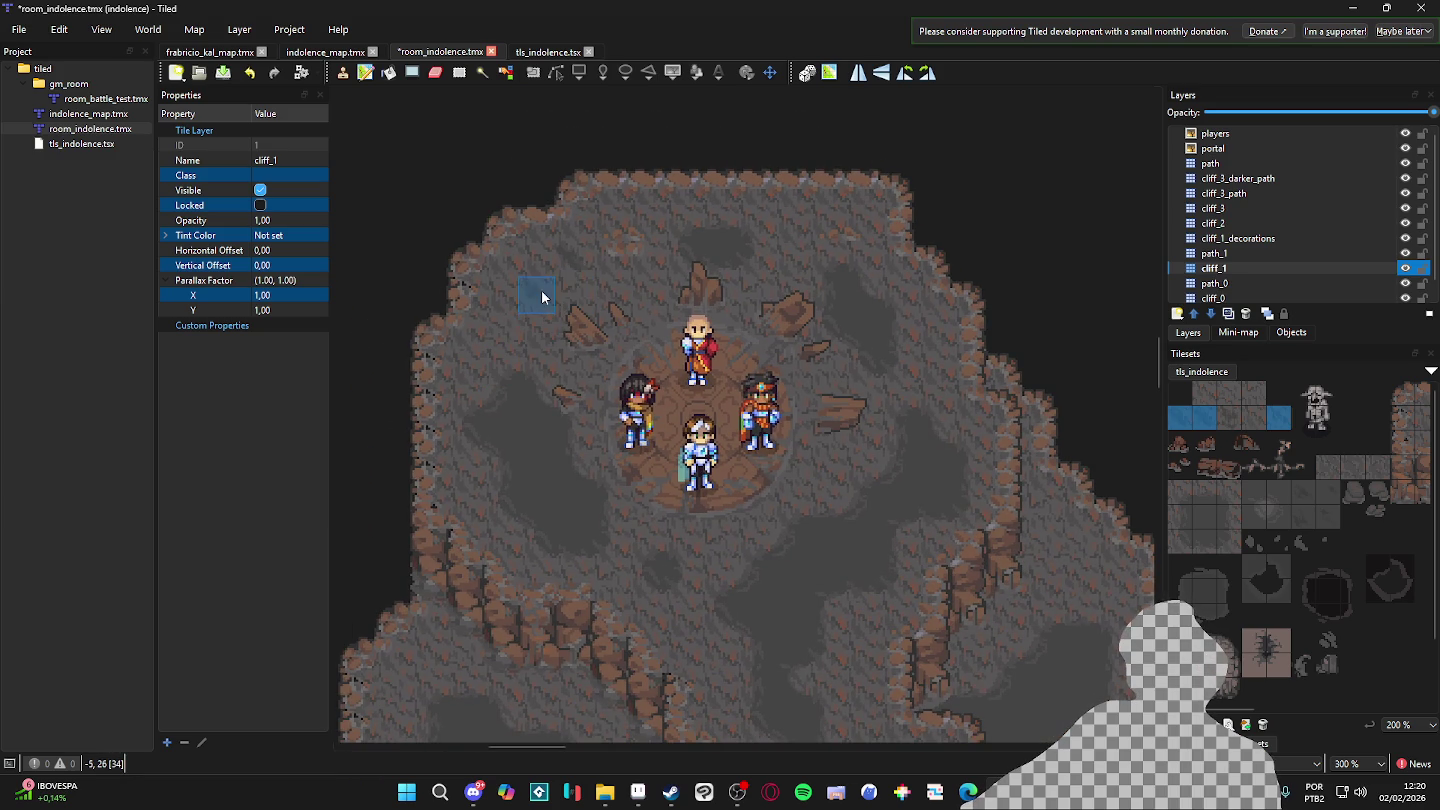
scroll(595, 505, down, 9)
scroll(595, 505, right, 10)
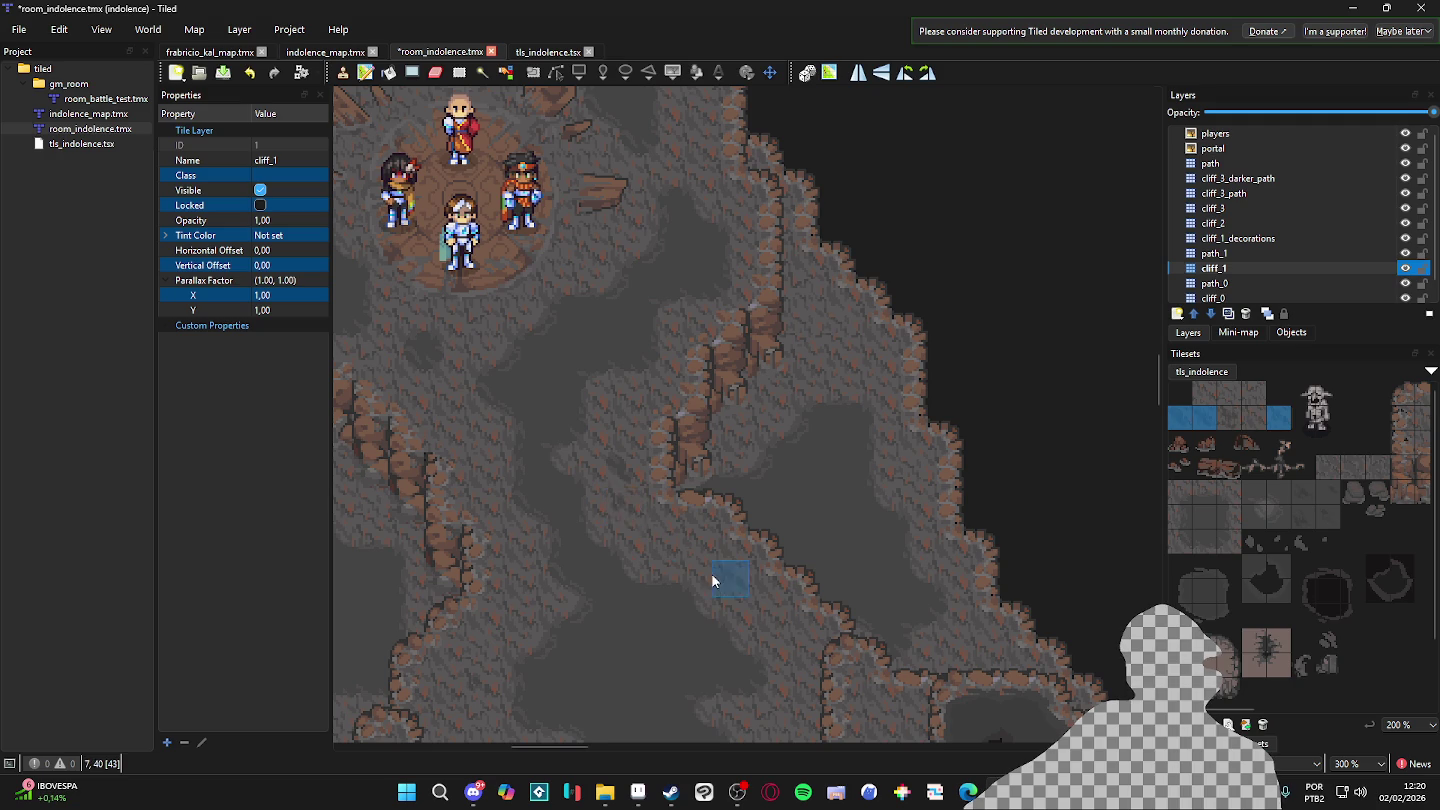
scroll(636, 482, down, 9)
scroll(635, 481, right, 6)
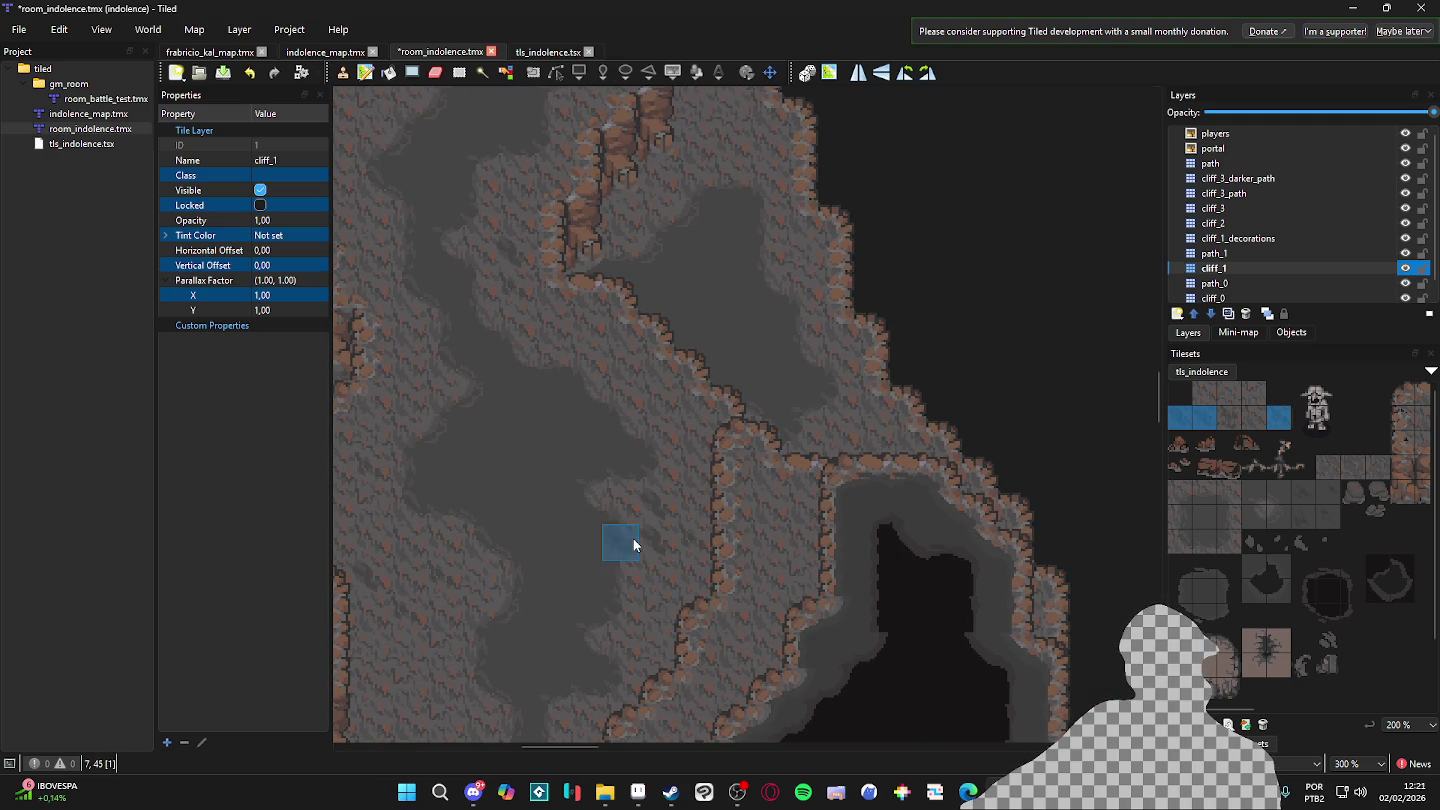
scroll(630, 560, down, 5)
scroll(630, 561, left, 1)
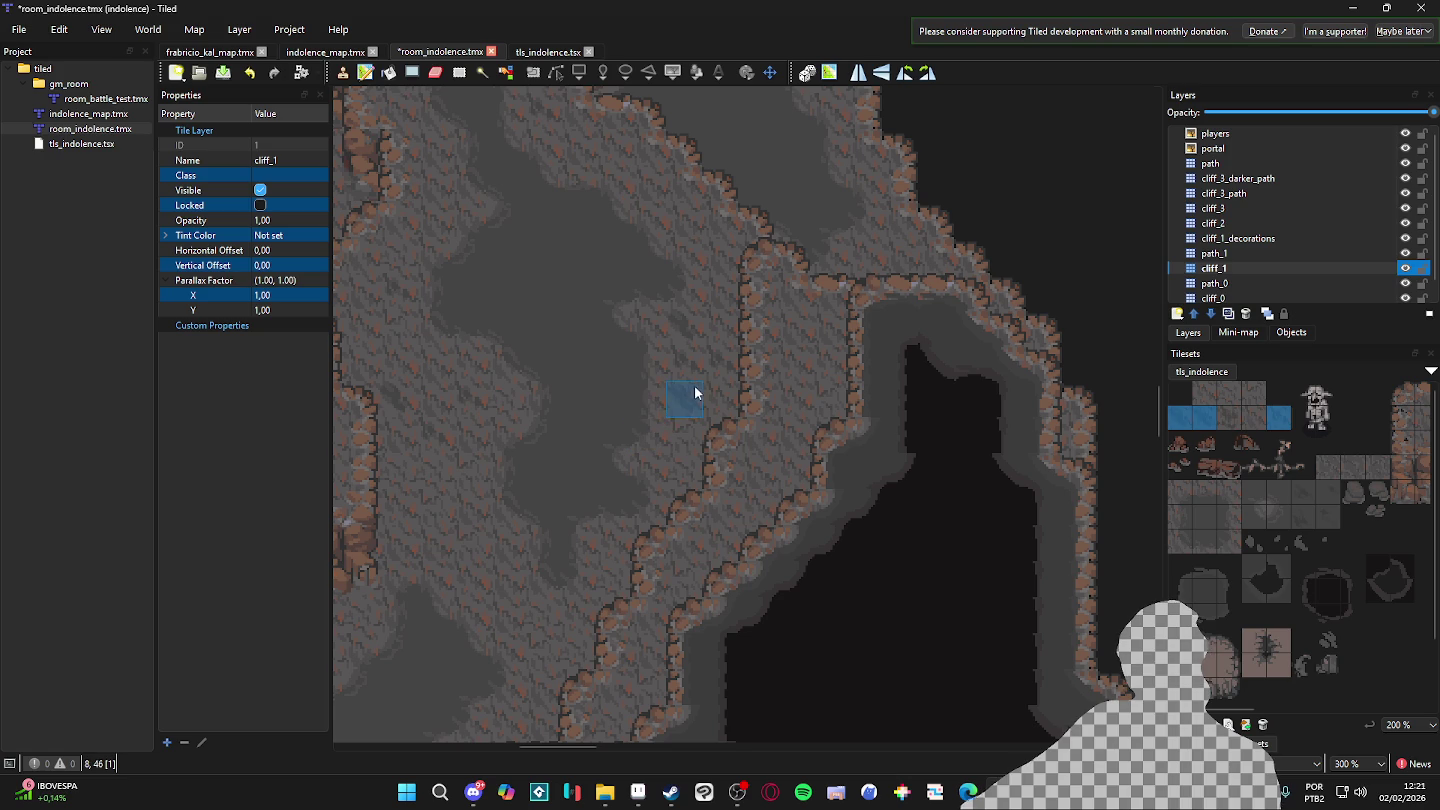
scroll(690, 391, down, 3)
scroll(690, 390, left, 1)
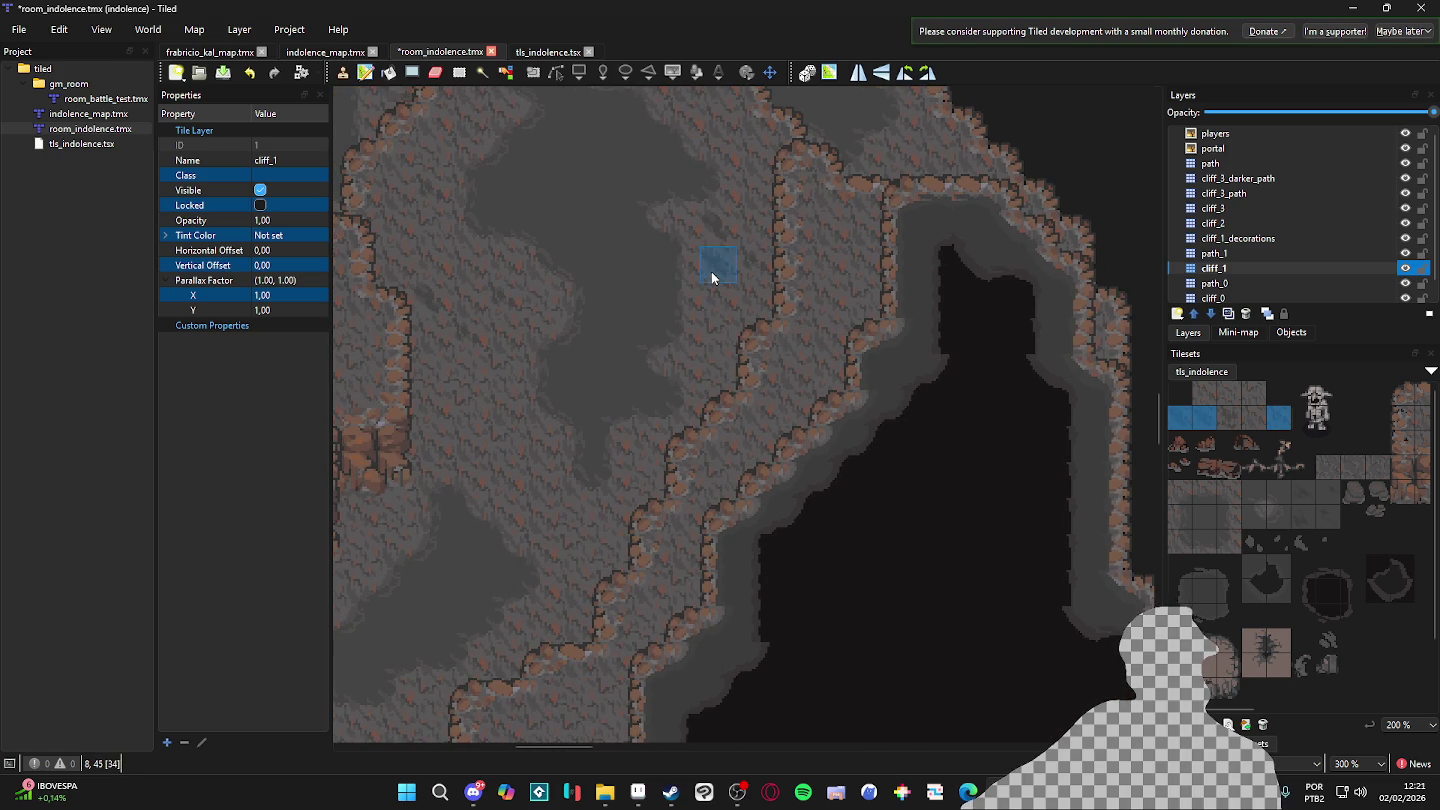
scroll(617, 490, down, 4)
scroll(618, 491, left, 2)
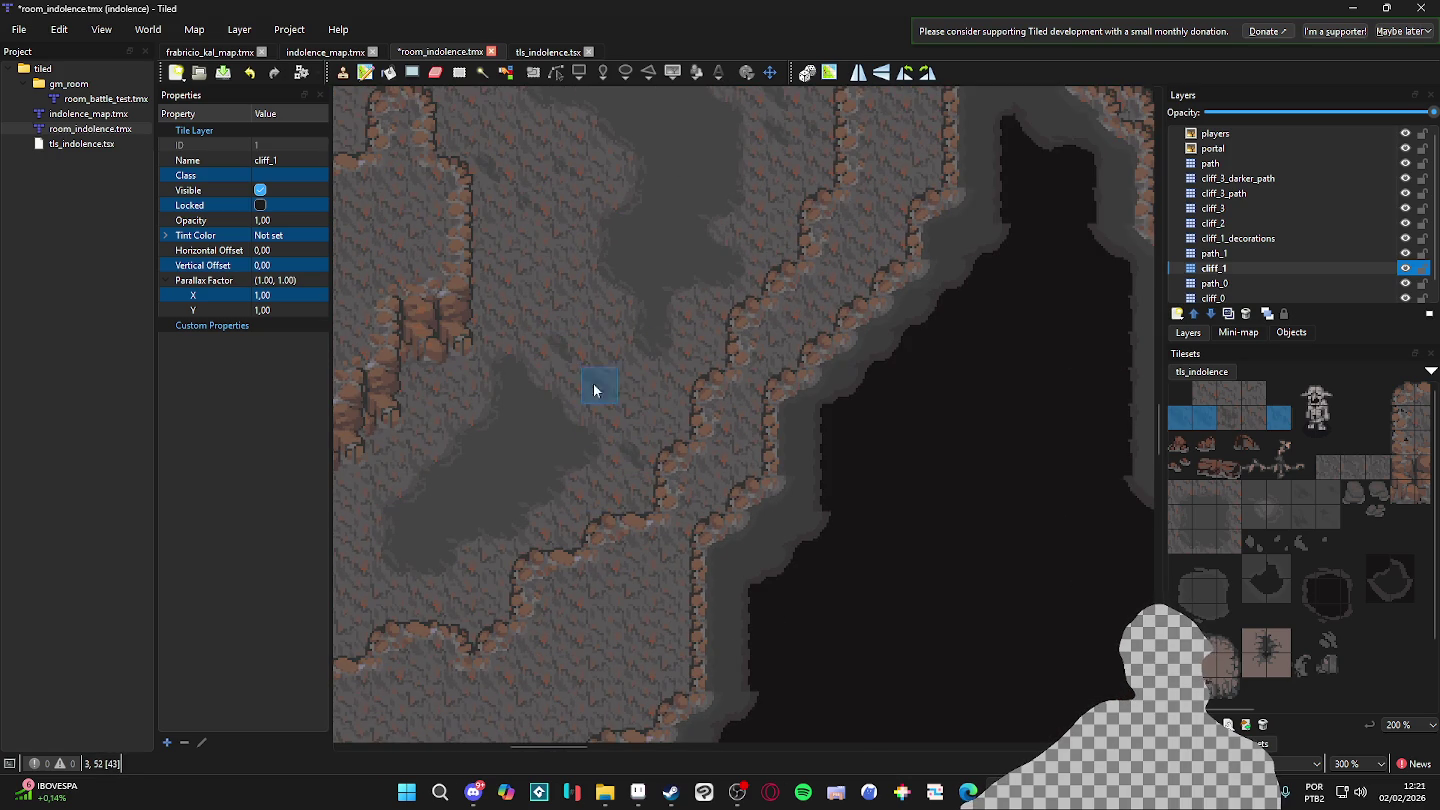
scroll(535, 530, down, 1)
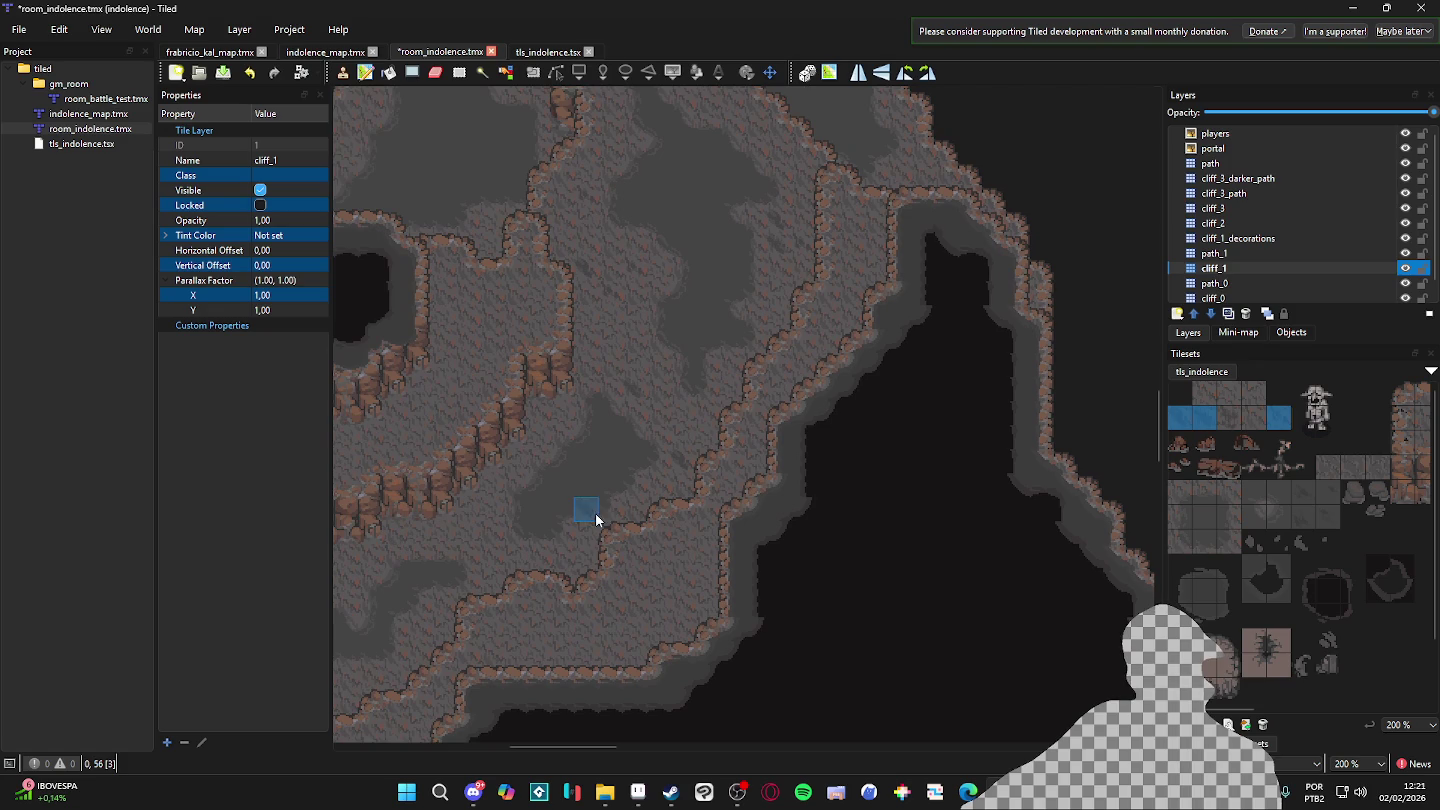
scroll(591, 465, up, 5)
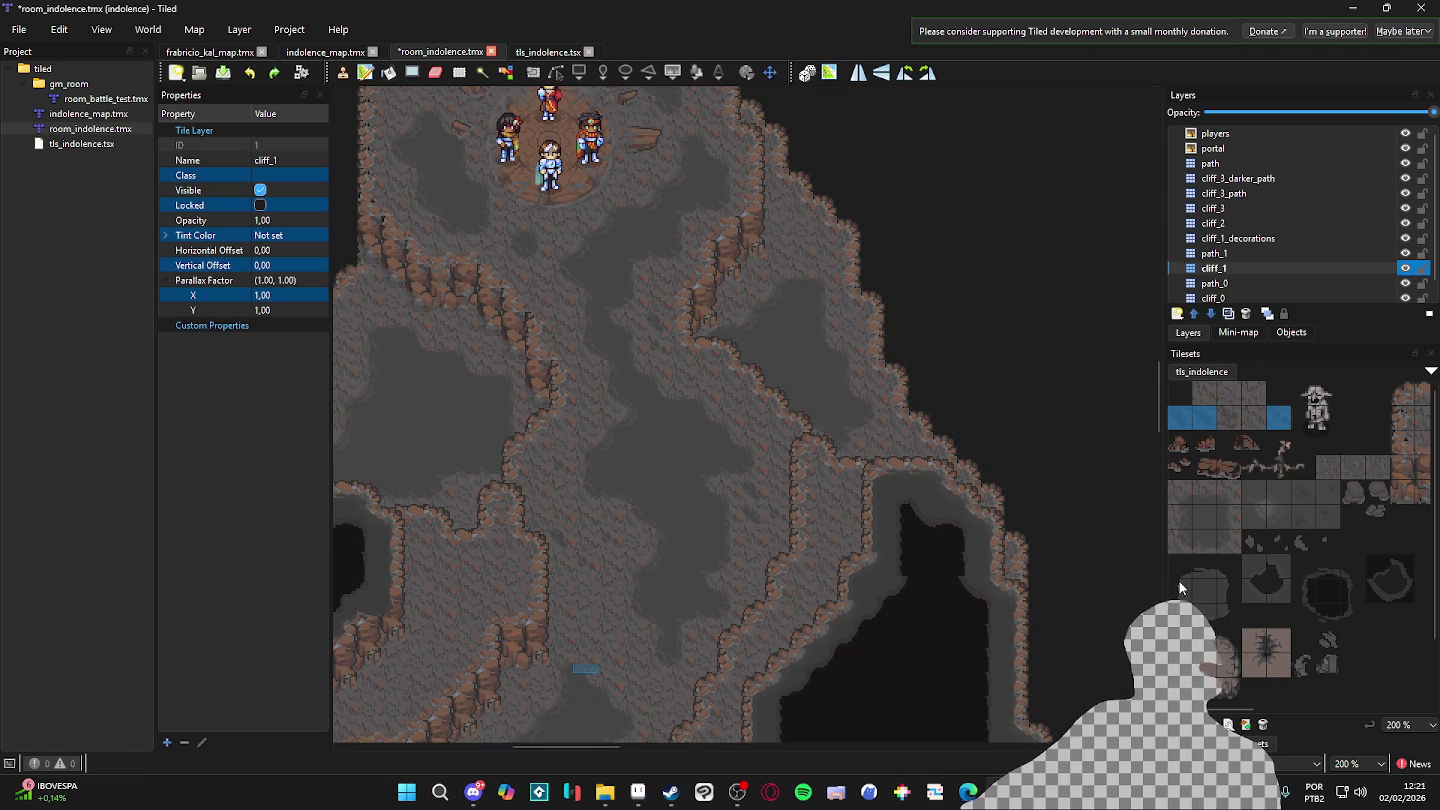
scroll(948, 554, down, 6)
scroll(736, 307, left, 6)
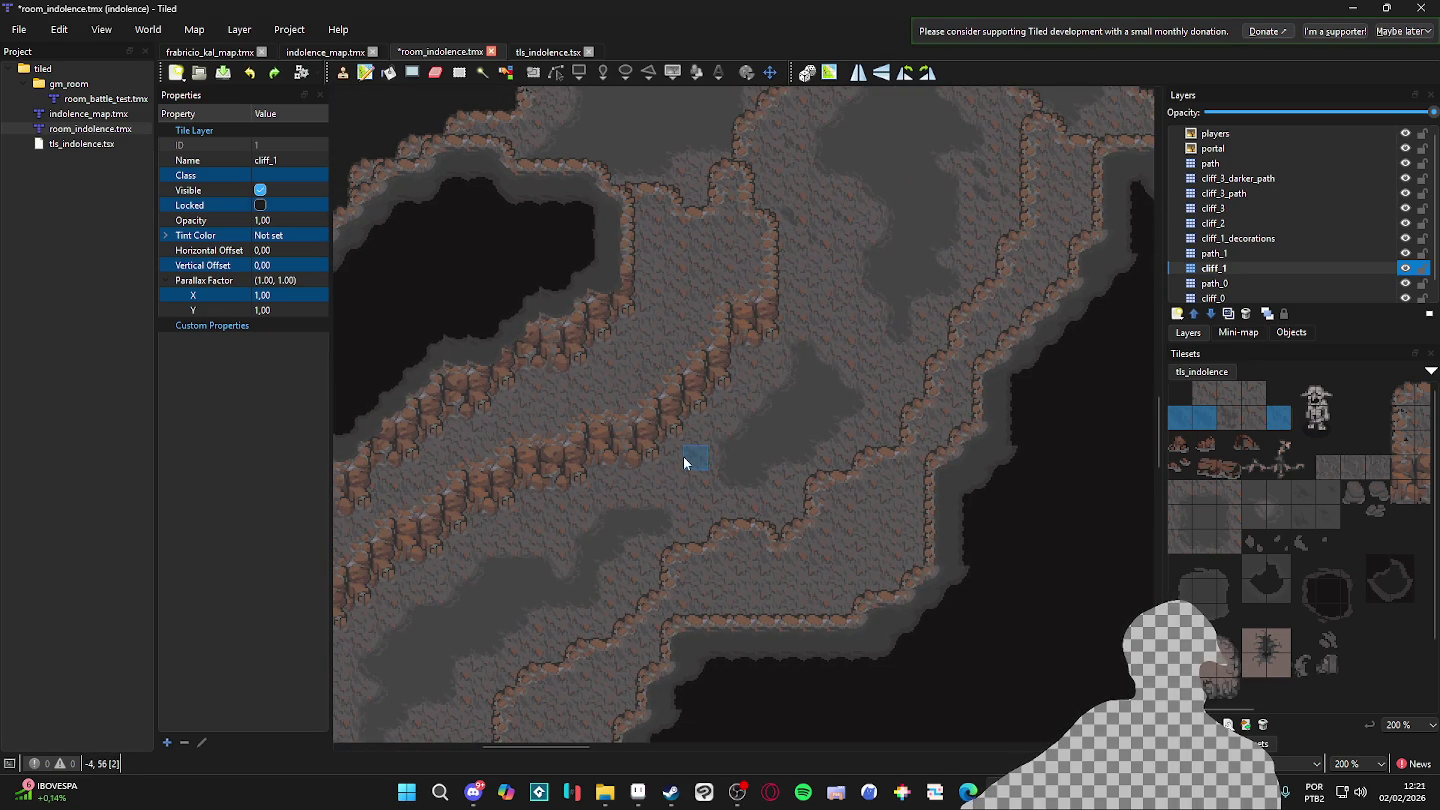
scroll(807, 392, up, 5)
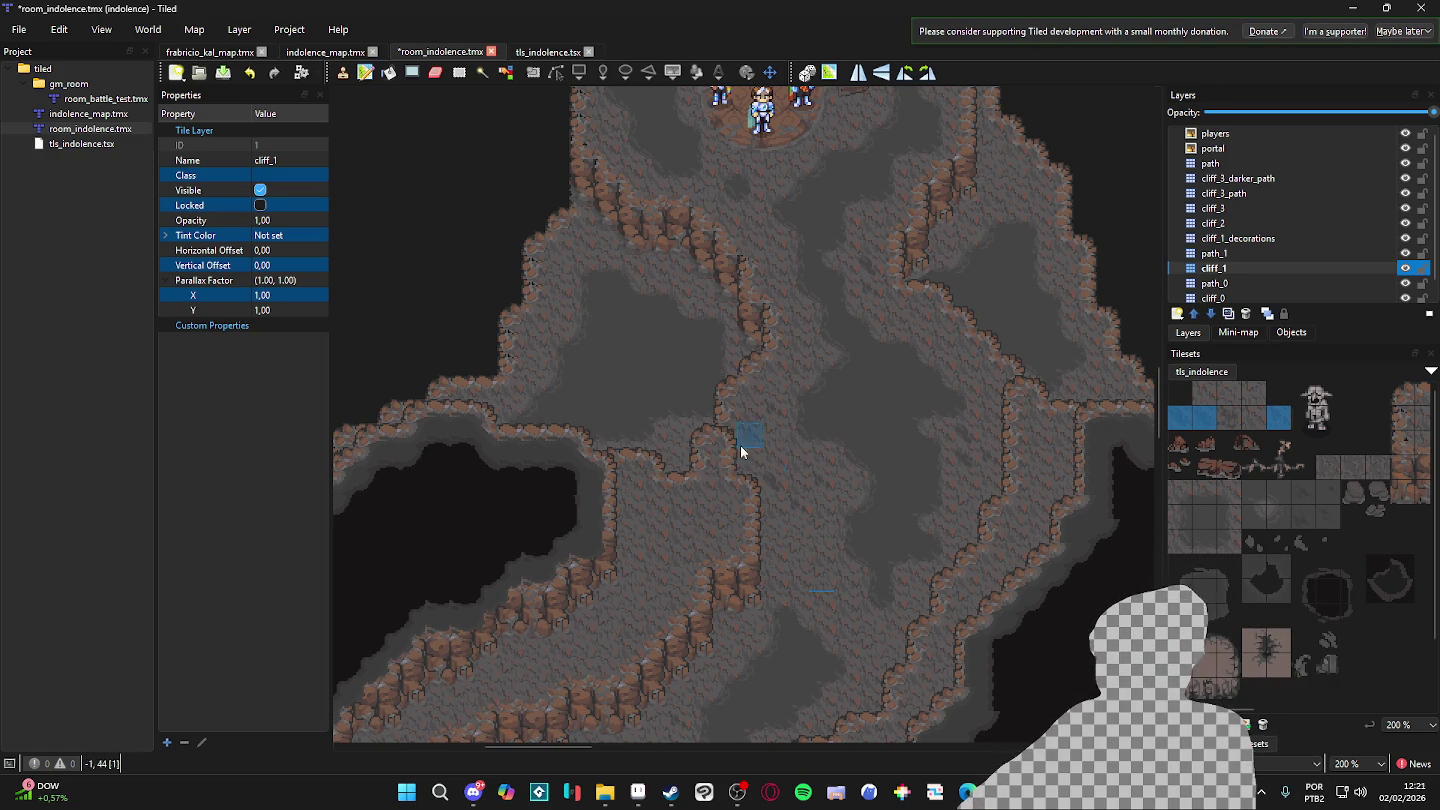
scroll(761, 415, up, 3)
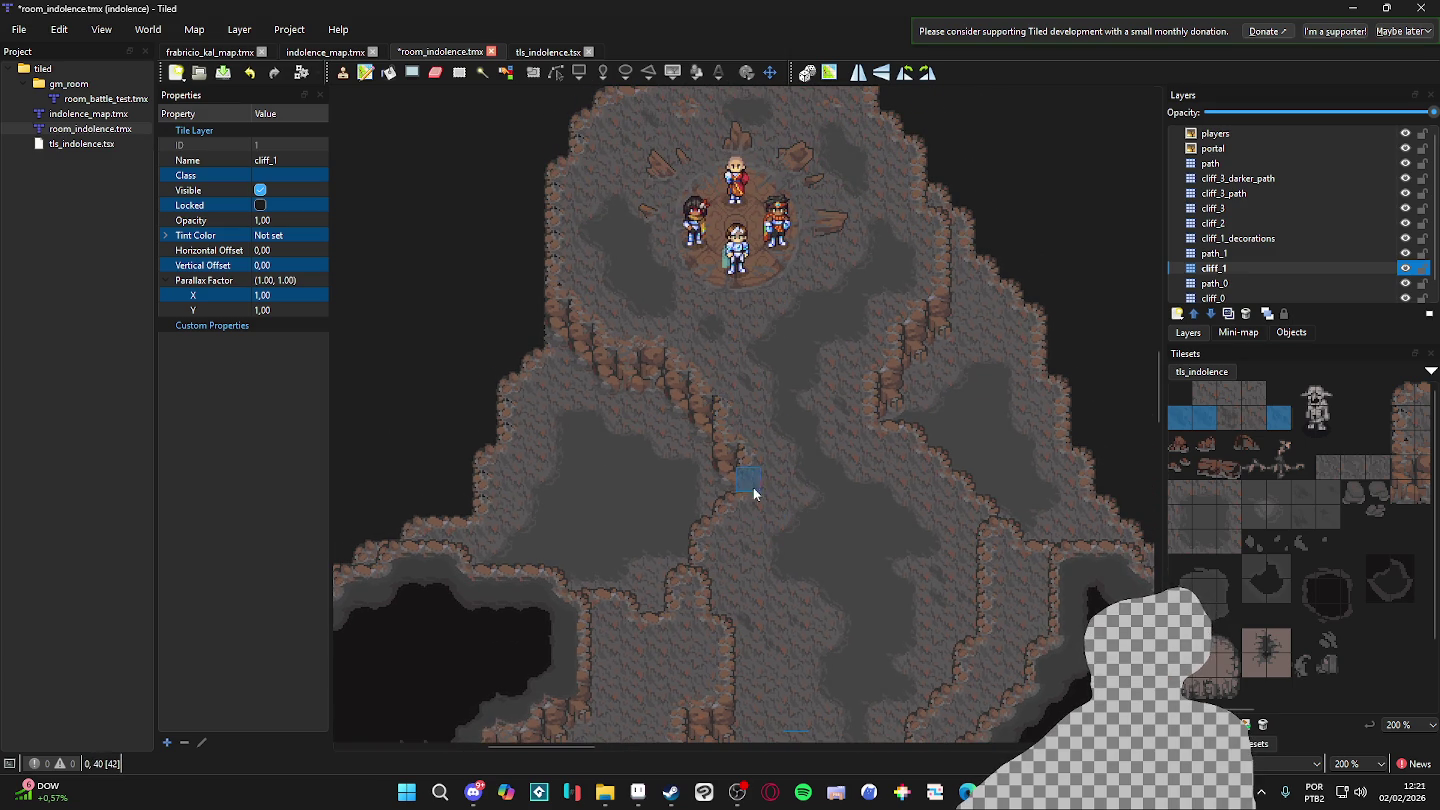
scroll(820, 370, down, 2)
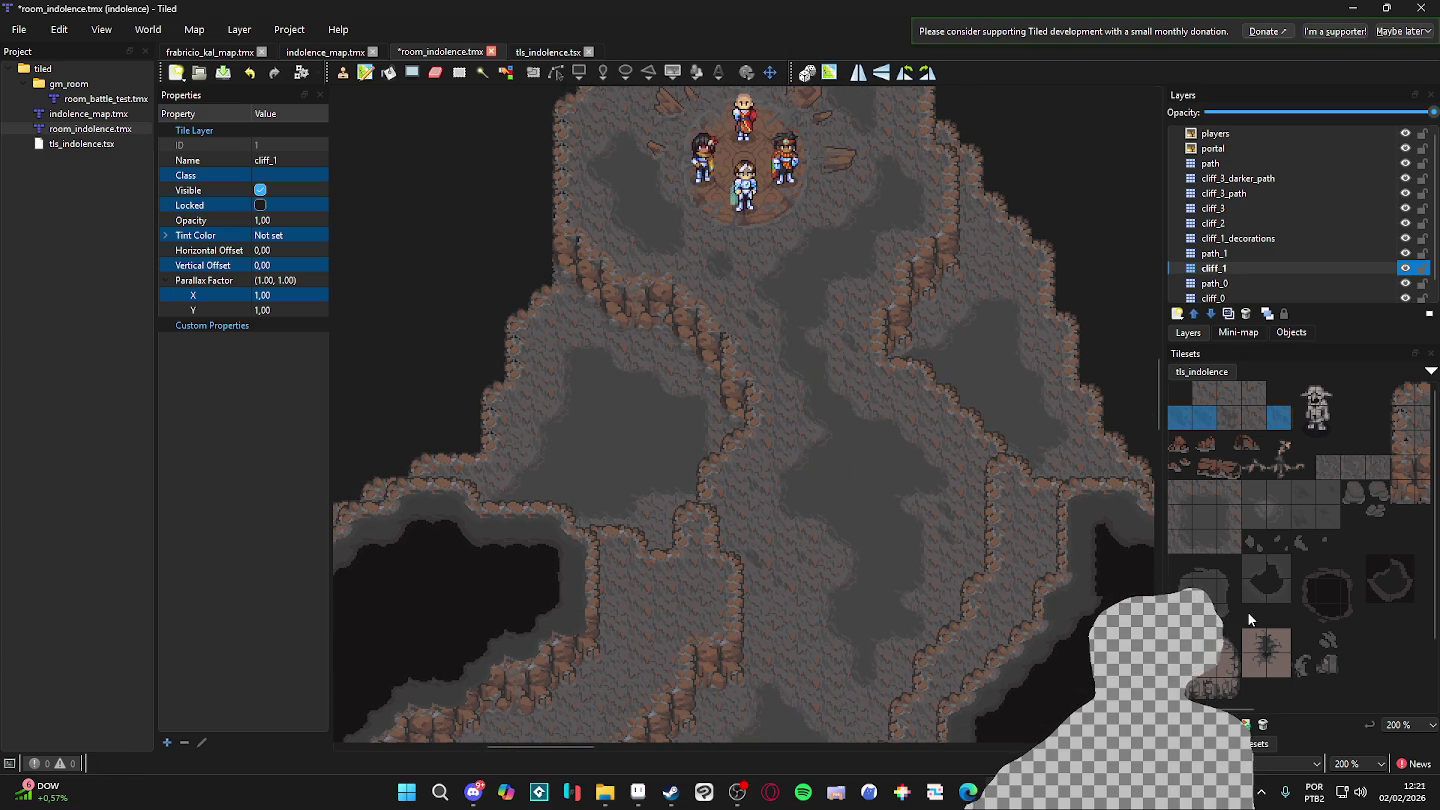
- Bring the lower cave into view and pick a different row of three tiles
drag(896, 446, 796, 307)
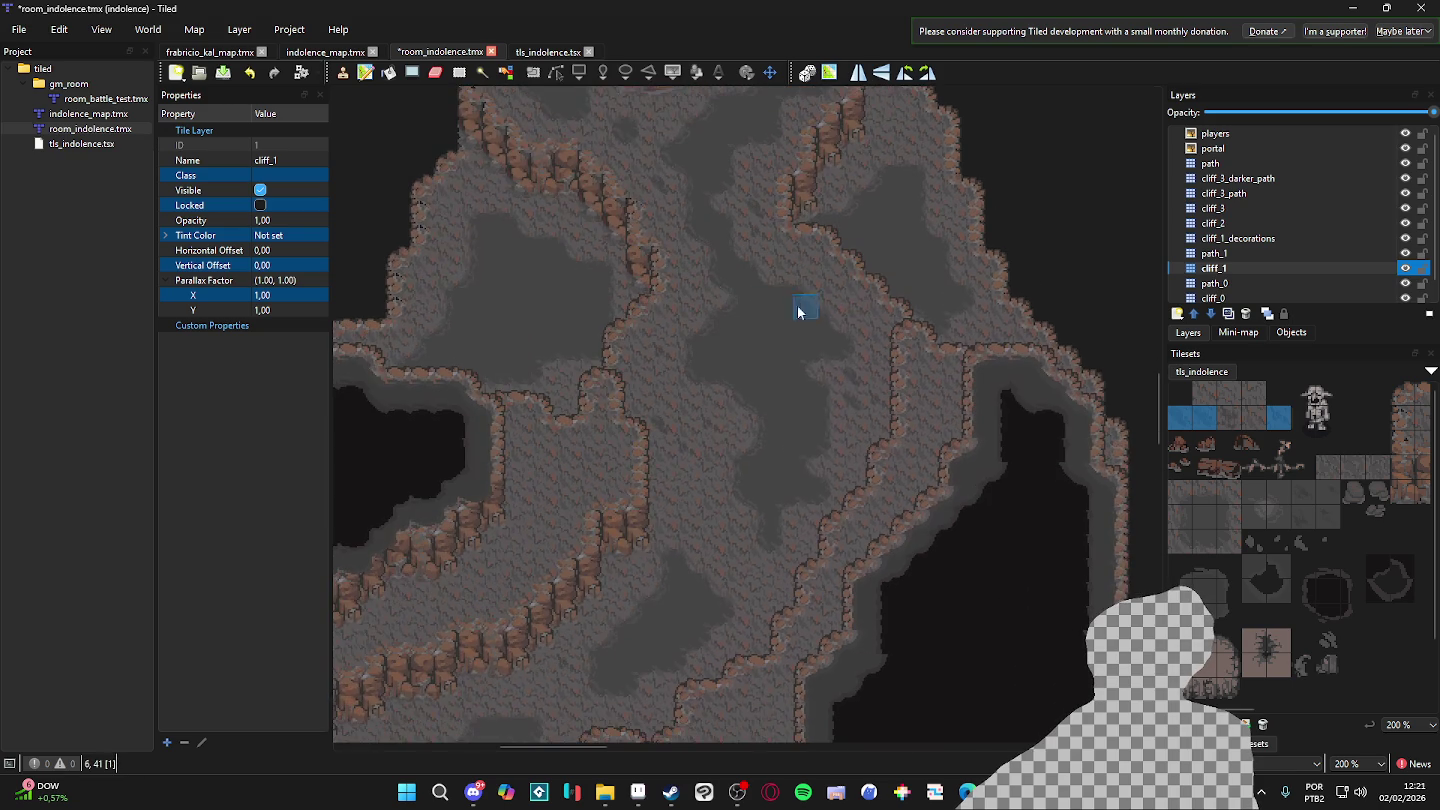
scroll(661, 472, up, 3)
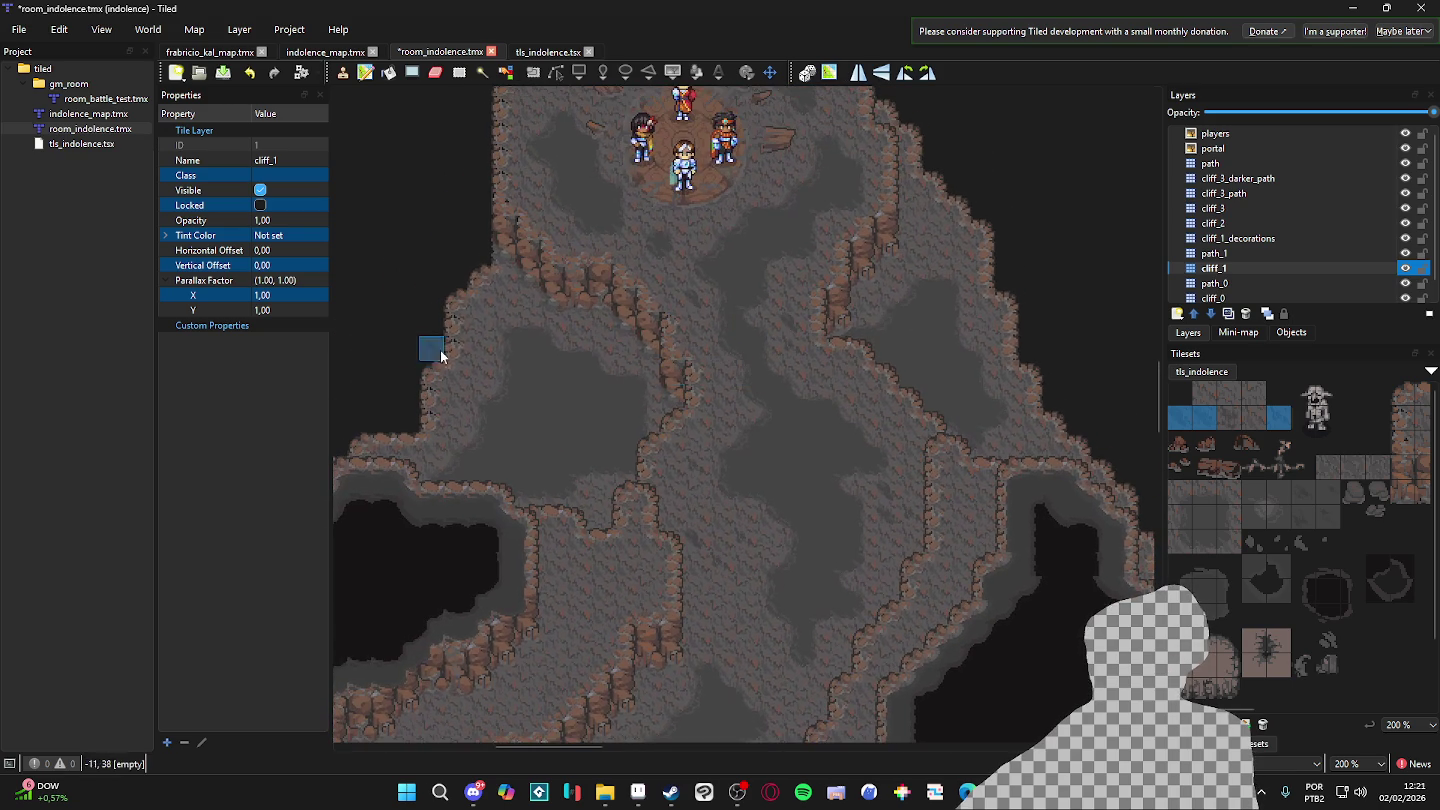
scroll(626, 375, up, 2)
scroll(743, 400, down, 2)
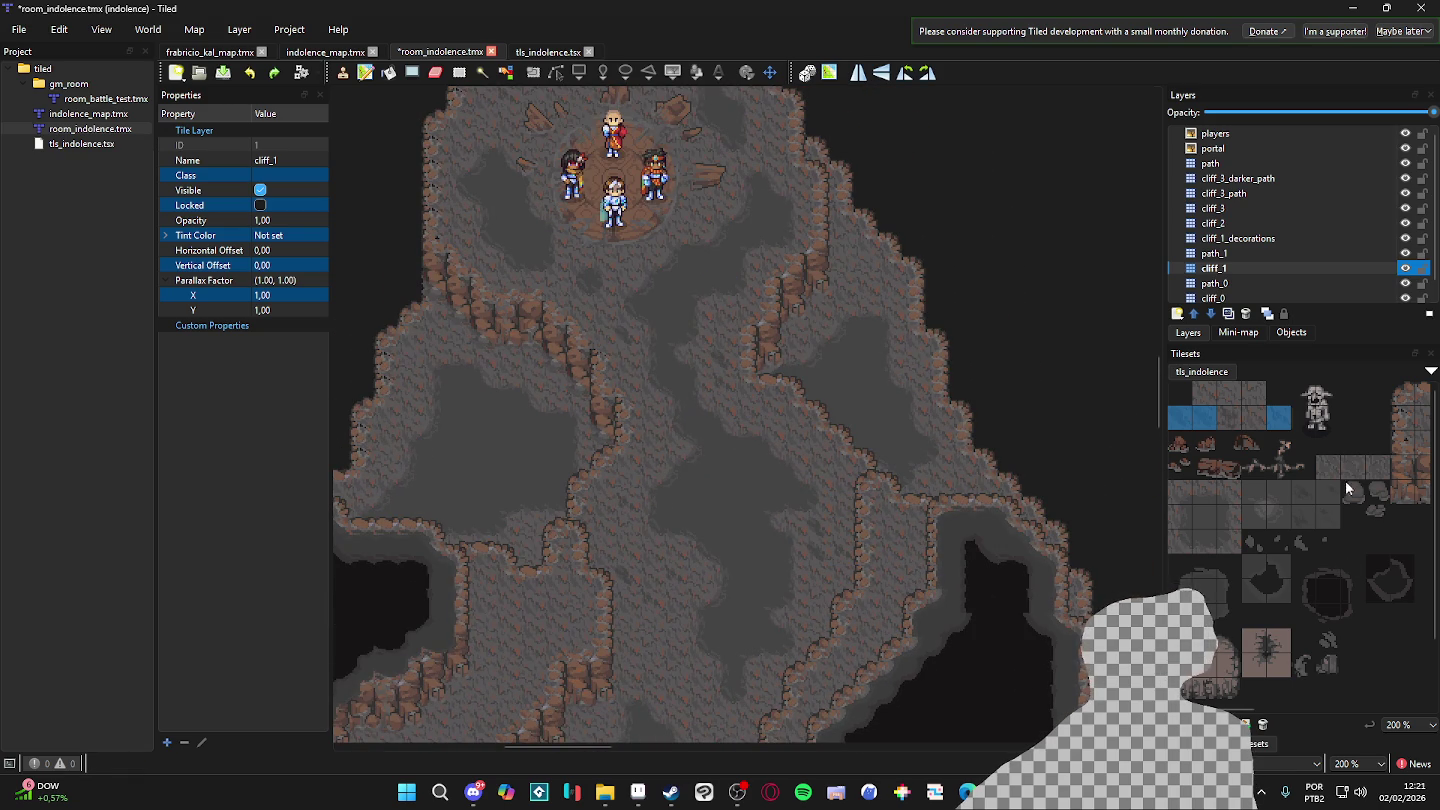
drag(1328, 467, 1376, 472)
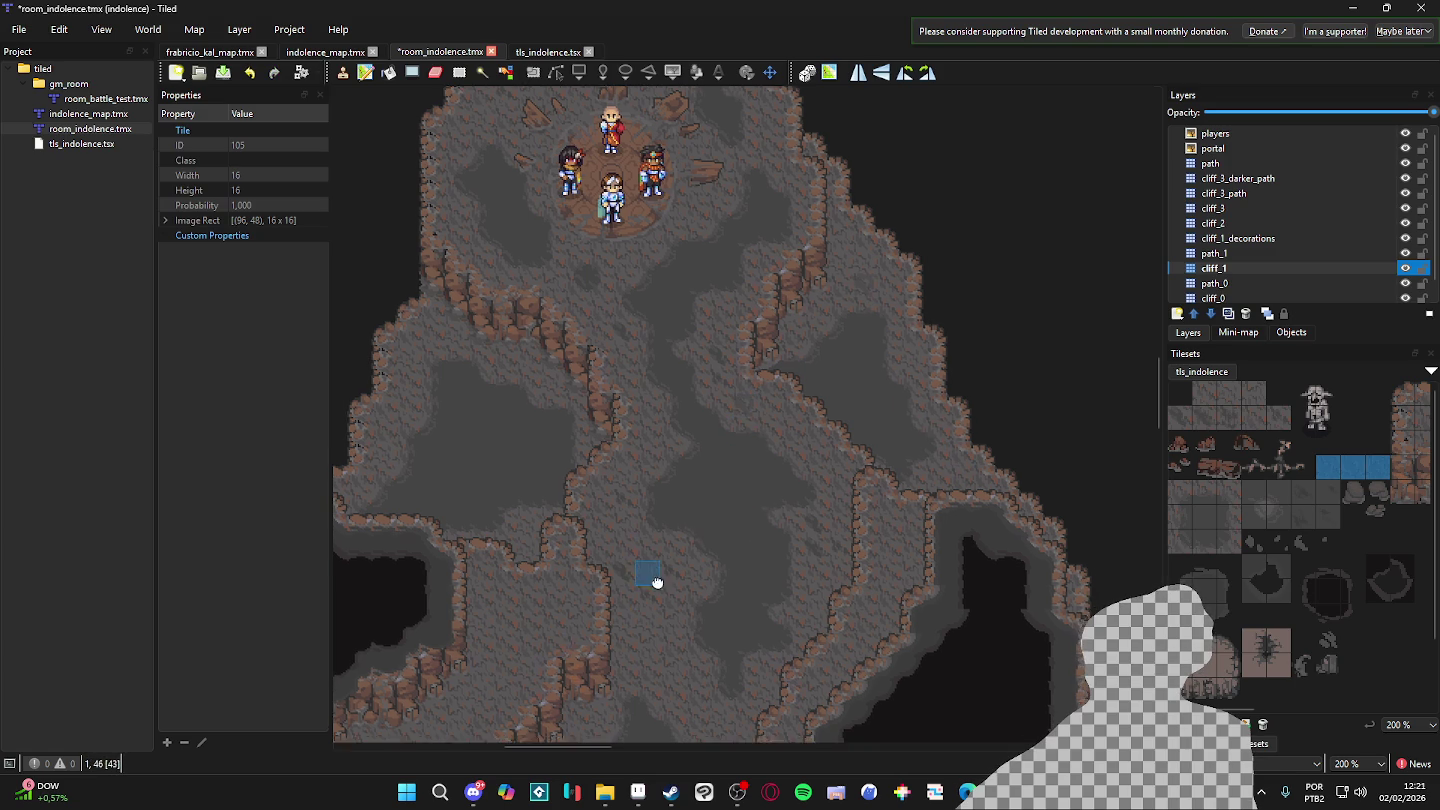
scroll(655, 599, down, 1)
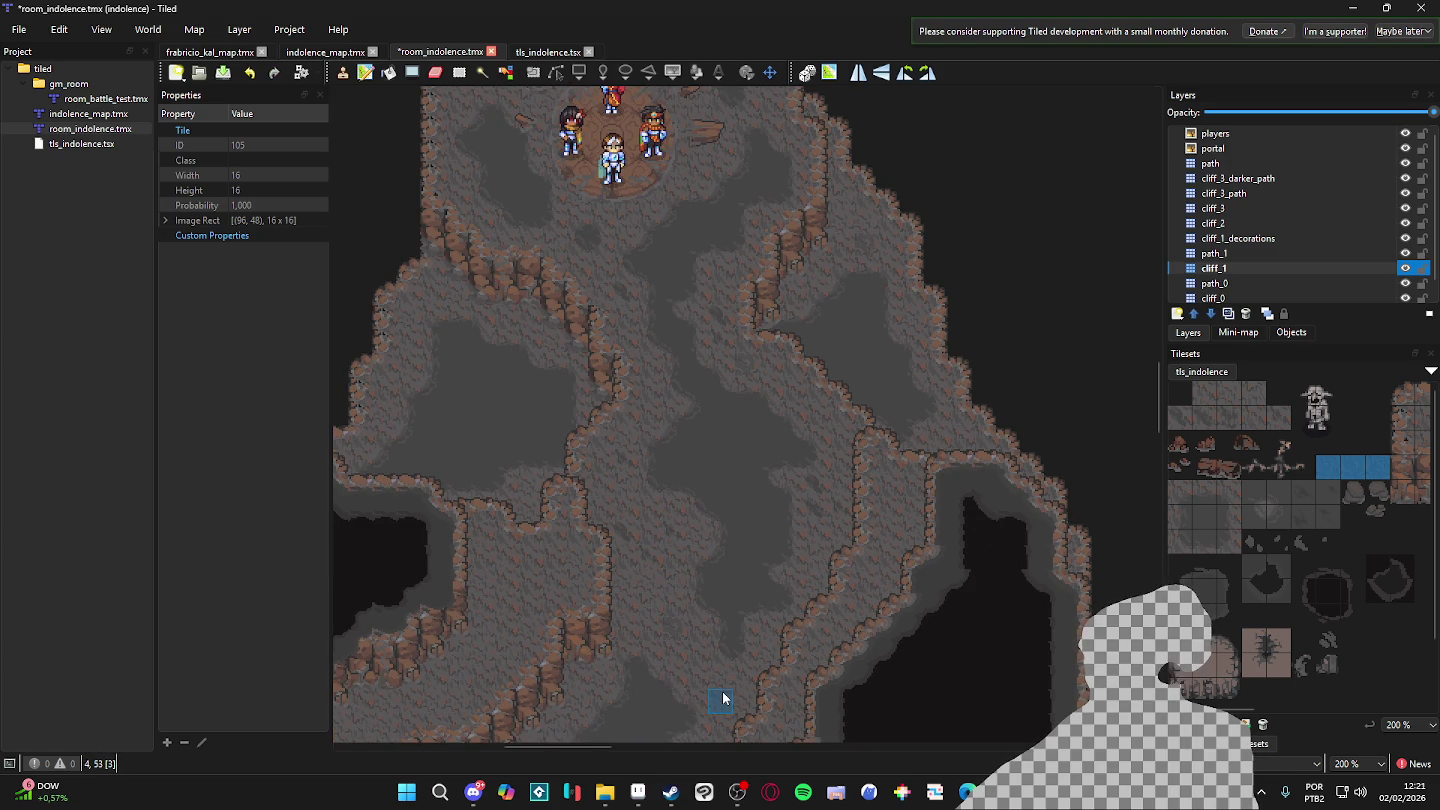
scroll(620, 580, up, 1)
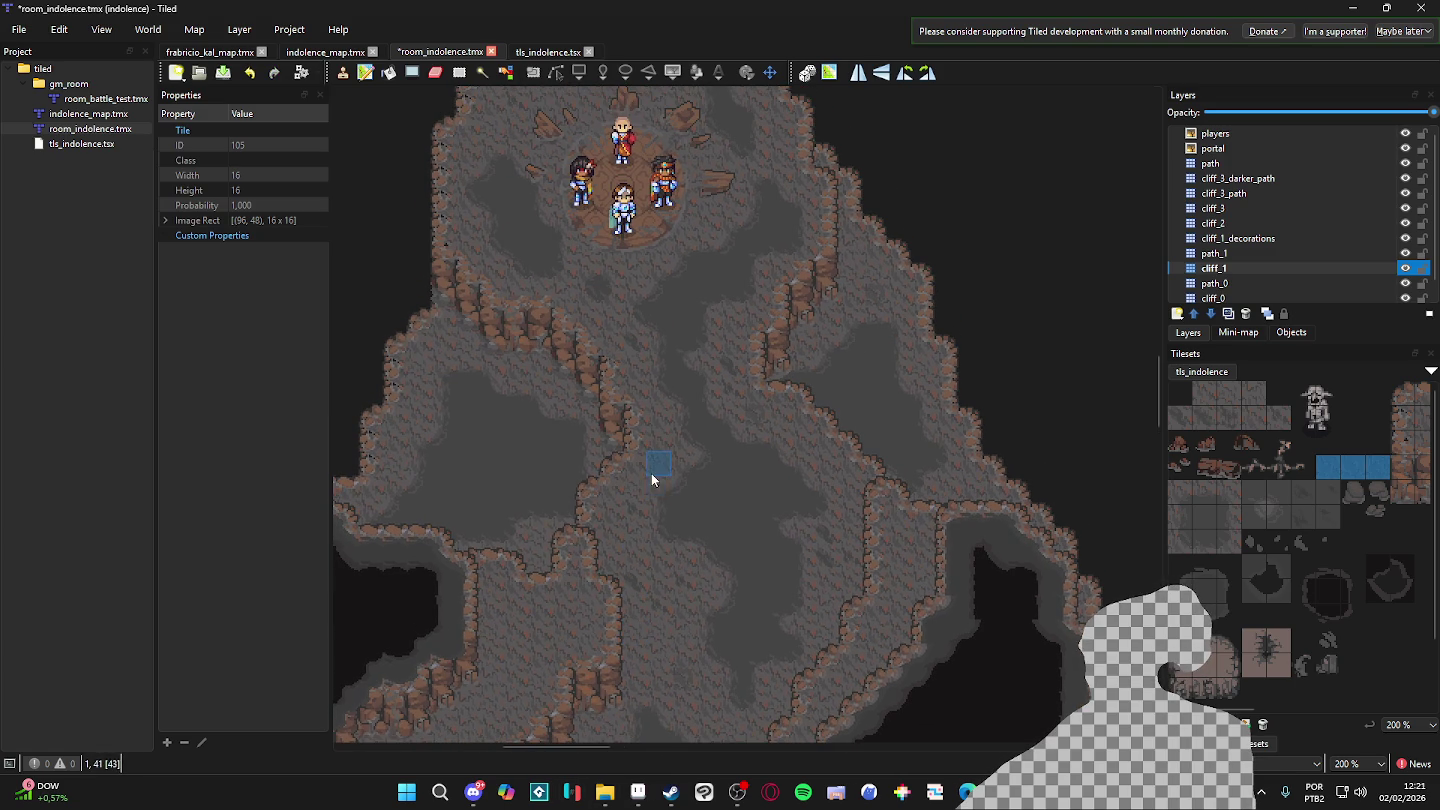
scroll(645, 485, up, 2)
scroll(588, 489, down, 1)
scroll(783, 546, down, 1)
- Toggle the tile grid with Ctrl+G while reviewing the cave's right side
drag(783, 546, 831, 564)
key(ctrl+g)
scroll(832, 563, down, 4)
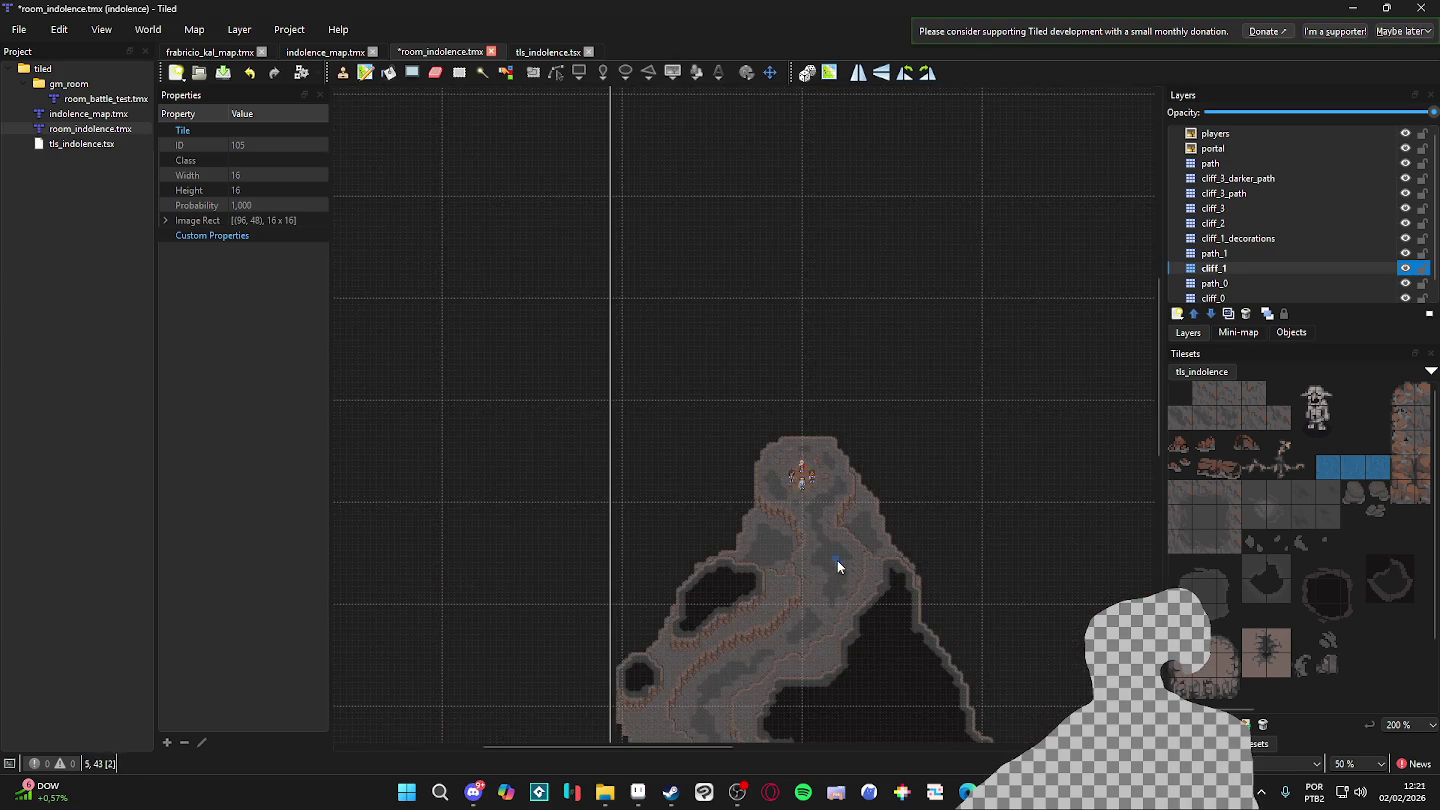
scroll(841, 540, up, 3)
key(ctrl+g)
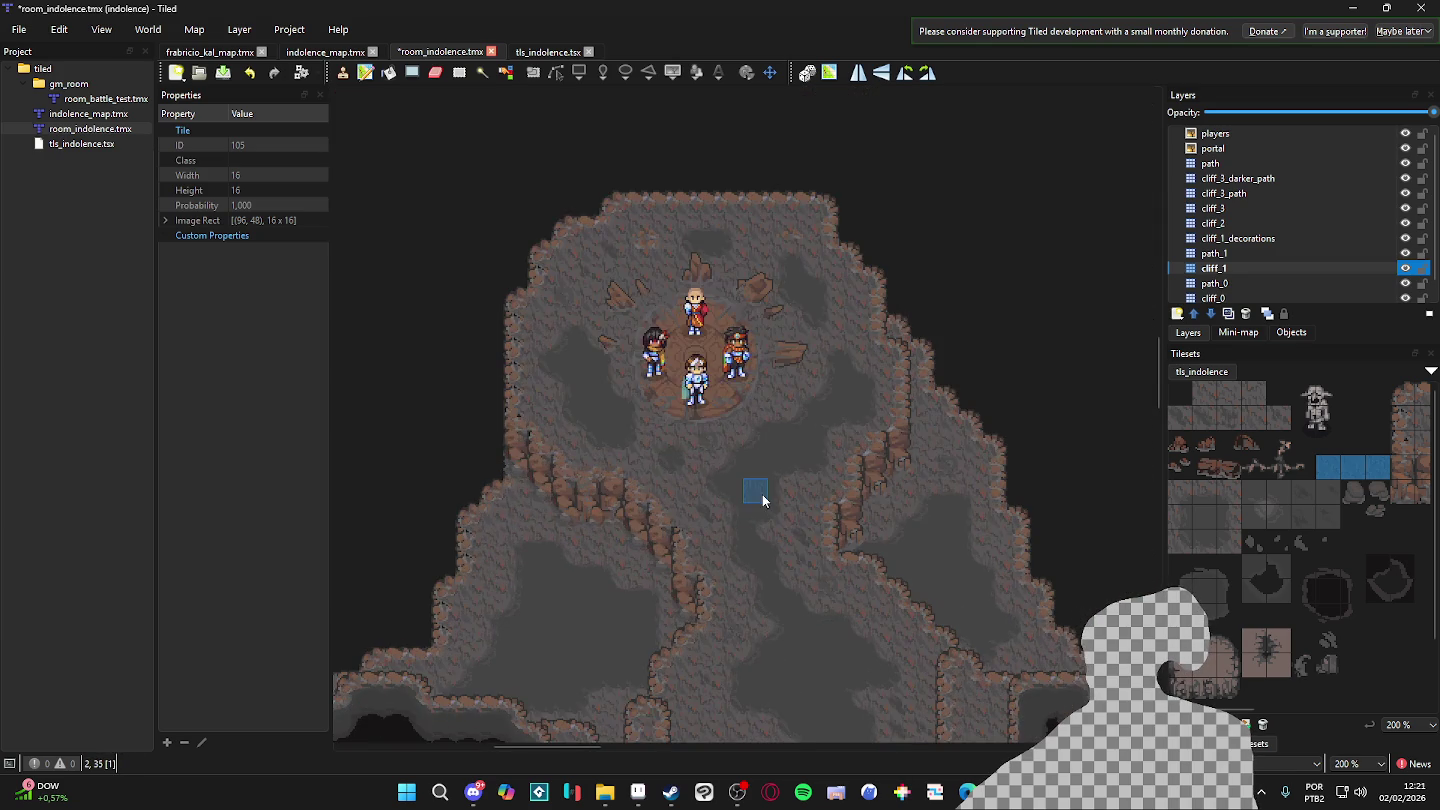
key(ctrl+g)
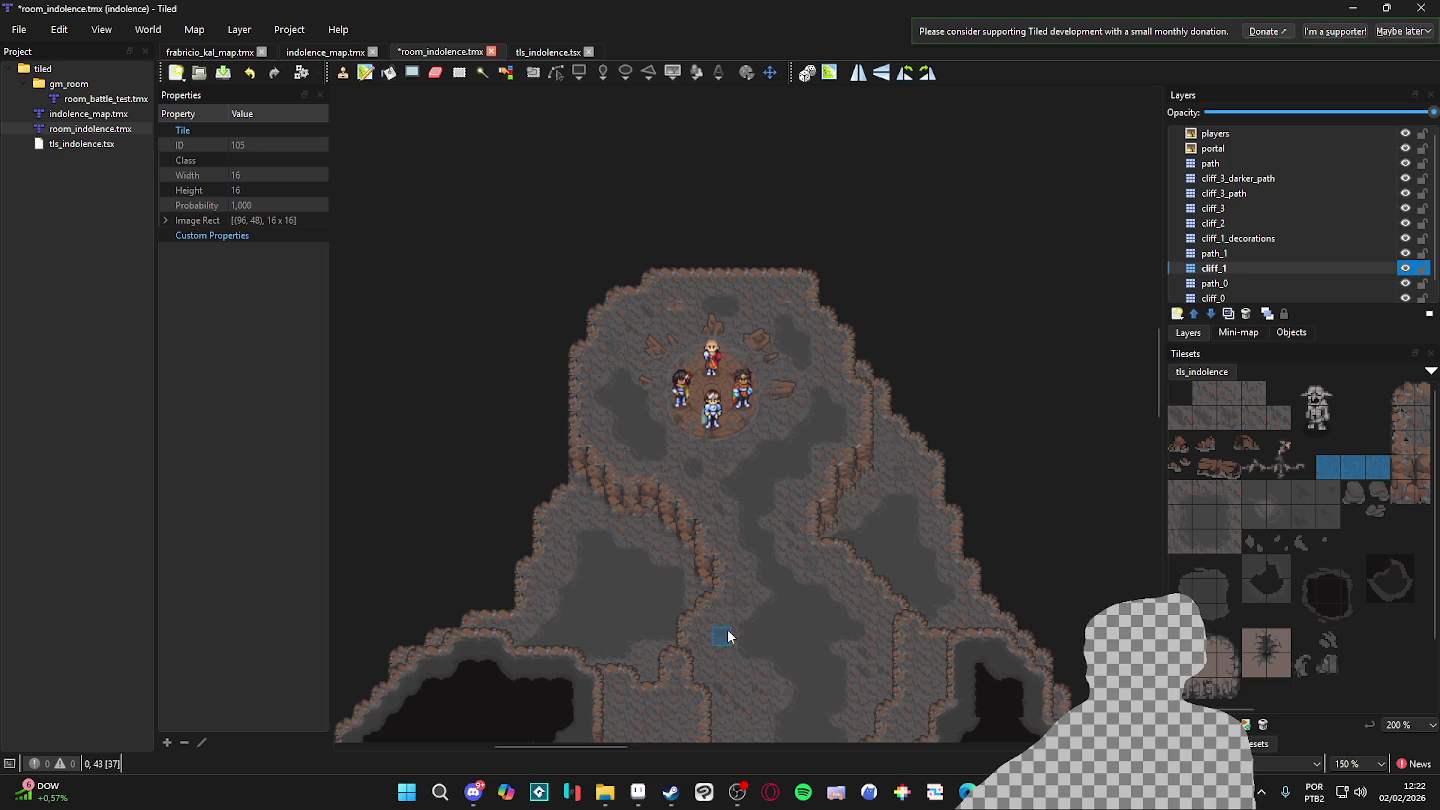
scroll(734, 617, up, 1)
scroll(723, 617, down, 1)
scroll(724, 616, up, 1)
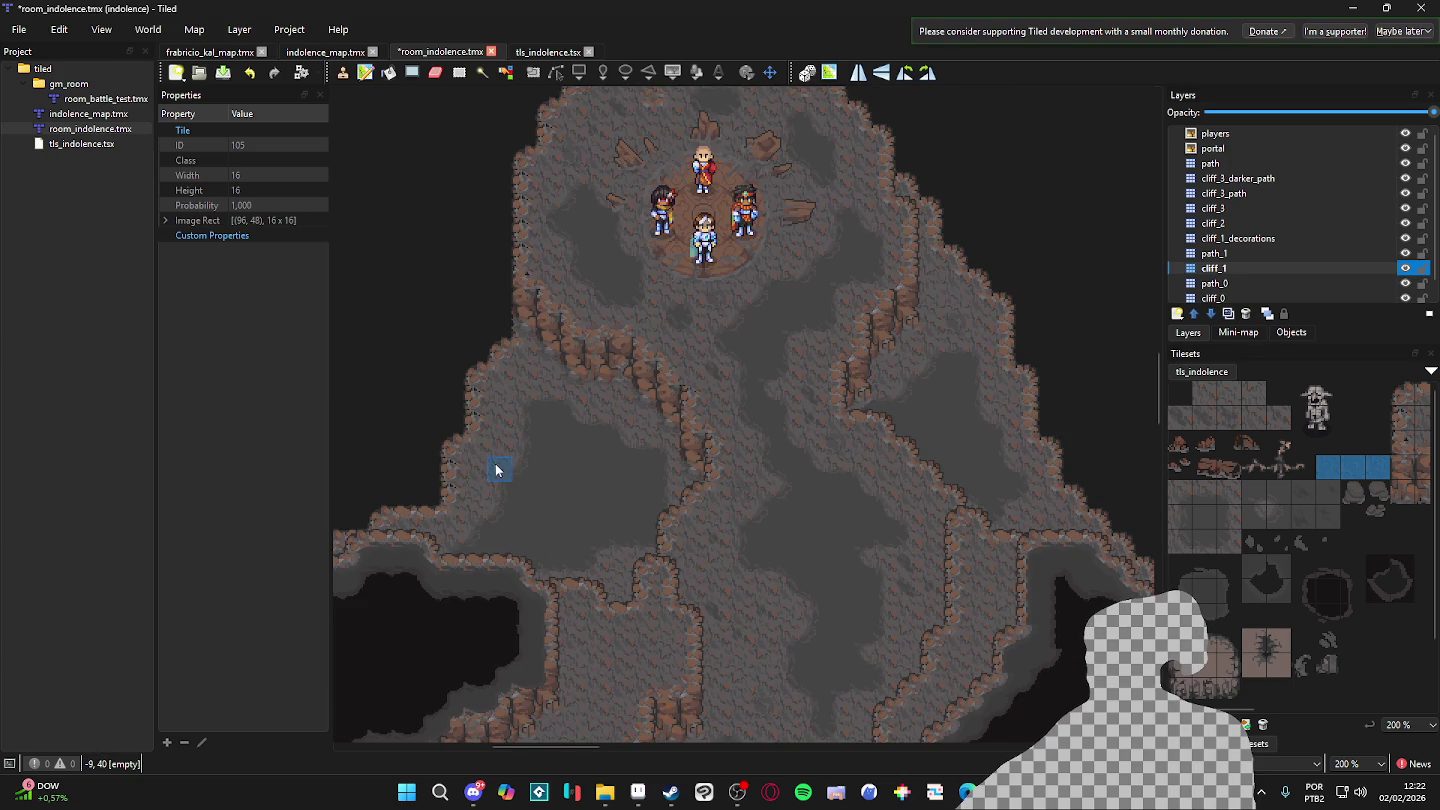
drag(690, 527, 548, 507)
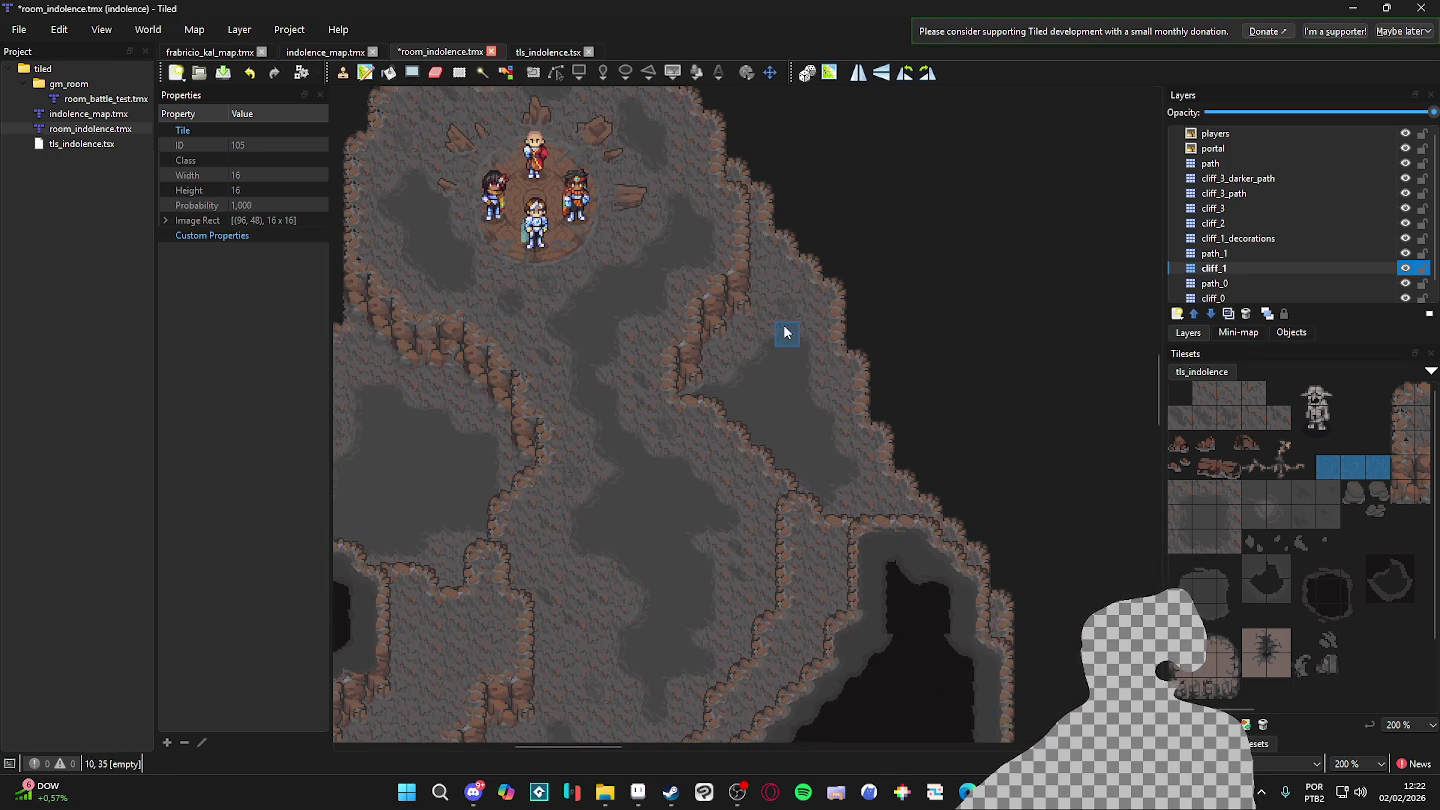
scroll(645, 460, down, 1)
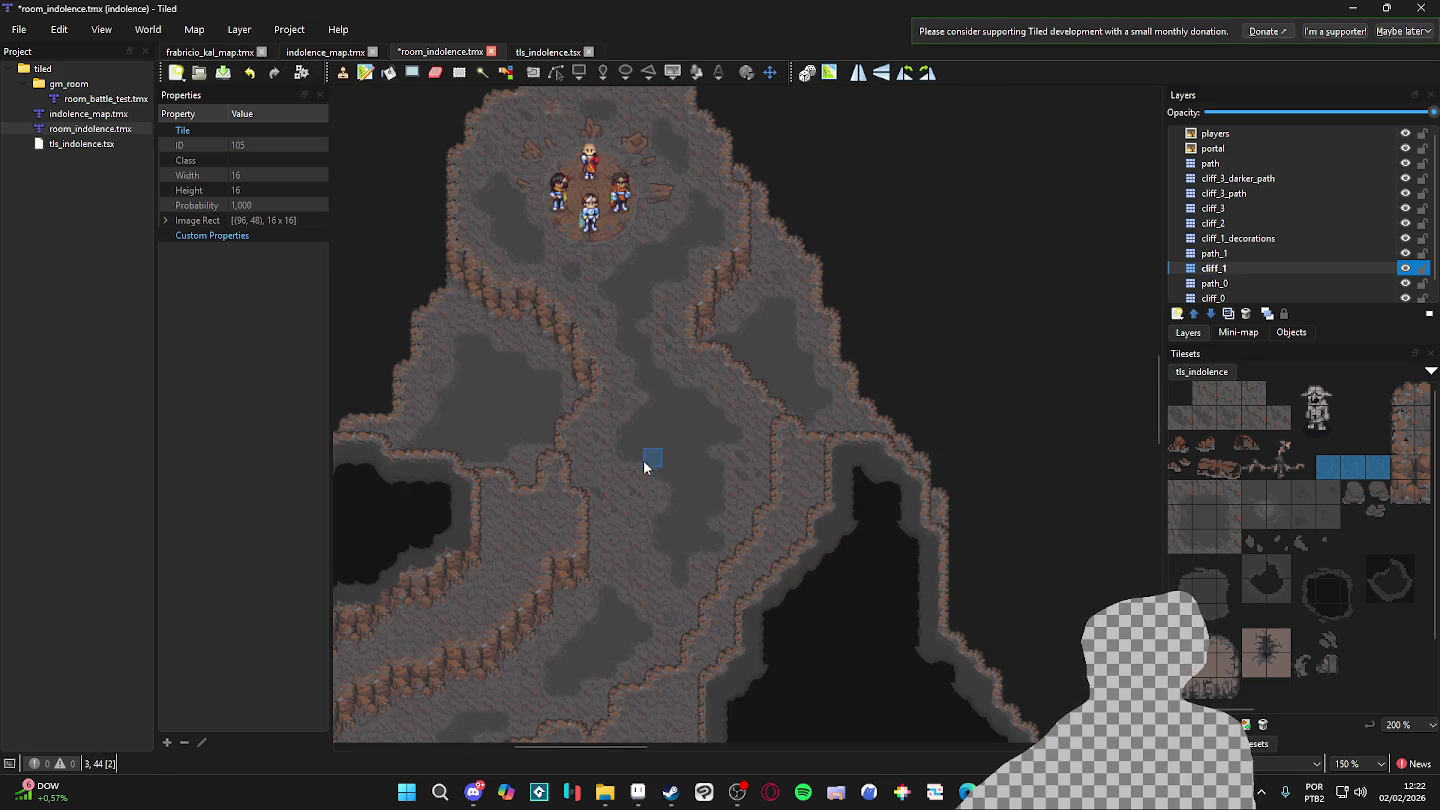
scroll(634, 420, up, 1)
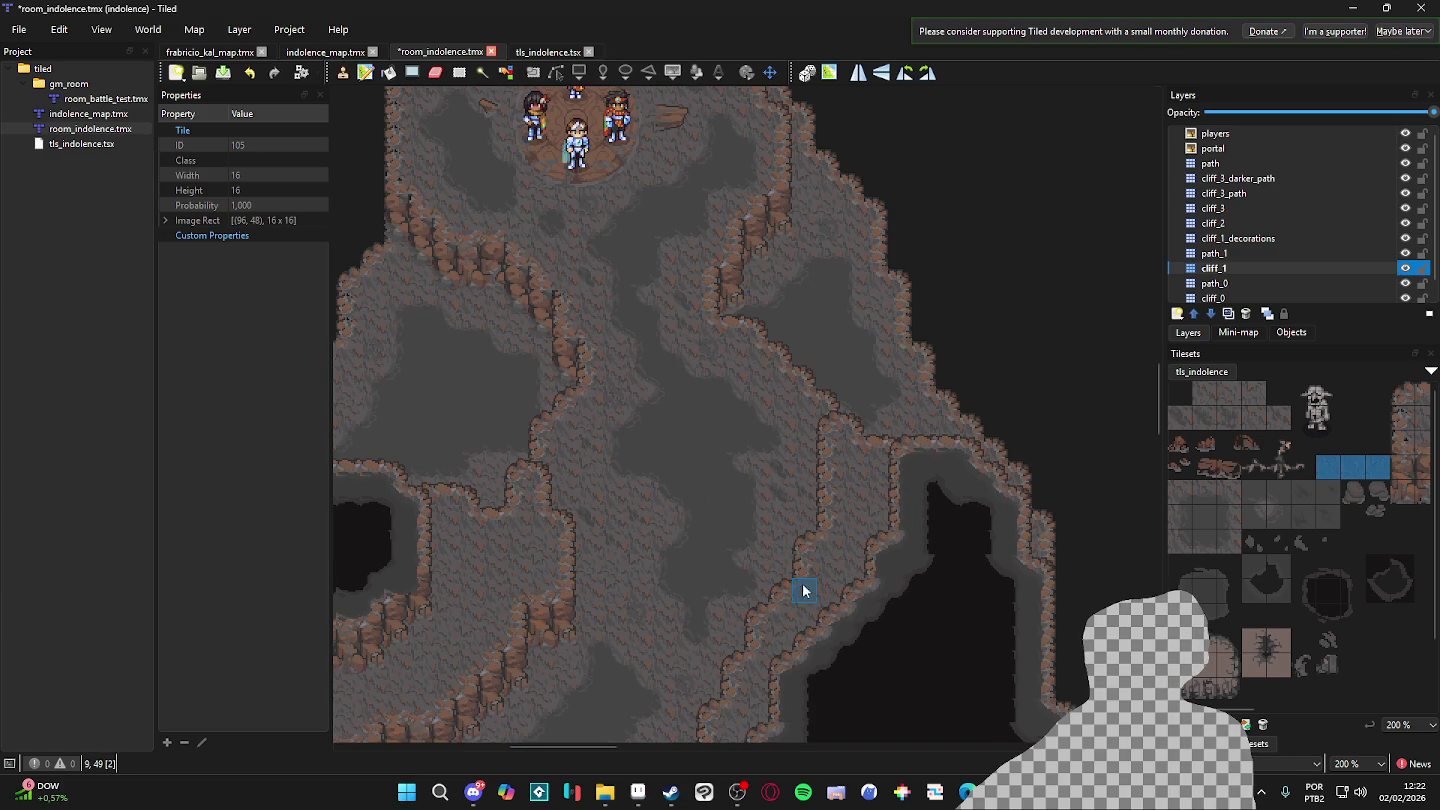
- Save the map and briefly hide path_1 to check what it covers
key(ctrl+s)
click(1280, 743)
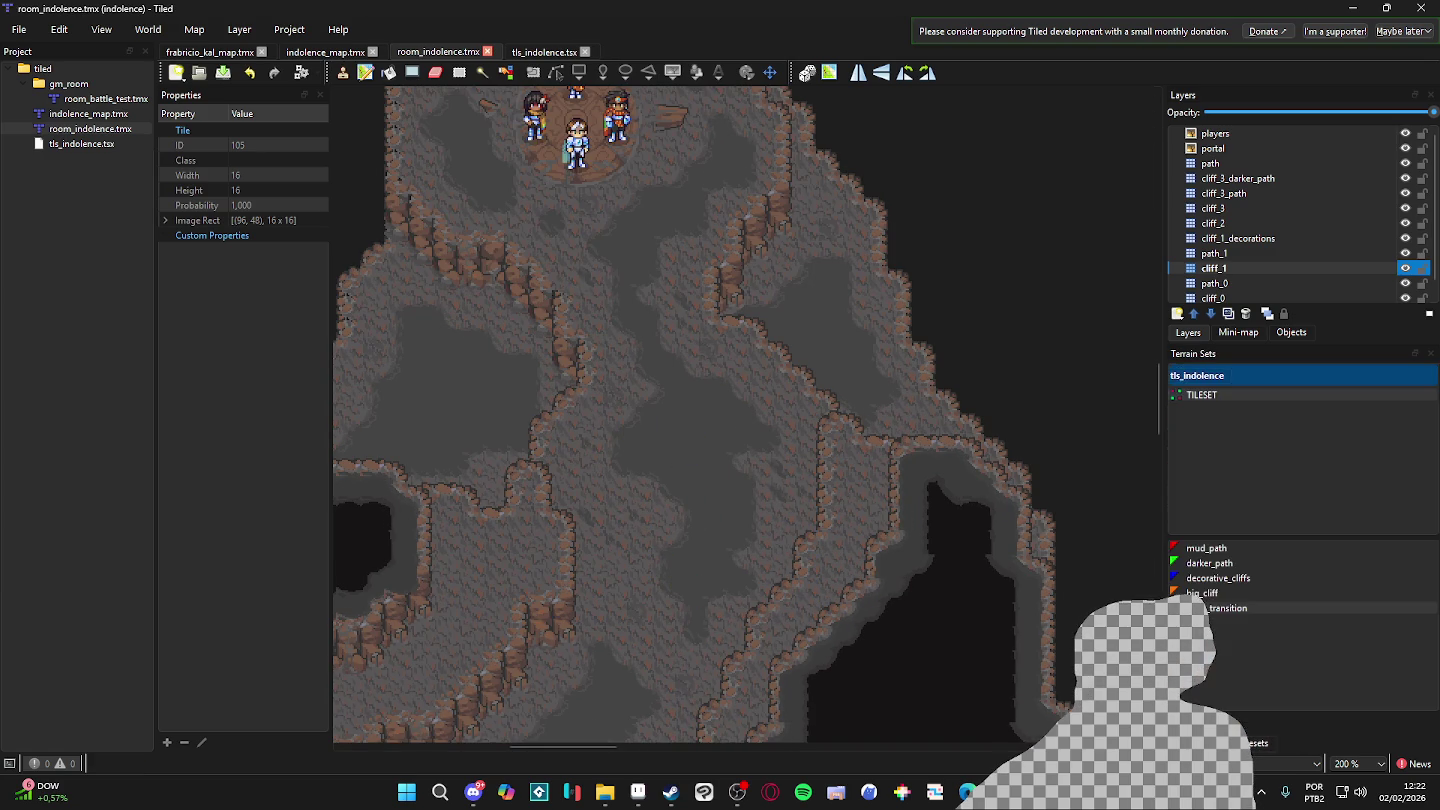
click(1237, 266)
click(1236, 257)
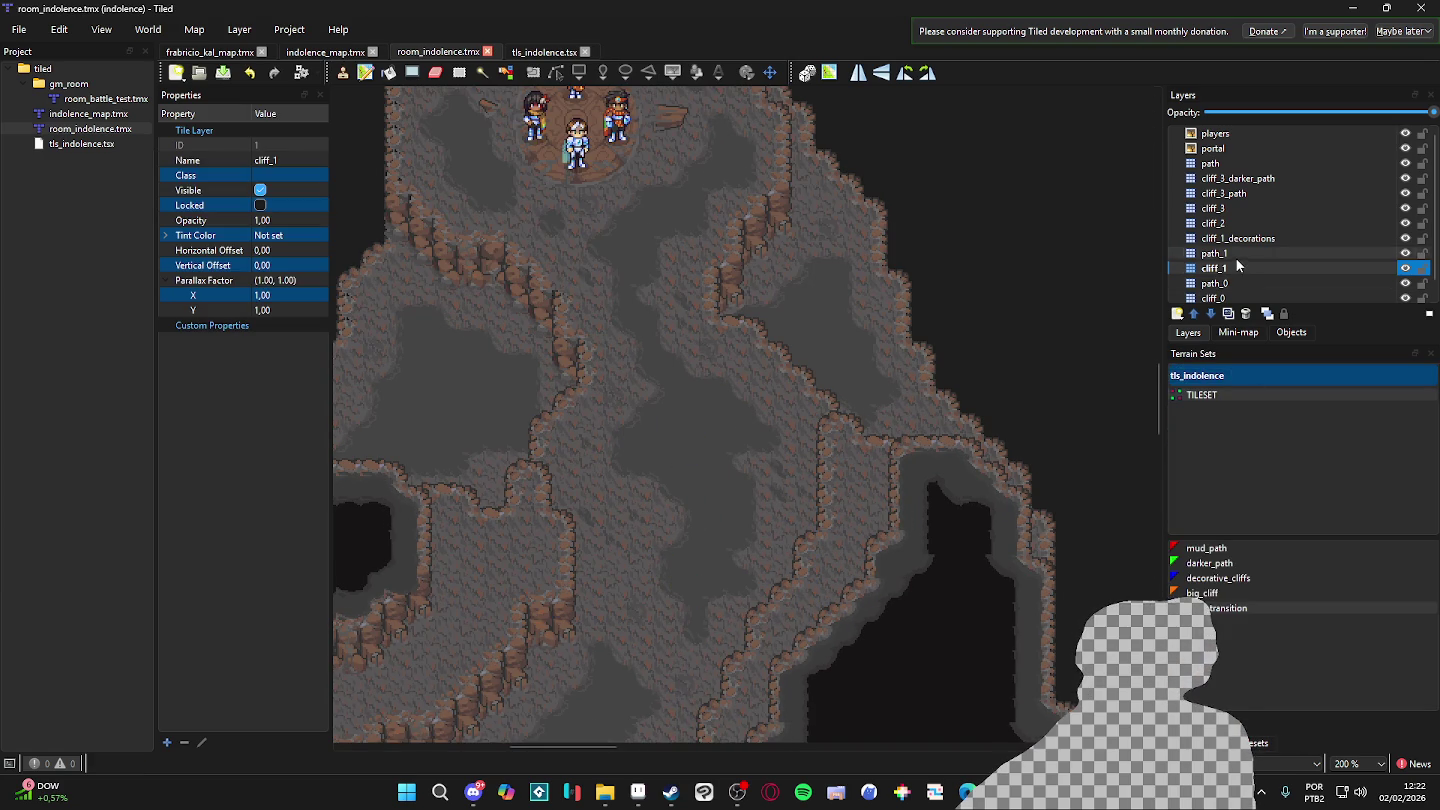
click(1407, 255)
click(1407, 256)
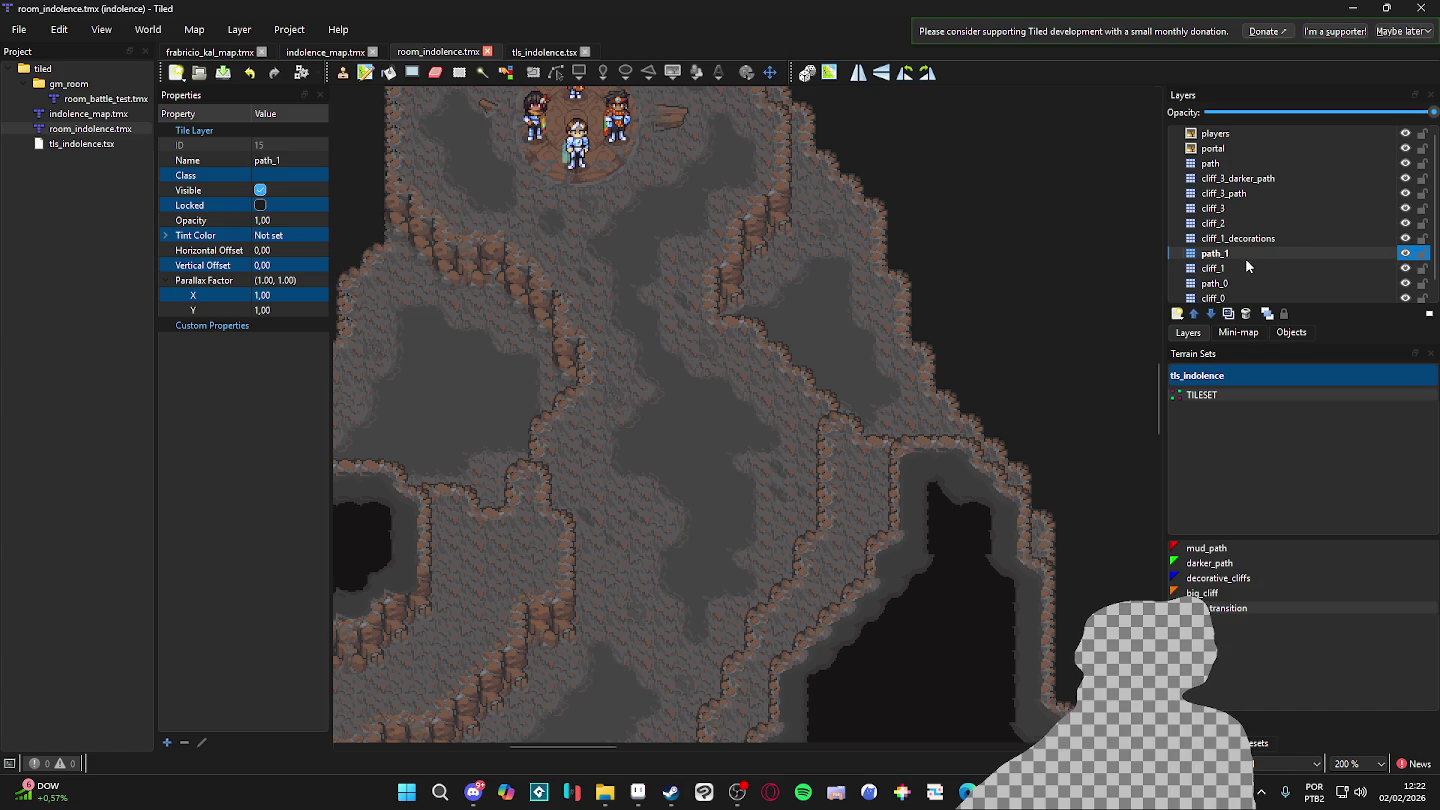
- Add a tile layer named cliff_1_darker_path above path_1 and choose darker_path terrain
click(1179, 314)
click(1220, 333)
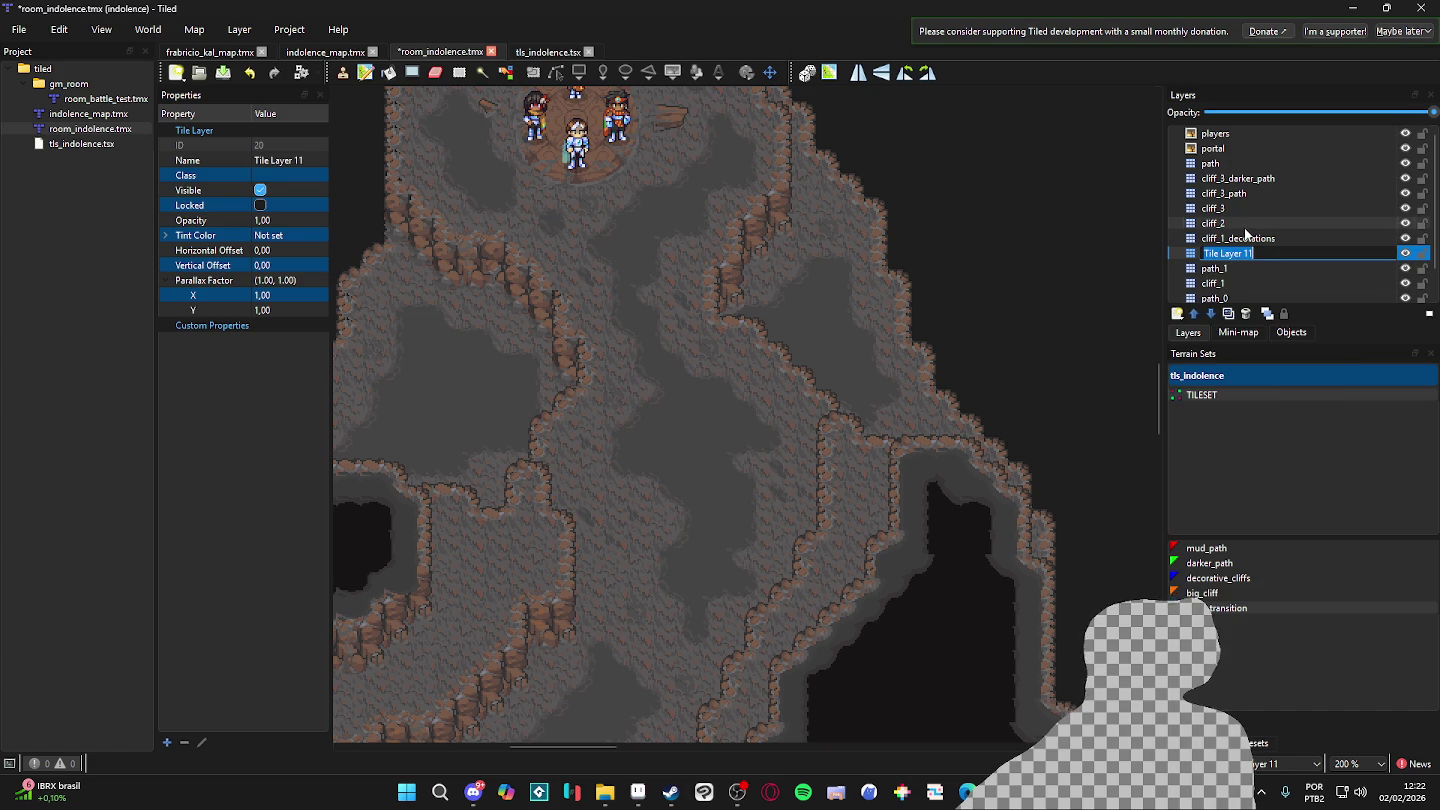
text(cliff_1_darker_p)
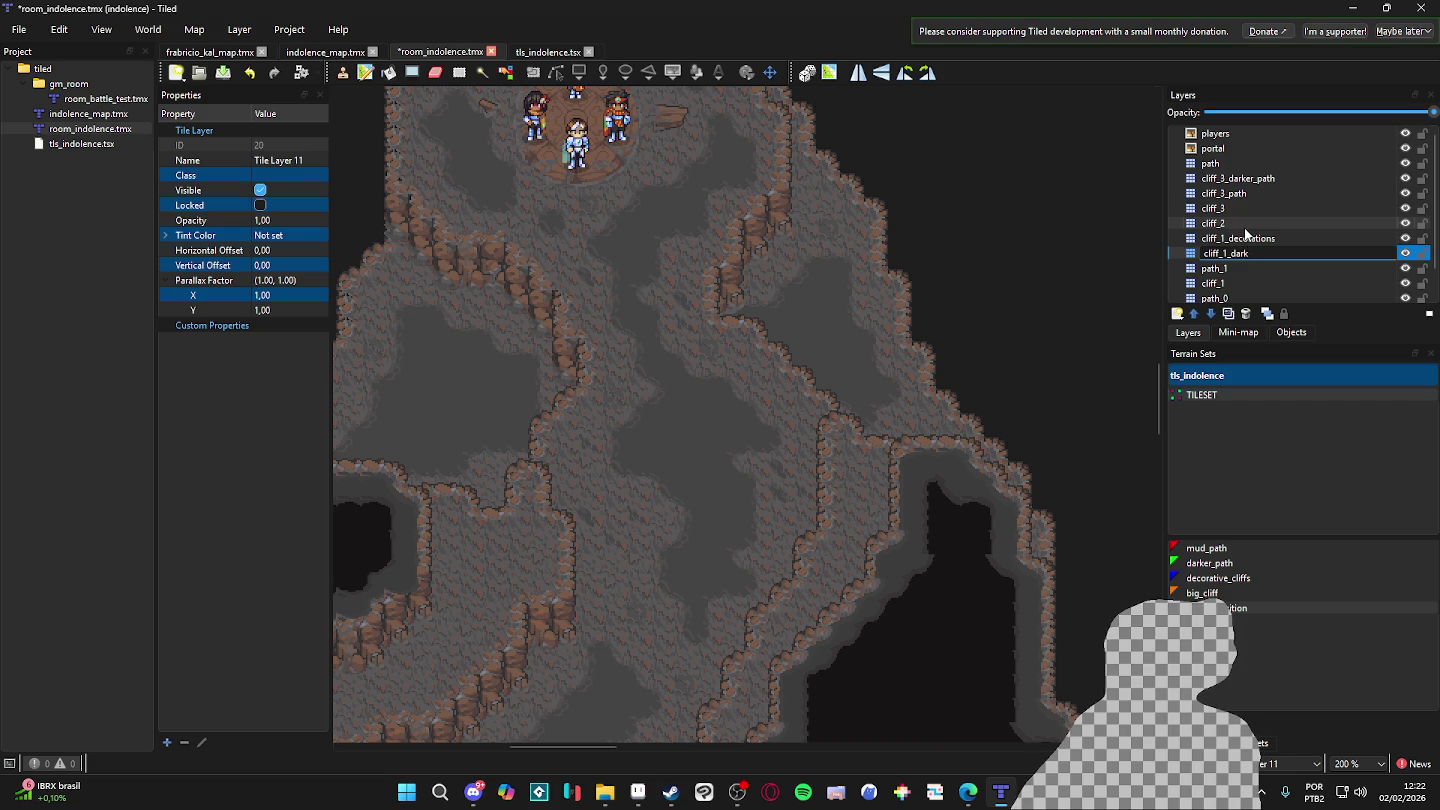
text(ath)
key(Return)
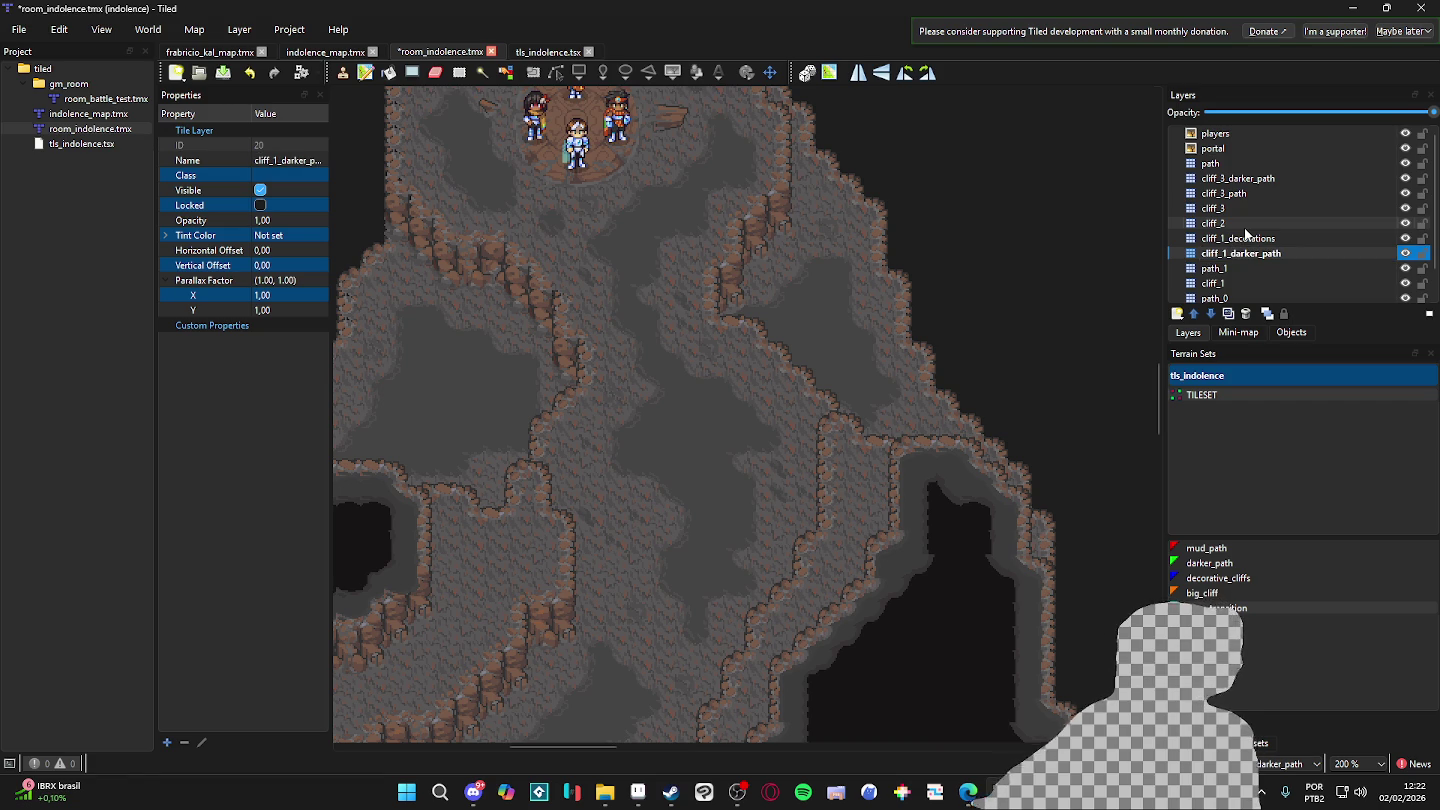
click(1211, 562)
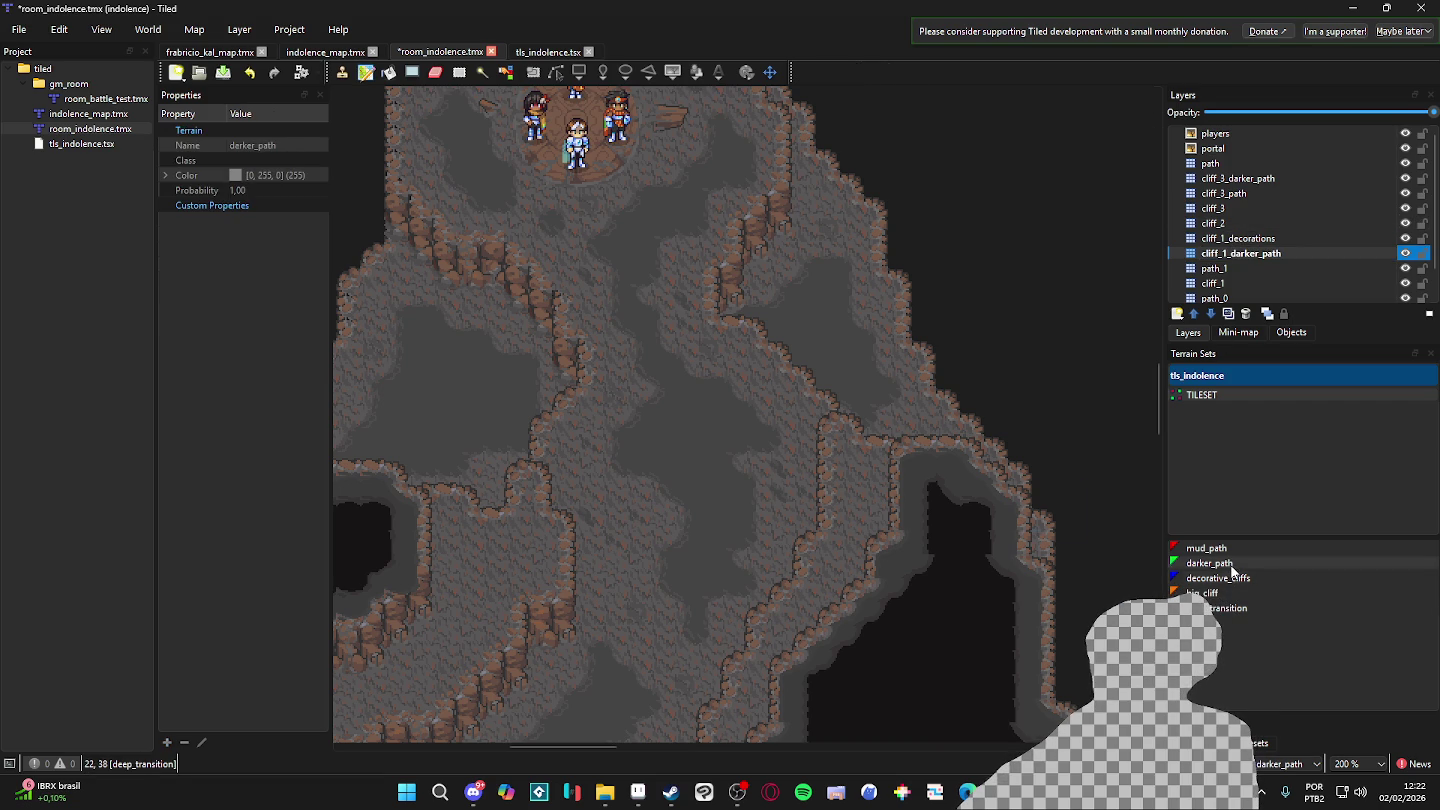
- Paint four darker_path patches on the cave floor below and beside the players' circle
click(690, 456)
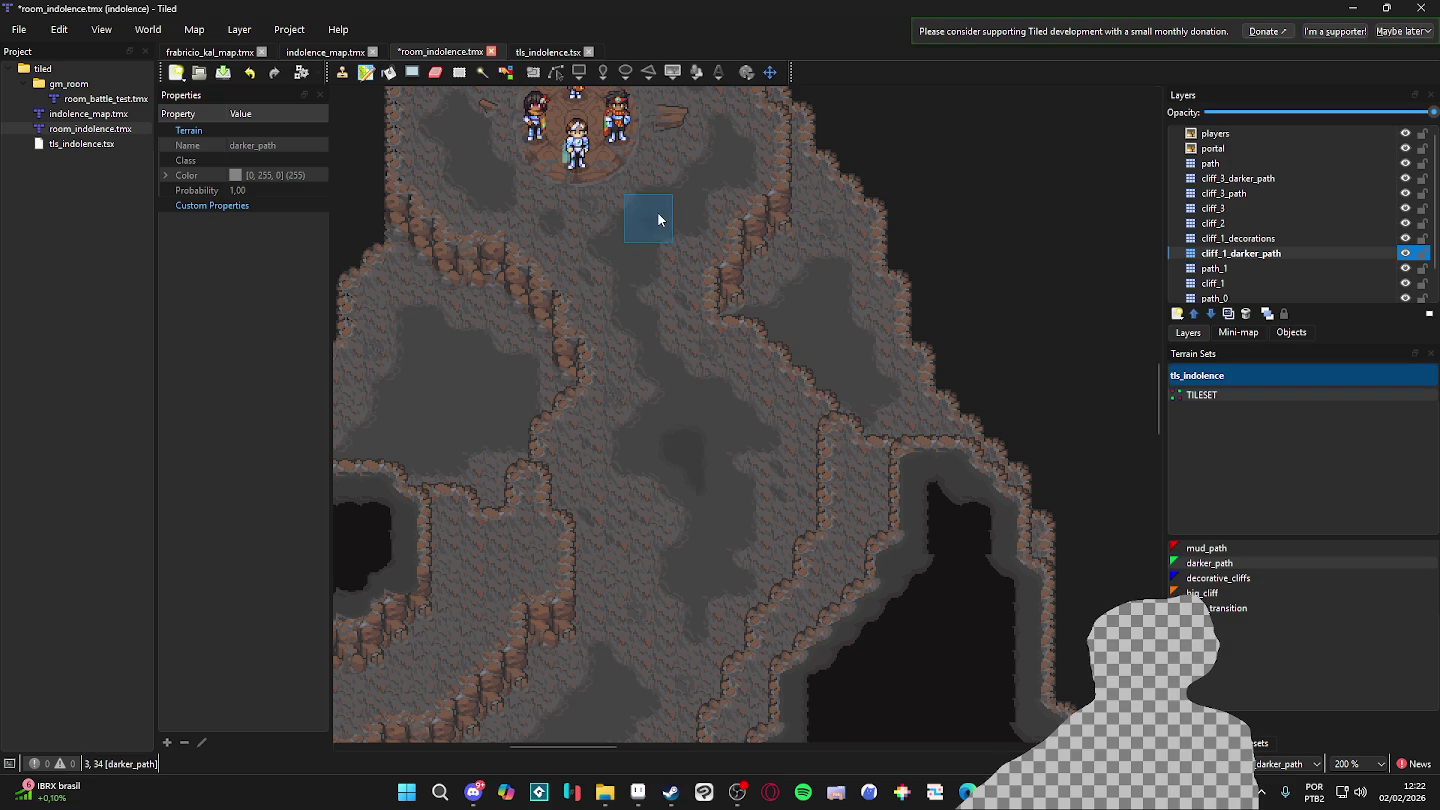
click(718, 520)
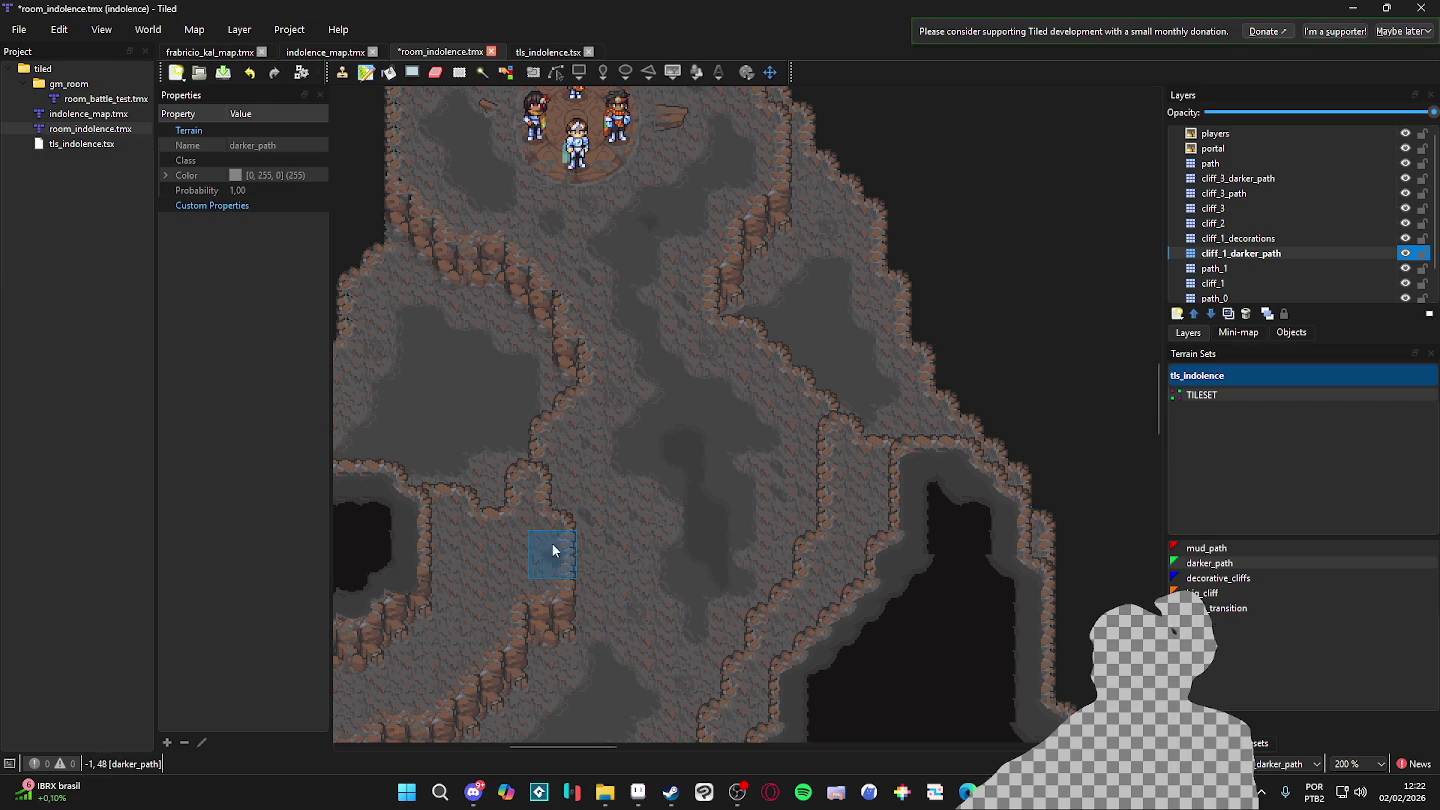
ctrl+scroll(552, 547, up, 1)
scroll(635, 360, down, 3)
ctrl+scroll(759, 487, up, 1)
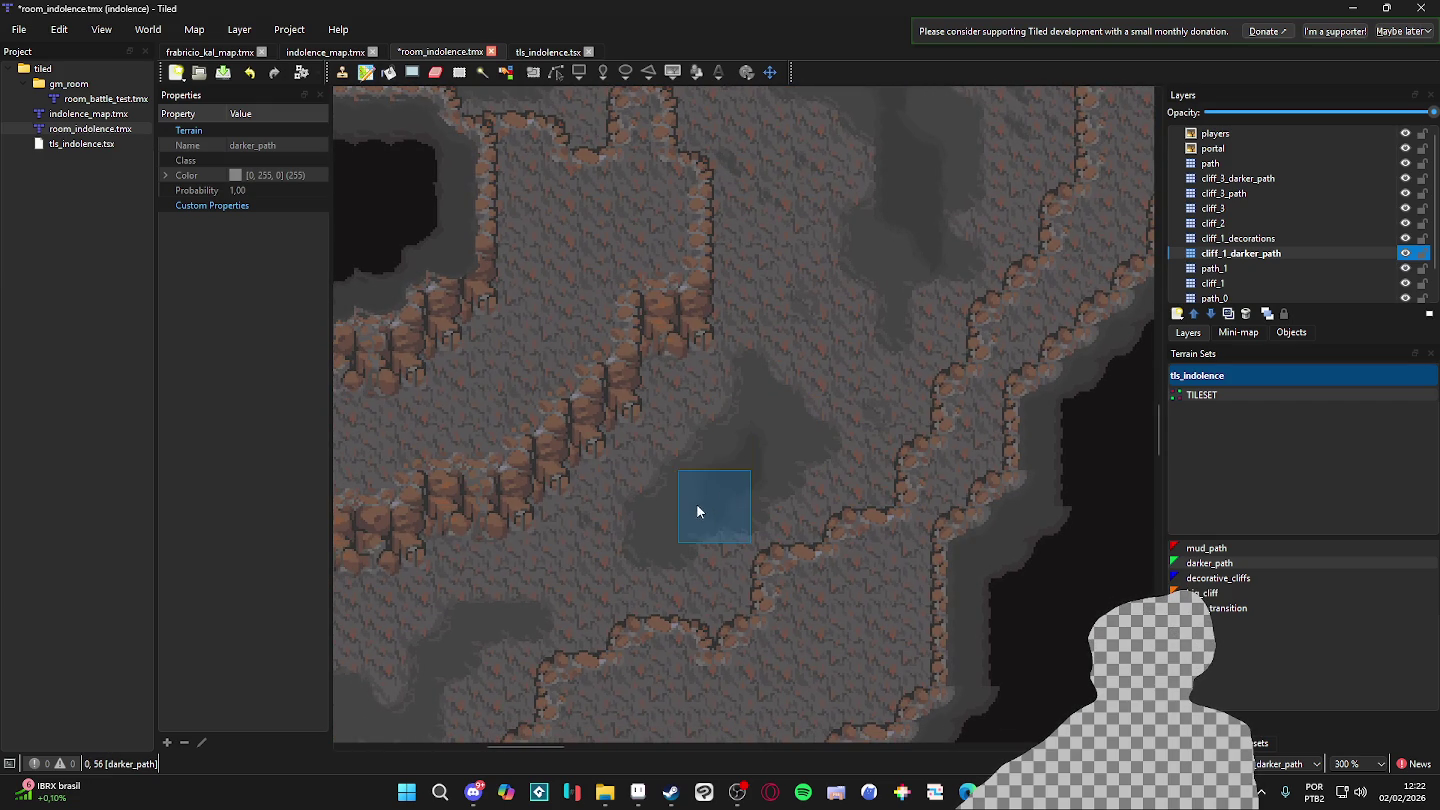
scroll(720, 478, up, 5)
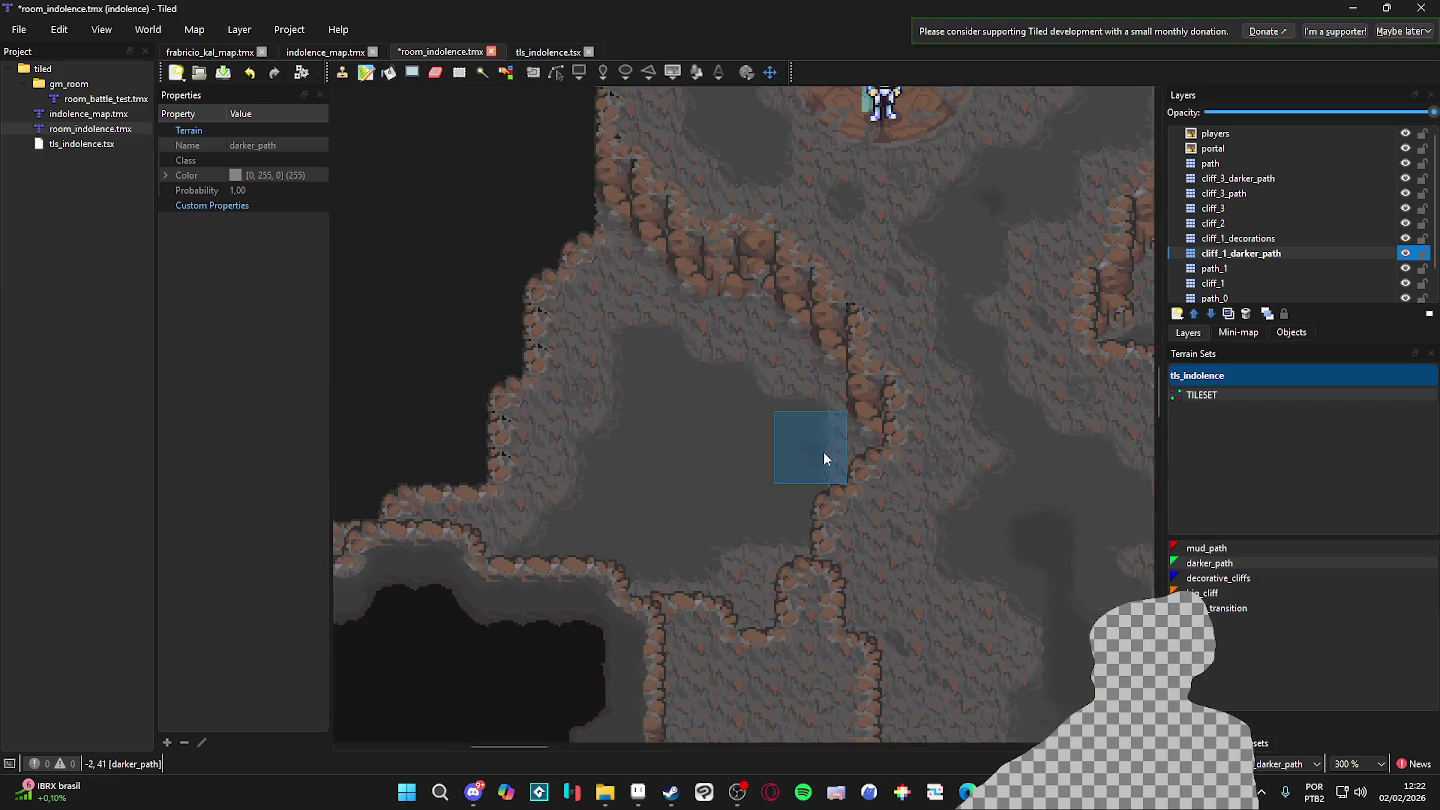
scroll(826, 454, up, 5)
click(602, 423)
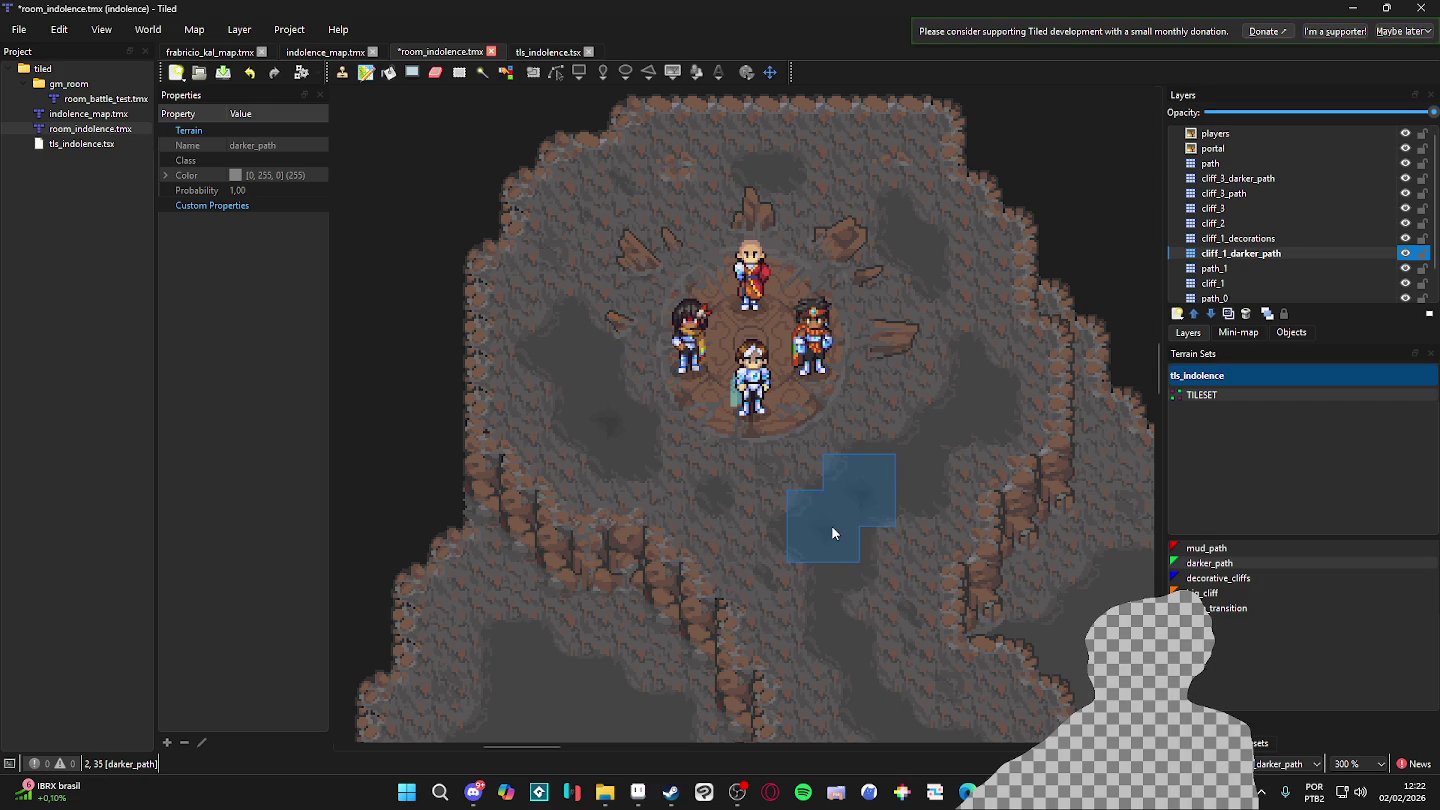
click(843, 521)
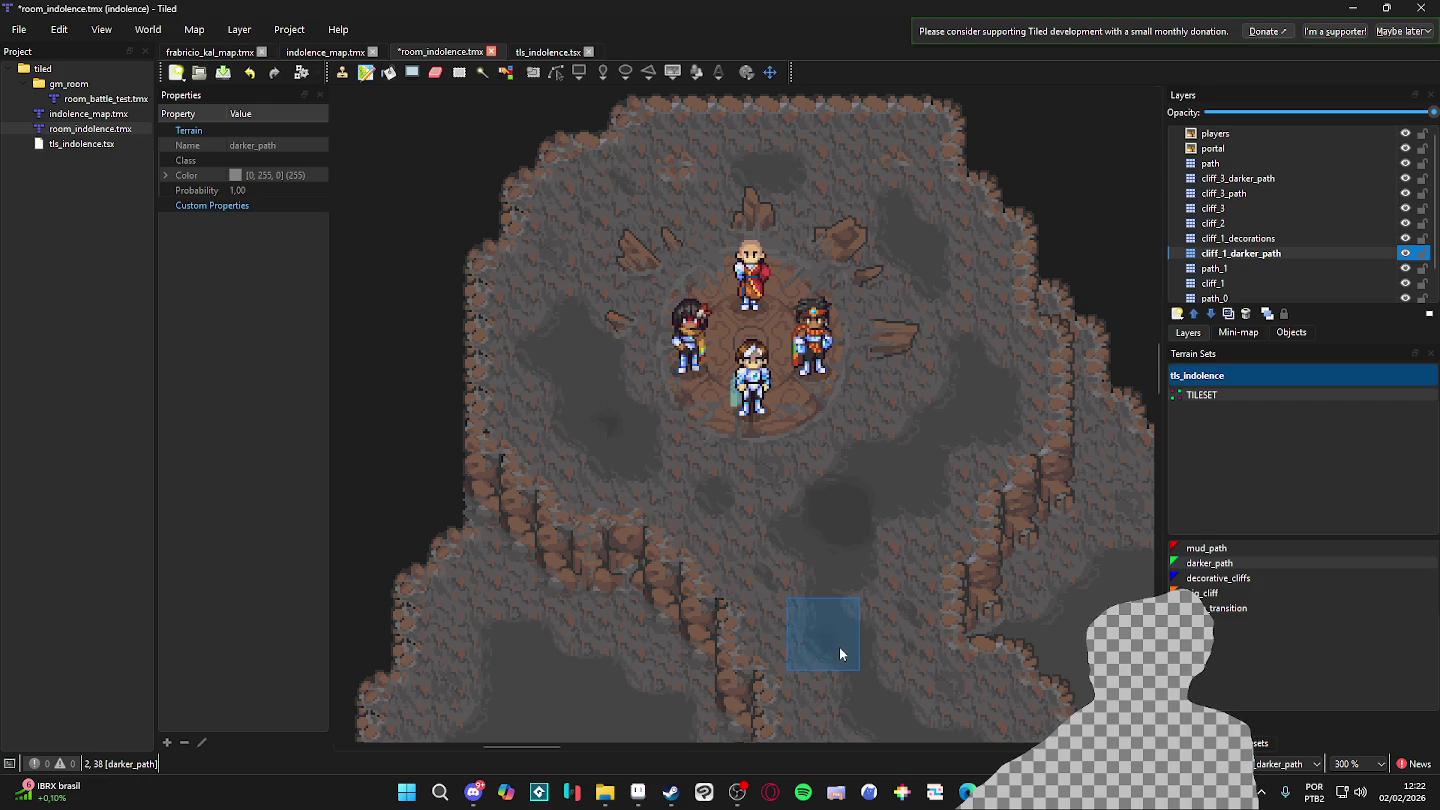
- Review the lower cave area, then select the cliff_1_decorations layer
scroll(841, 650, down, 1)
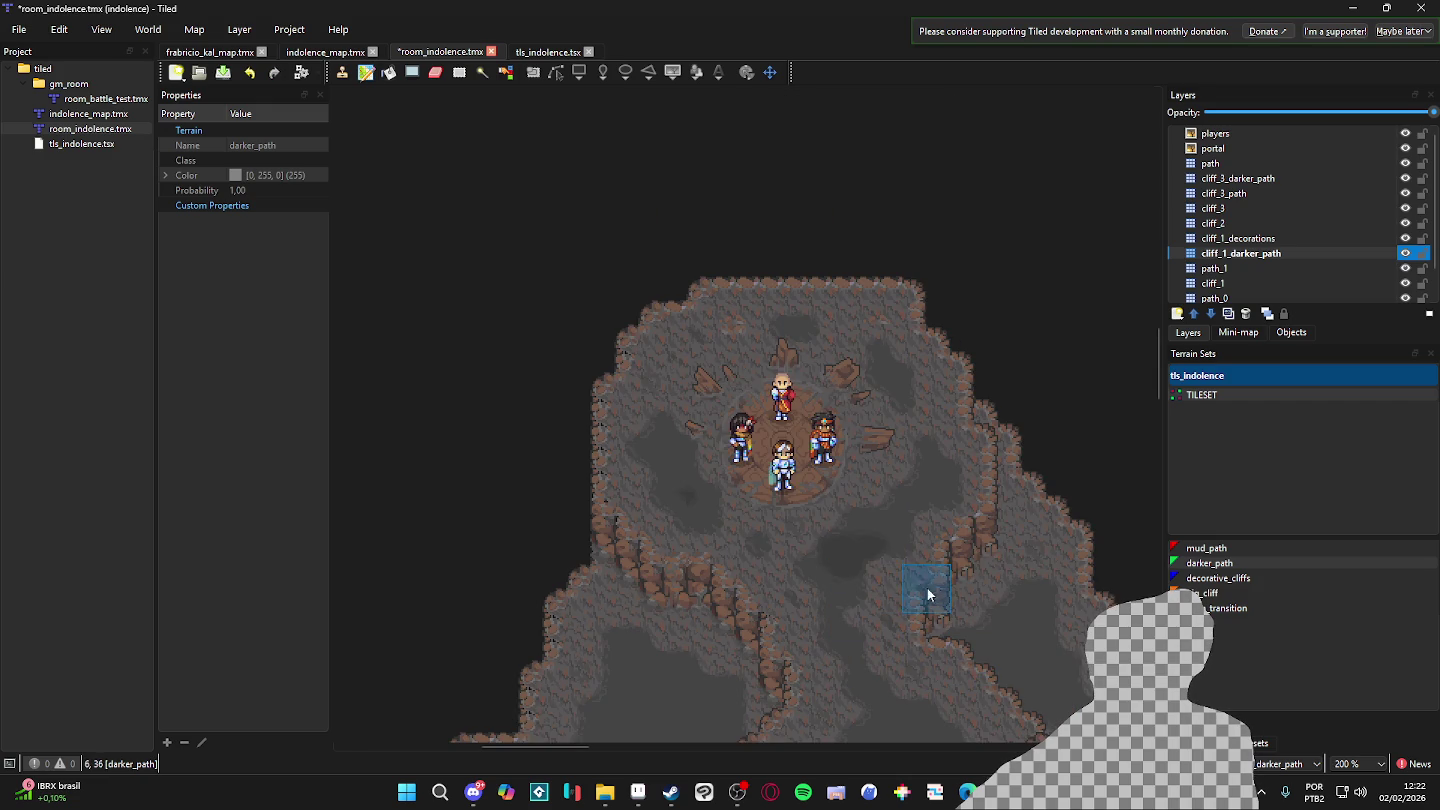
mouse_move(942, 627)
mouse_down()
mouse_move(959, 505)
mouse_move(823, 436)
mouse_up()
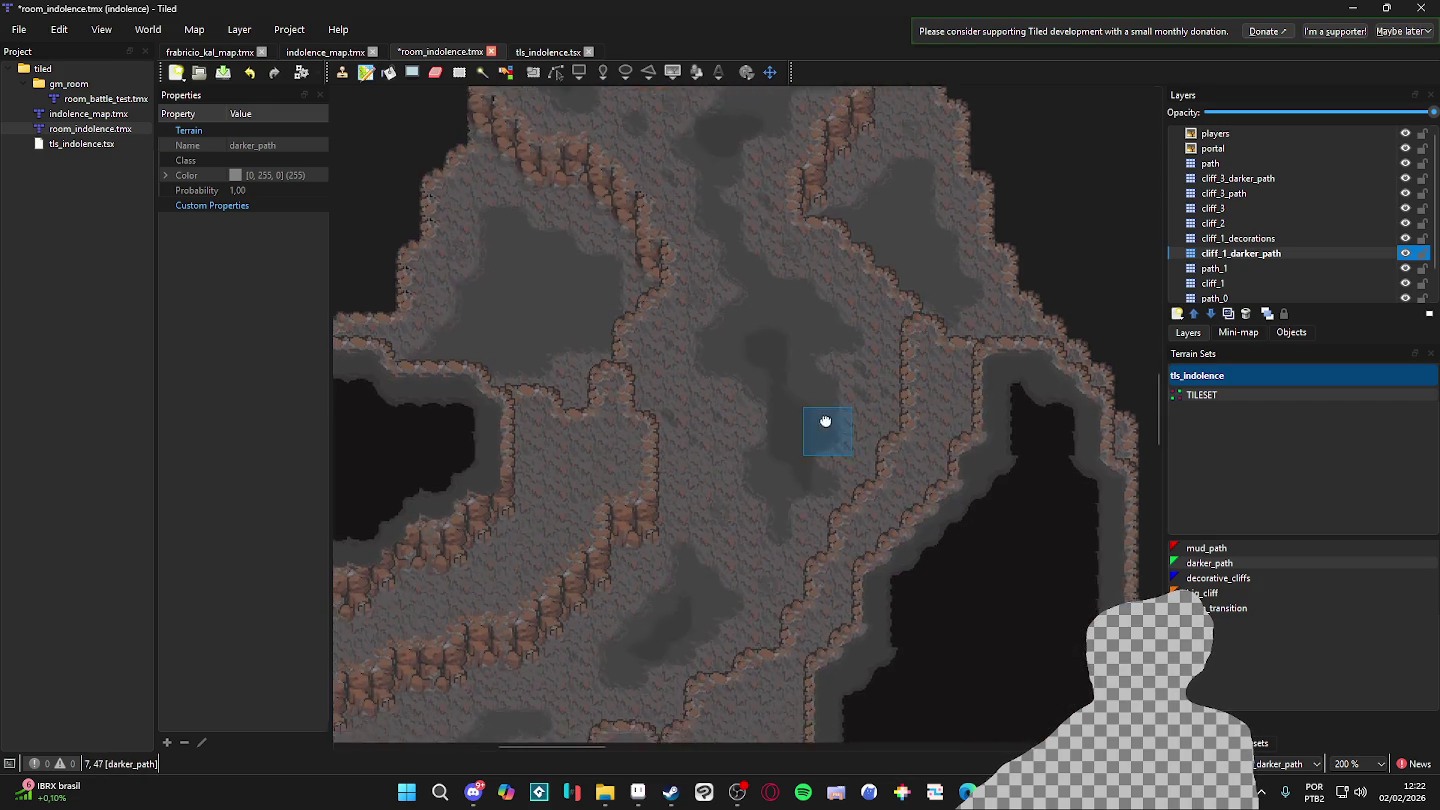
scroll(823, 437, down, 5)
scroll(824, 436, left, 5)
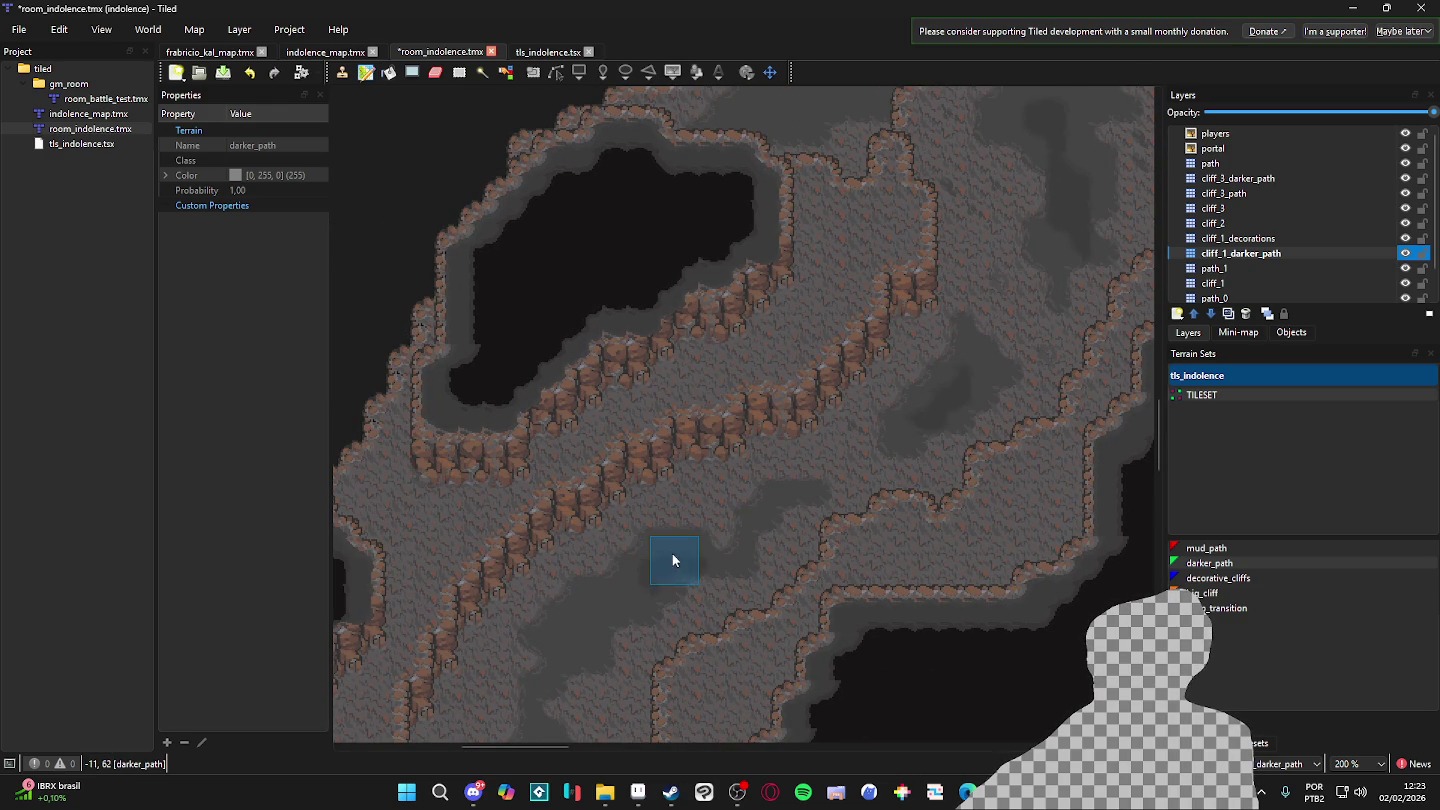
ctrl+scroll(808, 563, down, 1)
scroll(776, 446, up, 3)
scroll(836, 450, up, 2)
ctrl+scroll(798, 362, up, 1)
scroll(914, 460, up, 1)
ctrl+scroll(915, 484, down, 1)
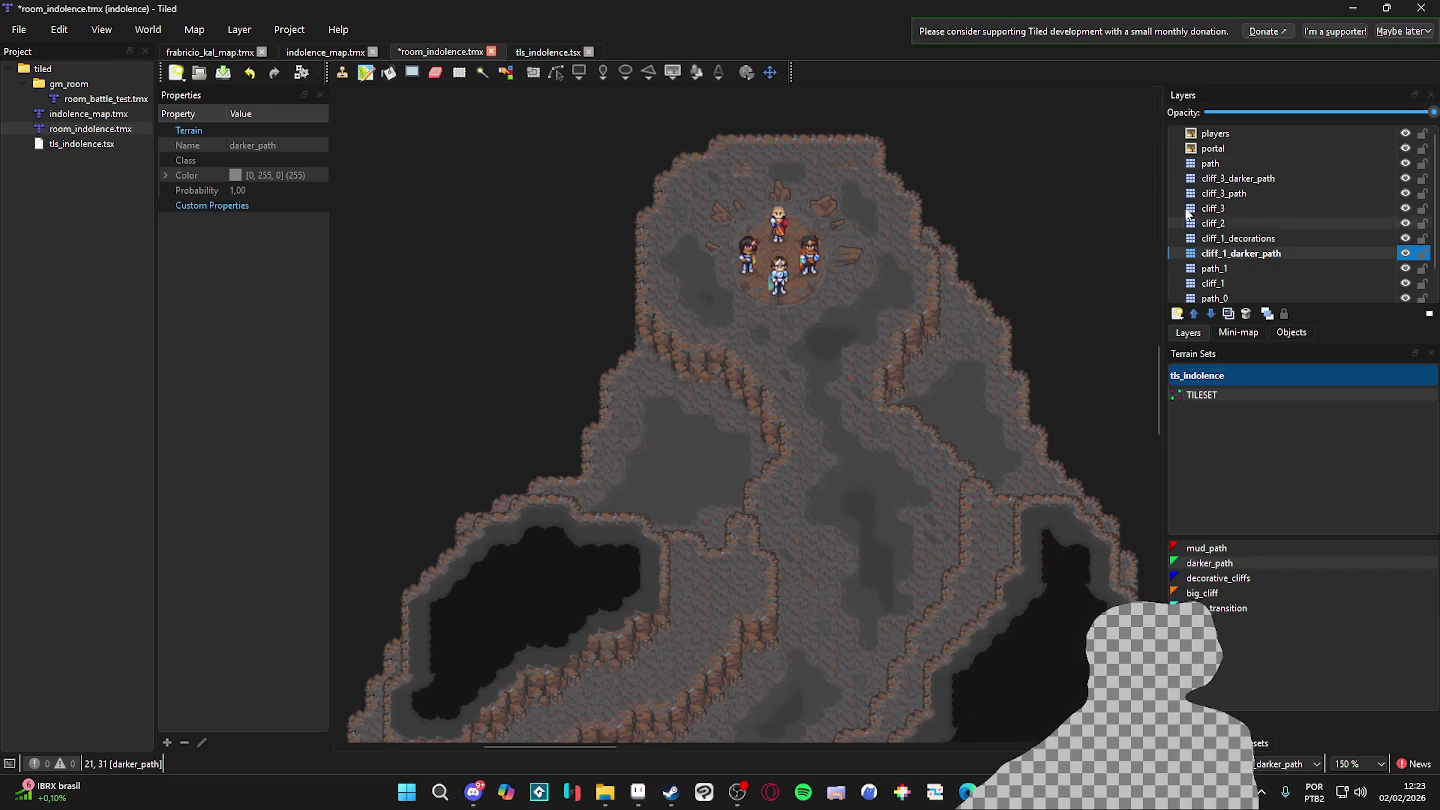
click(1274, 238)
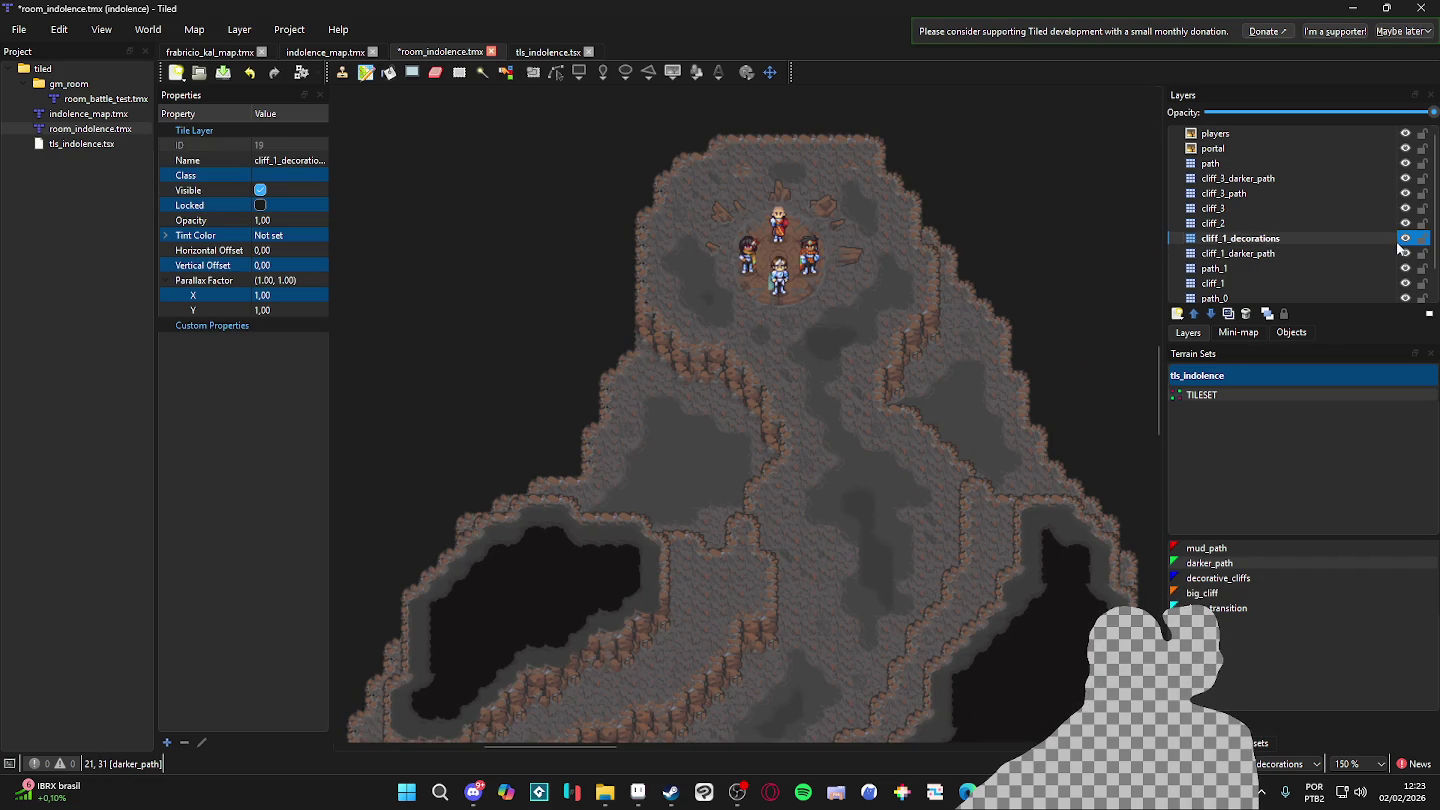
- Save the map and pick two small rock tiles from the tls_indolence tileset
key(ctrl+s)
click(1262, 743)
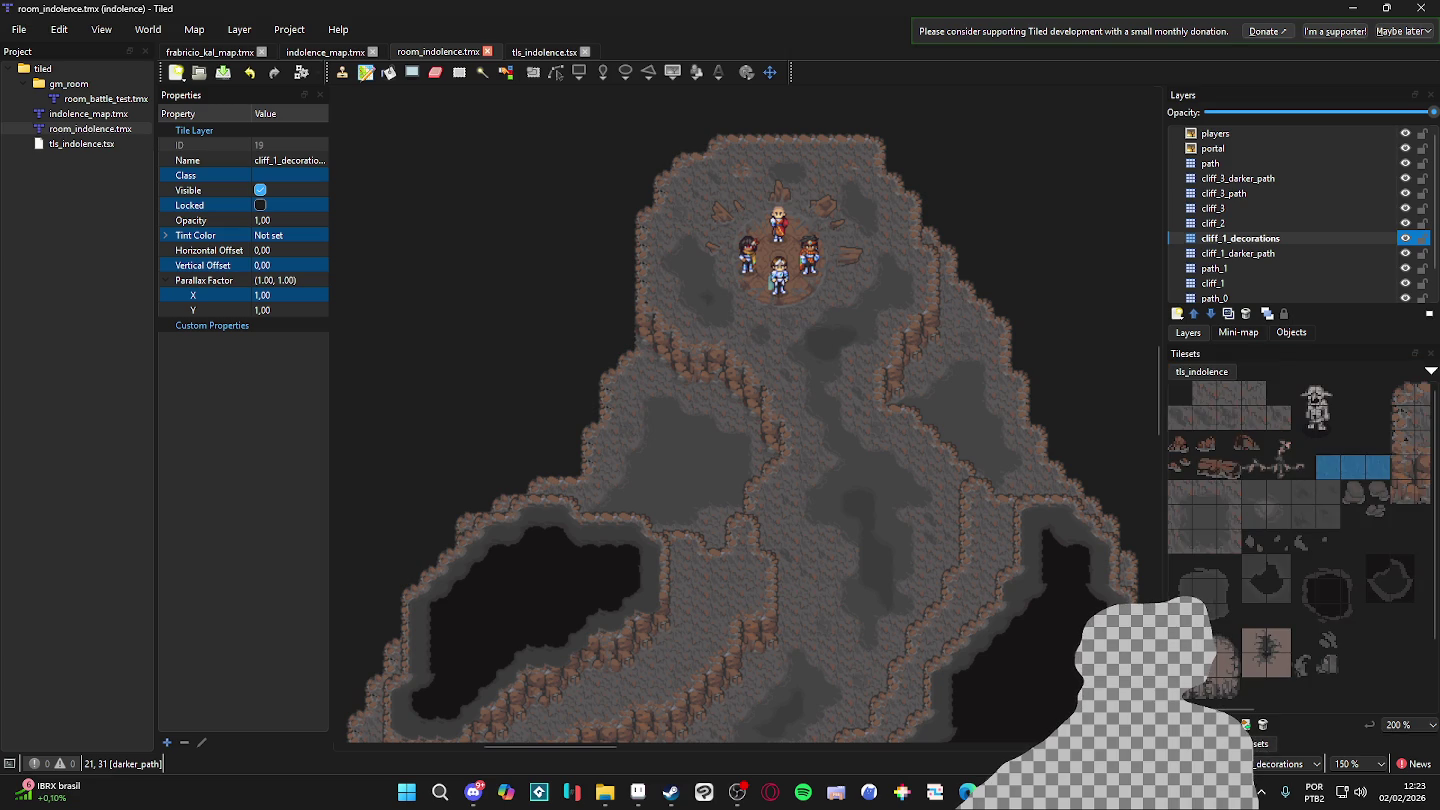
mouse_move(1180, 443)
mouse_down()
mouse_move(1175, 467)
mouse_move(1204, 444)
mouse_up()
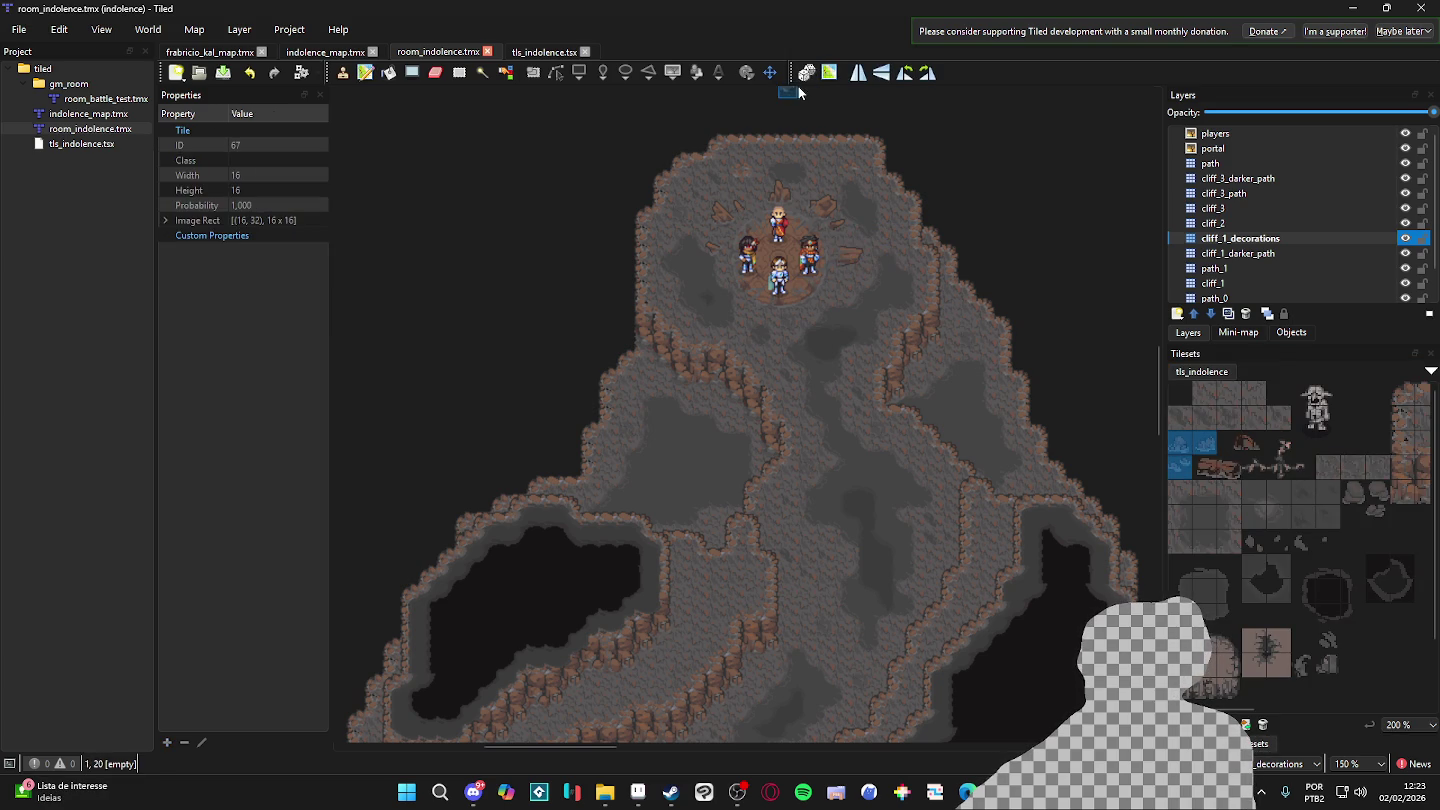
- Stamp three small rocks onto the cave floor, one in the middle passage
scroll(833, 184, up, 2)
click(893, 132)
scroll(885, 474, down, 3)
scroll(891, 455, down, 1)
scroll(891, 455, down, 1)
click(812, 617)
scroll(860, 560, down, 1)
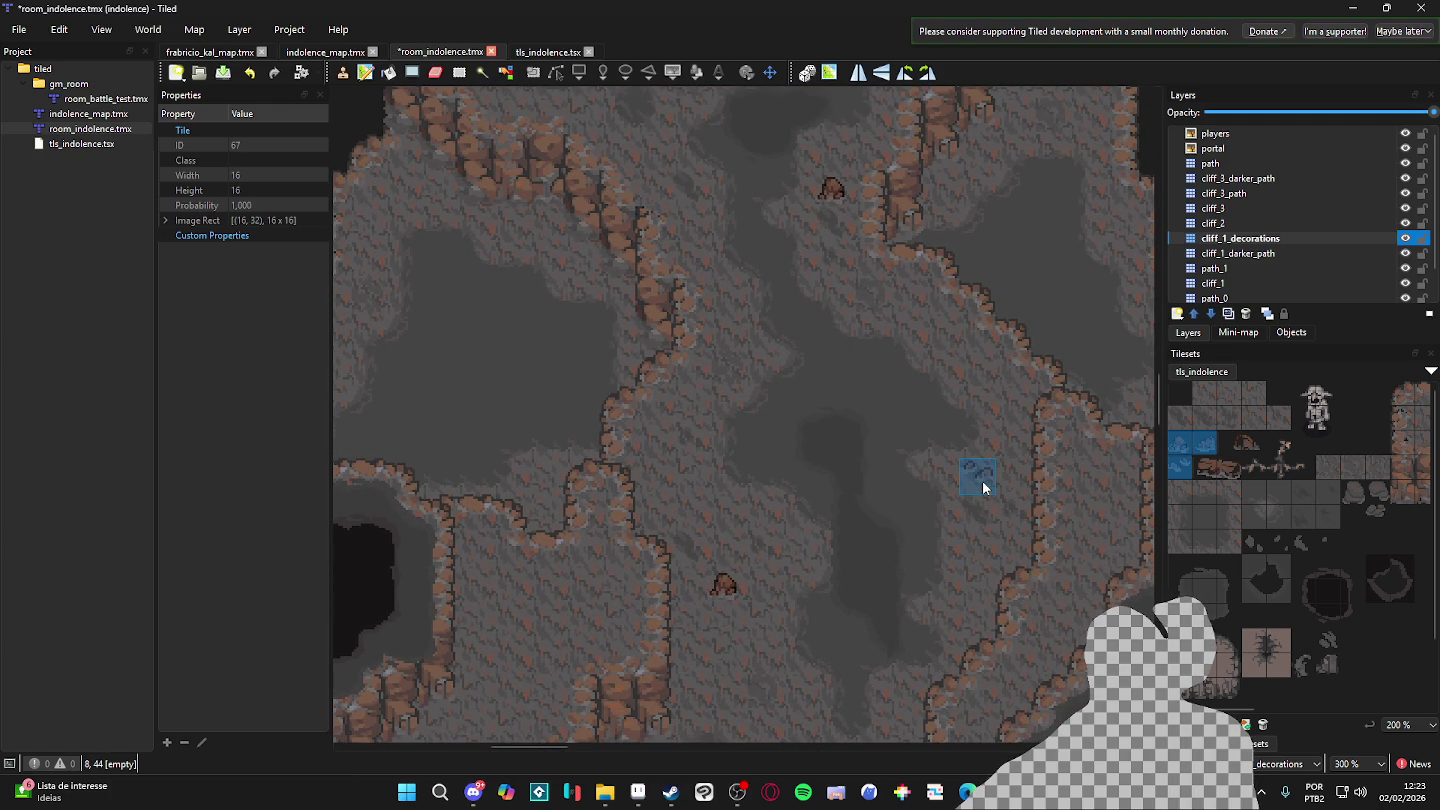
scroll(934, 556, down, 1)
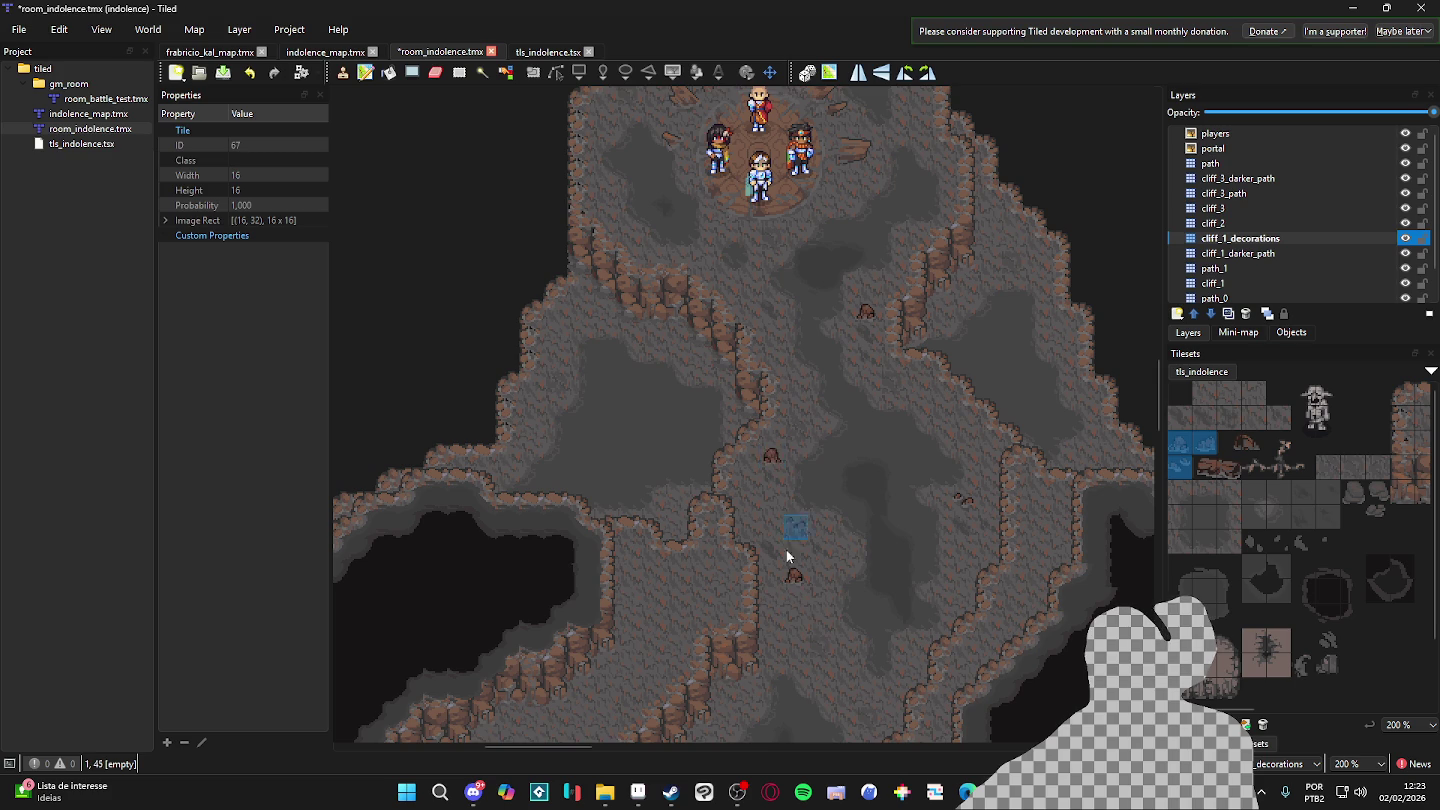
scroll(781, 494, down, 2)
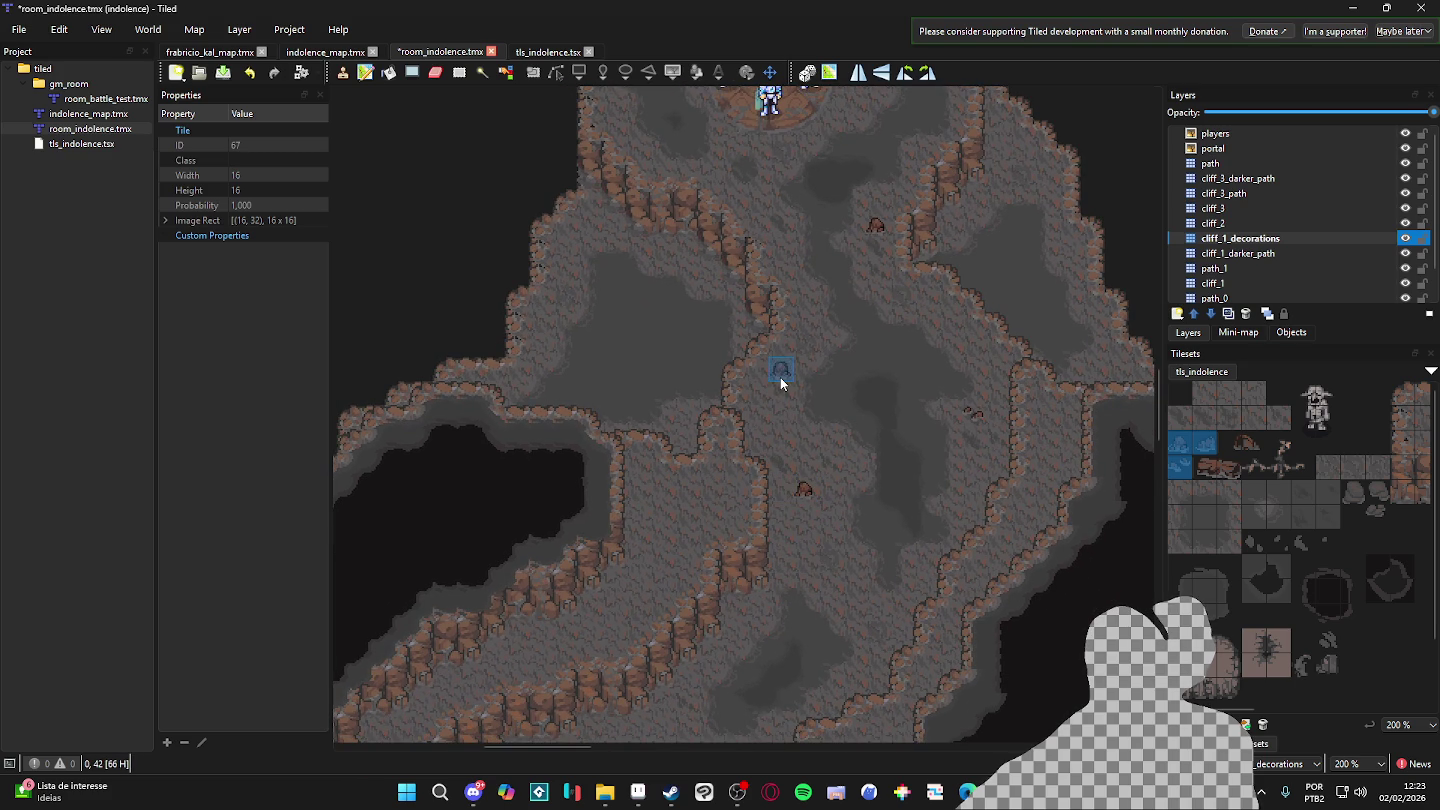
click(781, 375)
- Pick a different pair of rock tiles from tls_indolence for further stamping
scroll(868, 584, down, 6)
scroll(851, 456, left, 3)
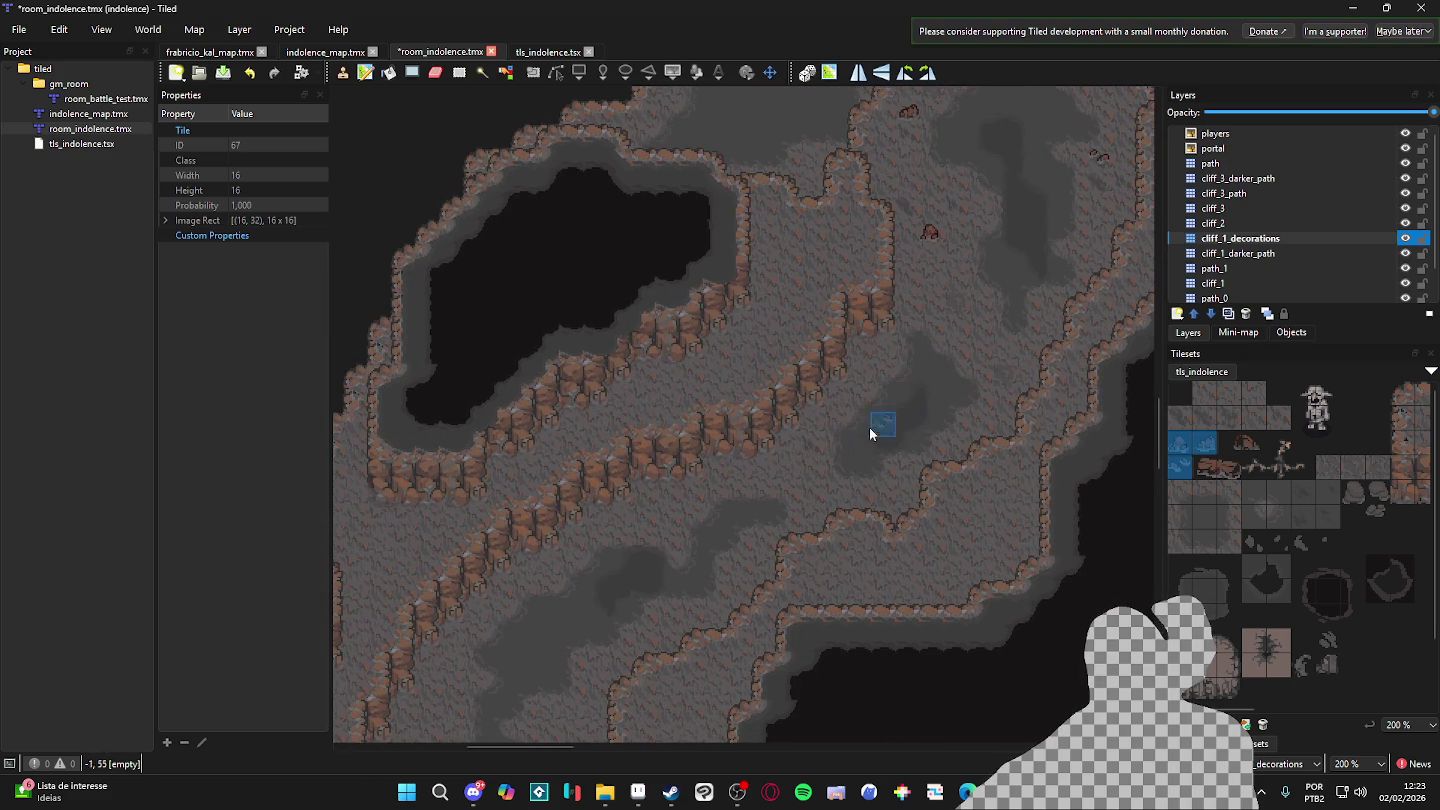
scroll(814, 572, up, 7)
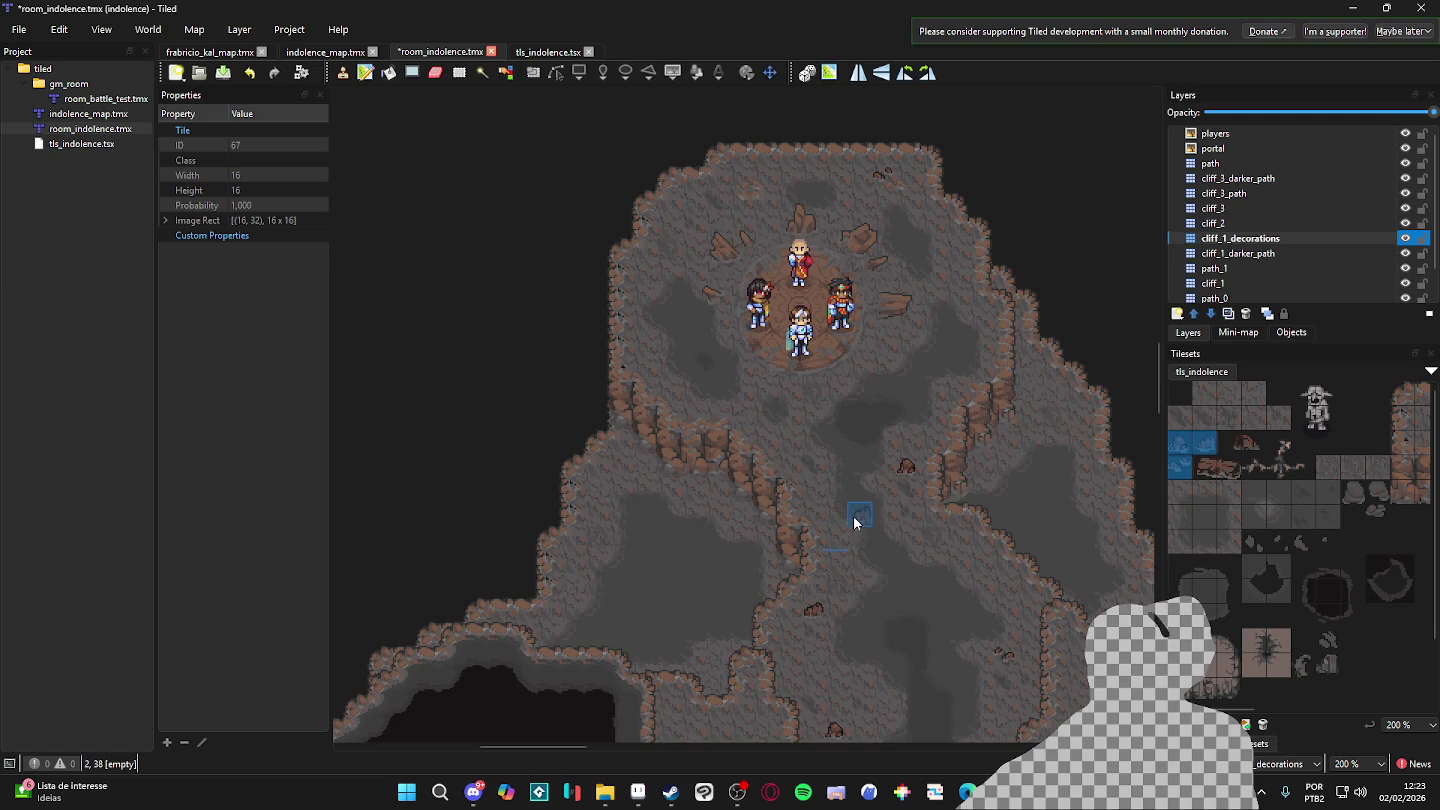
scroll(848, 519, right, 3)
scroll(841, 352, down, 1)
scroll(880, 361, right, 1)
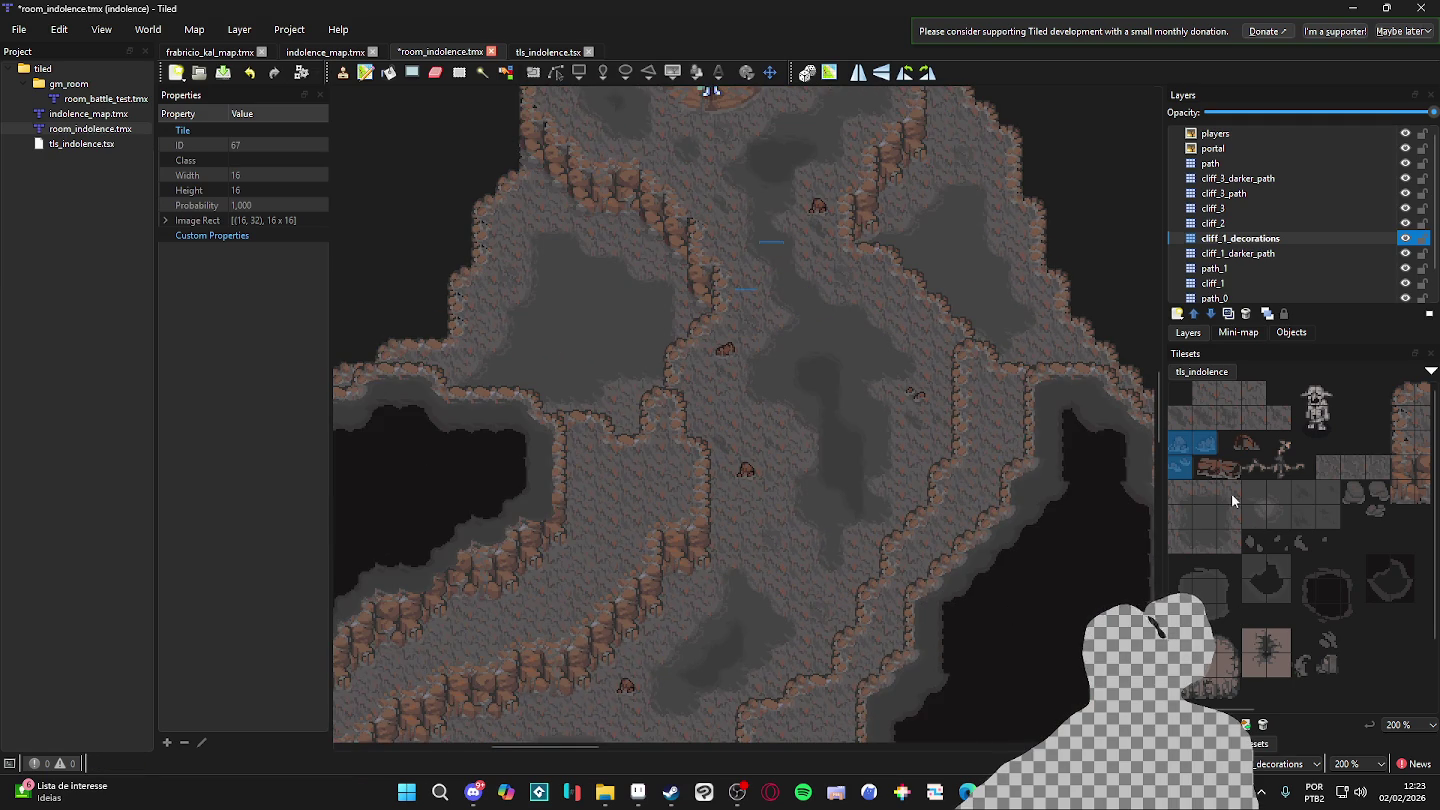
drag(1229, 443, 1252, 443)
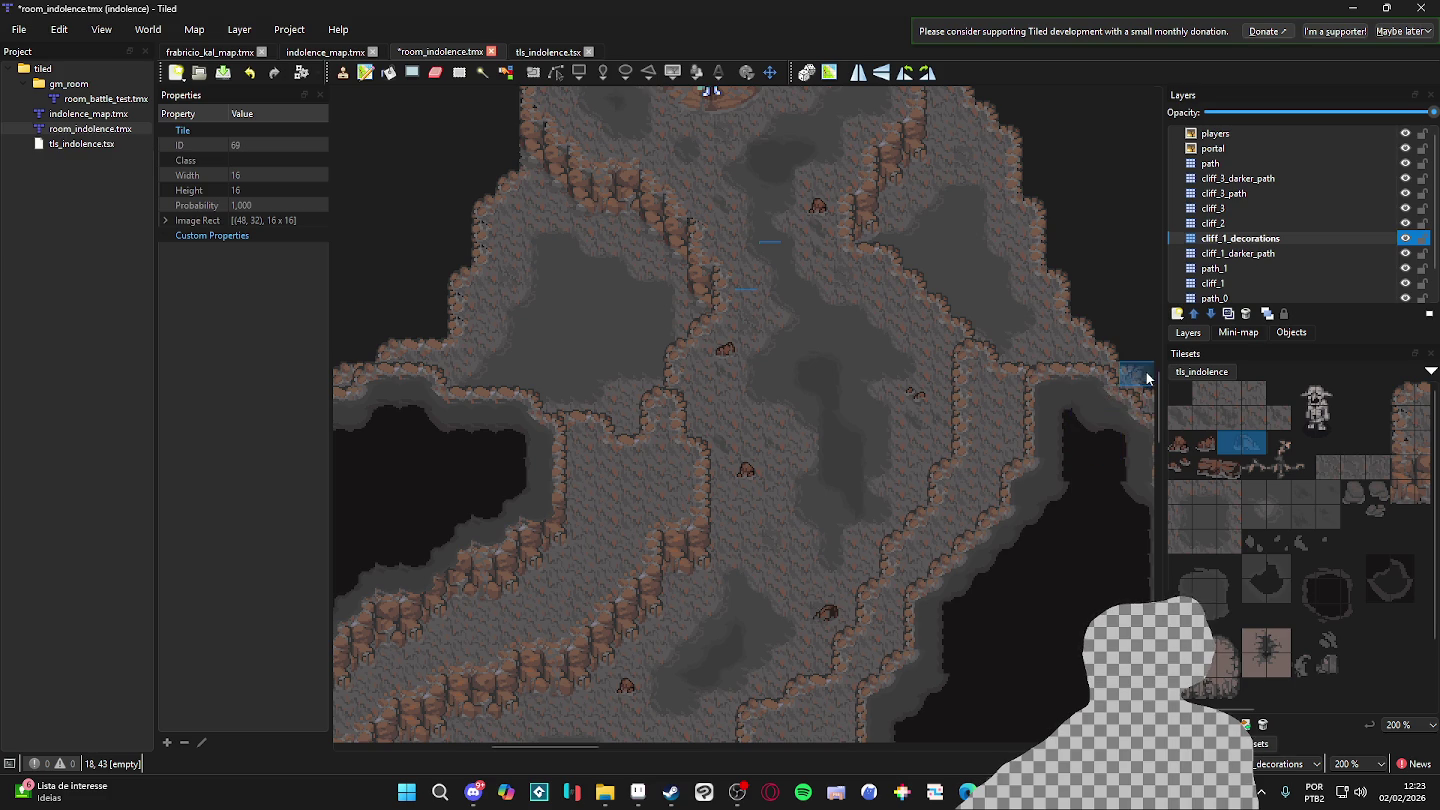
drag(948, 323, 980, 383)
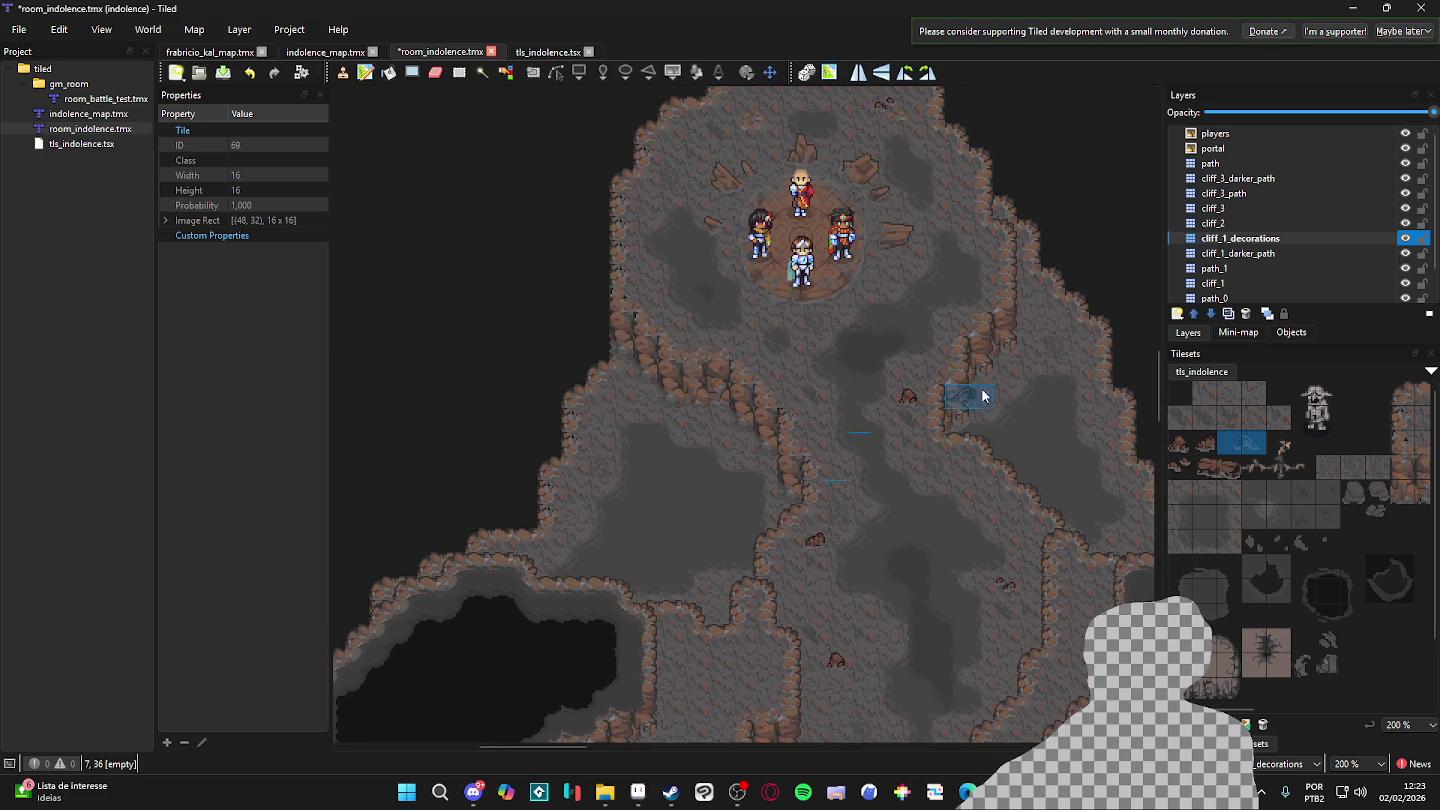
scroll(990, 404, down, 5)
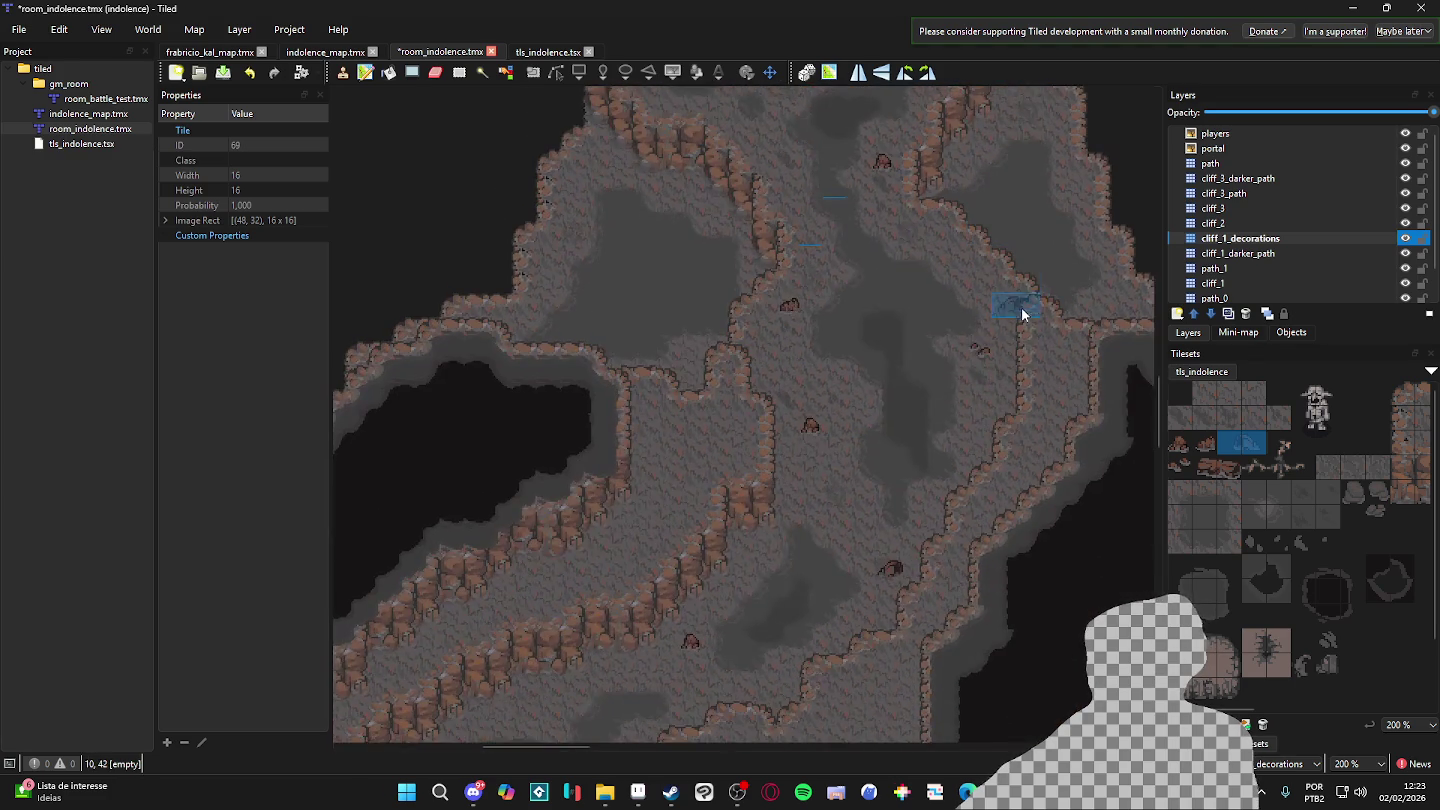
scroll(1023, 304, up, 8)
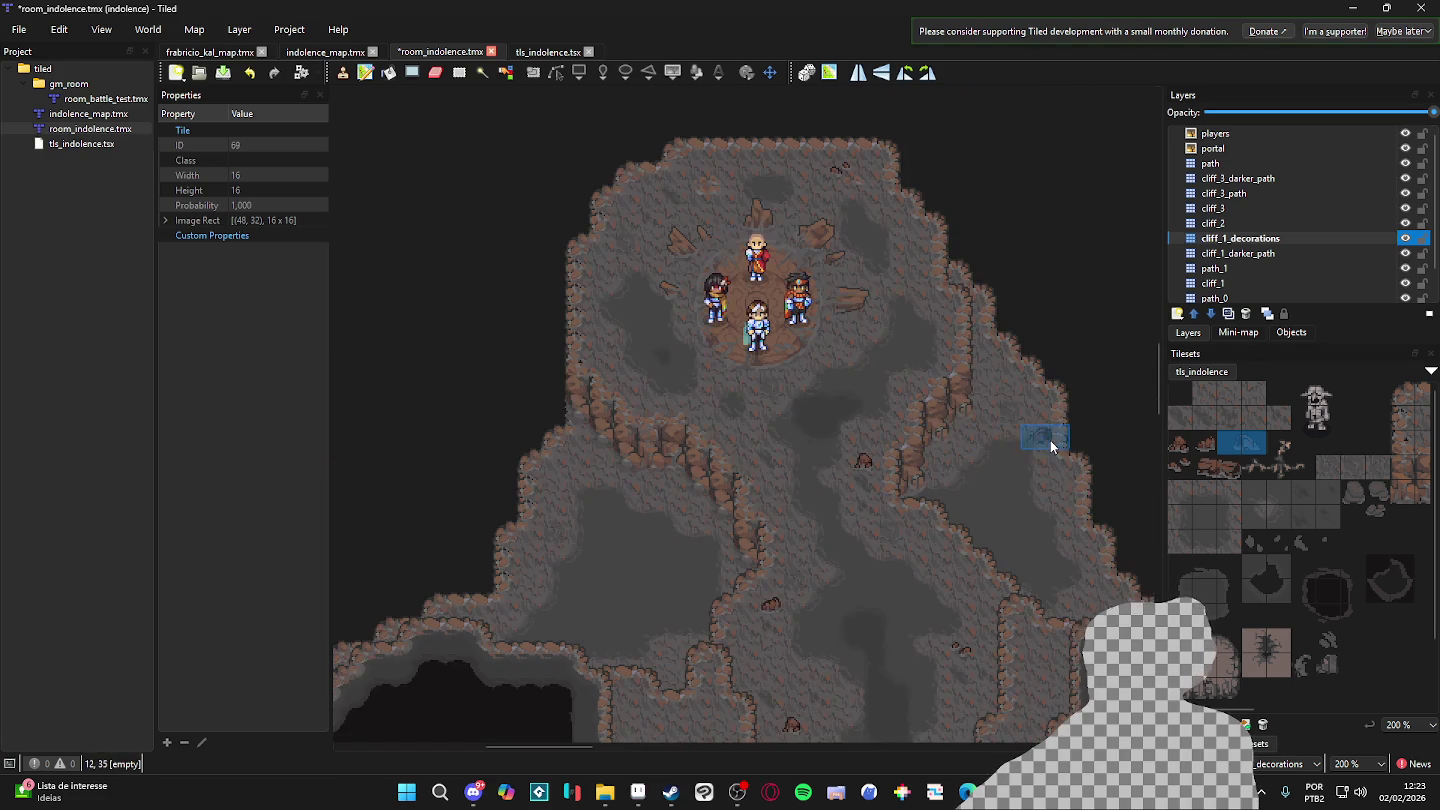
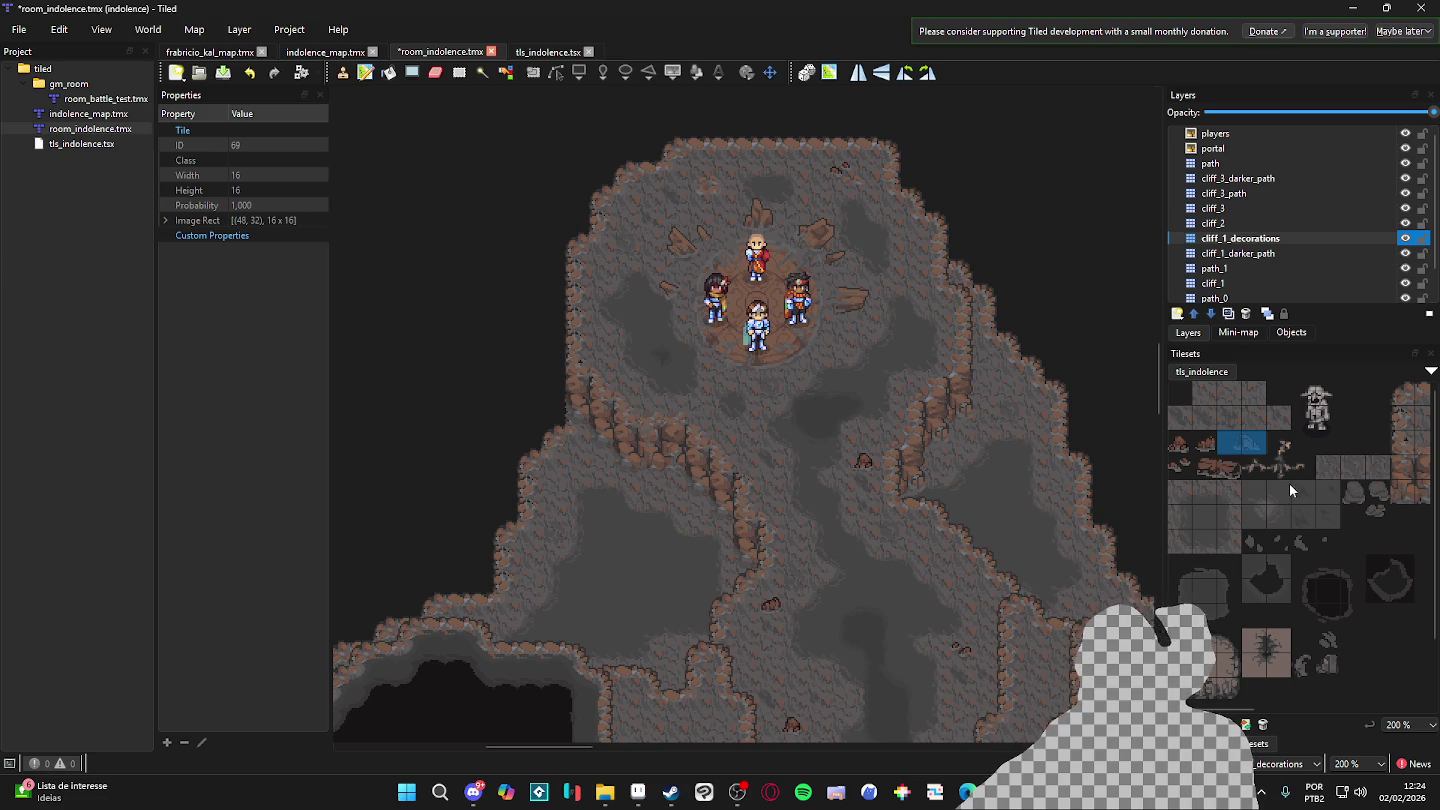
- Extend the vine up the left cliff with rope tile 70 and cap its top
click(1255, 467)
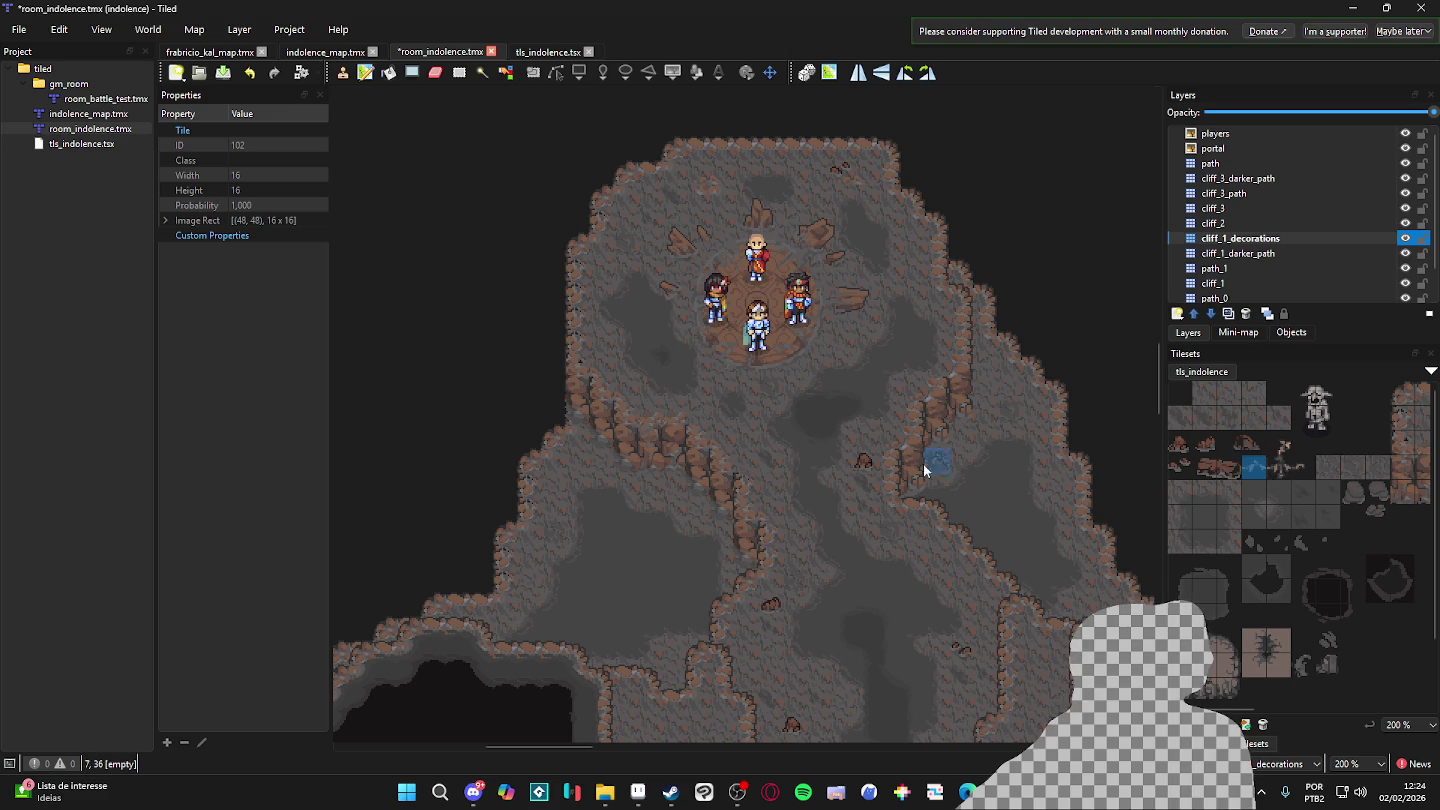
click(1298, 468)
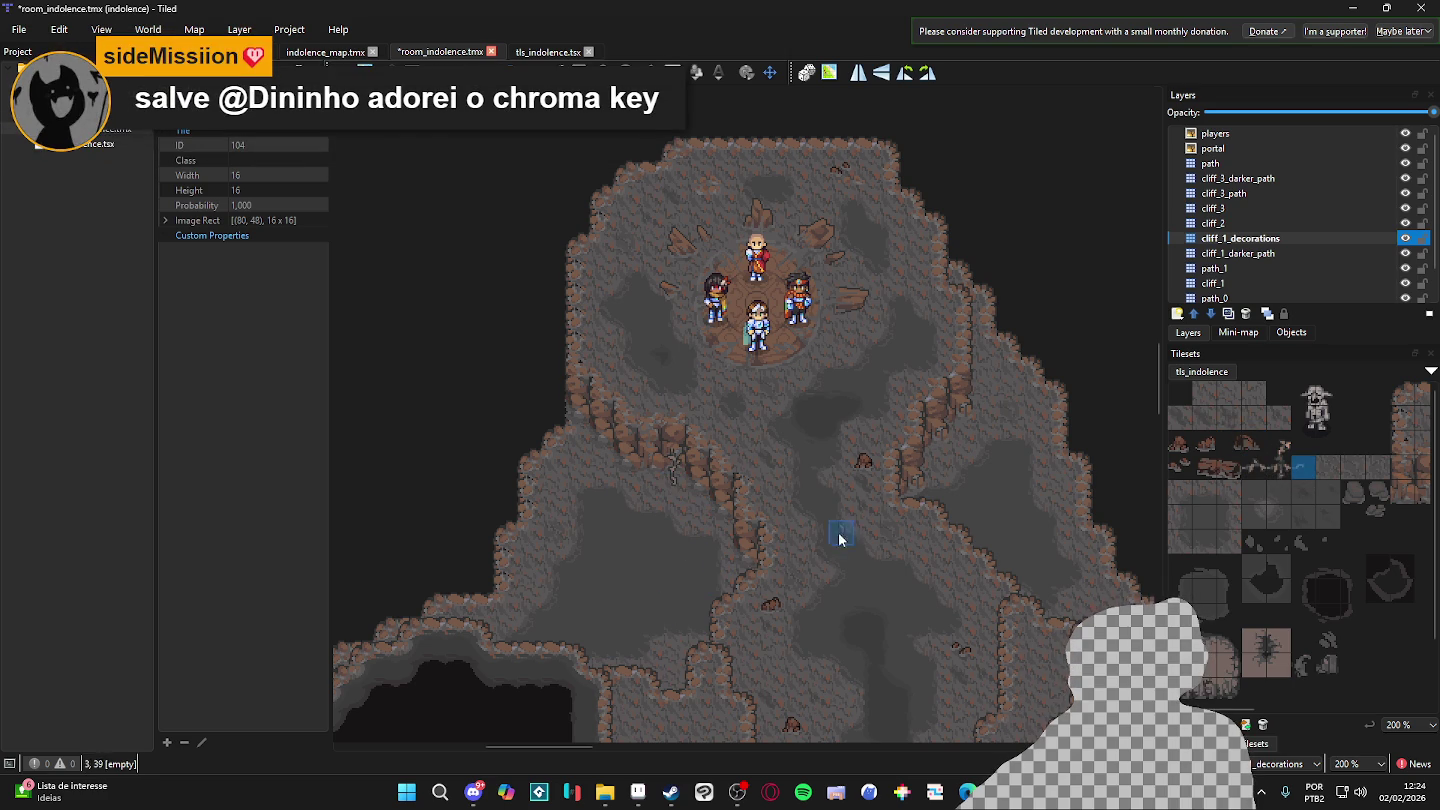
click(1254, 468)
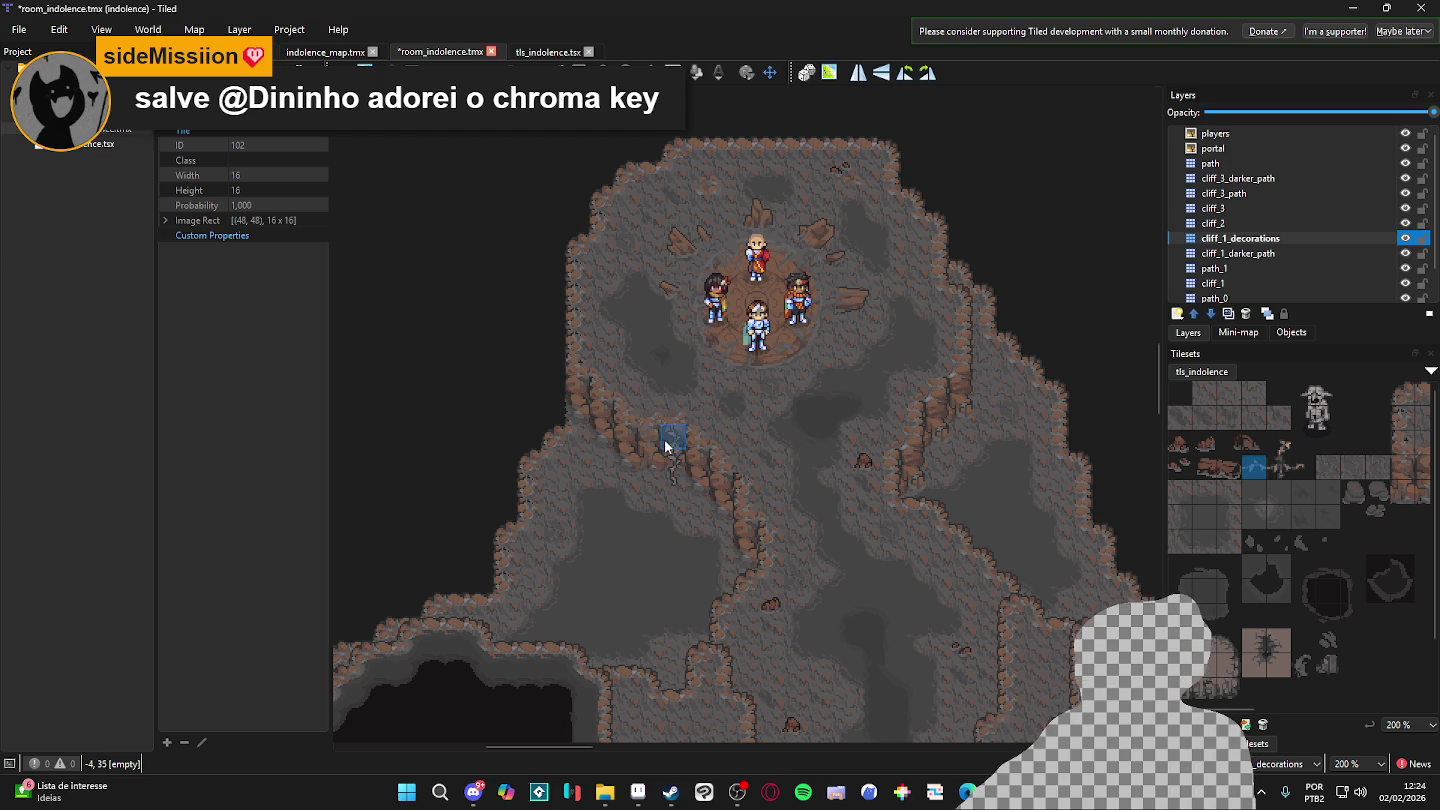
click(1279, 445)
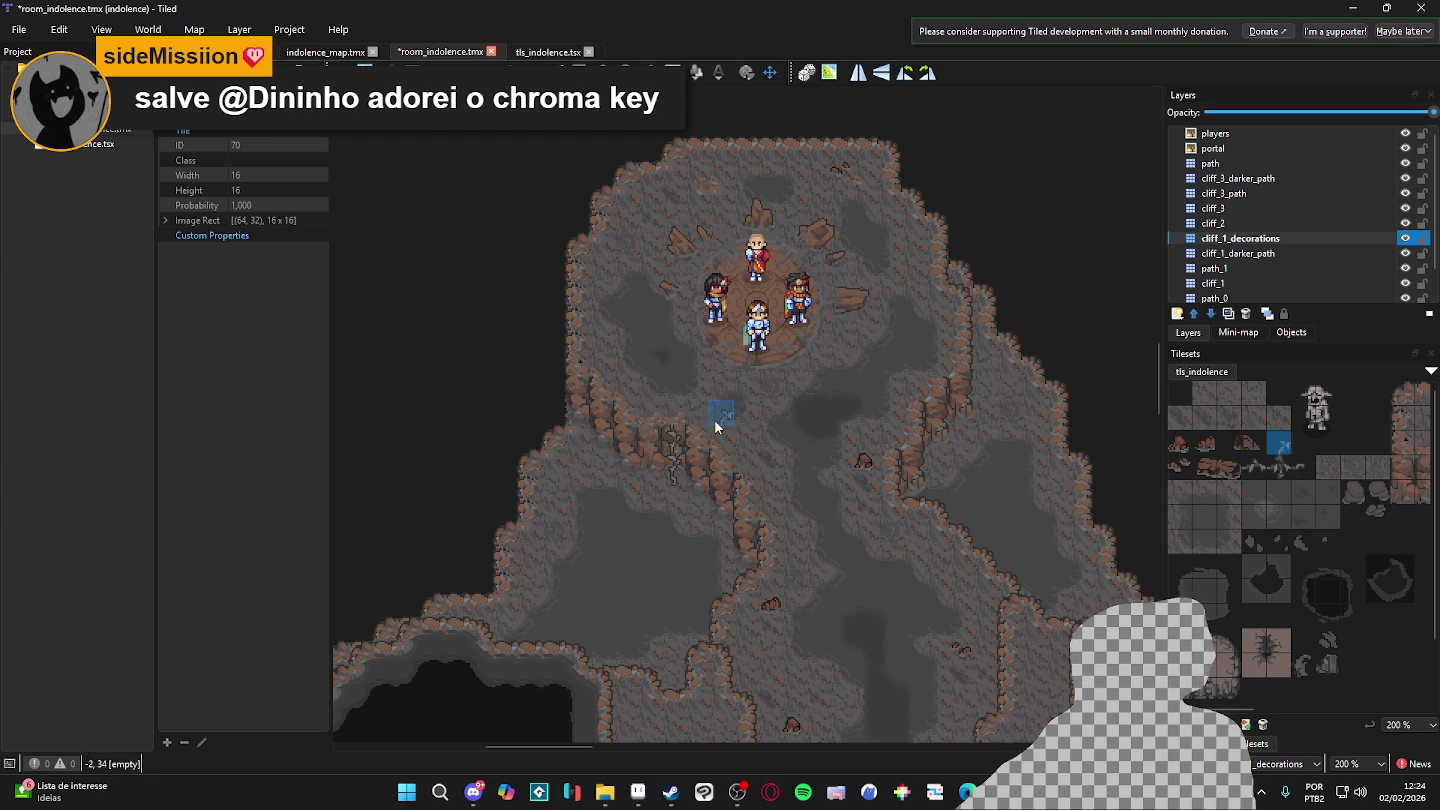
click(684, 414)
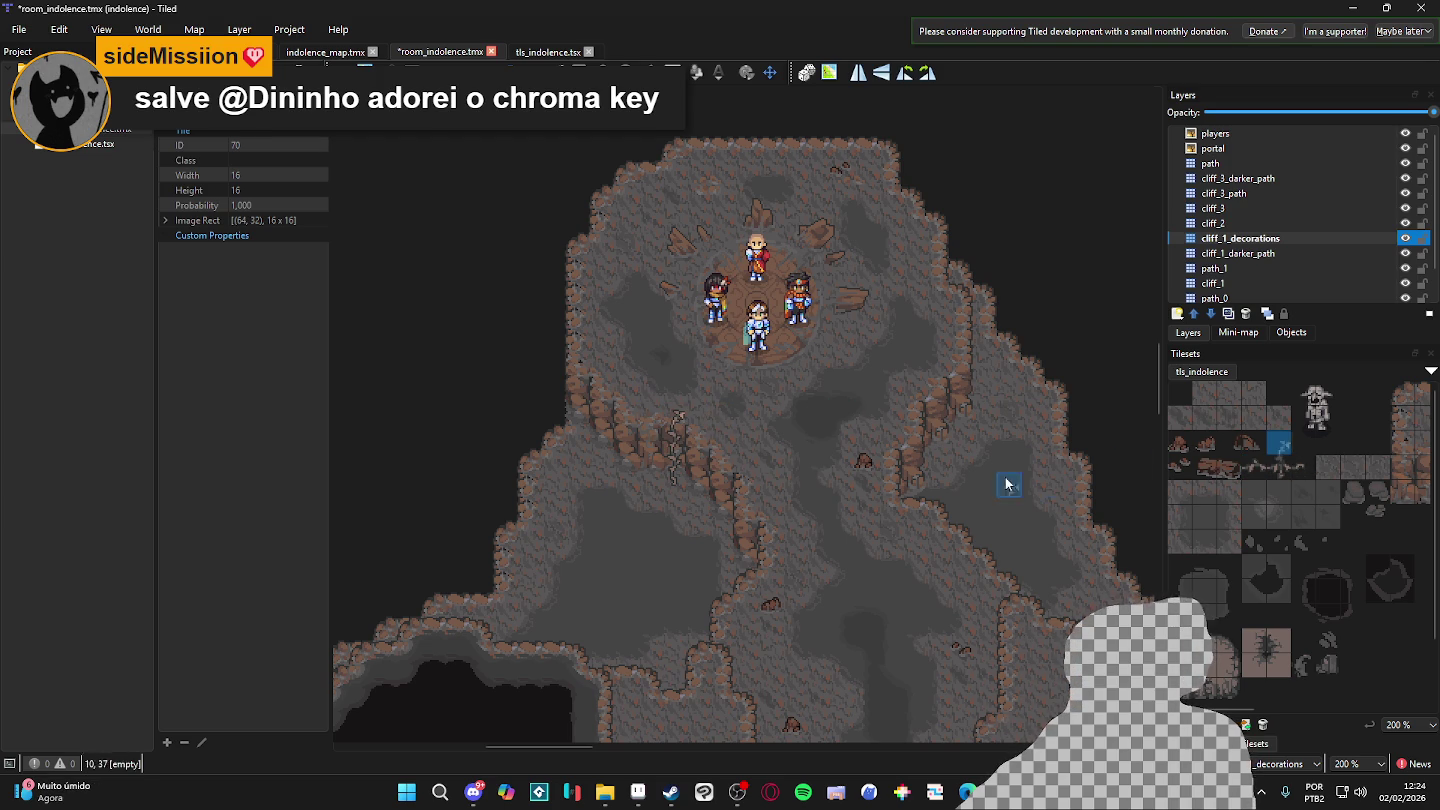
click(698, 412)
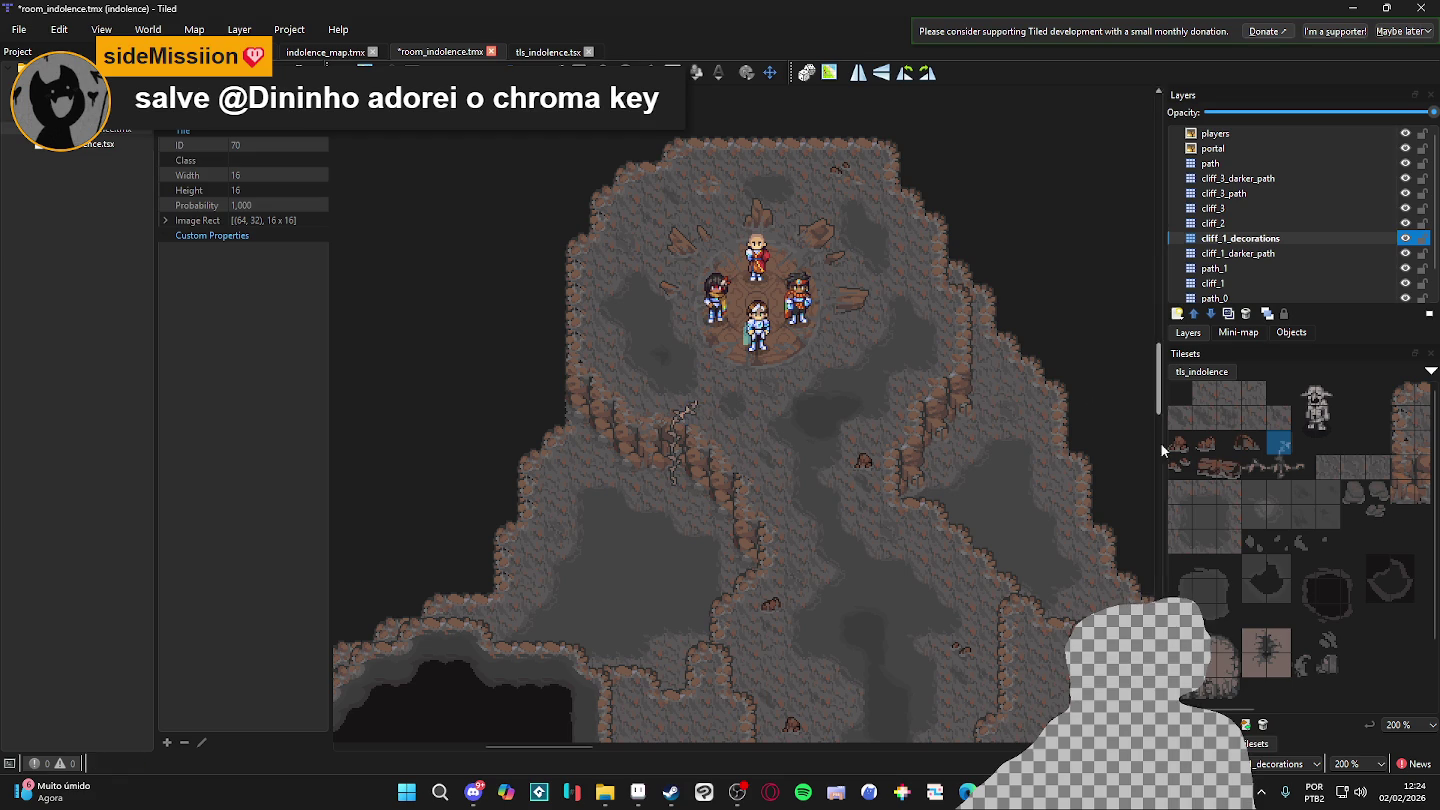
click(699, 394)
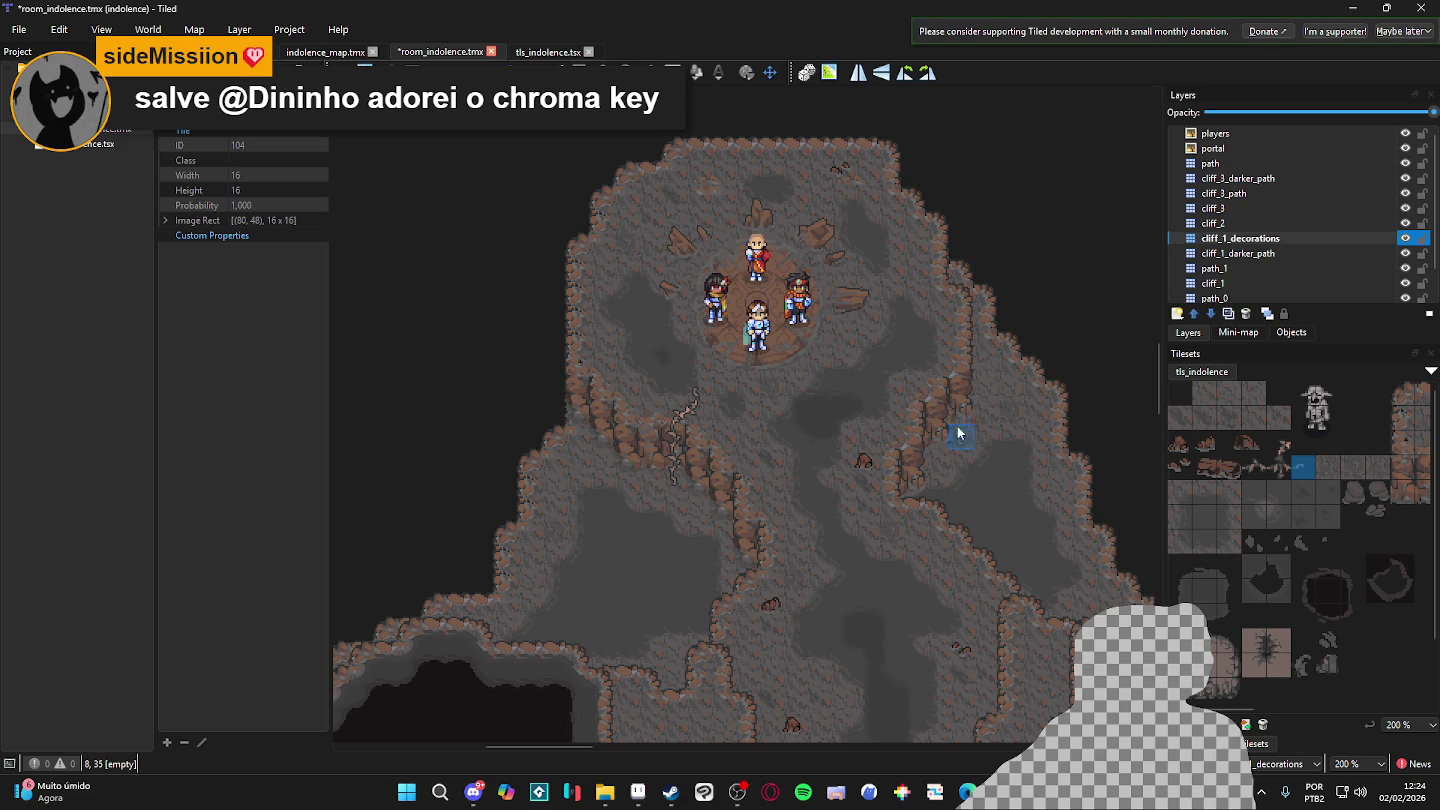
- Extend the lower rope path two tiles left with tile 102, adding a vertical end piece
click(1258, 468)
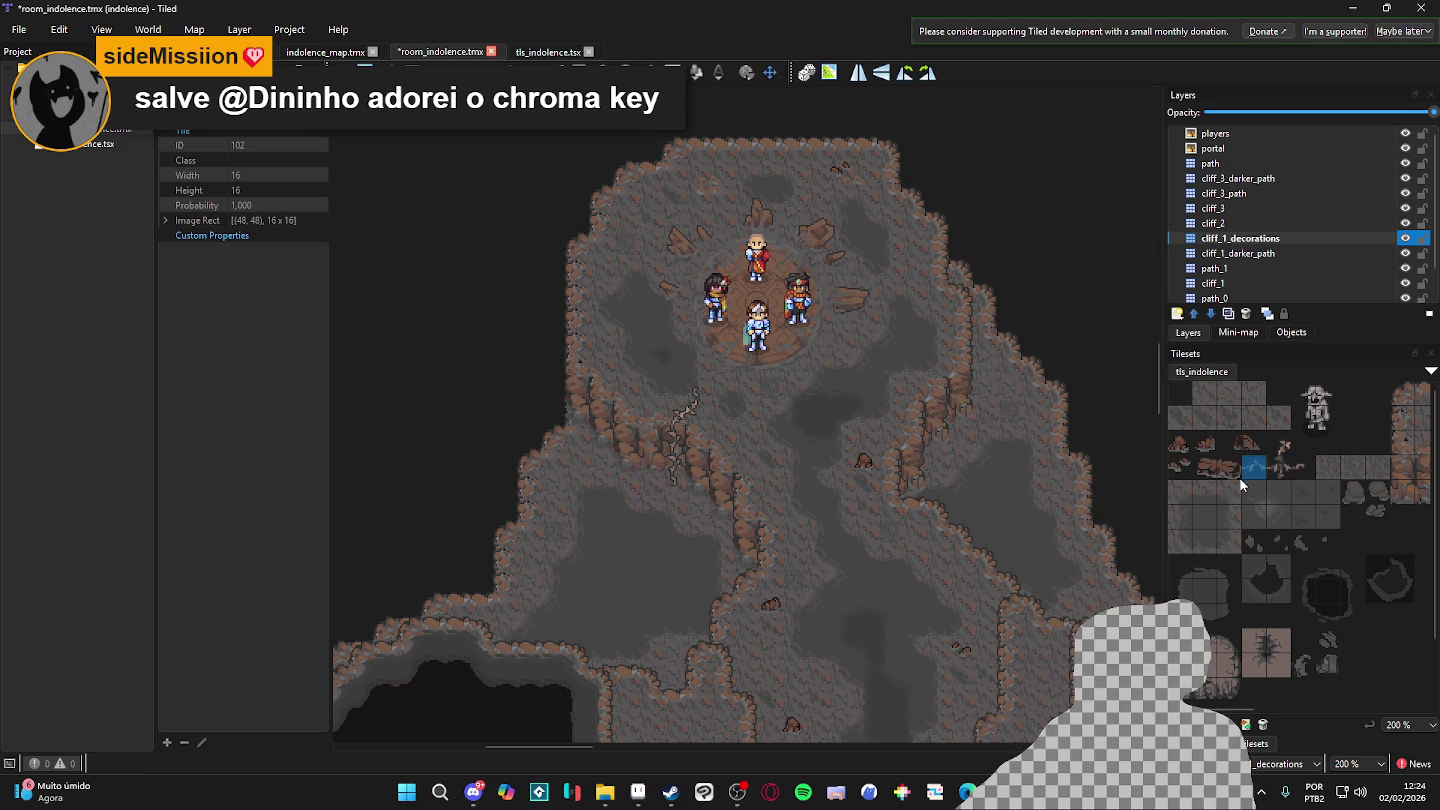
click(1281, 445)
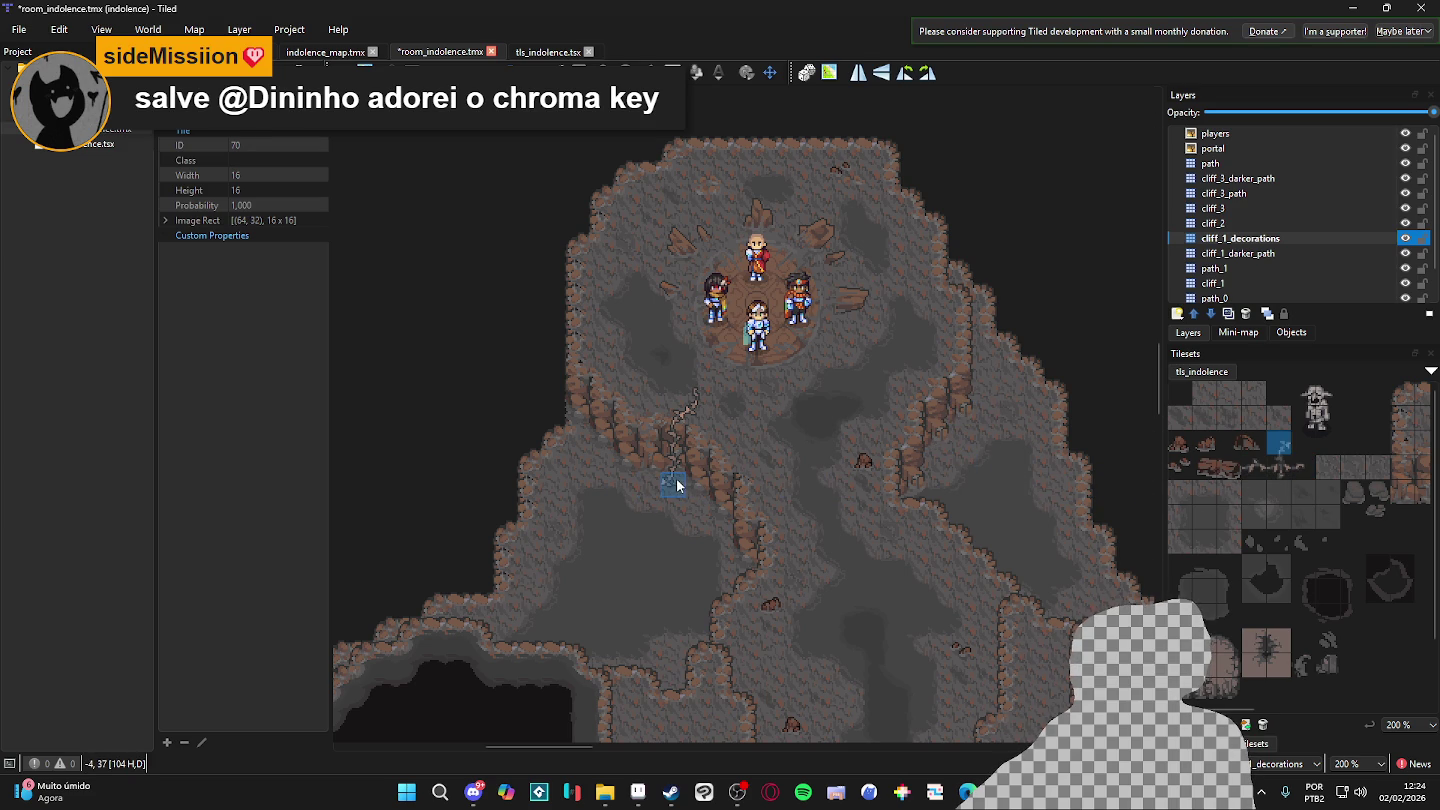
click(1254, 467)
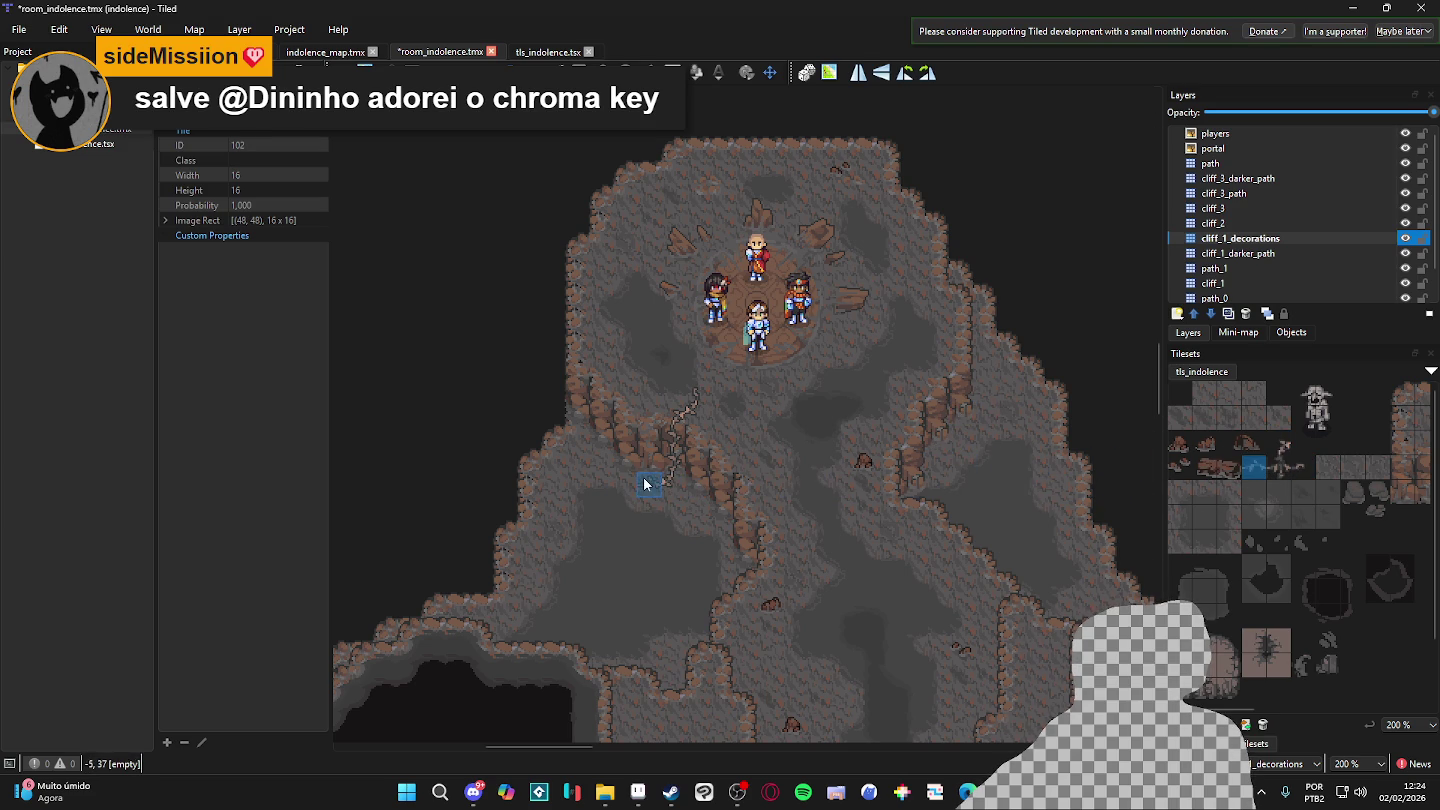
drag(613, 485, 529, 484)
click(1280, 446)
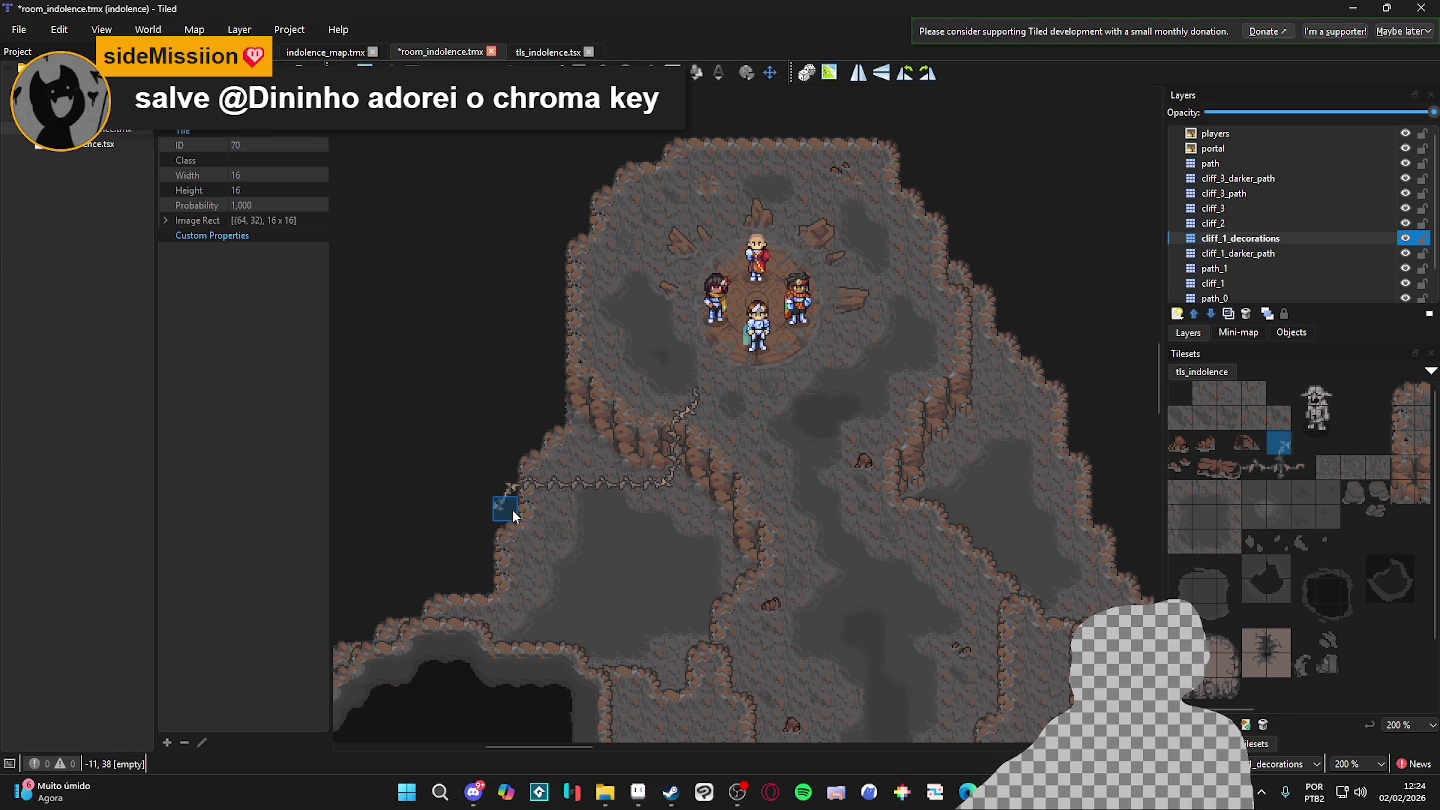
click(1264, 460)
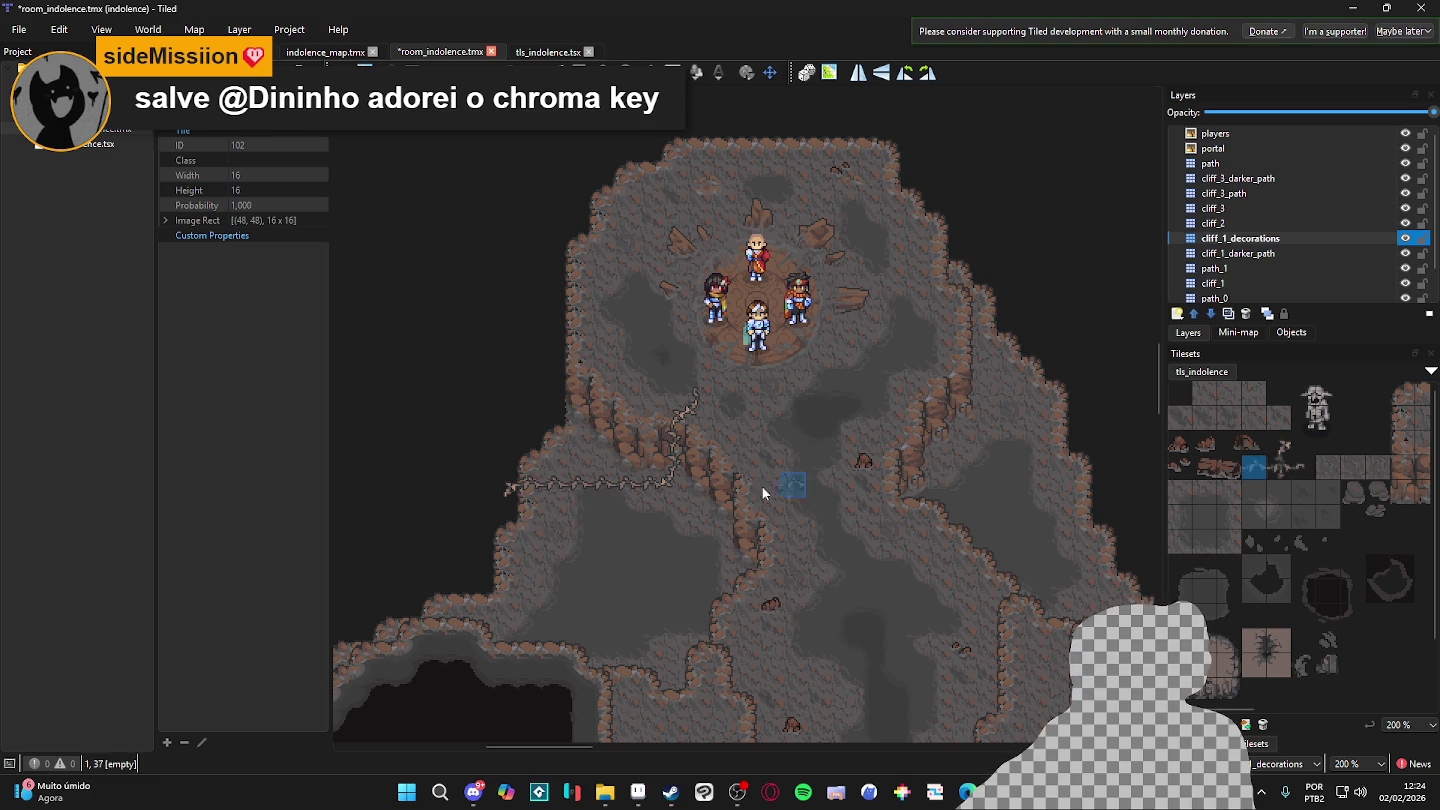
click(507, 507)
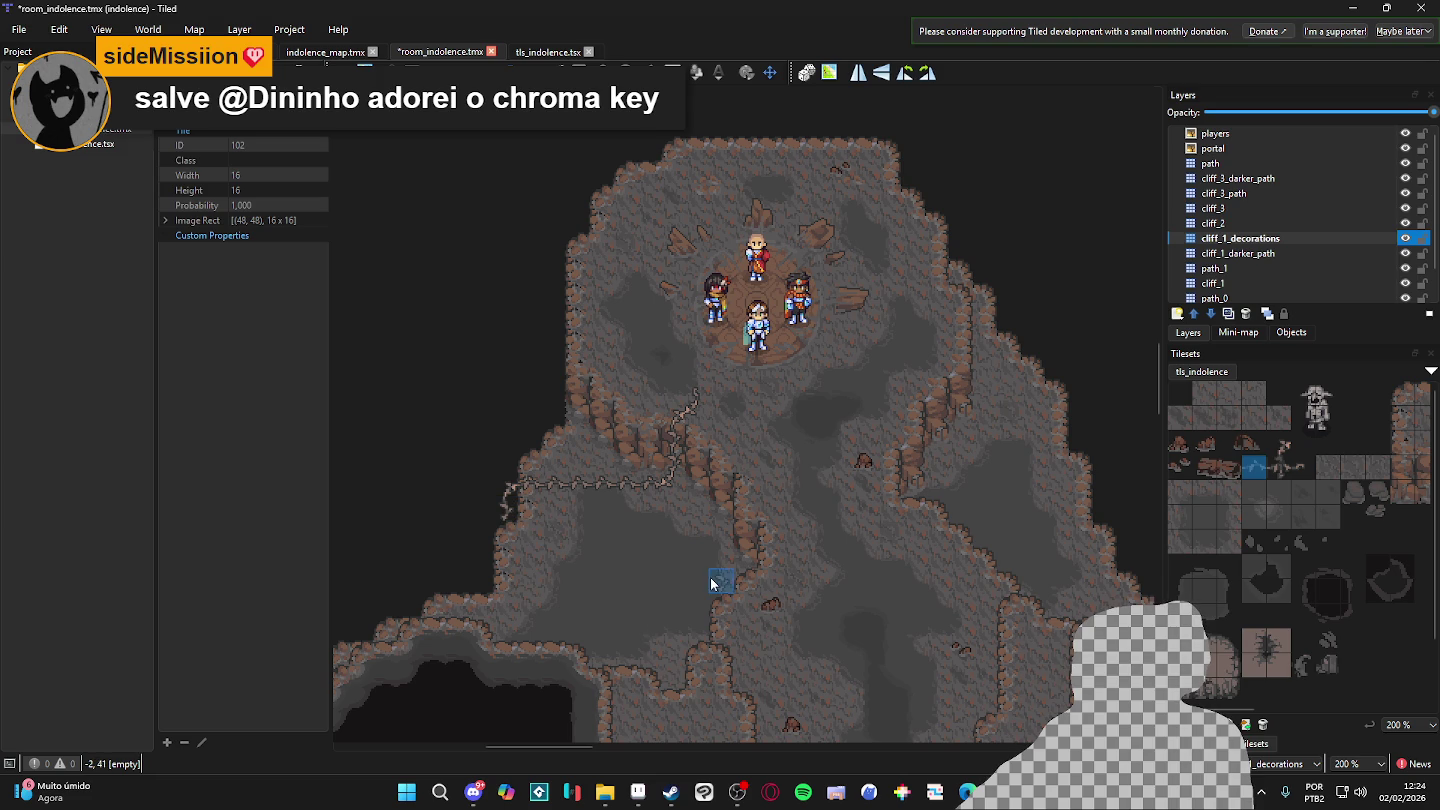
- Save the room_indolence map
scroll(701, 536, up, 1)
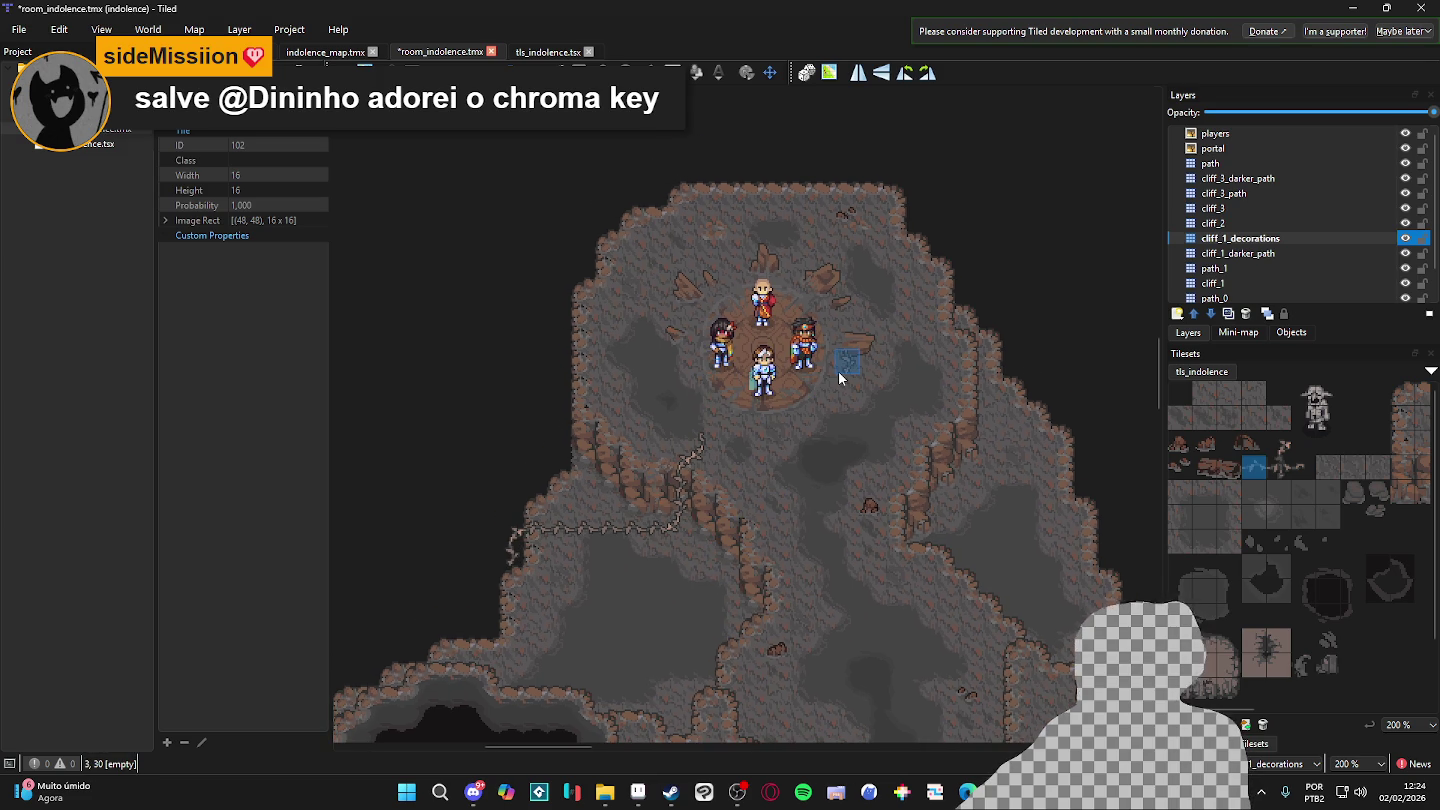
mouse_move(787, 391)
mouse_down()
mouse_move(785, 375)
mouse_move(802, 374)
mouse_move(747, 392)
mouse_up()
key(ctrl+s)
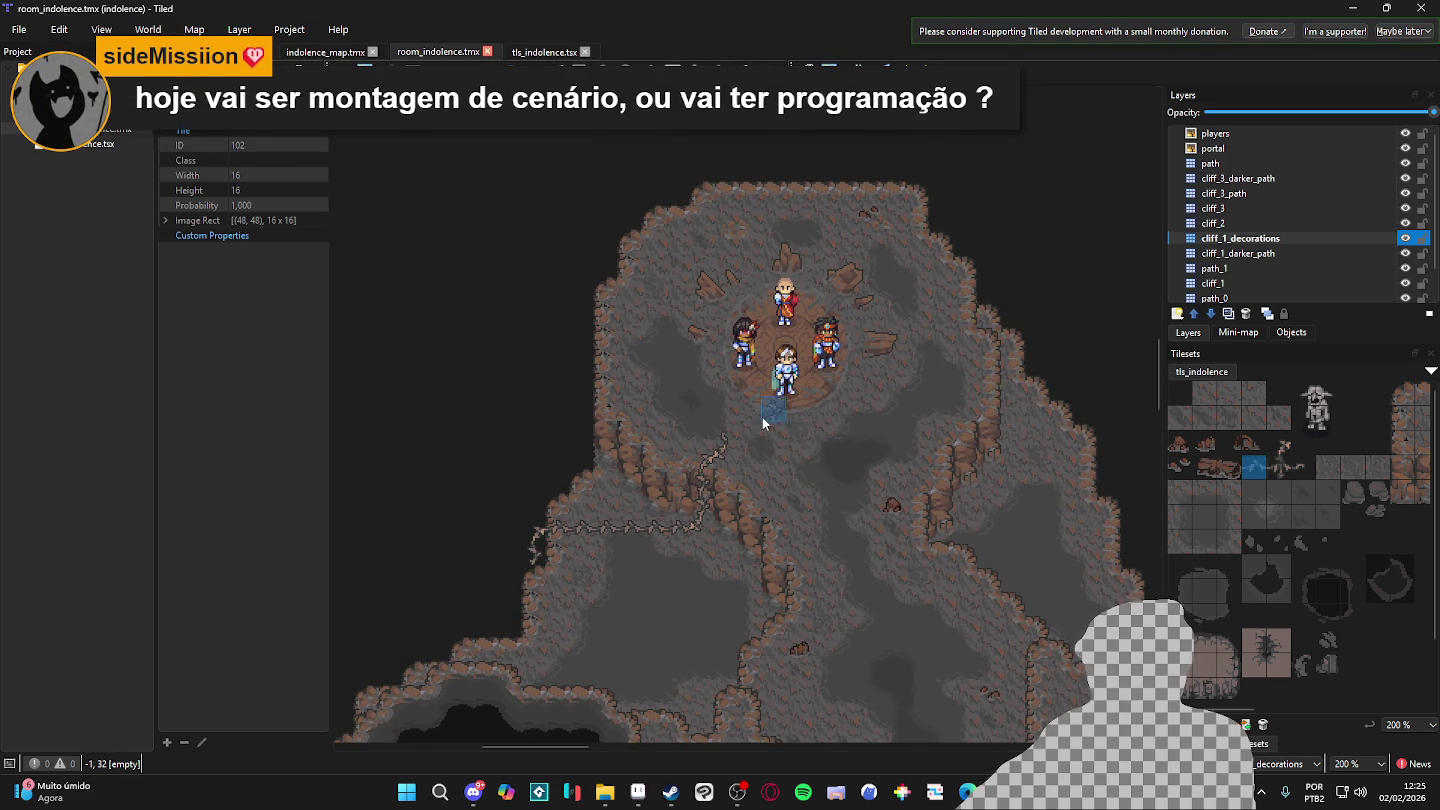
- Stamp rope tiles 70 and 102 and a branch piece along the chamber's left wall
click(1280, 443)
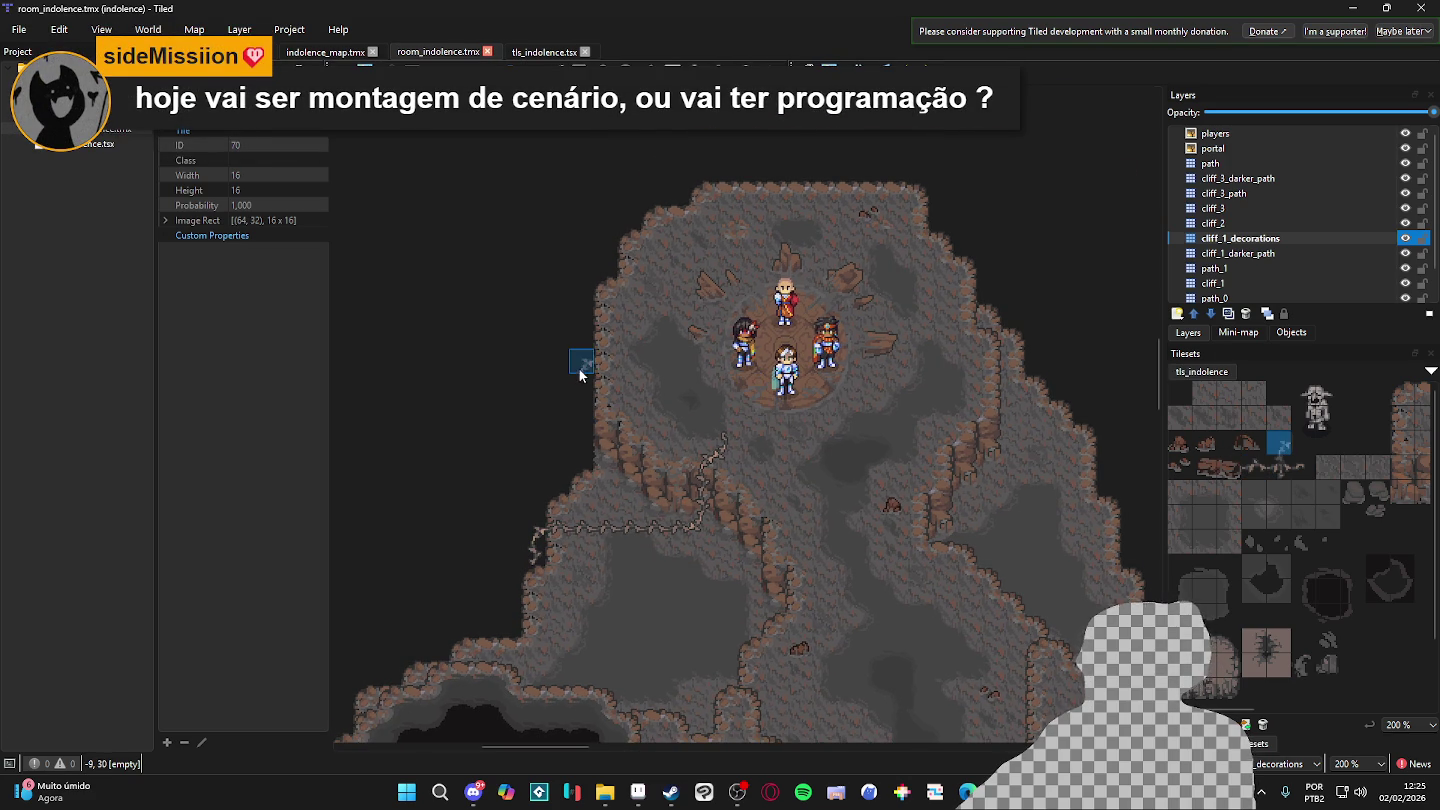
scroll(580, 375, up, 2)
click(576, 296)
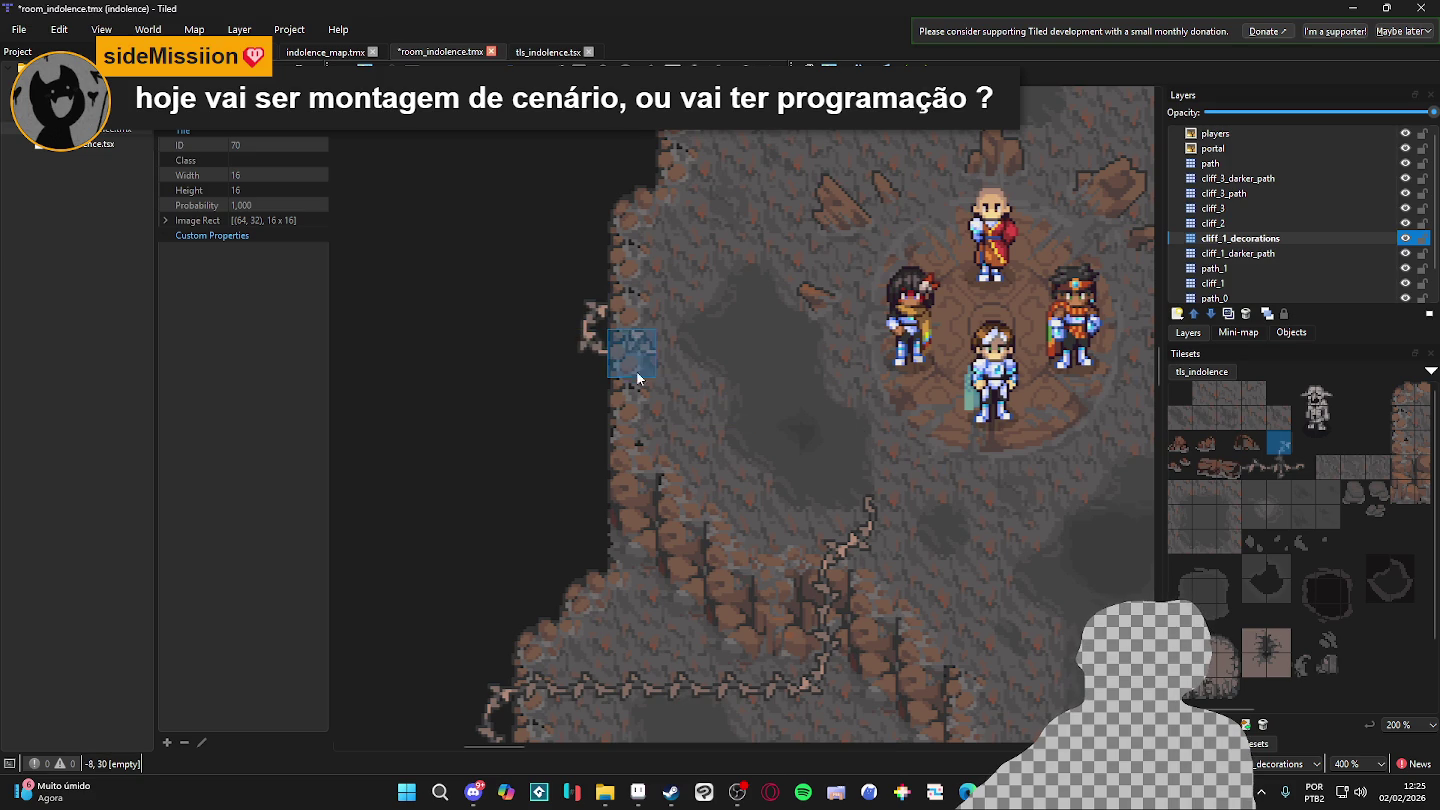
click(1258, 465)
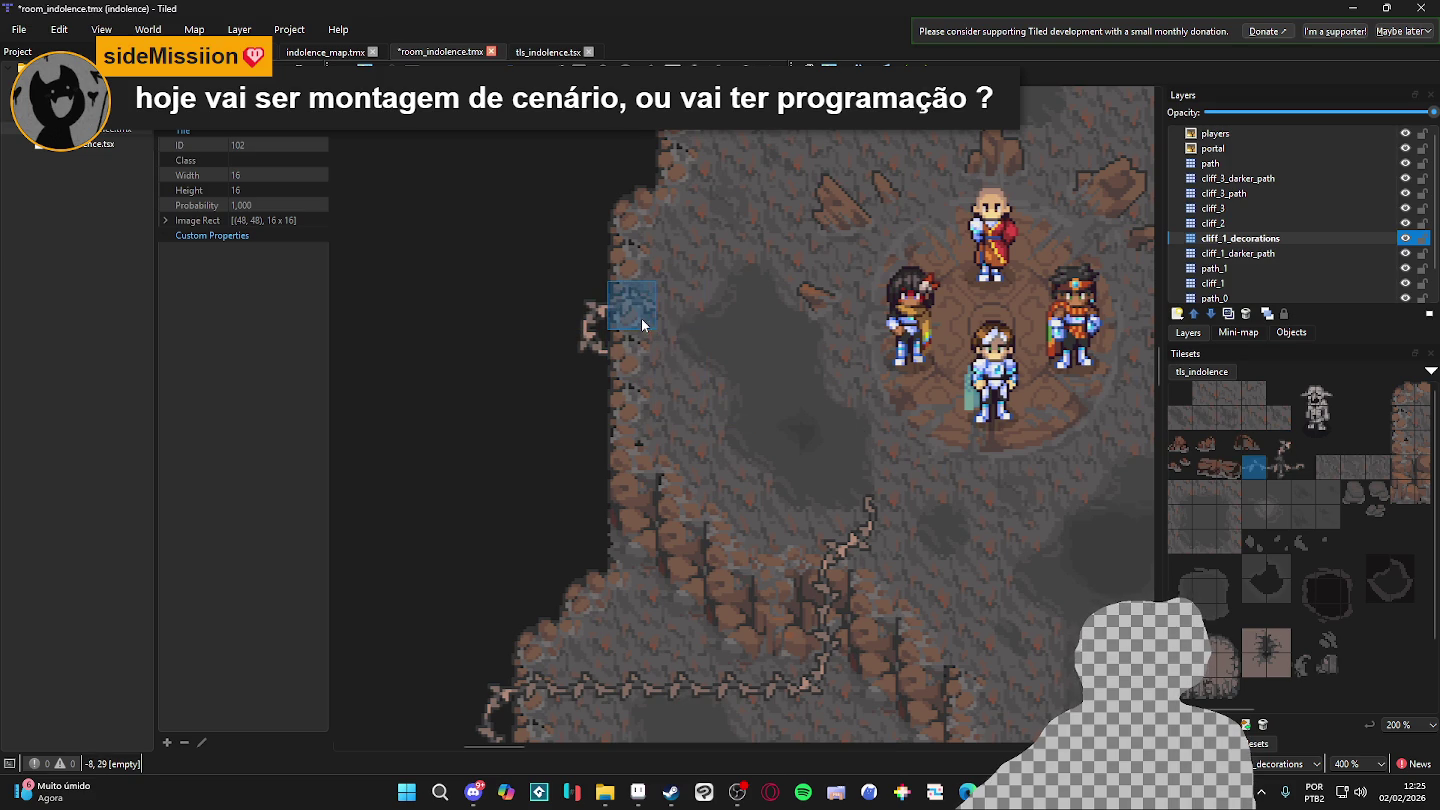
click(704, 320)
right_click(799, 353)
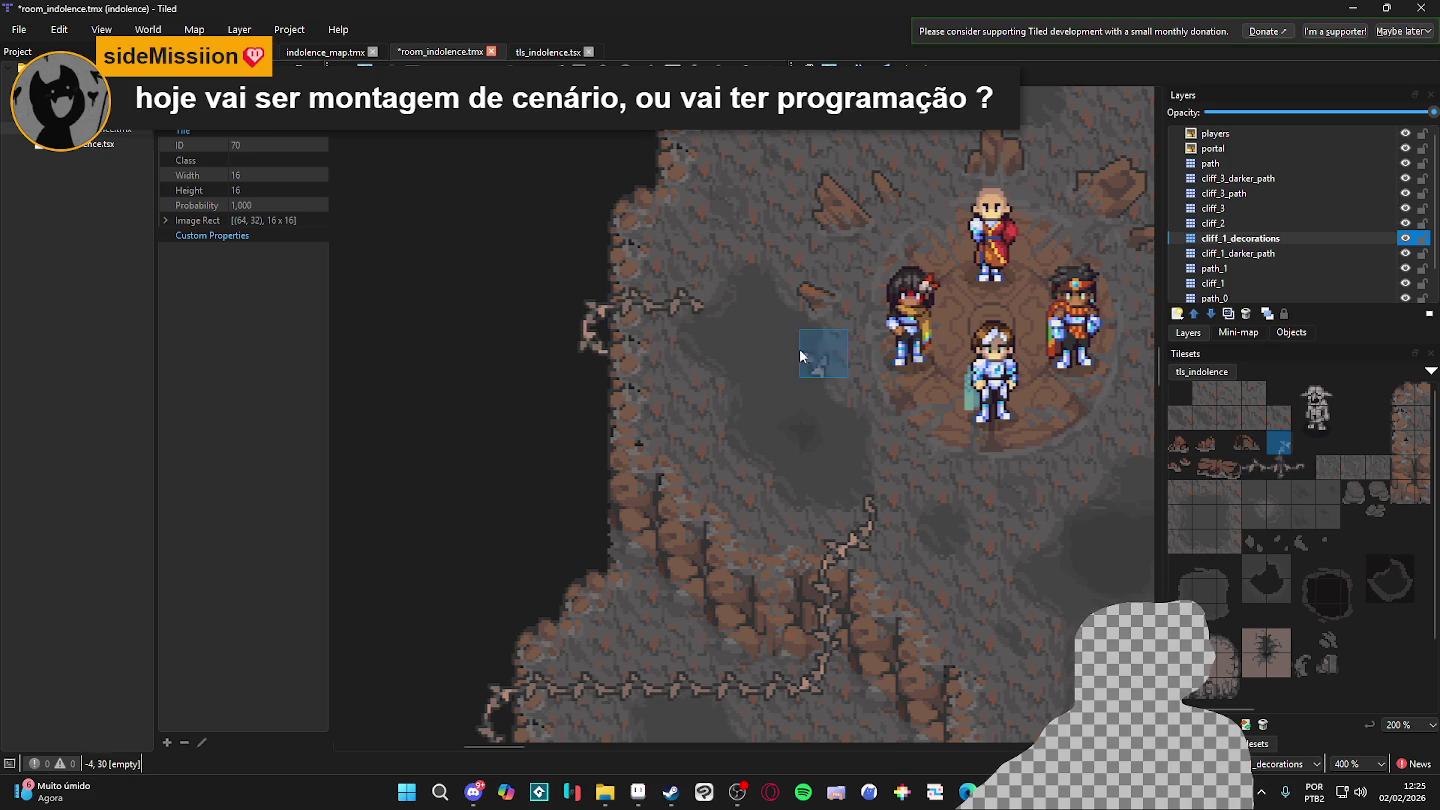
click(735, 268)
- Stamp rope tiles 102 and 70 down the right-hand cliff beside the central platform
click(1303, 463)
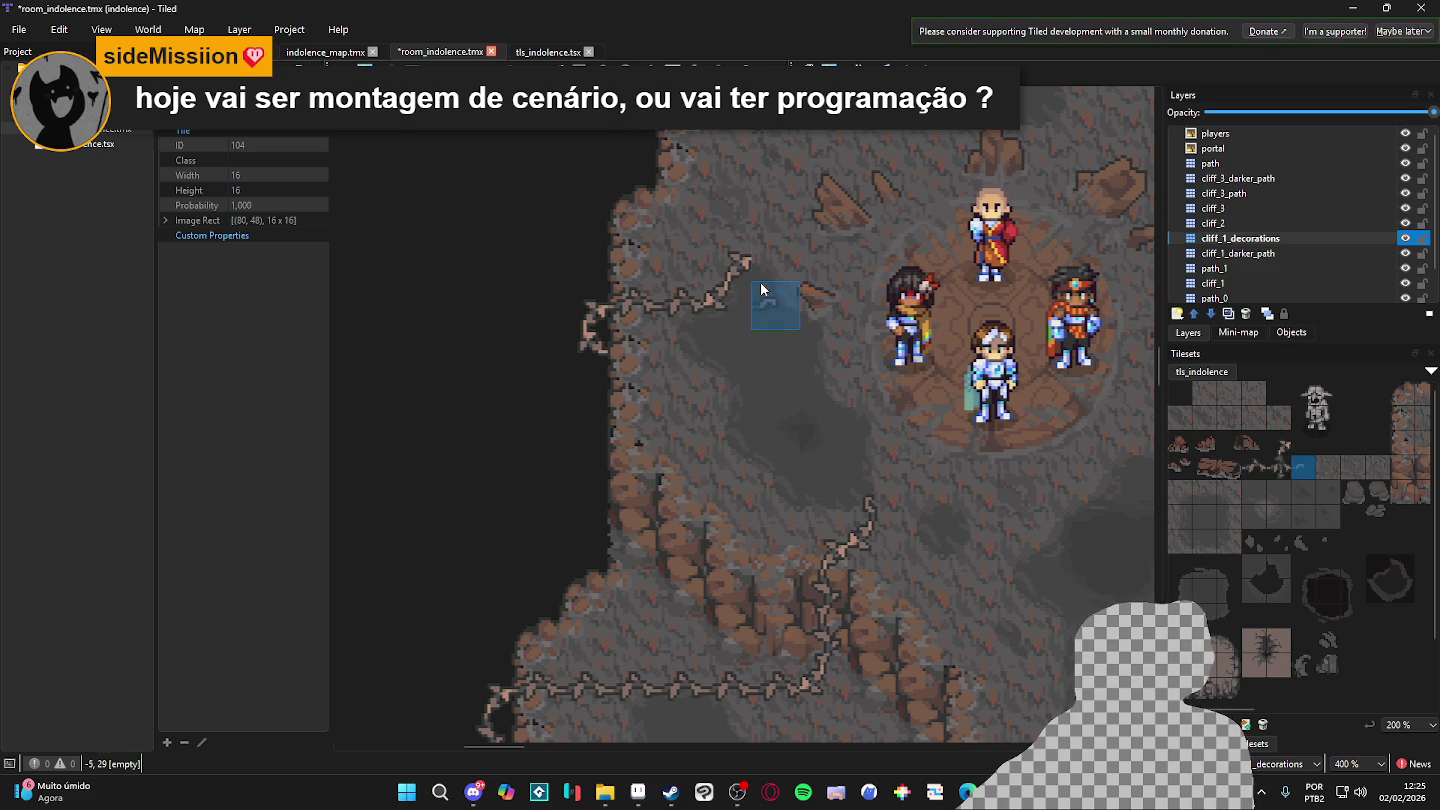
scroll(810, 388, down, 3)
scroll(810, 388, up, 1)
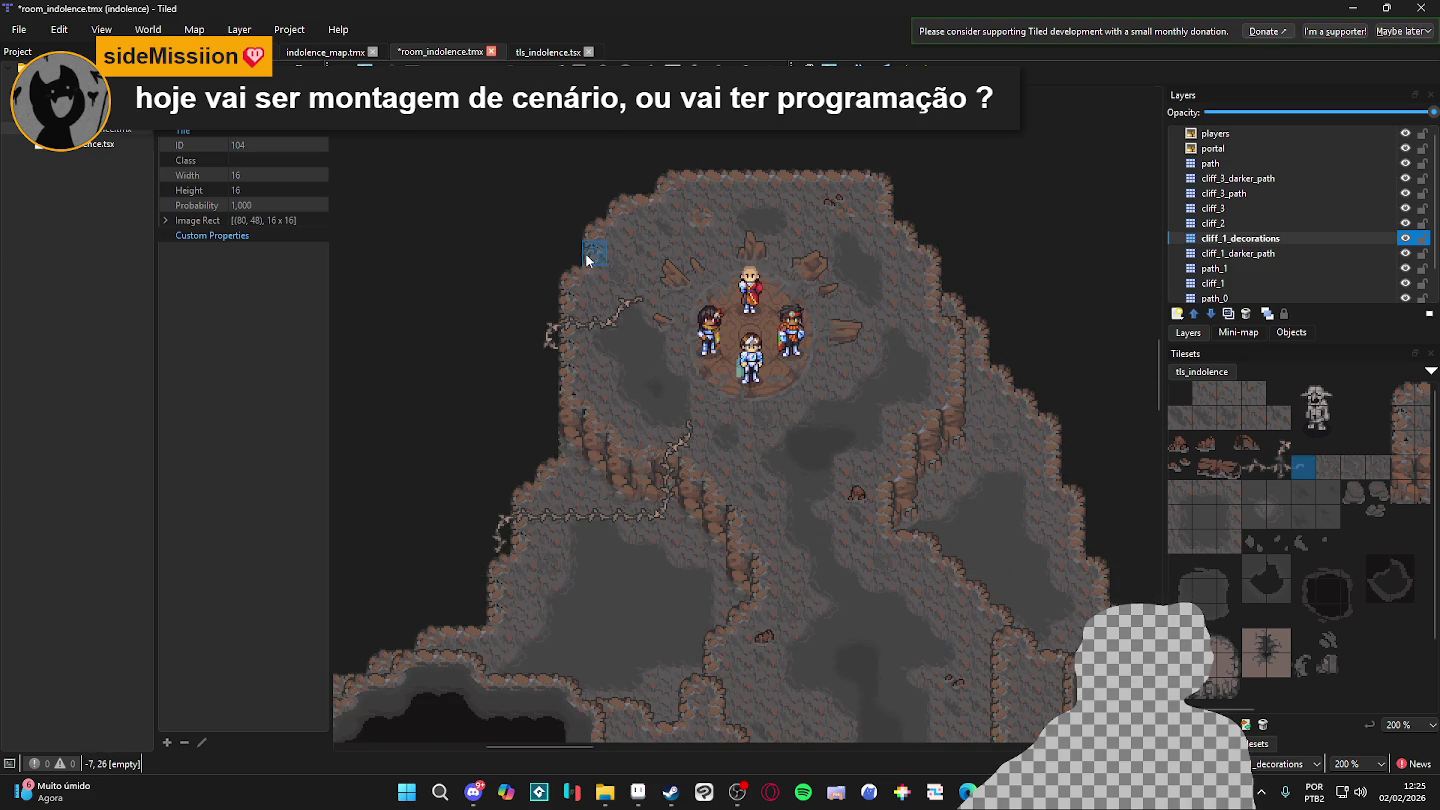
click(1279, 441)
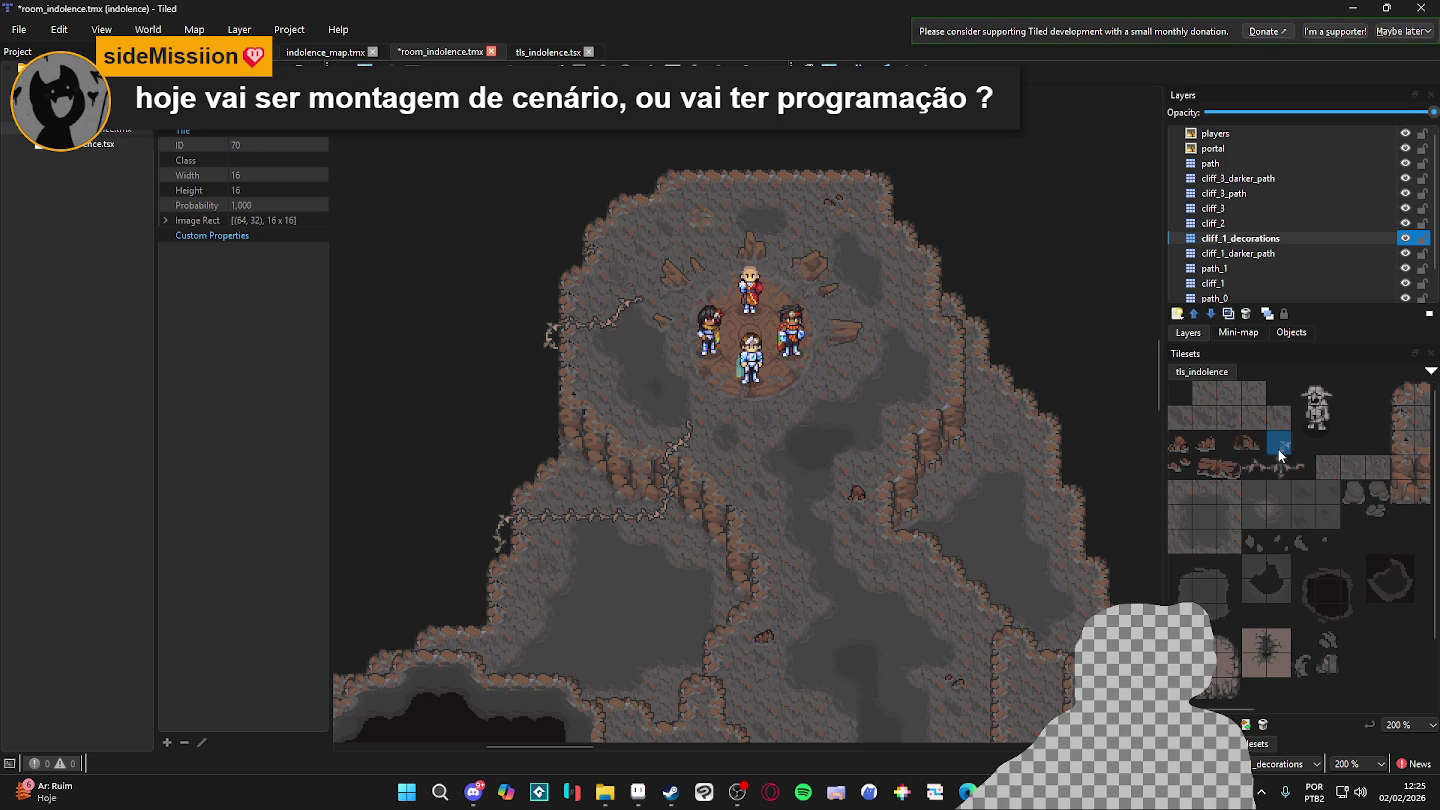
scroll(740, 390, down, 2)
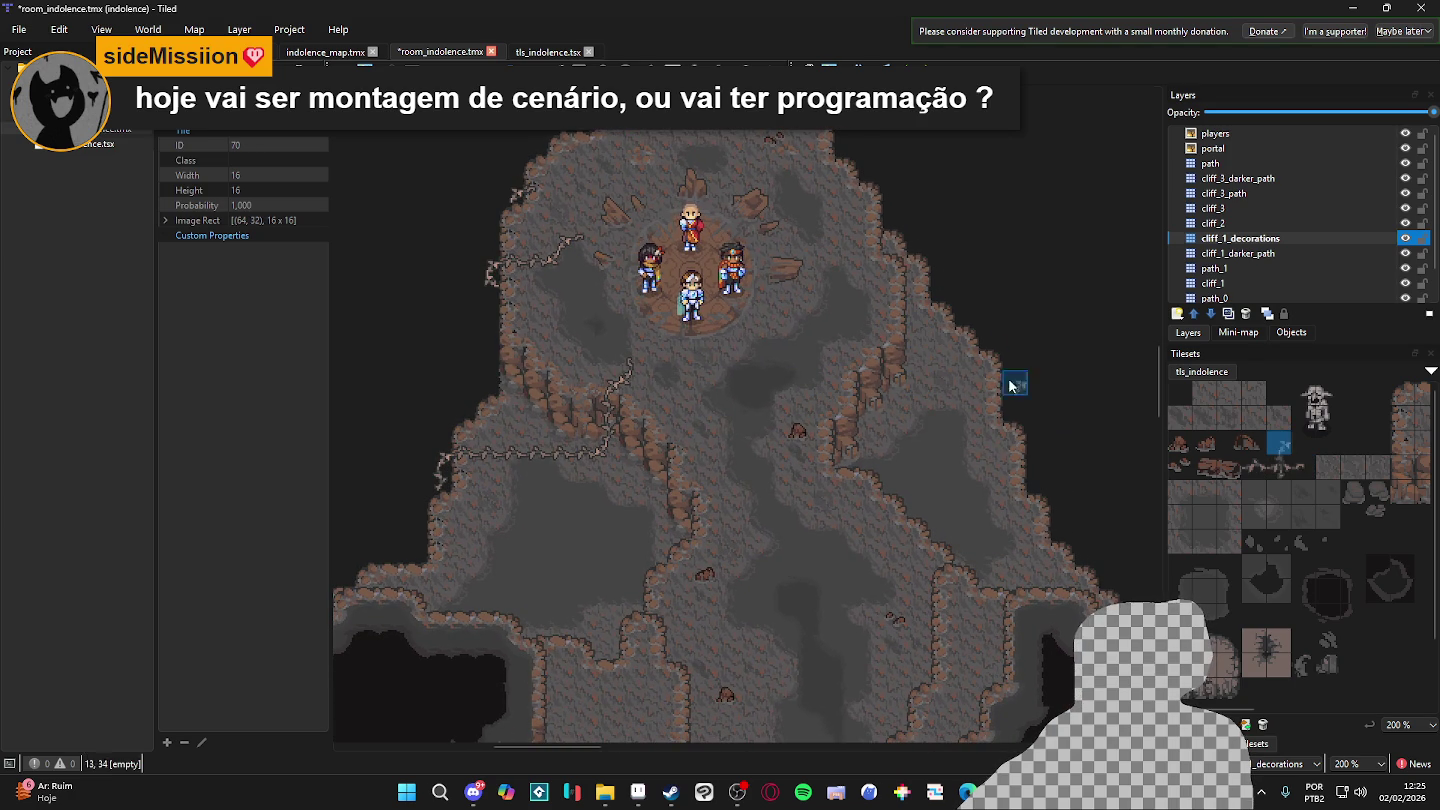
scroll(911, 311, up, 1)
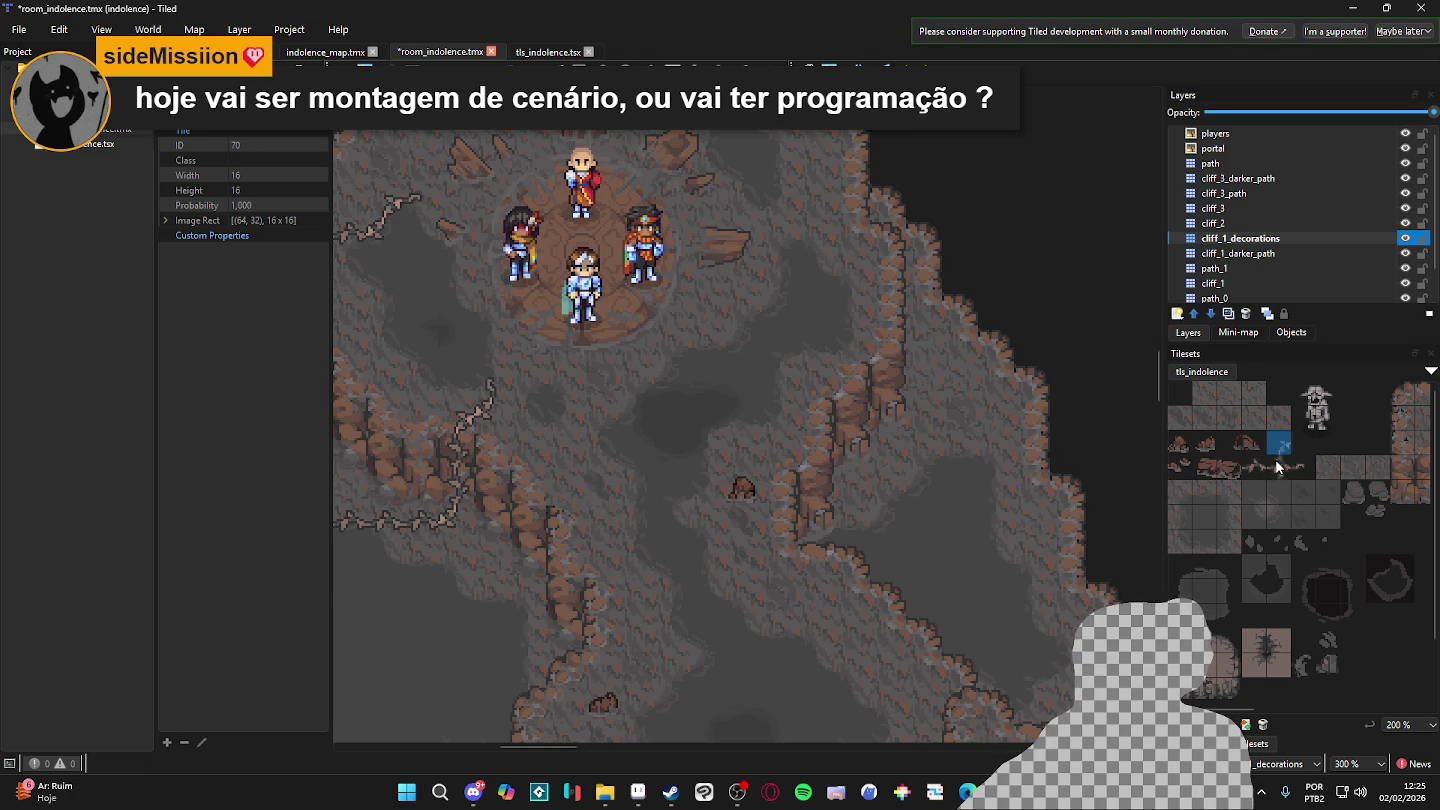
click(1255, 466)
click(864, 343)
click(1279, 443)
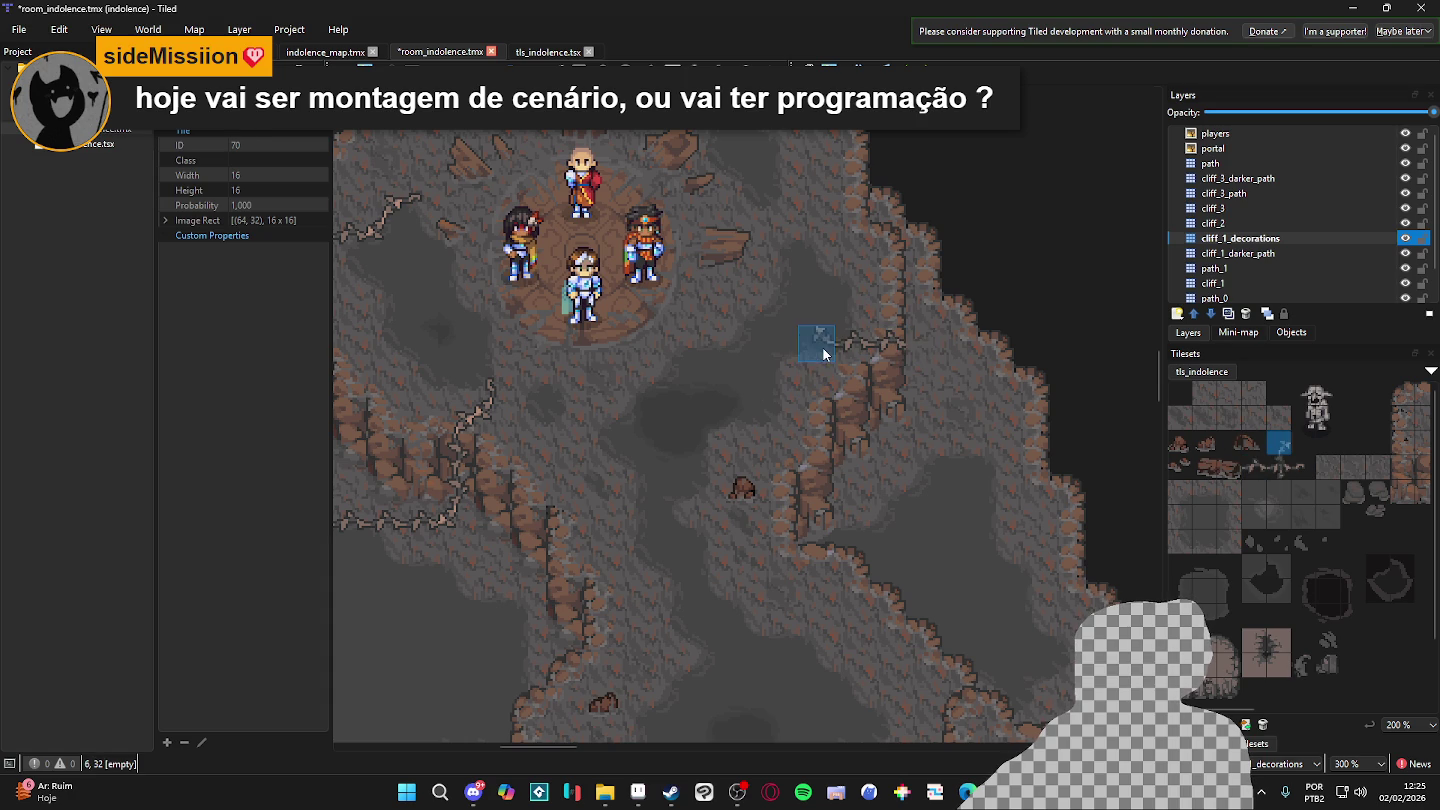
click(825, 354)
click(1306, 468)
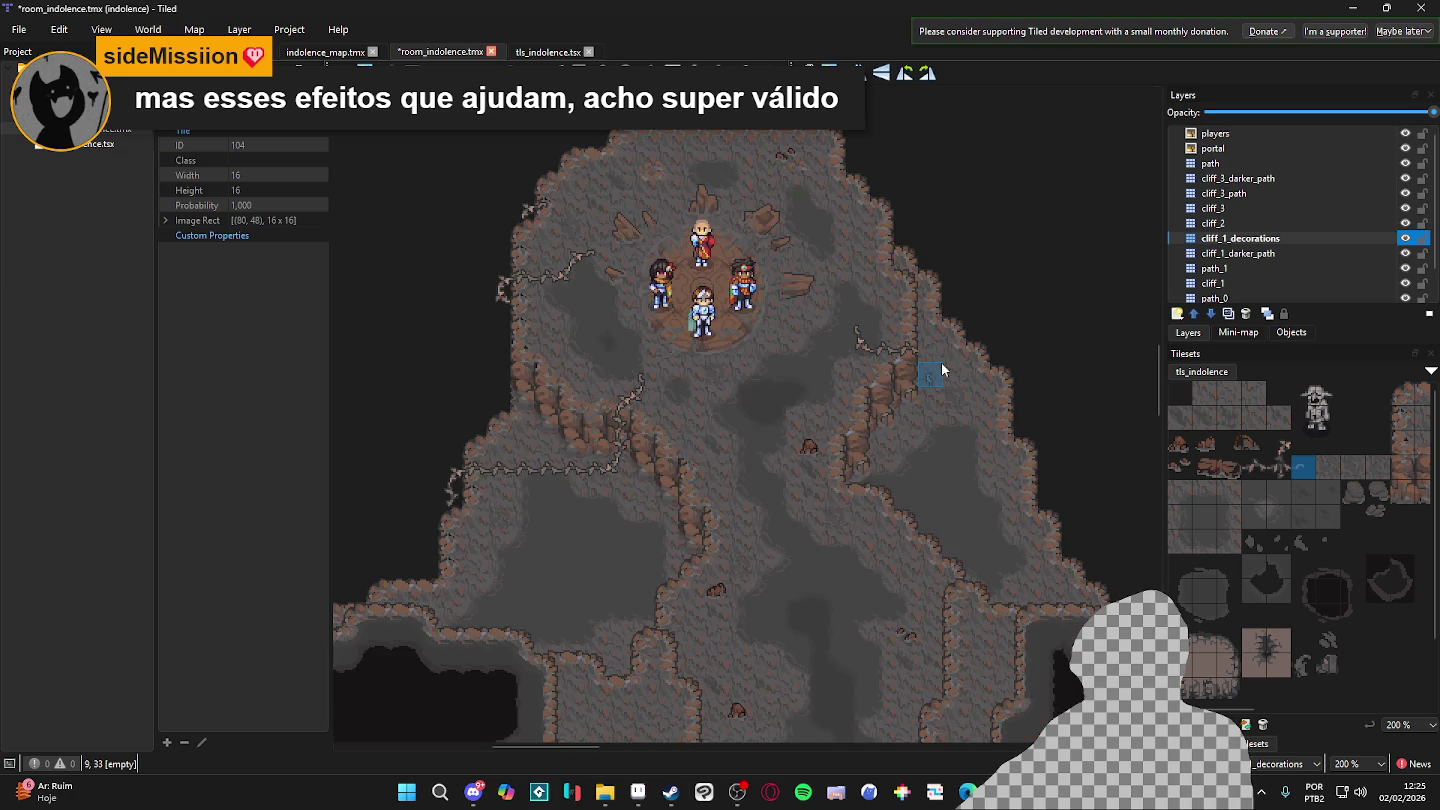
- Save the map, then stamp twig tiles 70 and 102 down the right cliff
key(ctrl+s)
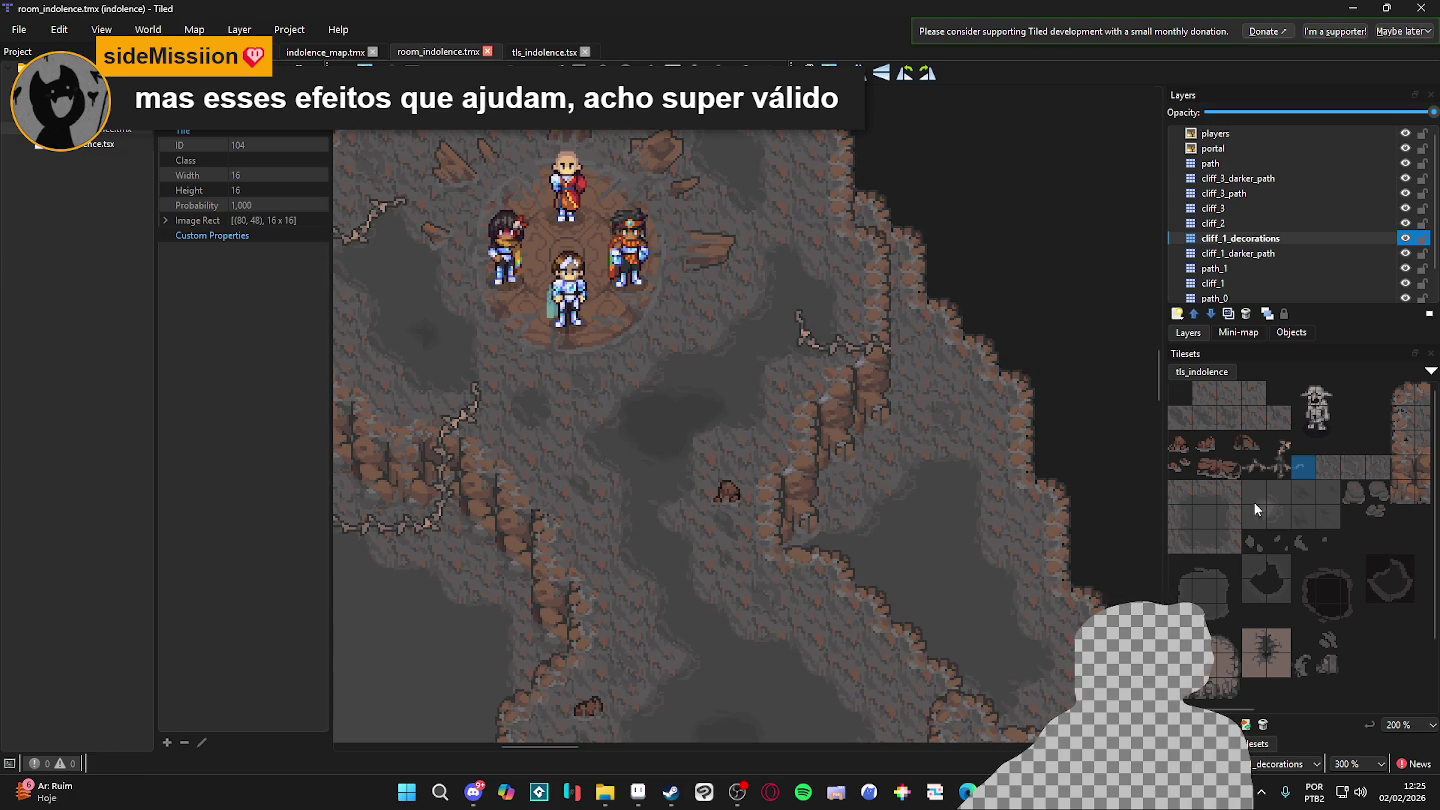
click(1279, 443)
click(914, 356)
click(1256, 467)
click(910, 383)
click(1279, 443)
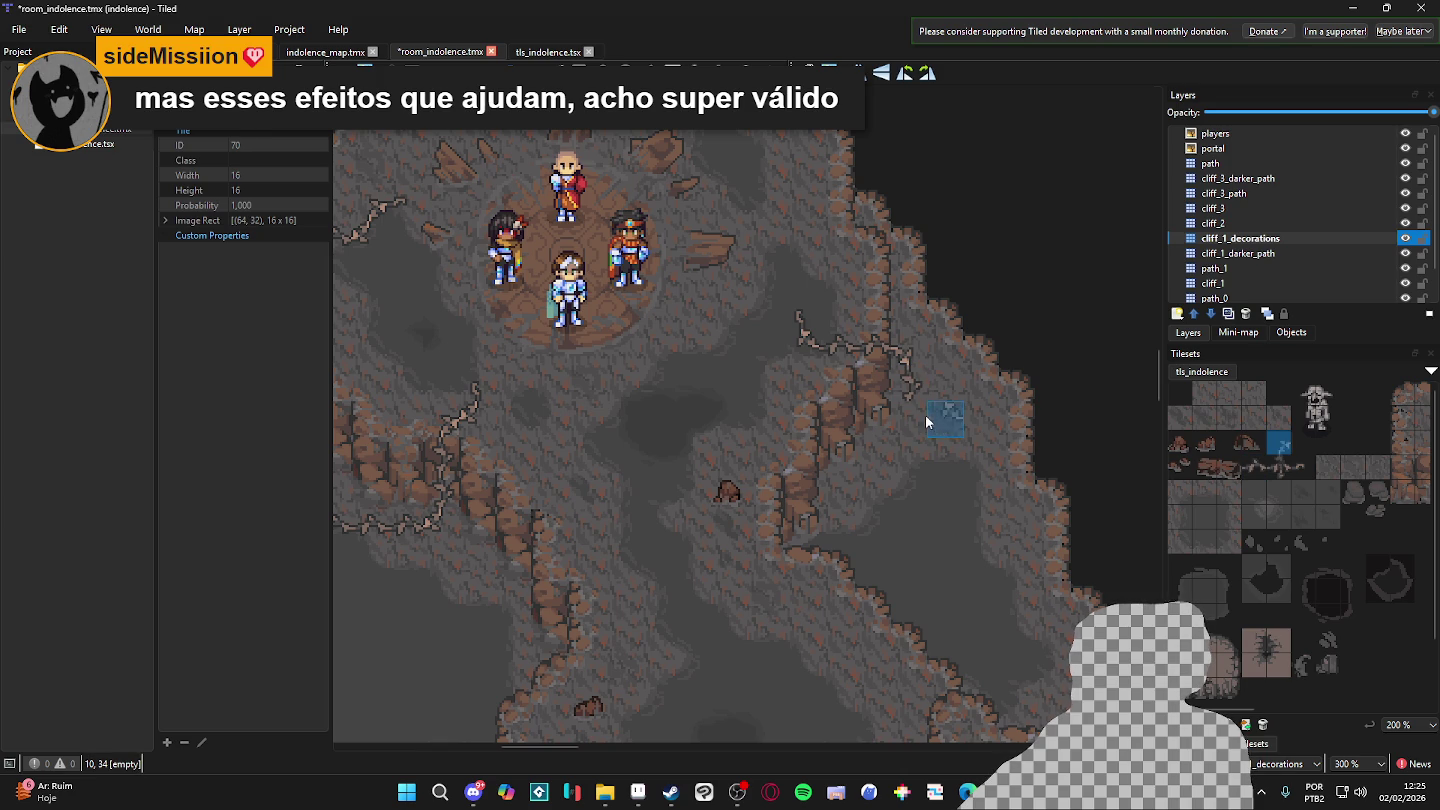
click(919, 419)
- Paint a row of twig tiles along the cliff, extend it downward, and save
drag(959, 416, 1013, 427)
click(1245, 468)
click(1280, 443)
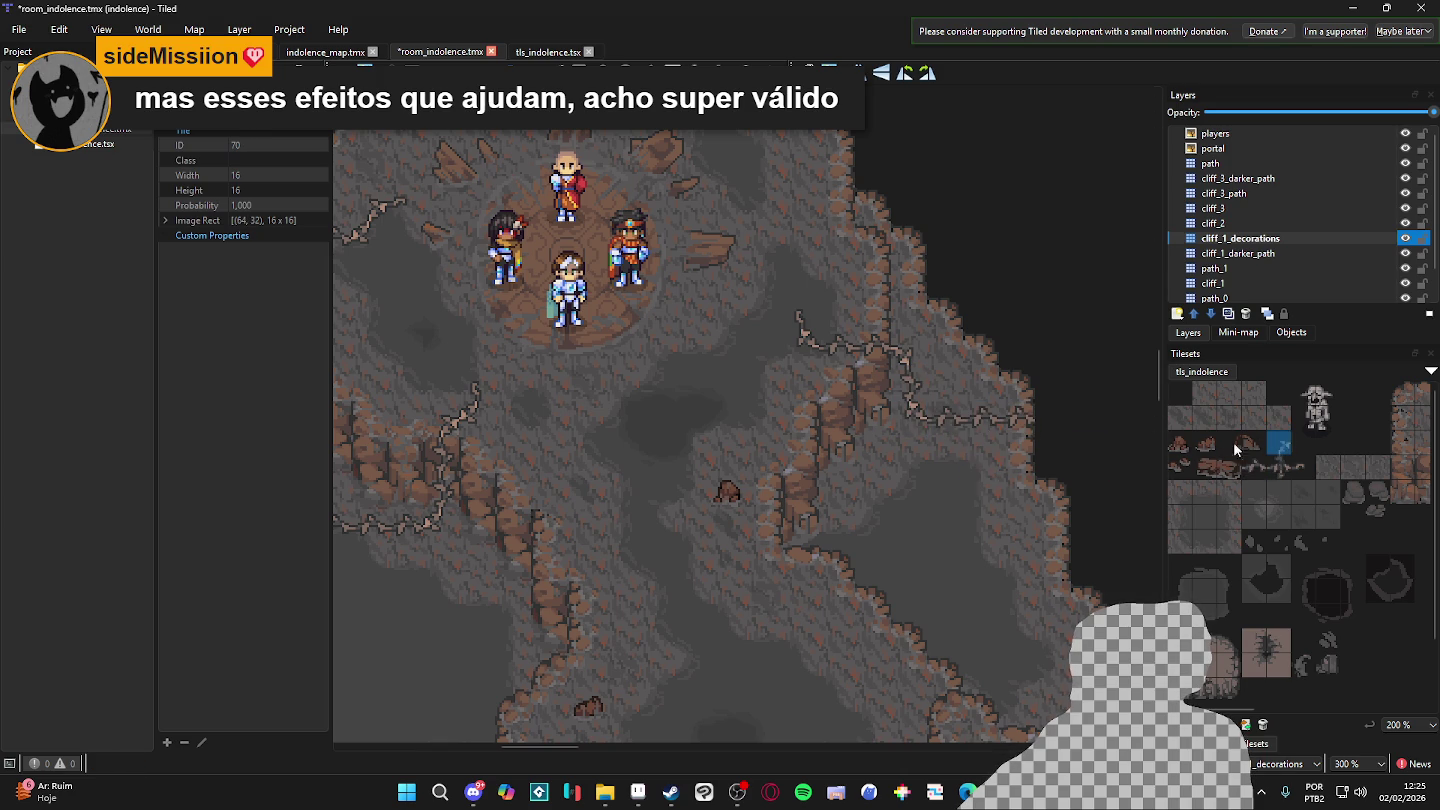
click(1053, 419)
click(1254, 467)
click(1053, 456)
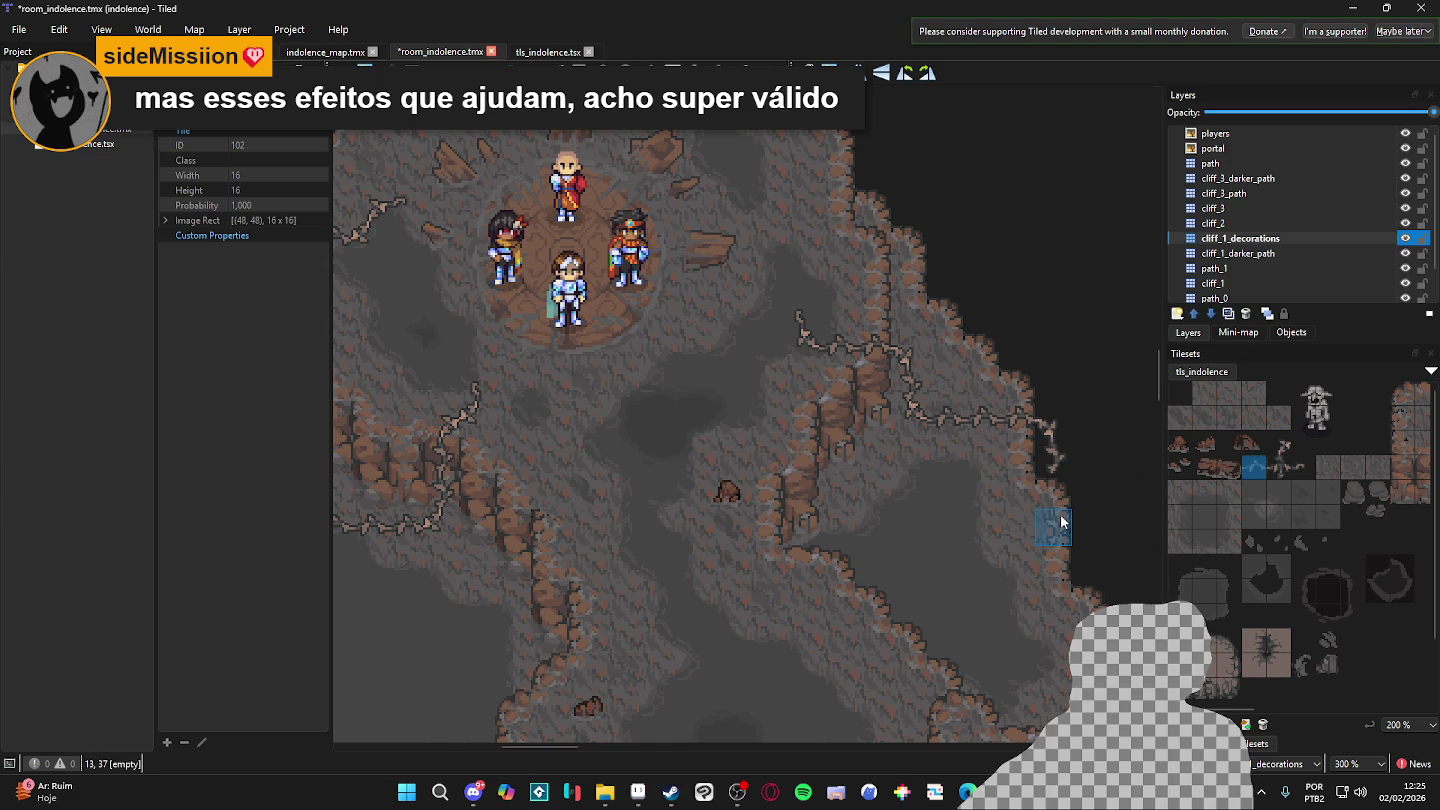
scroll(1048, 515, down, 2)
scroll(955, 418, up, 1)
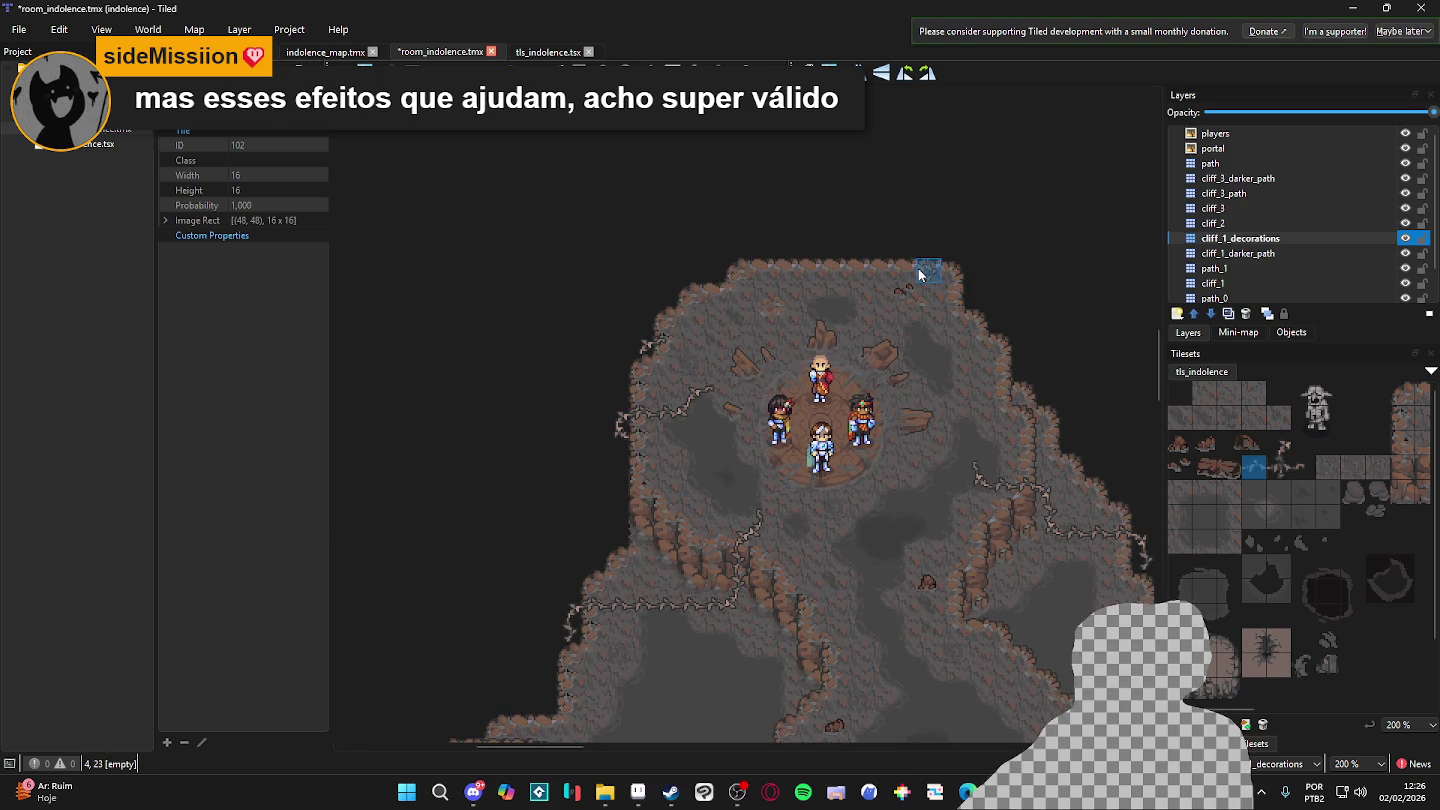
scroll(847, 362, up, 1)
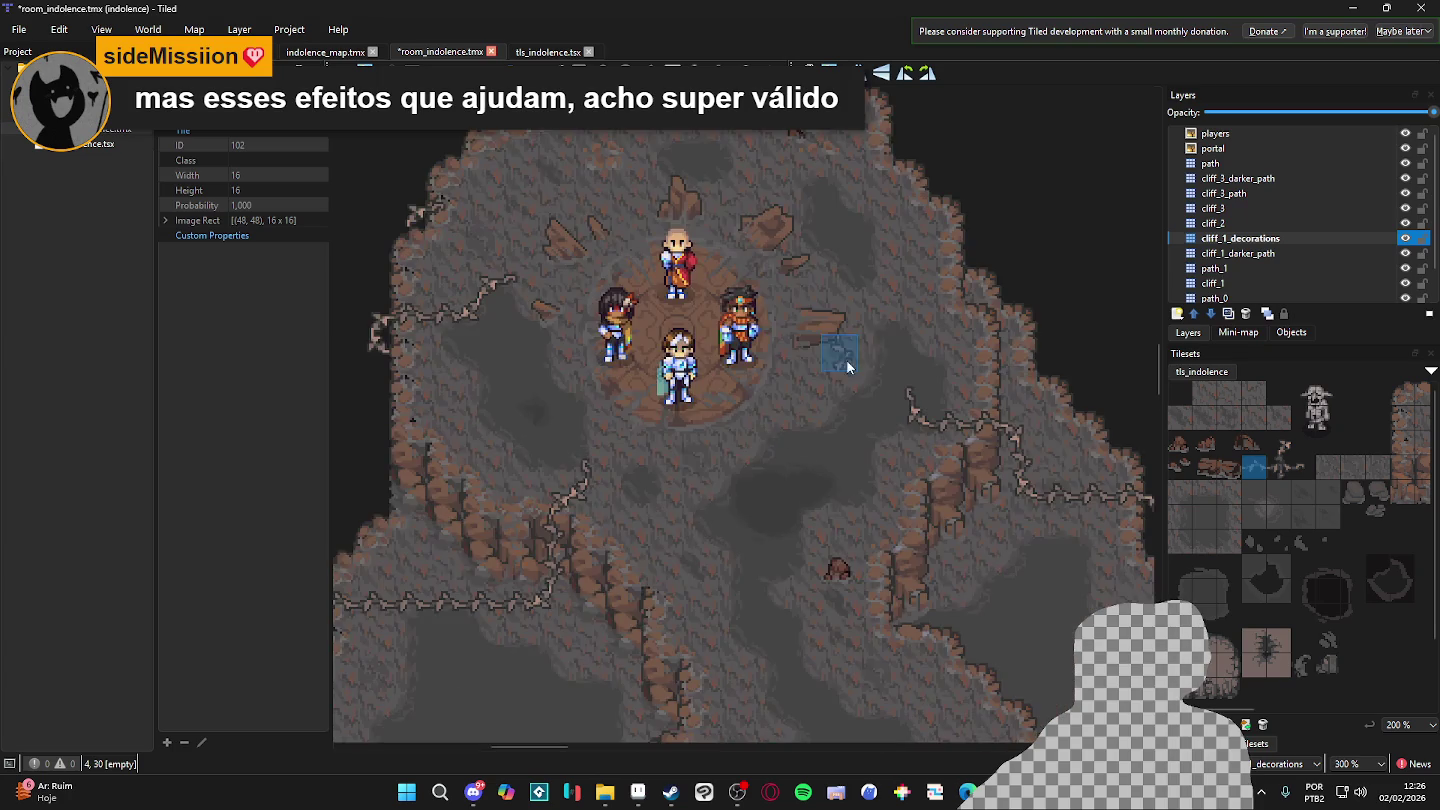
scroll(875, 390, down, 1)
key(ctrl+s)
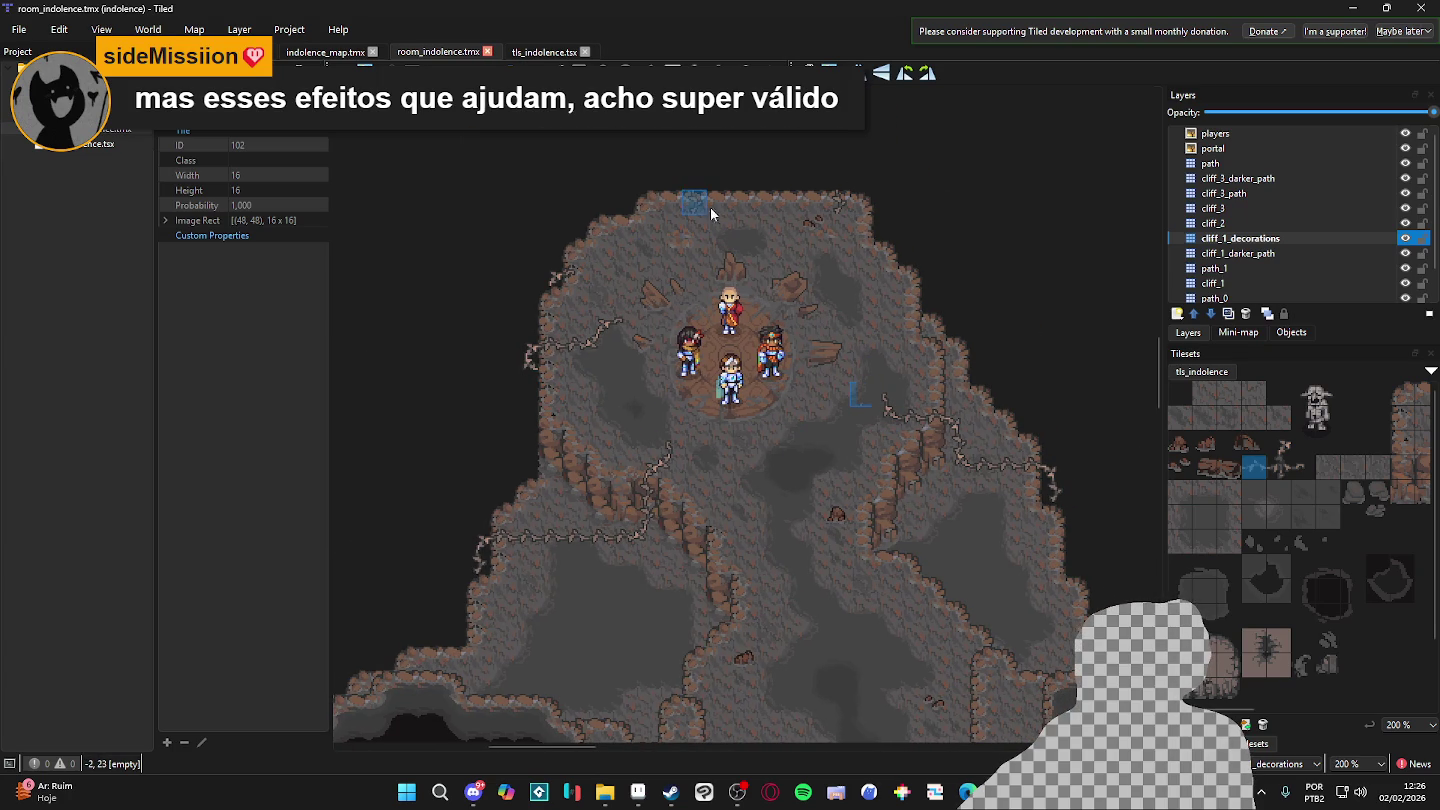
- Place decoration tiles at the cave's top and on its upper edge
click(735, 198)
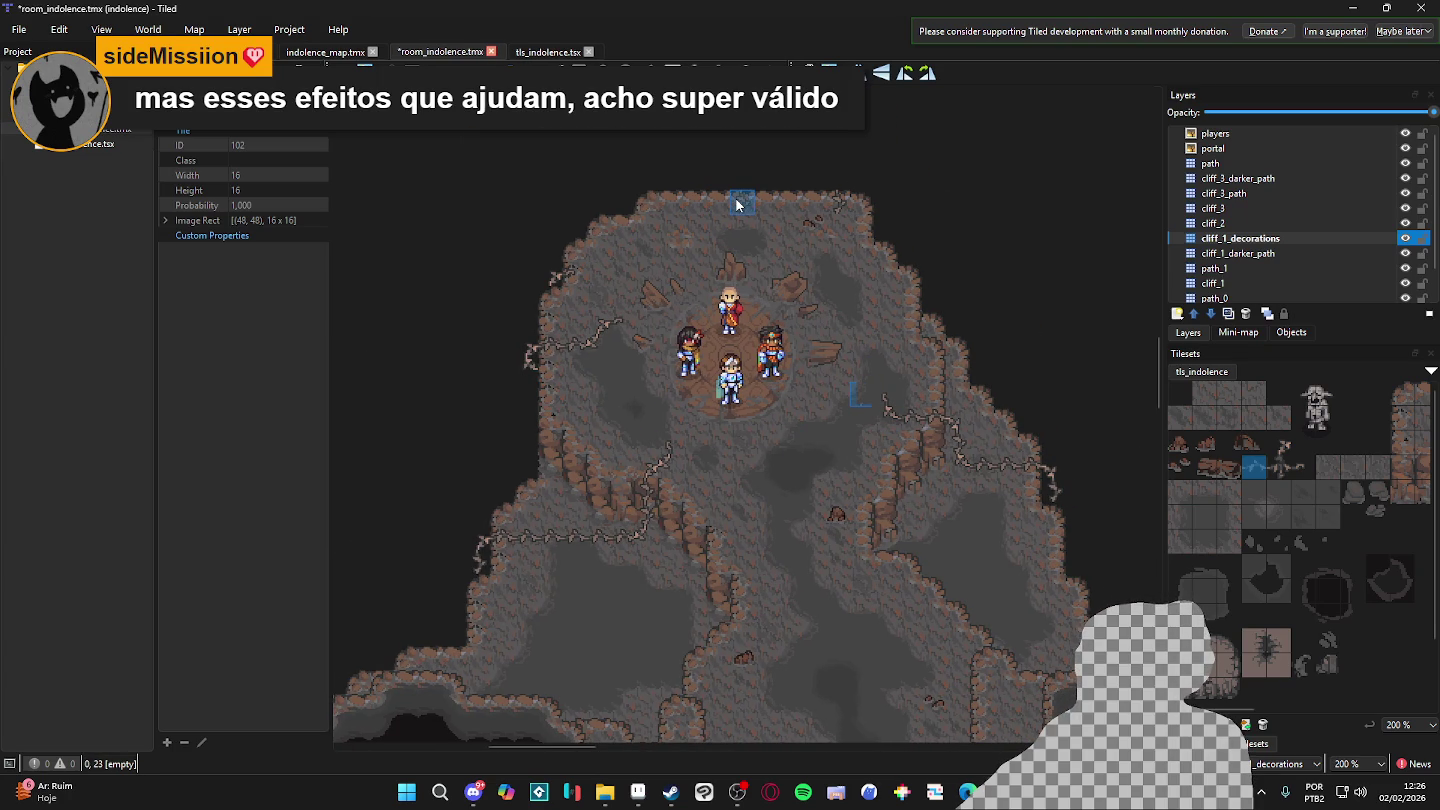
scroll(796, 338, up, 1)
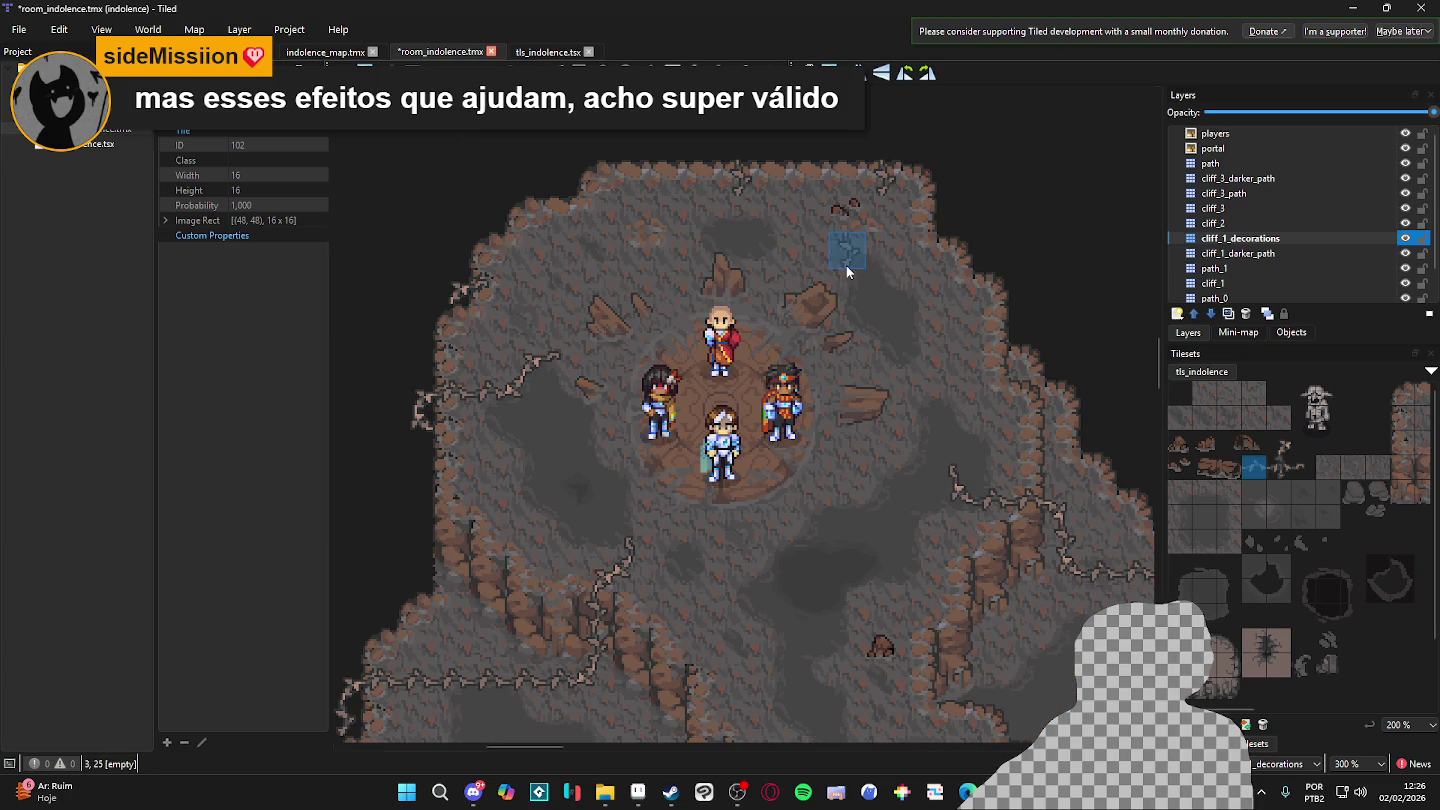
click(1301, 470)
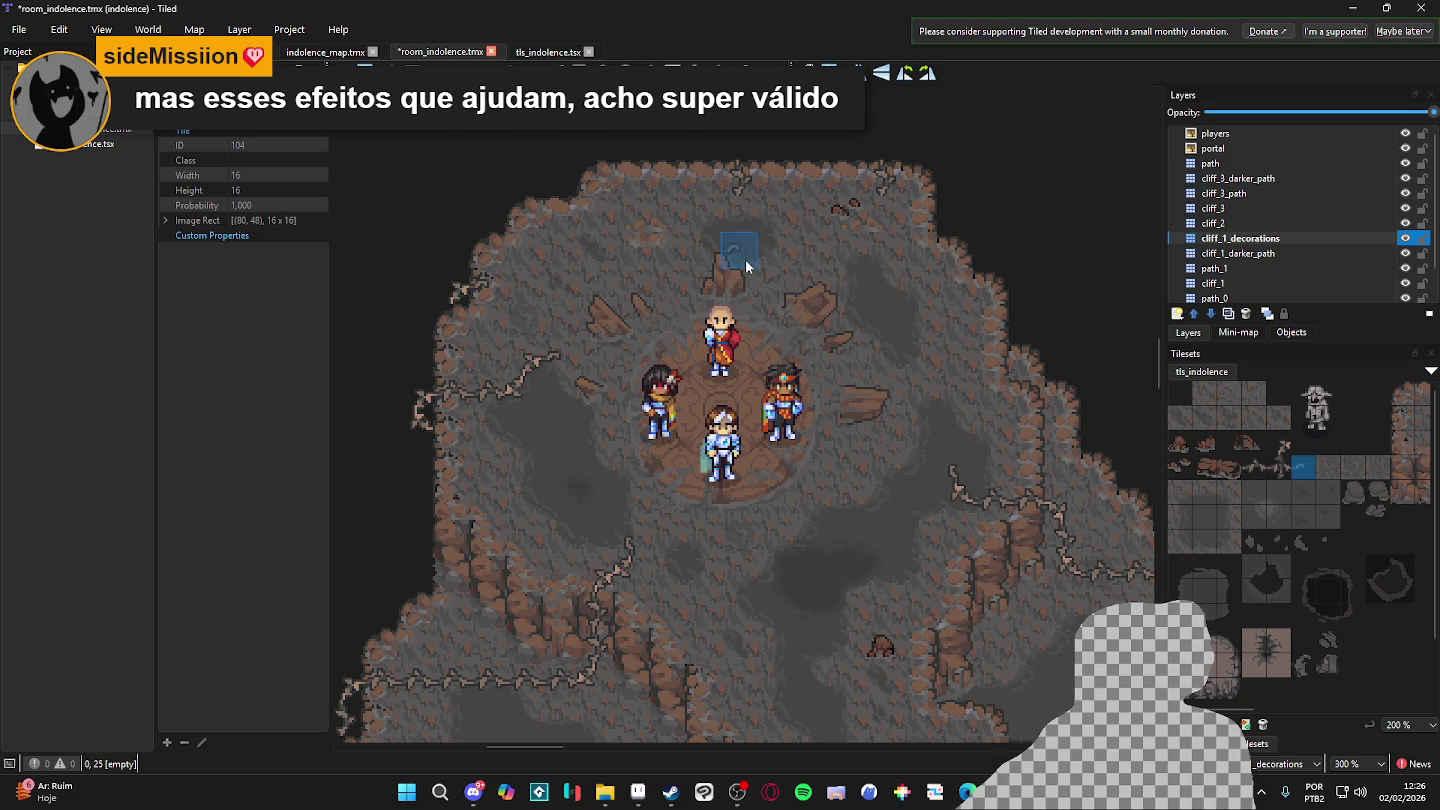
click(1282, 445)
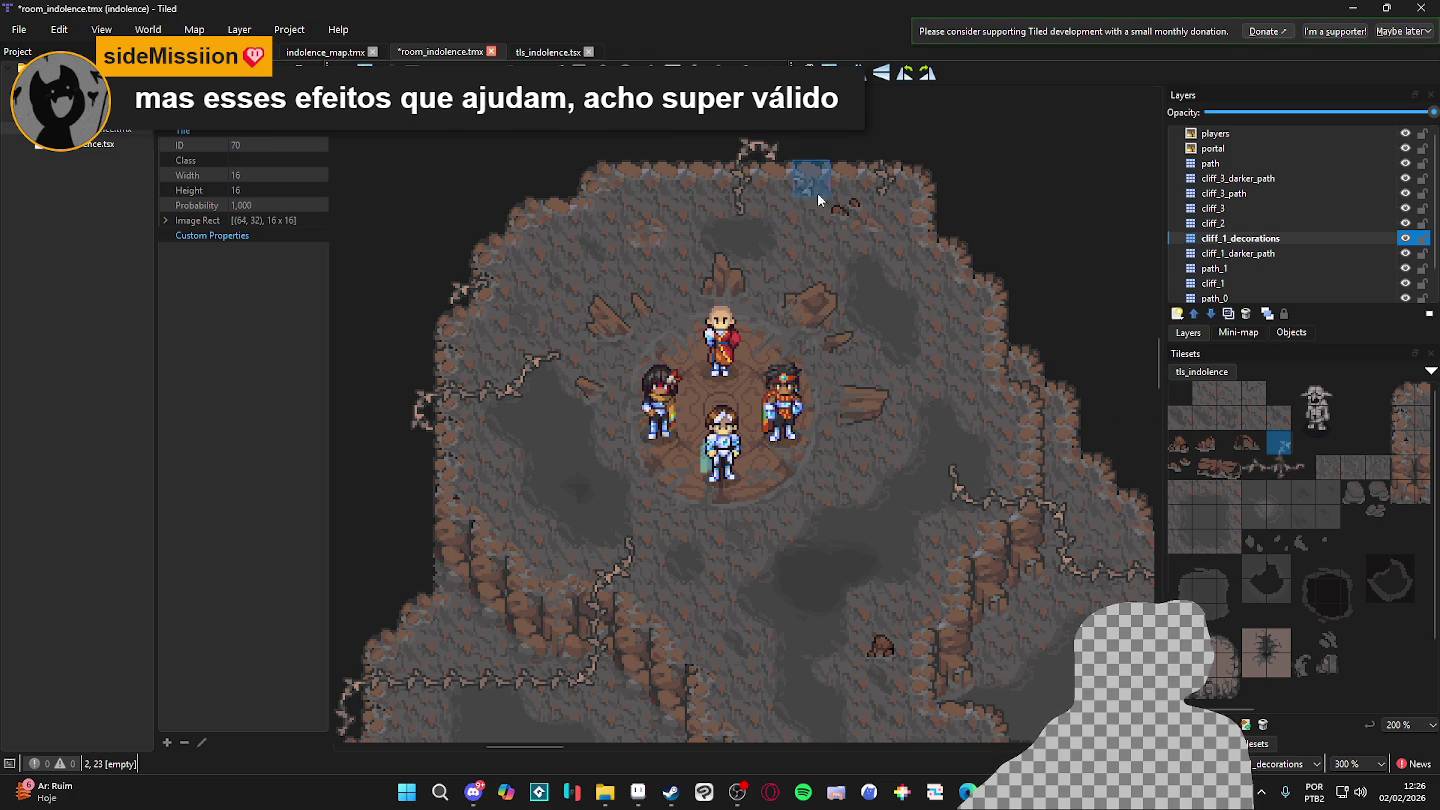
scroll(820, 229, down, 1)
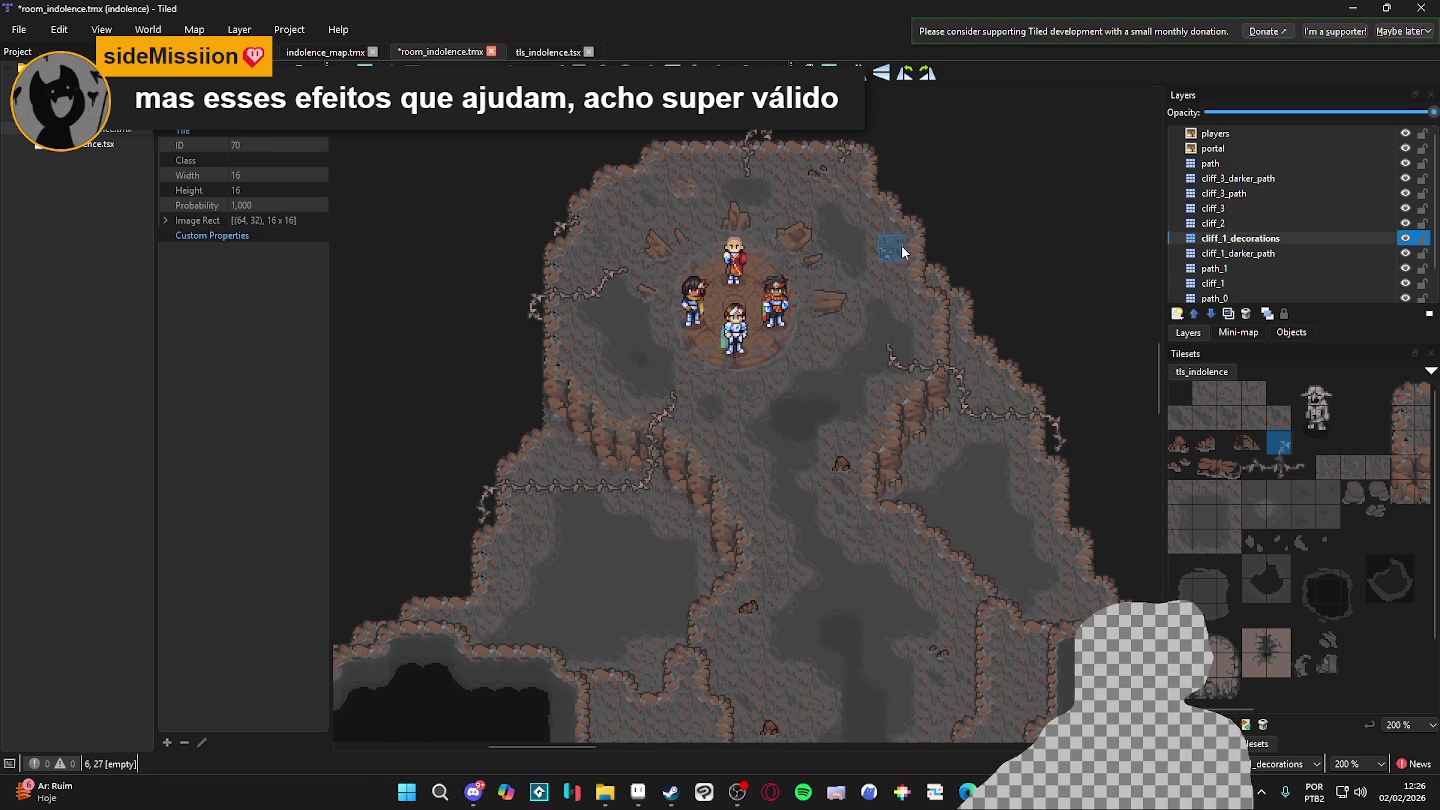
scroll(909, 240, up, 2)
click(921, 256)
- Add another tile-70 decoration on the cave edge, view the lower cave, and save
click(1284, 447)
click(965, 288)
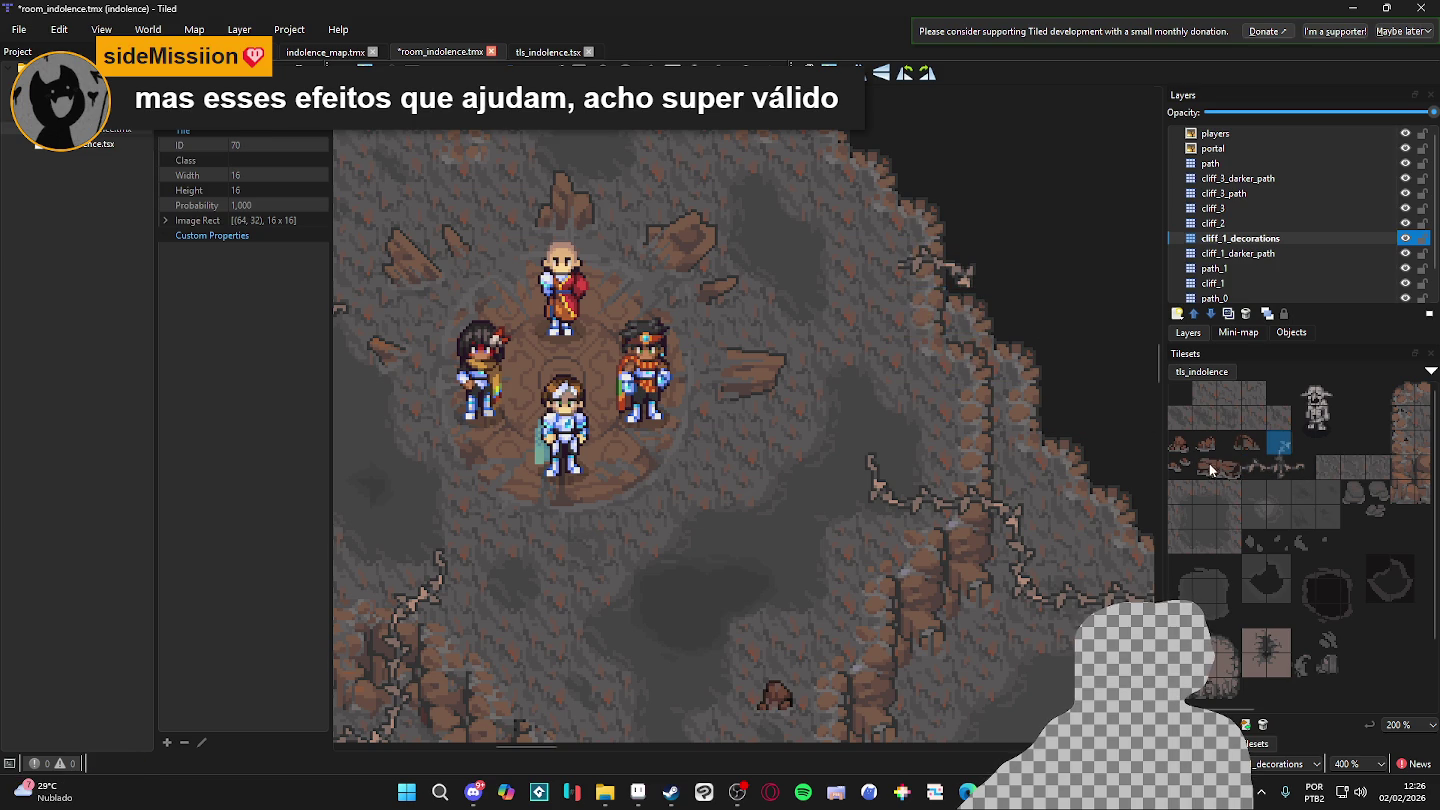
click(1300, 468)
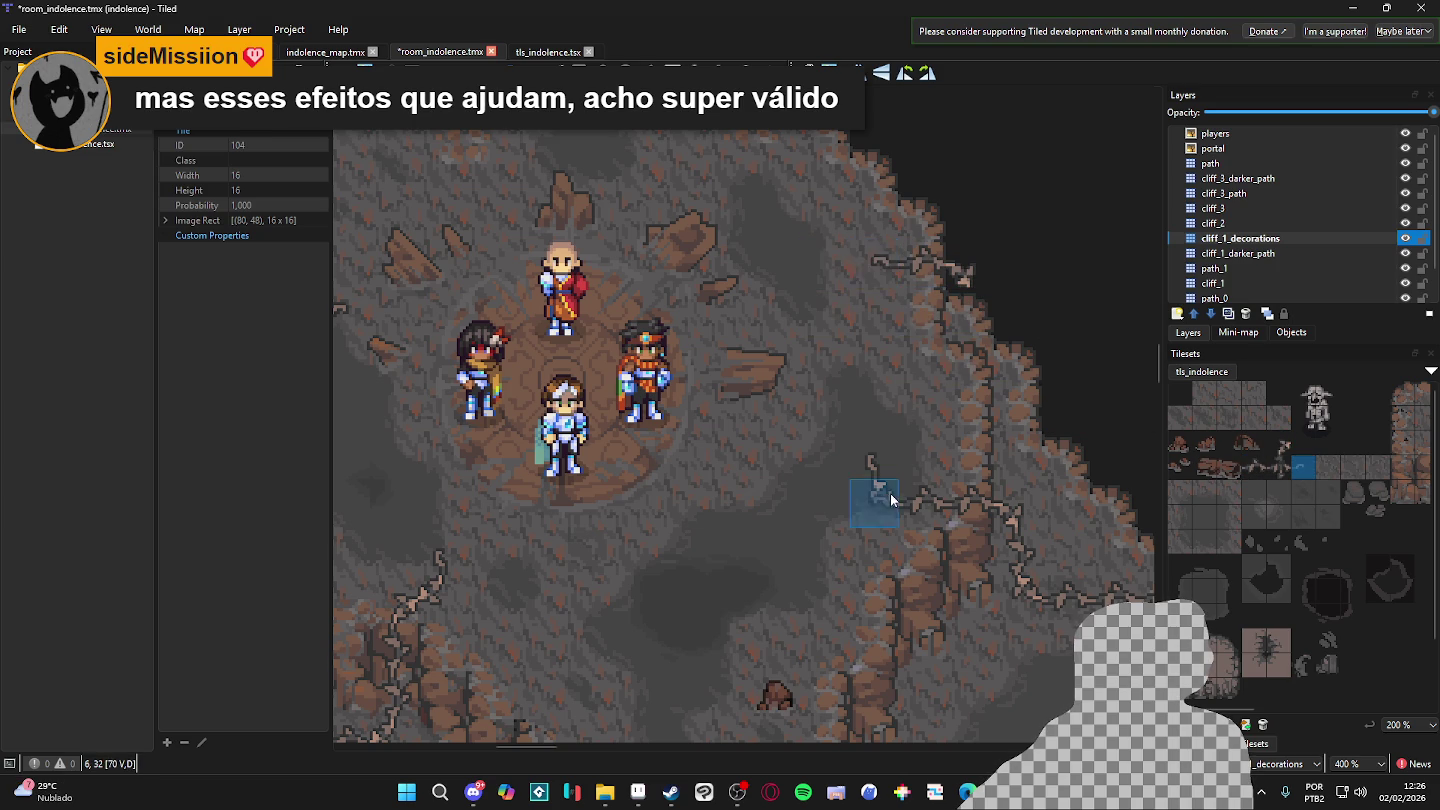
scroll(872, 499, down, 2)
mouse_move(785, 401)
mouse_down()
mouse_move(678, 414)
mouse_move(752, 332)
mouse_move(760, 383)
mouse_move(743, 354)
mouse_up()
drag(758, 428, 716, 395)
key(ctrl+s)
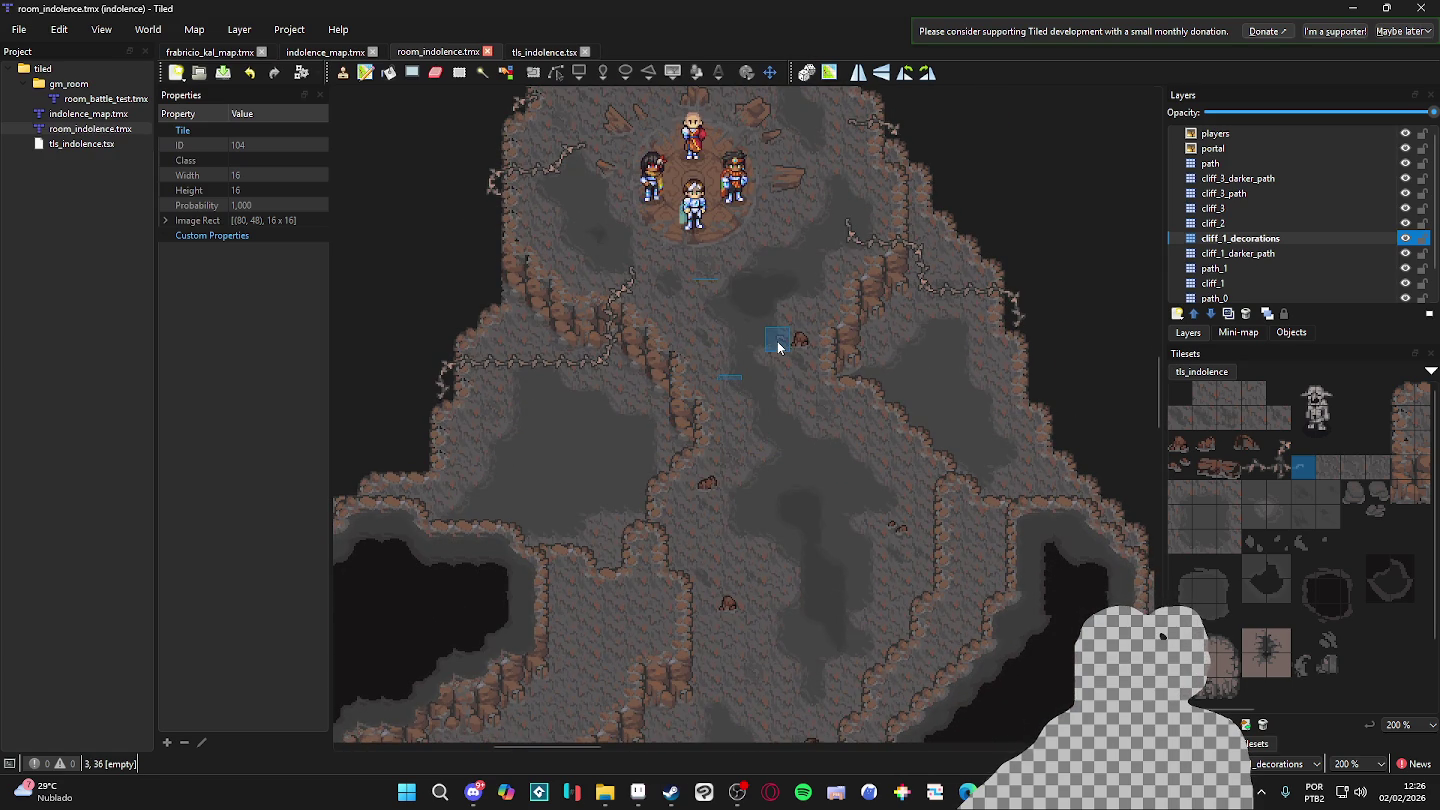
- Zoom in and out and re-centre the view around the central circle
scroll(815, 469, up, 2)
scroll(825, 482, down, 3)
scroll(806, 476, up, 2)
scroll(811, 475, down, 2)
mouse_move(811, 472)
mouse_down()
mouse_move(812, 428)
mouse_move(863, 553)
mouse_up()
scroll(815, 428, up, 2)
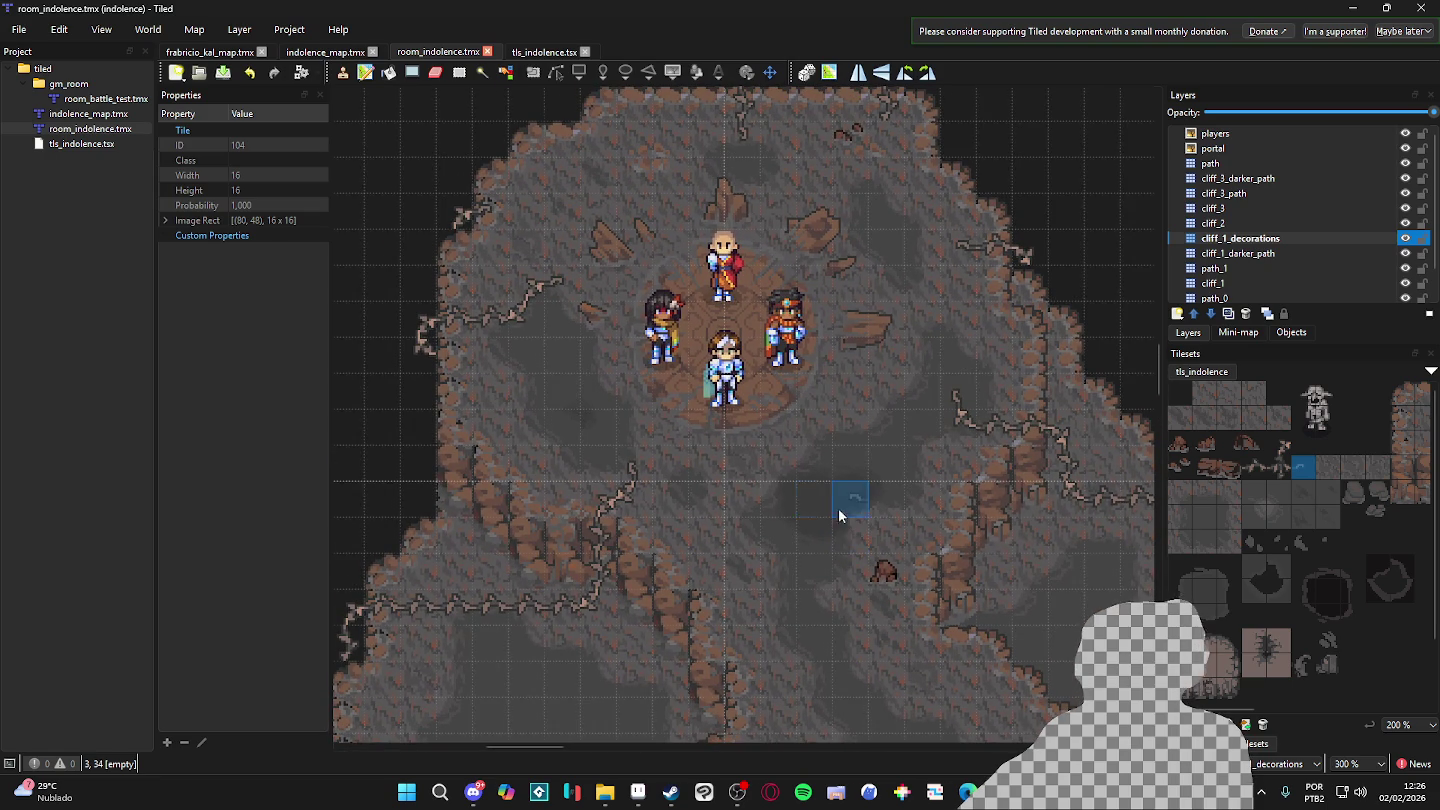
scroll(819, 489, down, 3)
scroll(813, 485, up, 3)
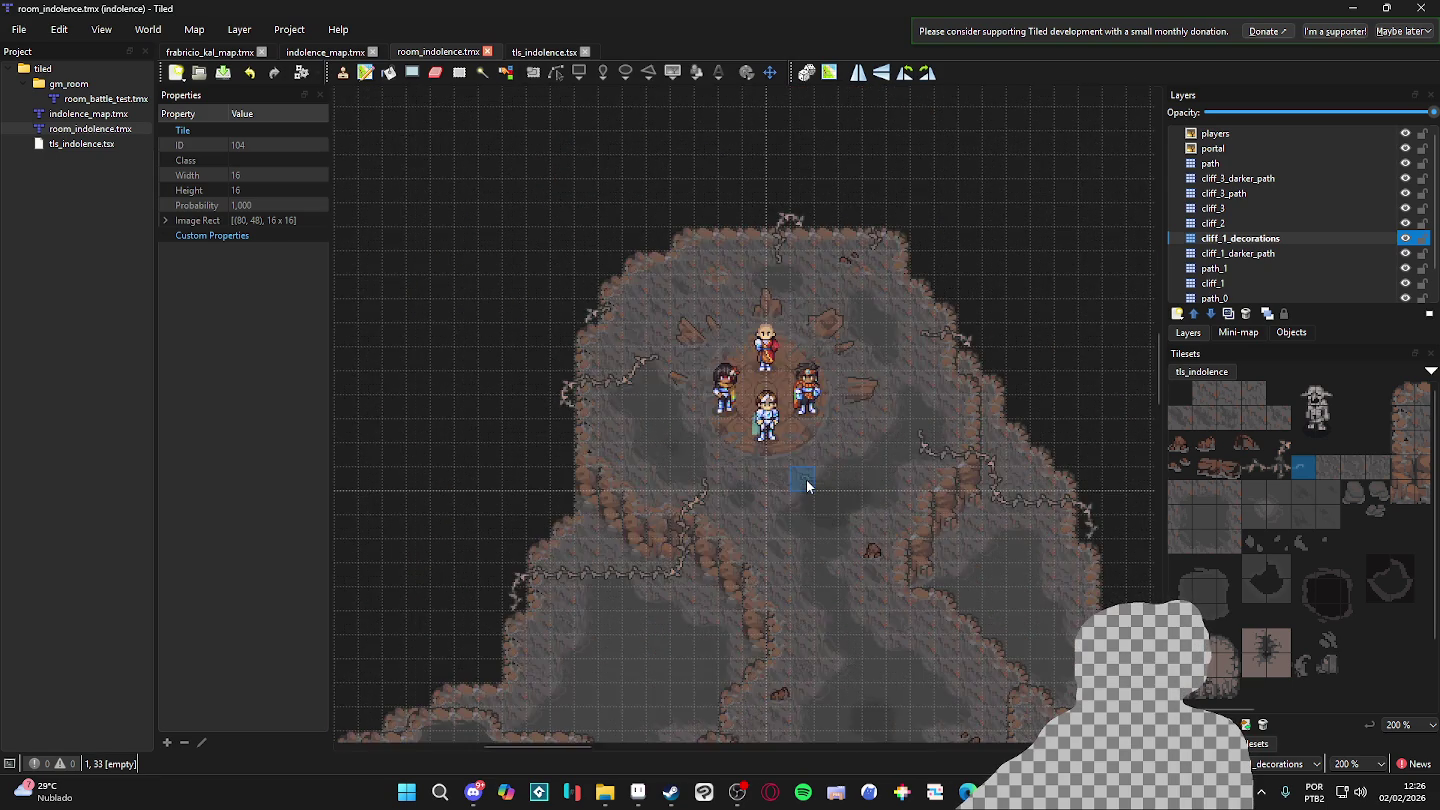
scroll(808, 486, down, 1)
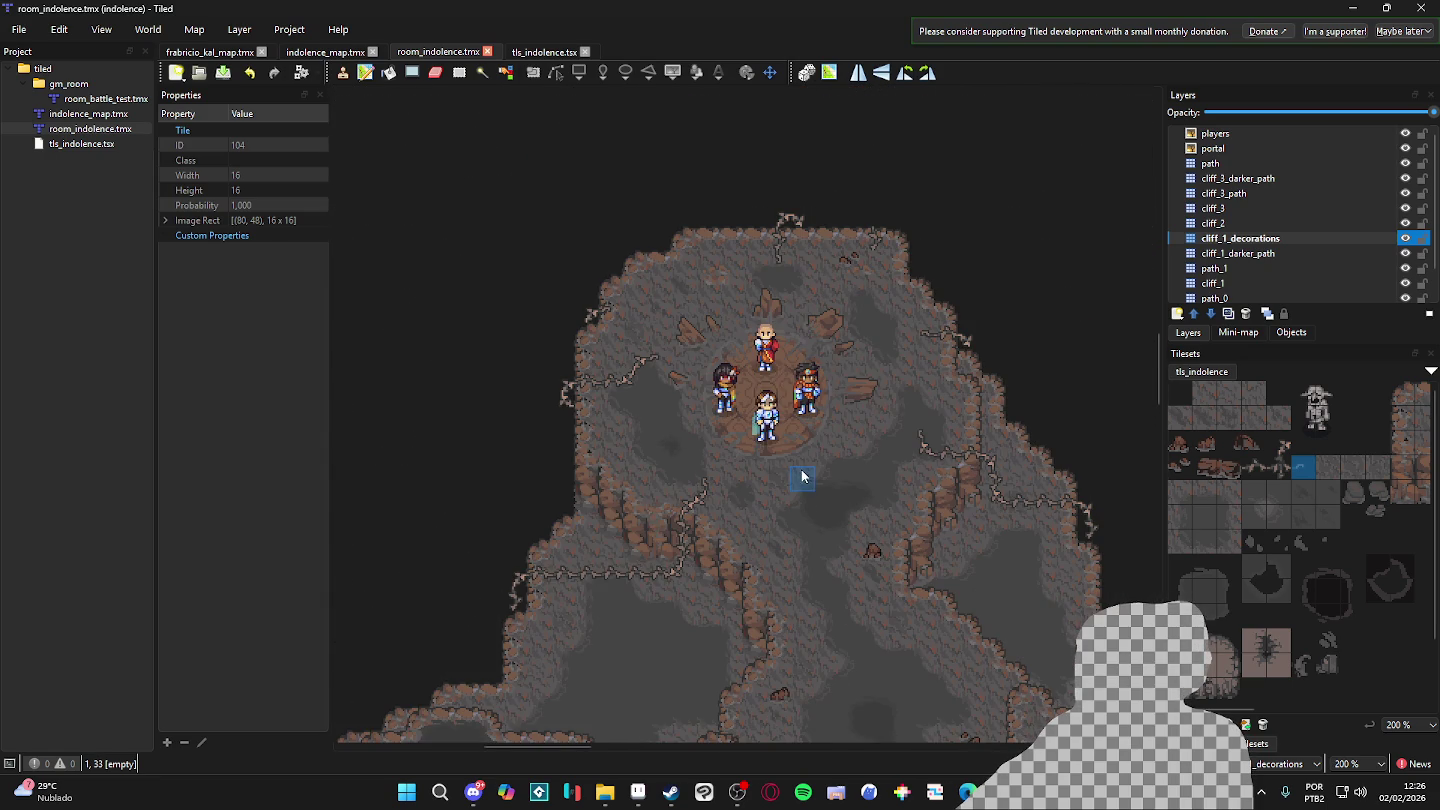
scroll(798, 458, down, 1)
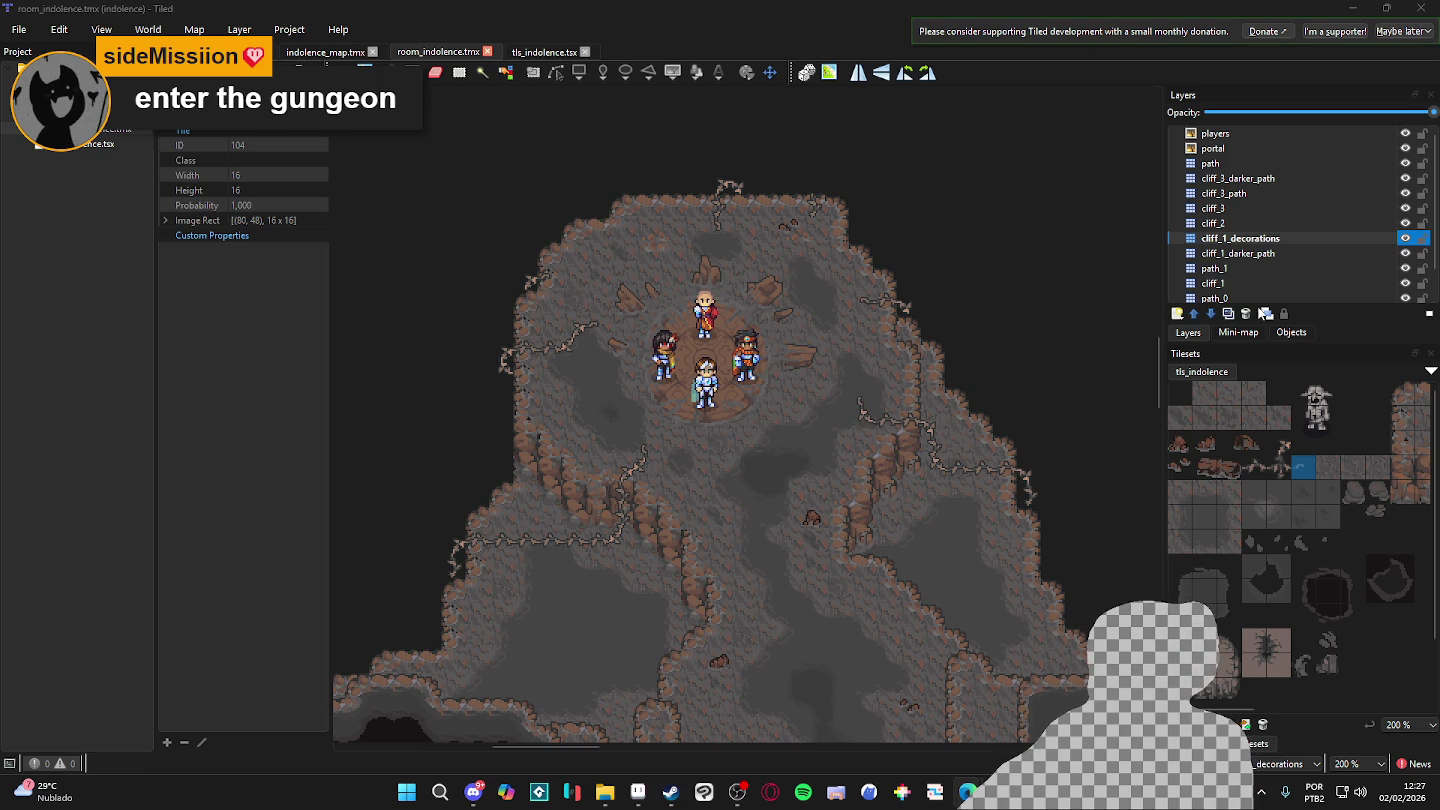
- Stamp rope tile 102 onto the upper chamber's left cliff edge
click(1254, 469)
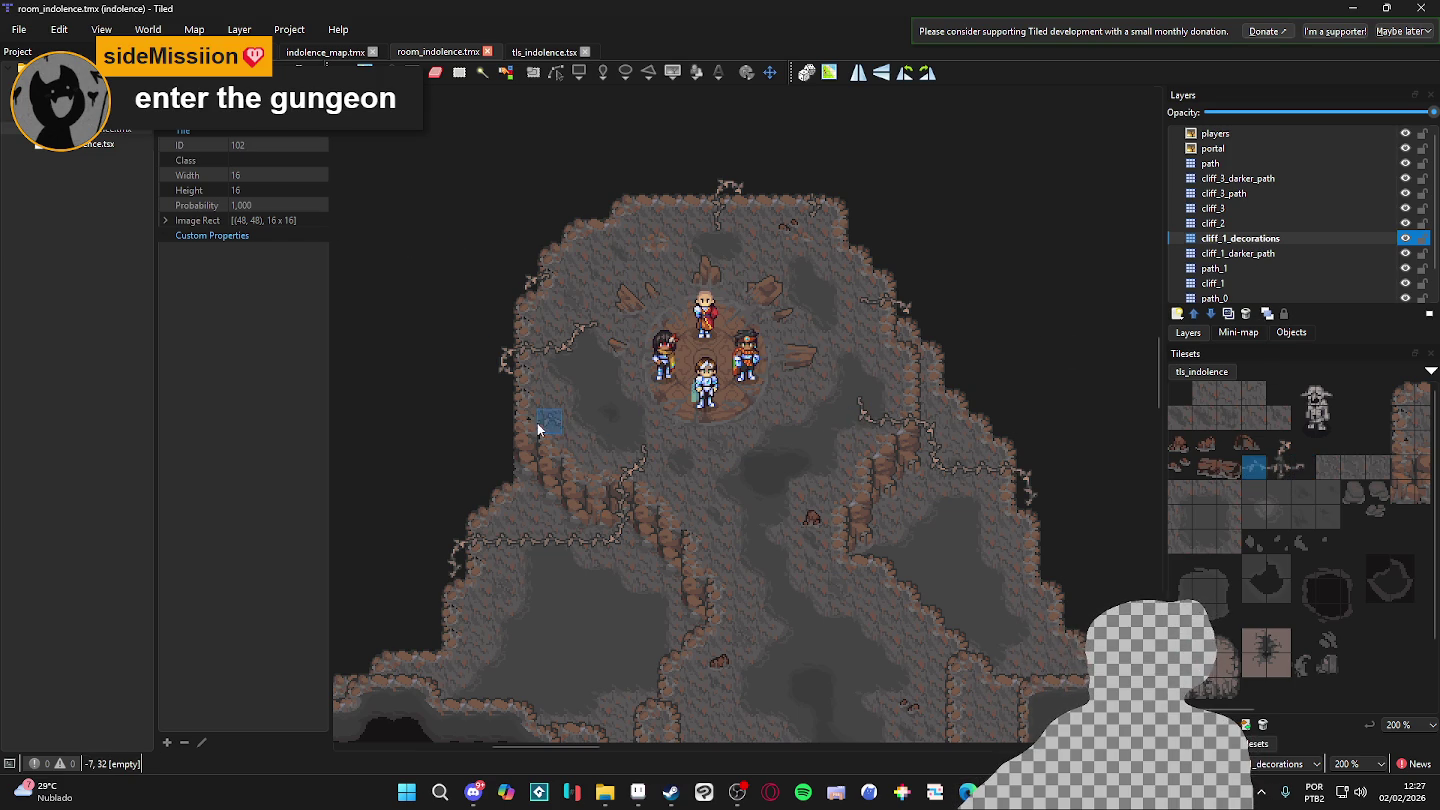
scroll(537, 422, up, 2)
click(546, 408)
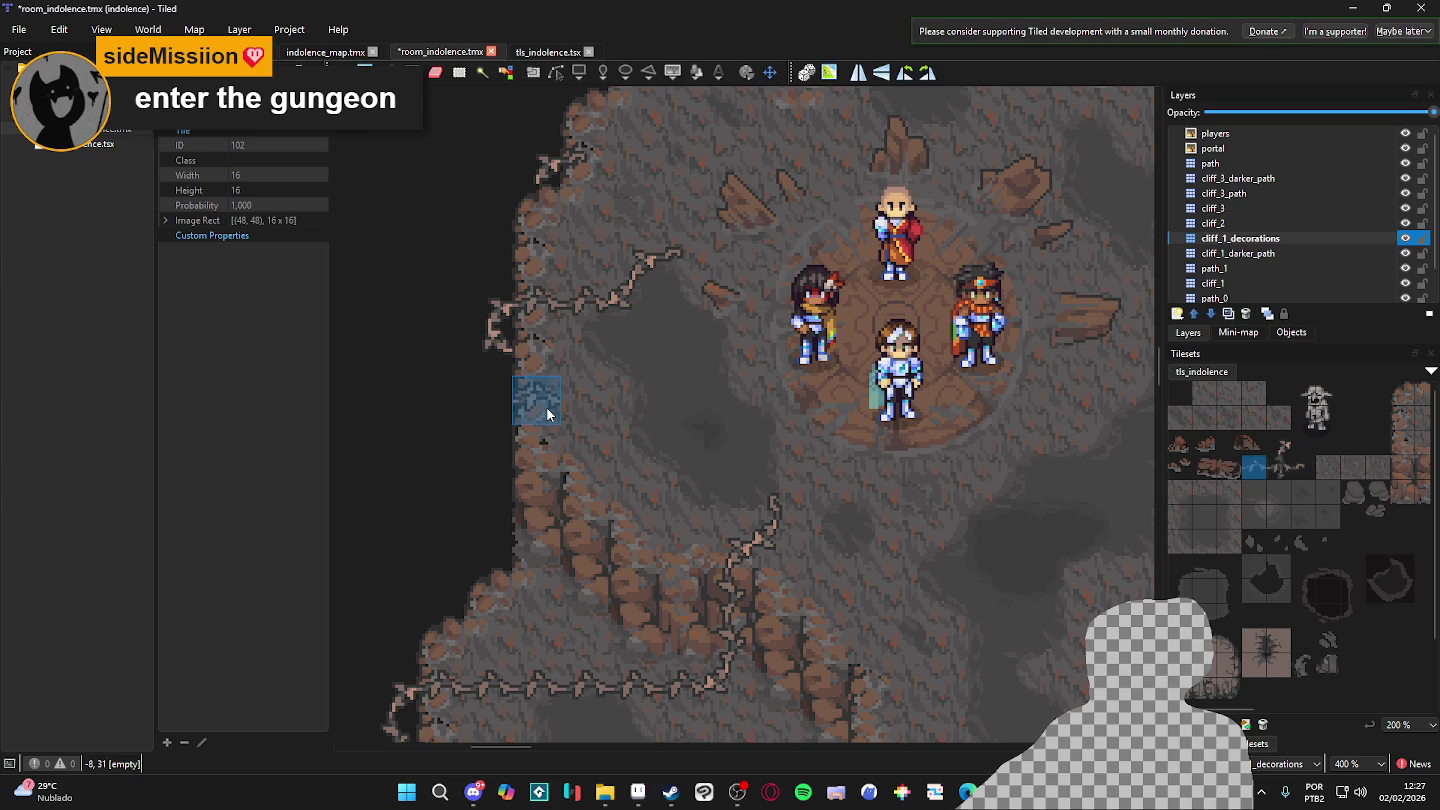
- Save the decorated room_indolence map
click(1301, 467)
click(1279, 444)
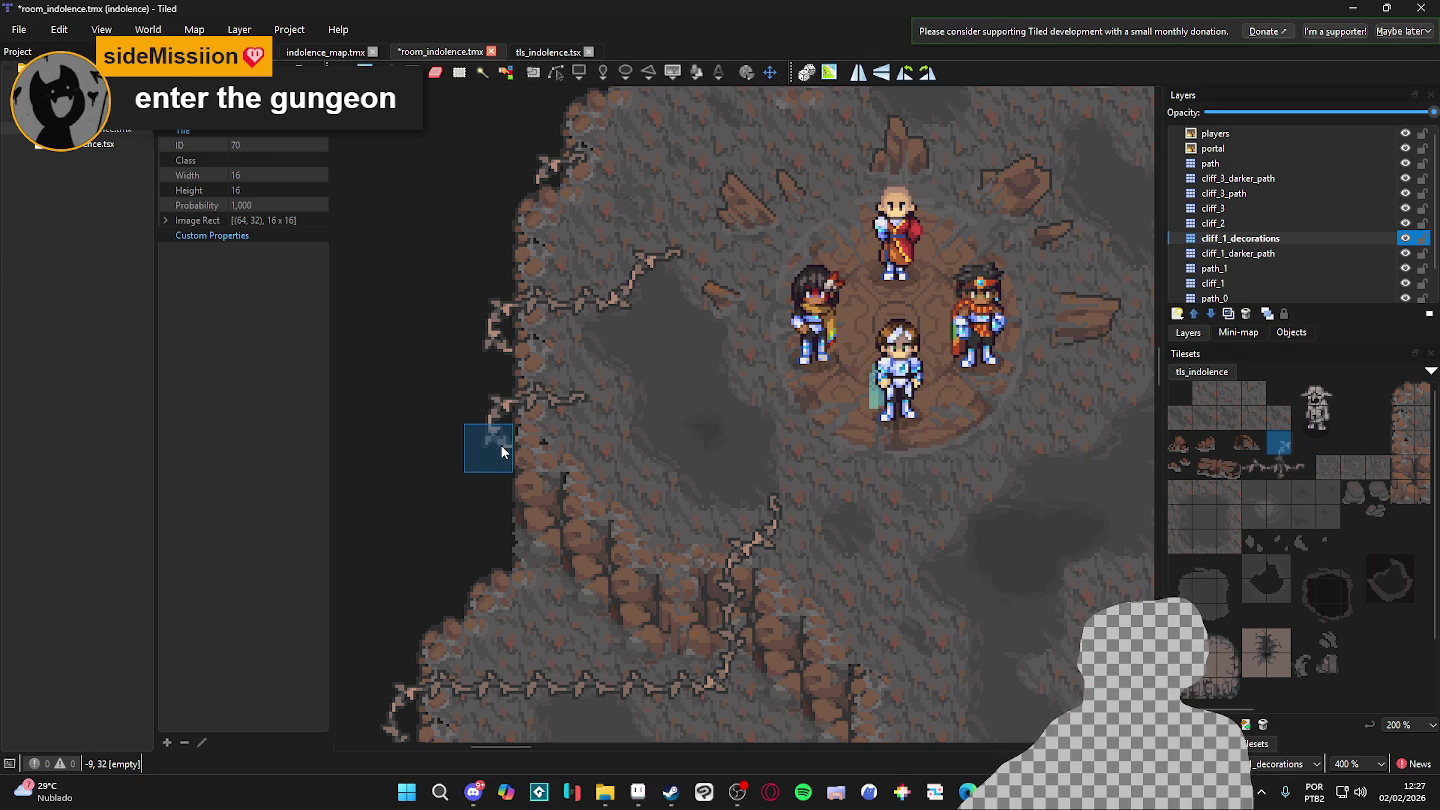
scroll(570, 483, down, 2)
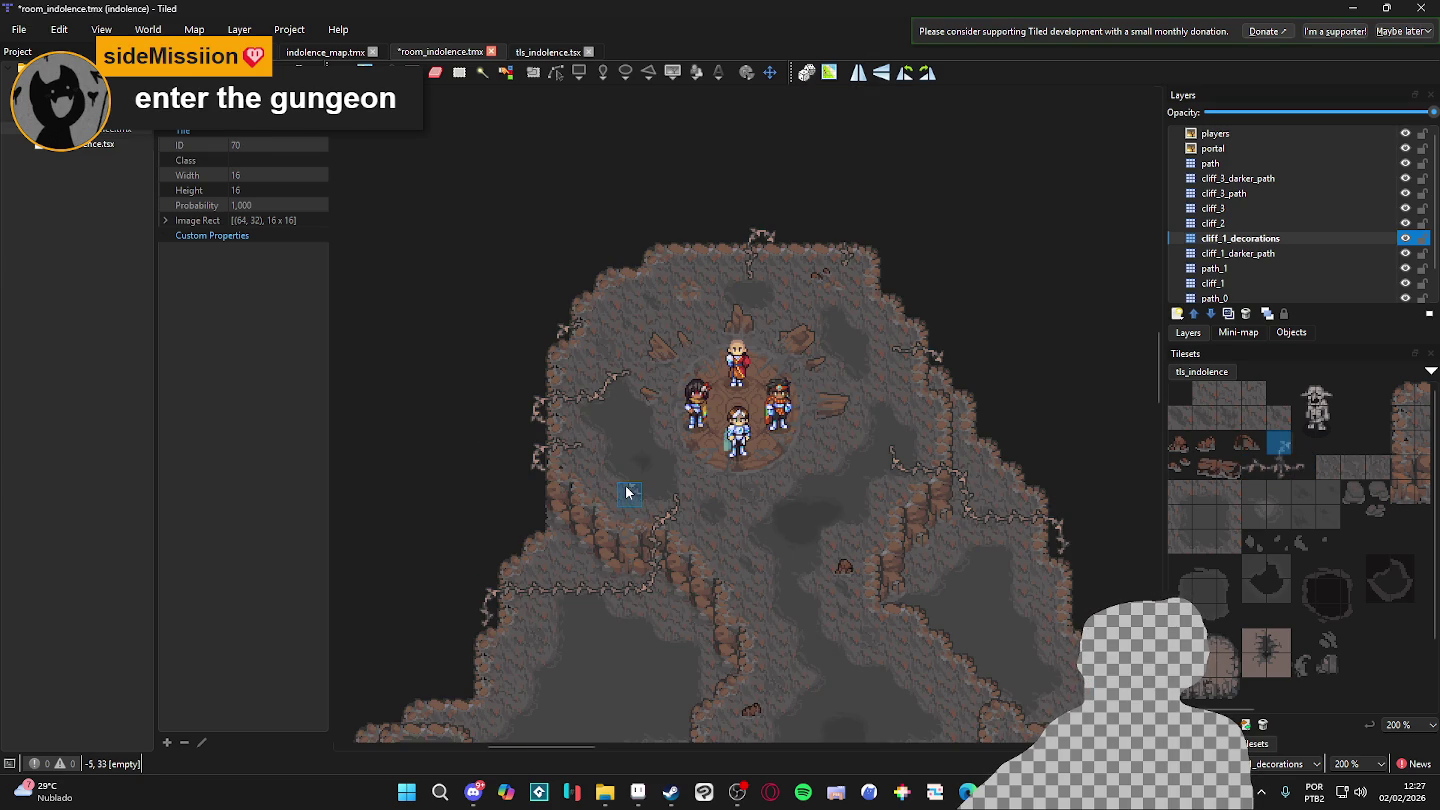
scroll(640, 481, right, 1)
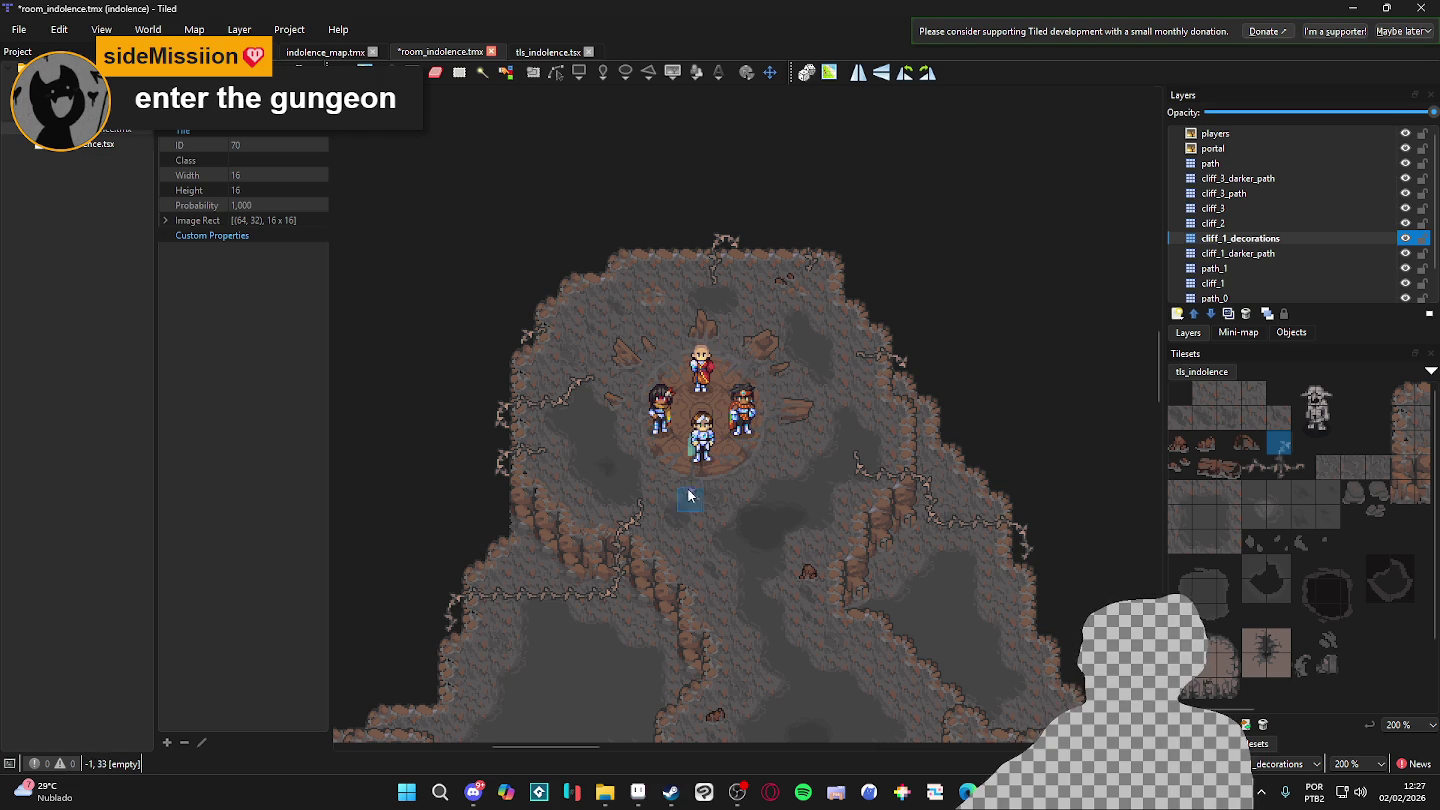
scroll(540, 495, down, 3)
key(ctrl+s)
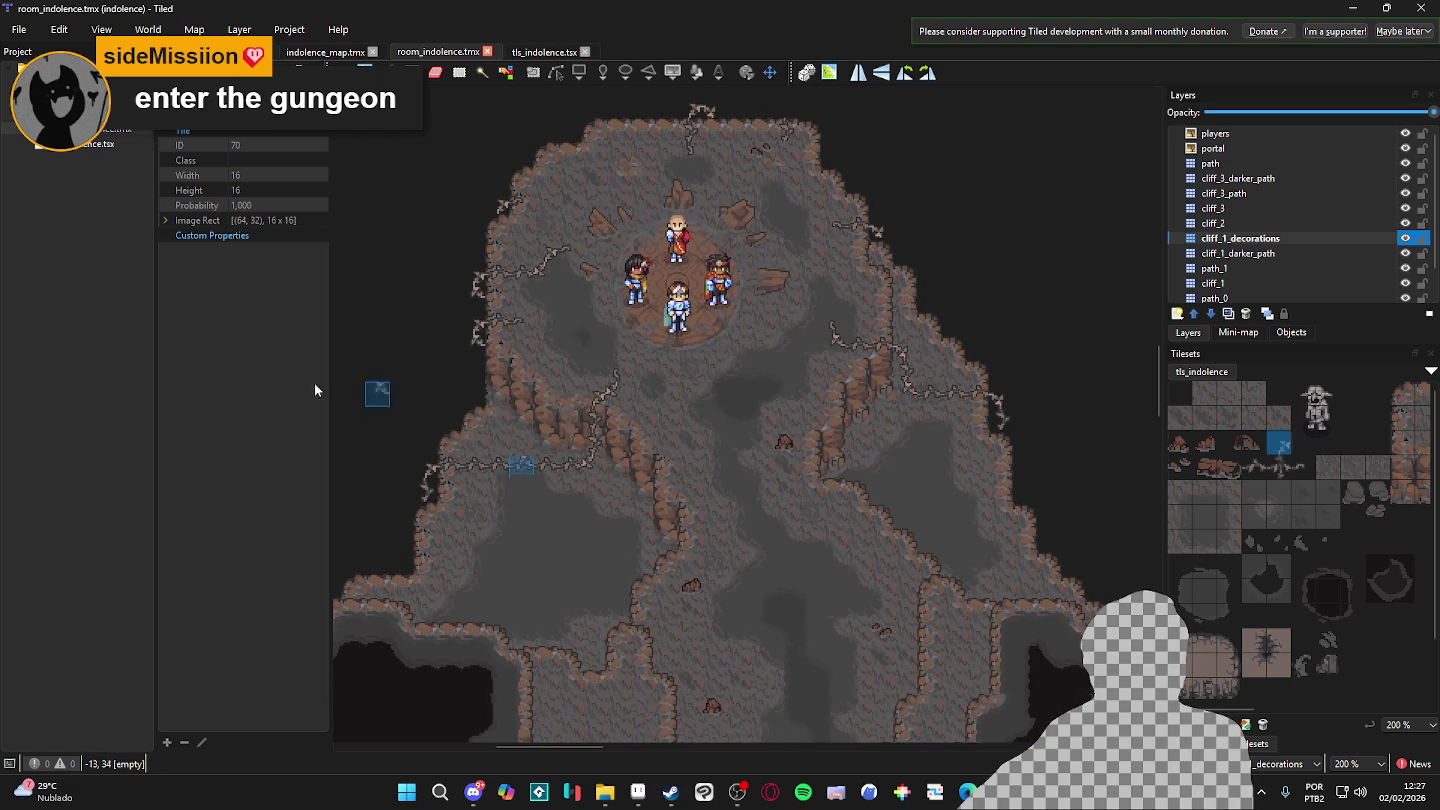
- Return to Tiled, adjust the view, and make path_0 the active layer
click(967, 792)
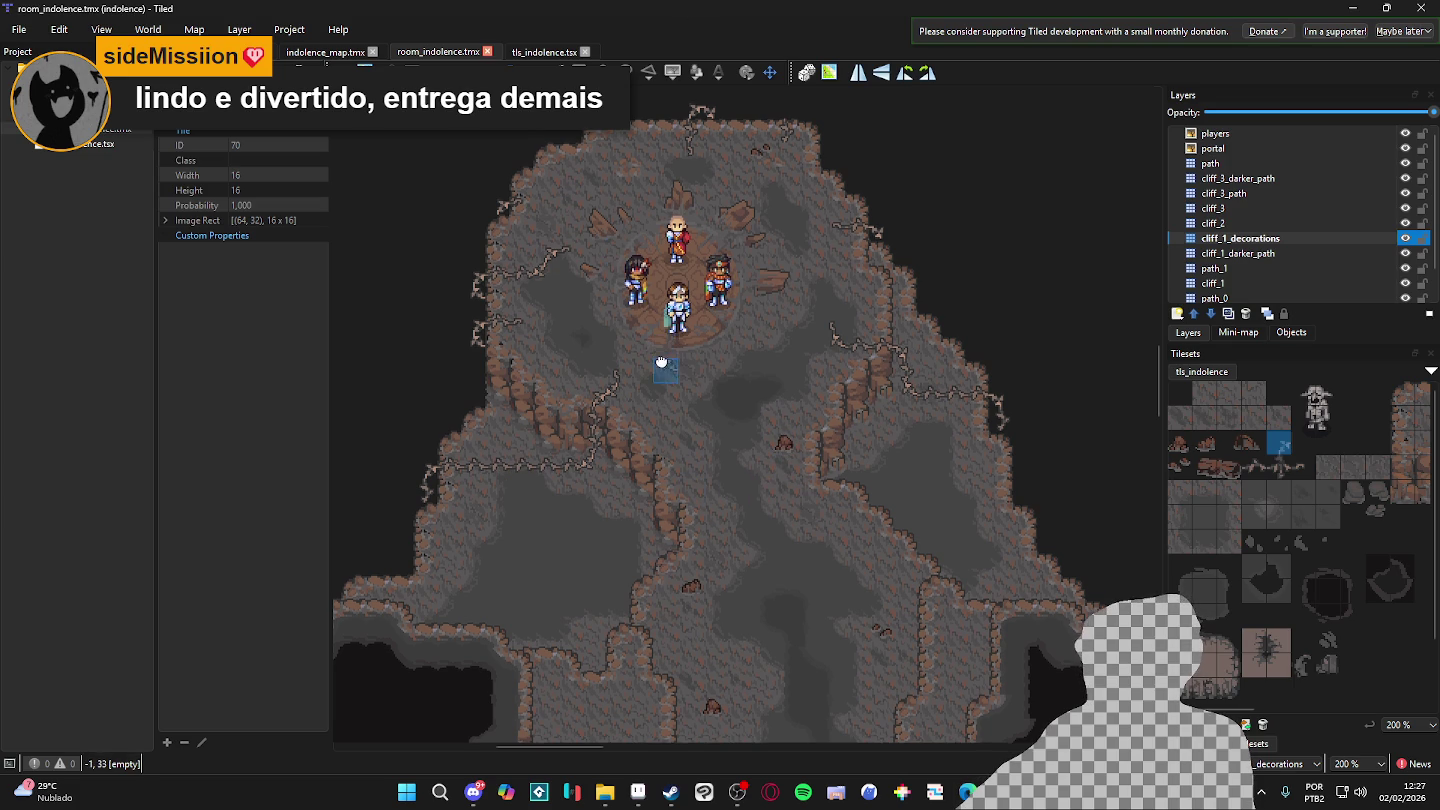
drag(659, 369, 680, 363)
scroll(680, 363, up, 1)
scroll(651, 340, down, 1)
scroll(641, 320, up, 1)
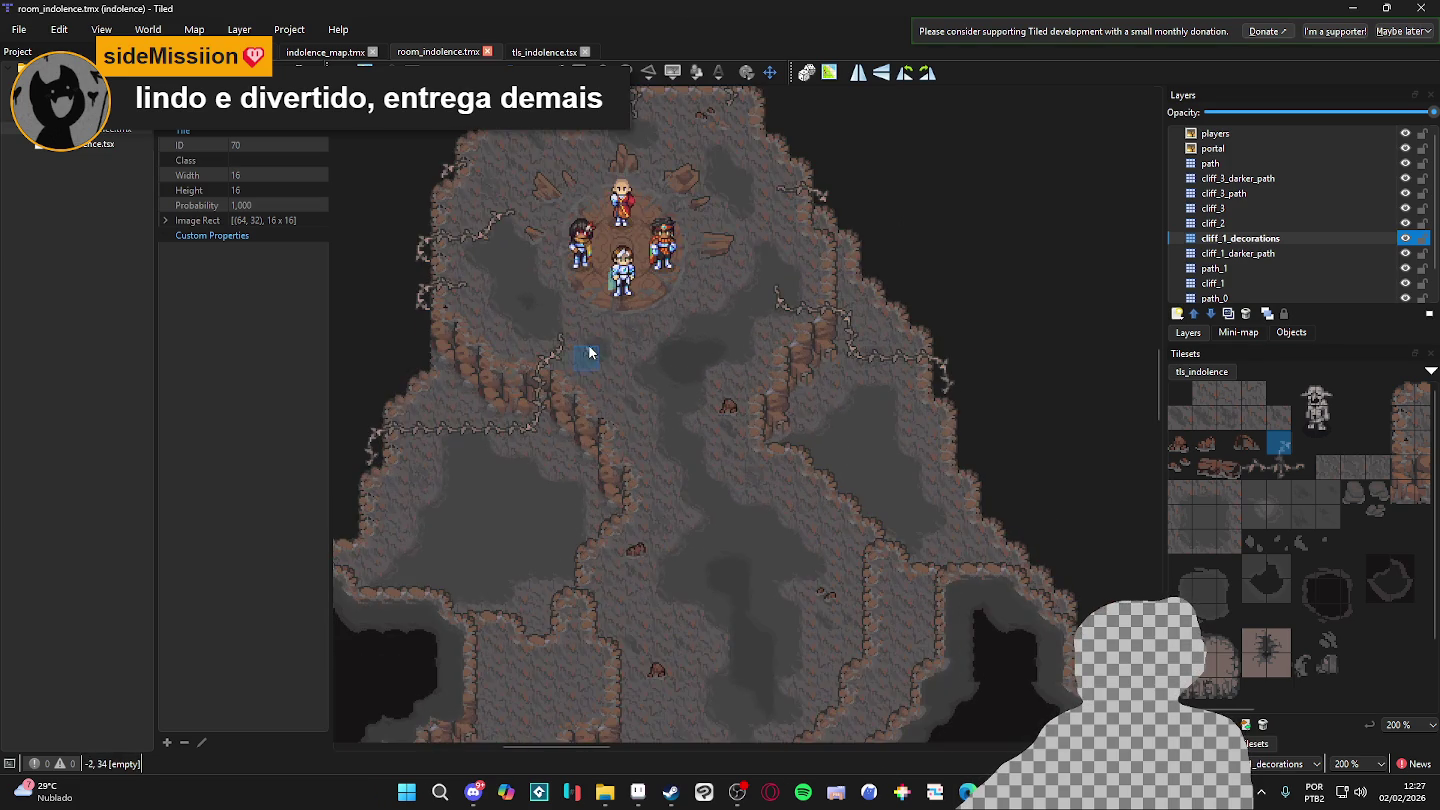
scroll(688, 410, down, 1)
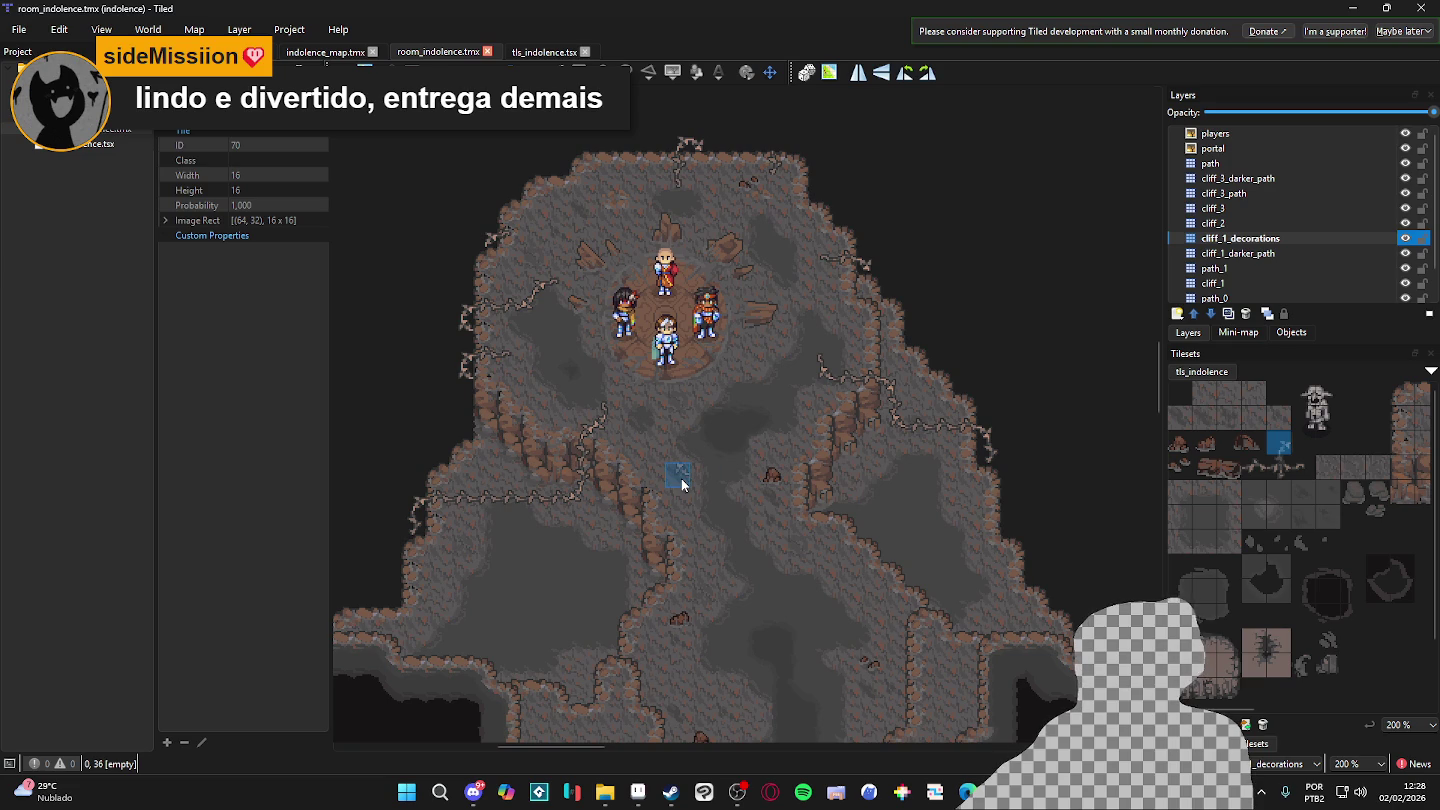
drag(1091, 355, 1141, 265)
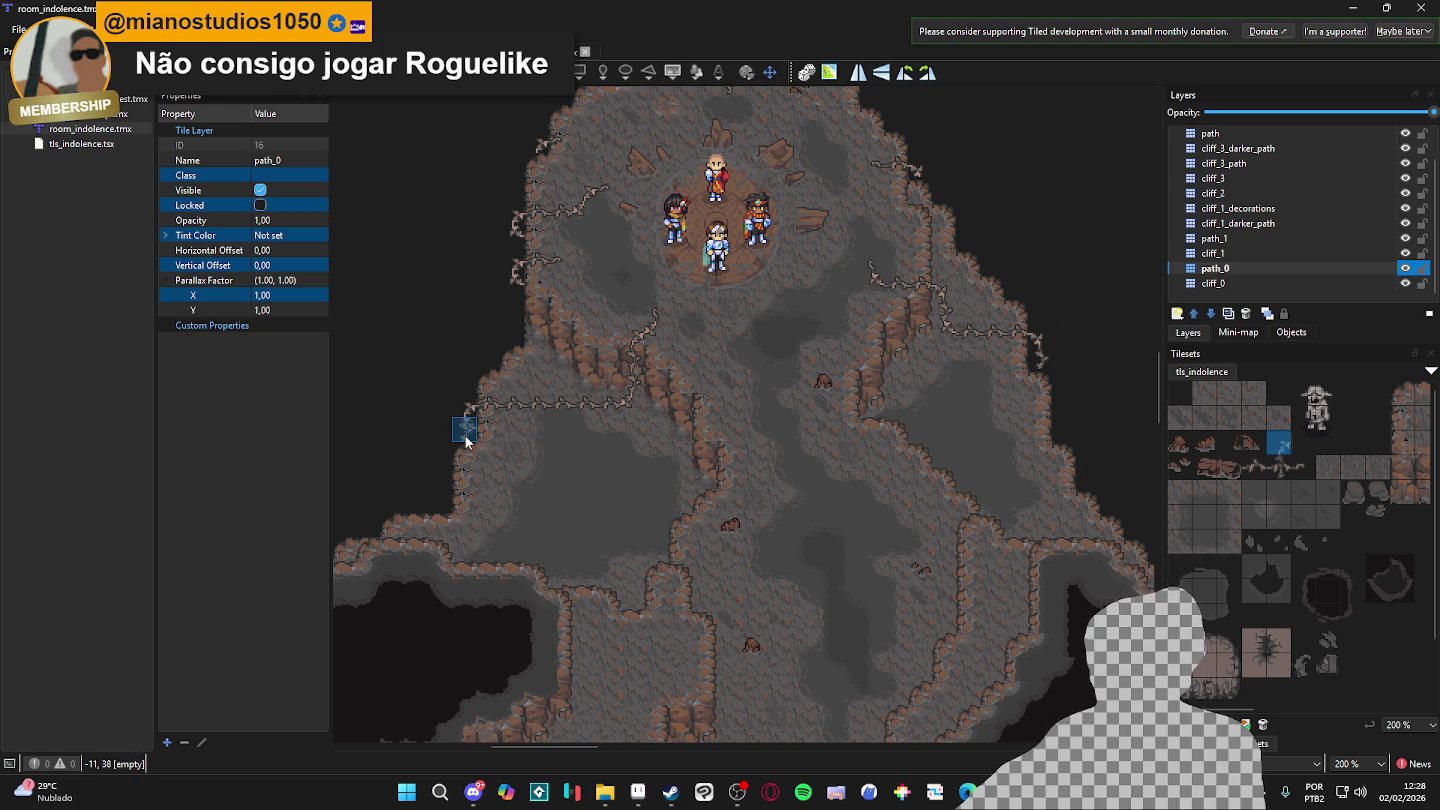
- Toggle path_0, cliff_0 and cliff_1_darker_path visibility to compare, making cliff_1_darker_path current
click(1405, 269)
click(1406, 268)
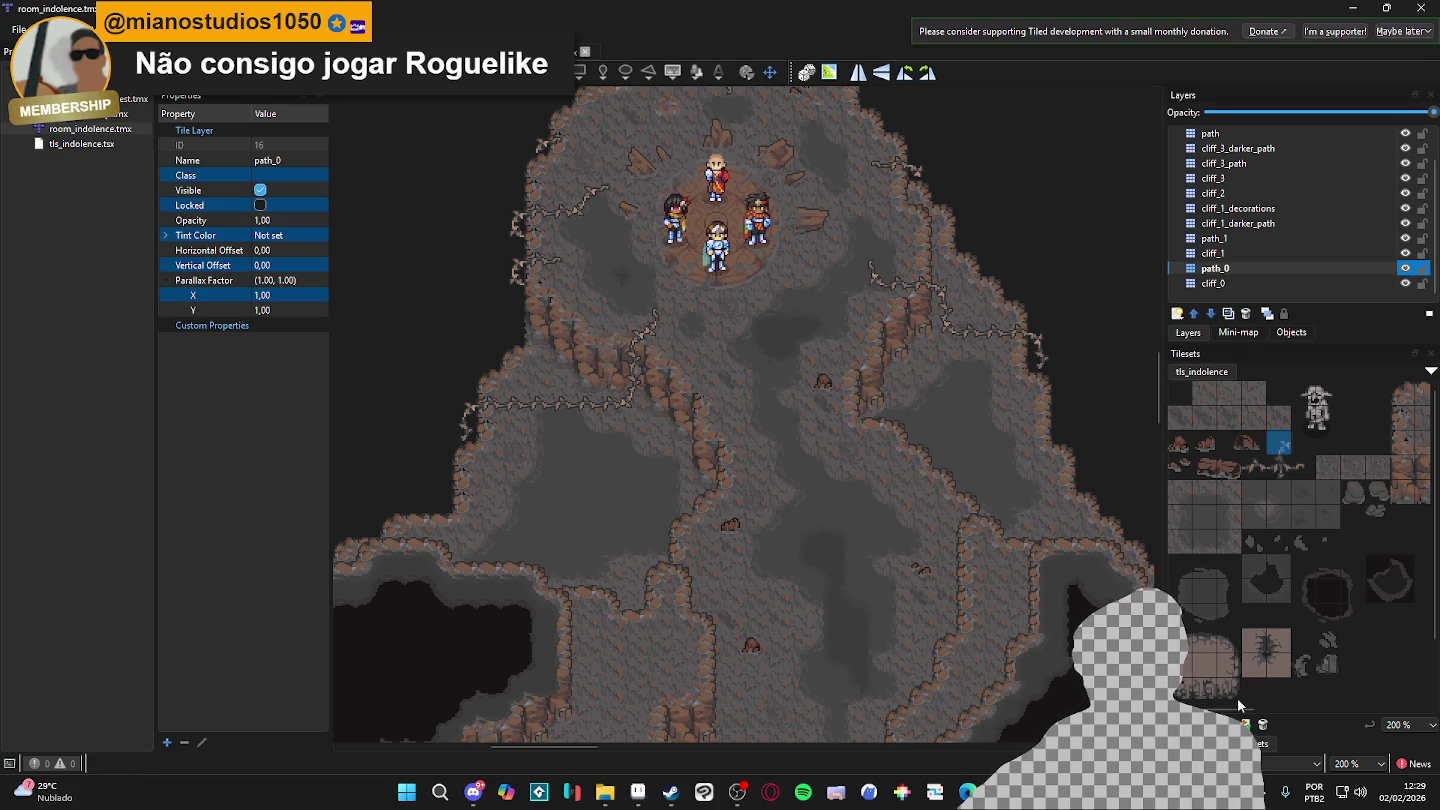
scroll(700, 478, right, 1)
click(680, 477)
click(1406, 284)
click(1406, 284)
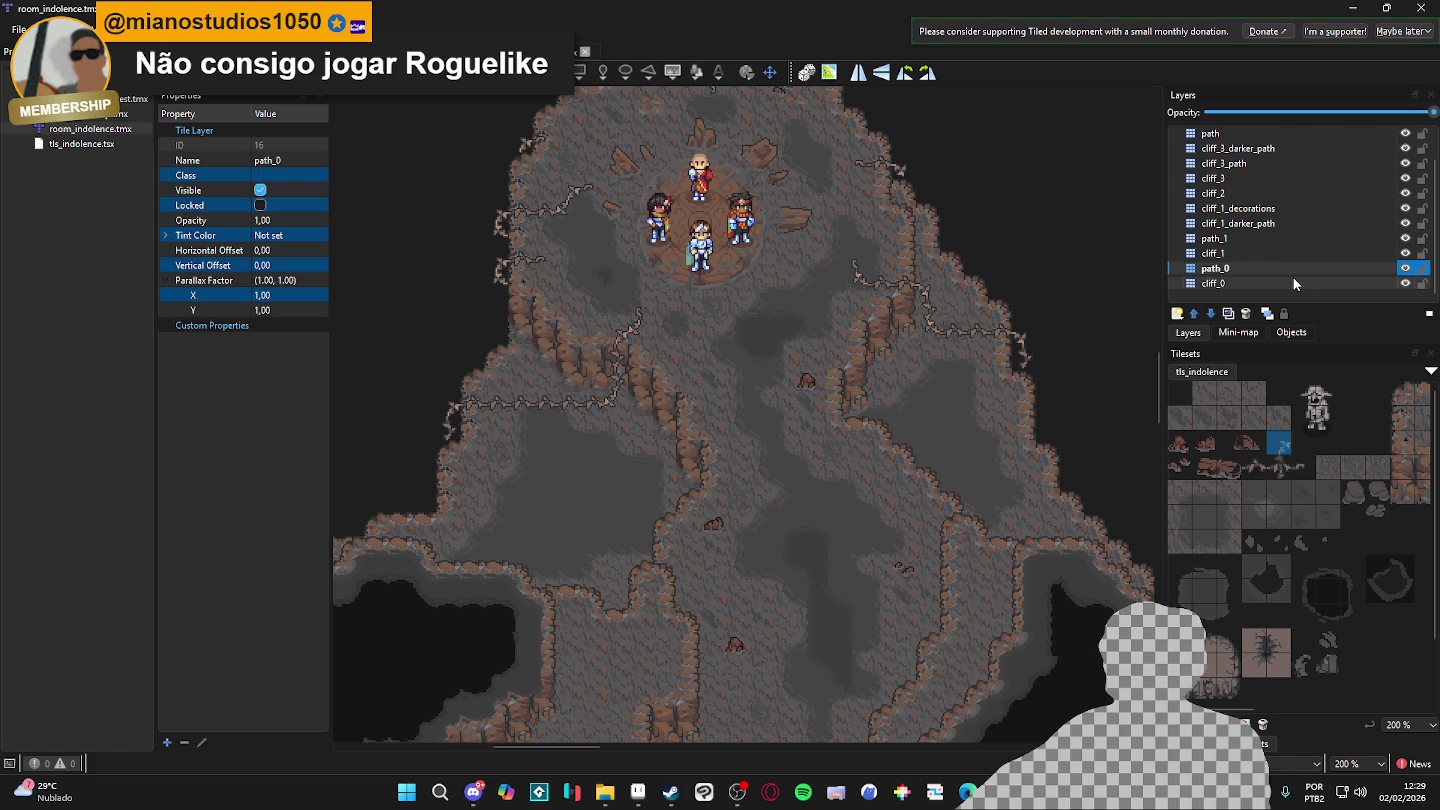
click(1373, 226)
click(1405, 226)
click(1405, 225)
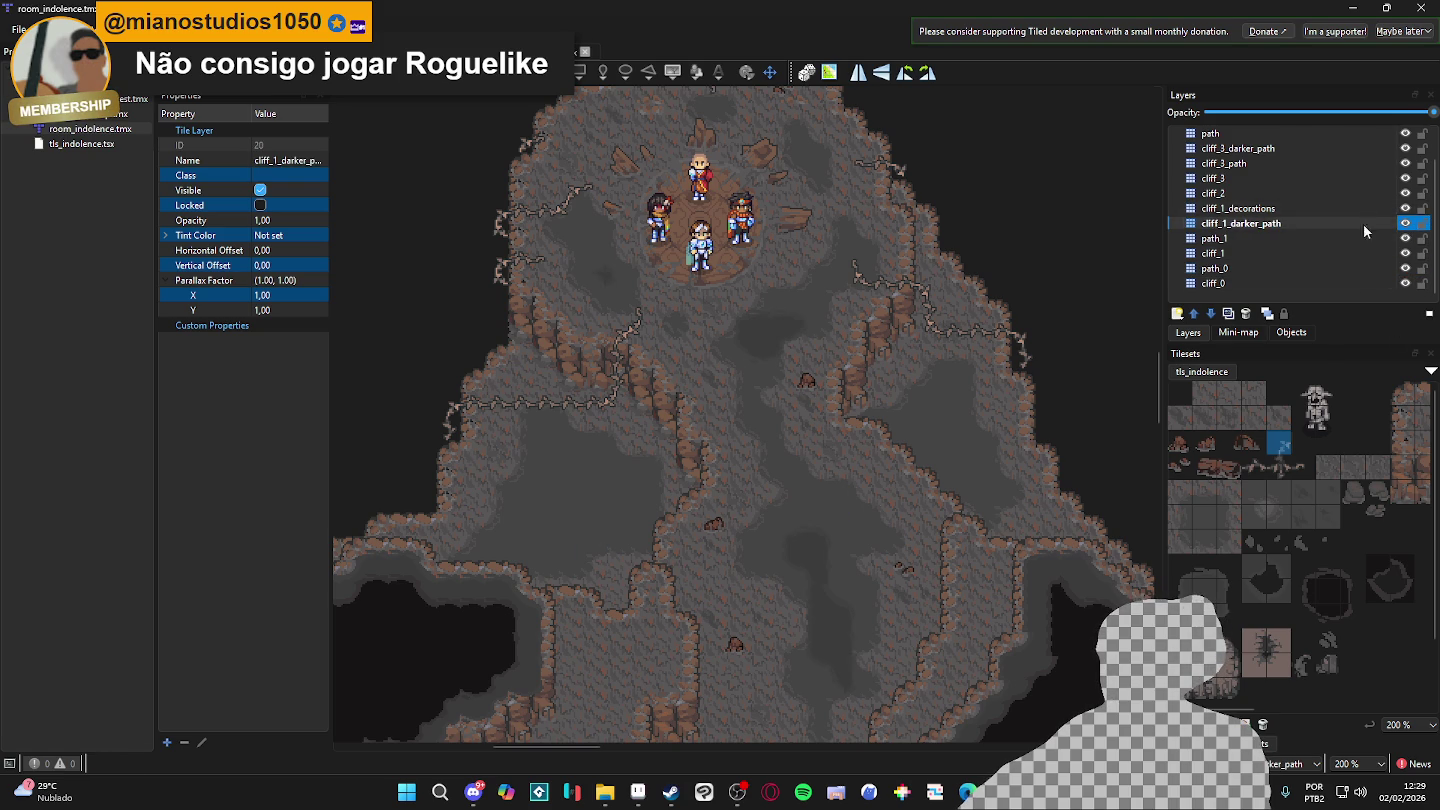
- Select the darker_path terrain and paint a patch onto the cave floor
key(t)
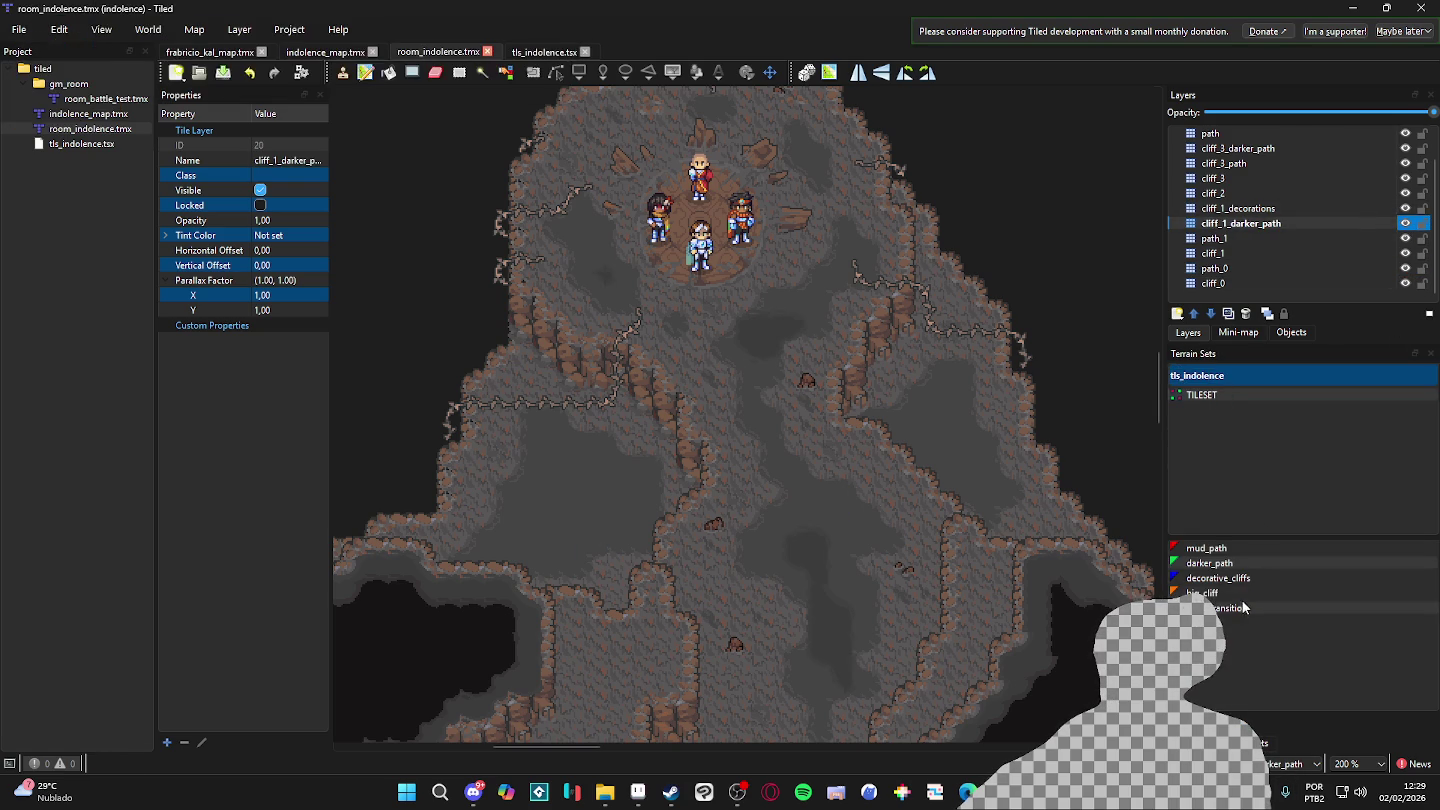
click(1237, 564)
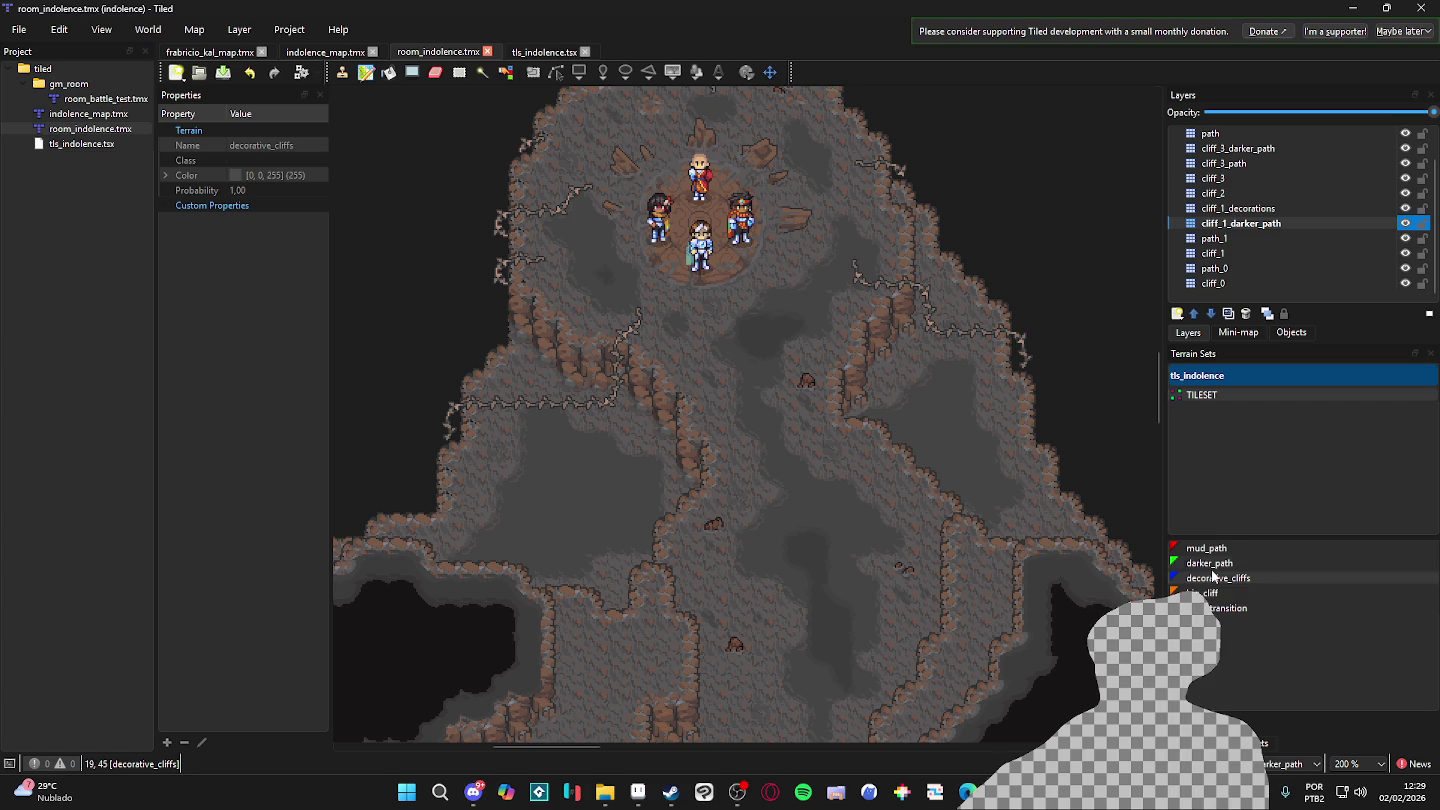
scroll(579, 493, up, 1)
click(575, 463)
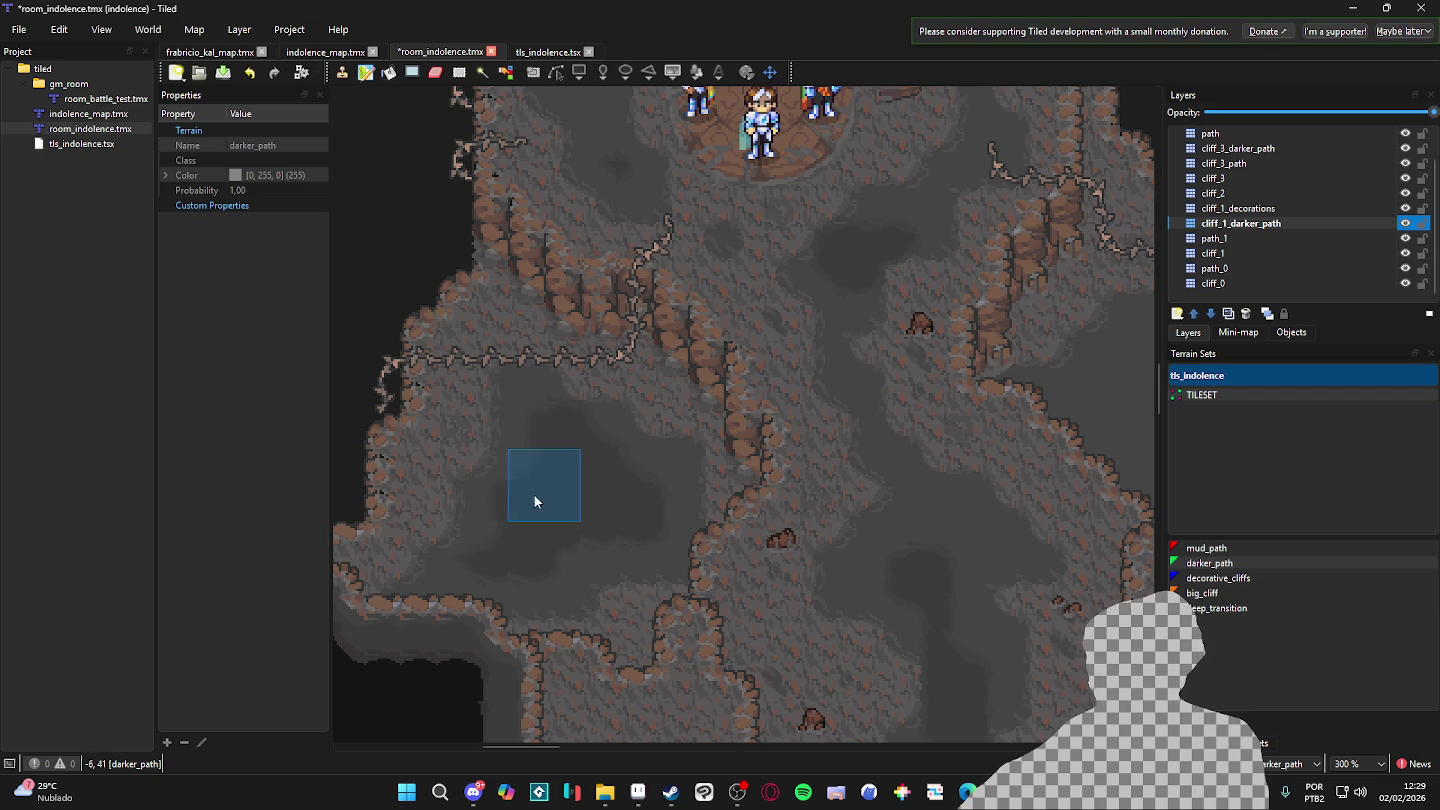
- Save the room_indolence map
scroll(613, 519, down, 1)
scroll(613, 519, down, 1)
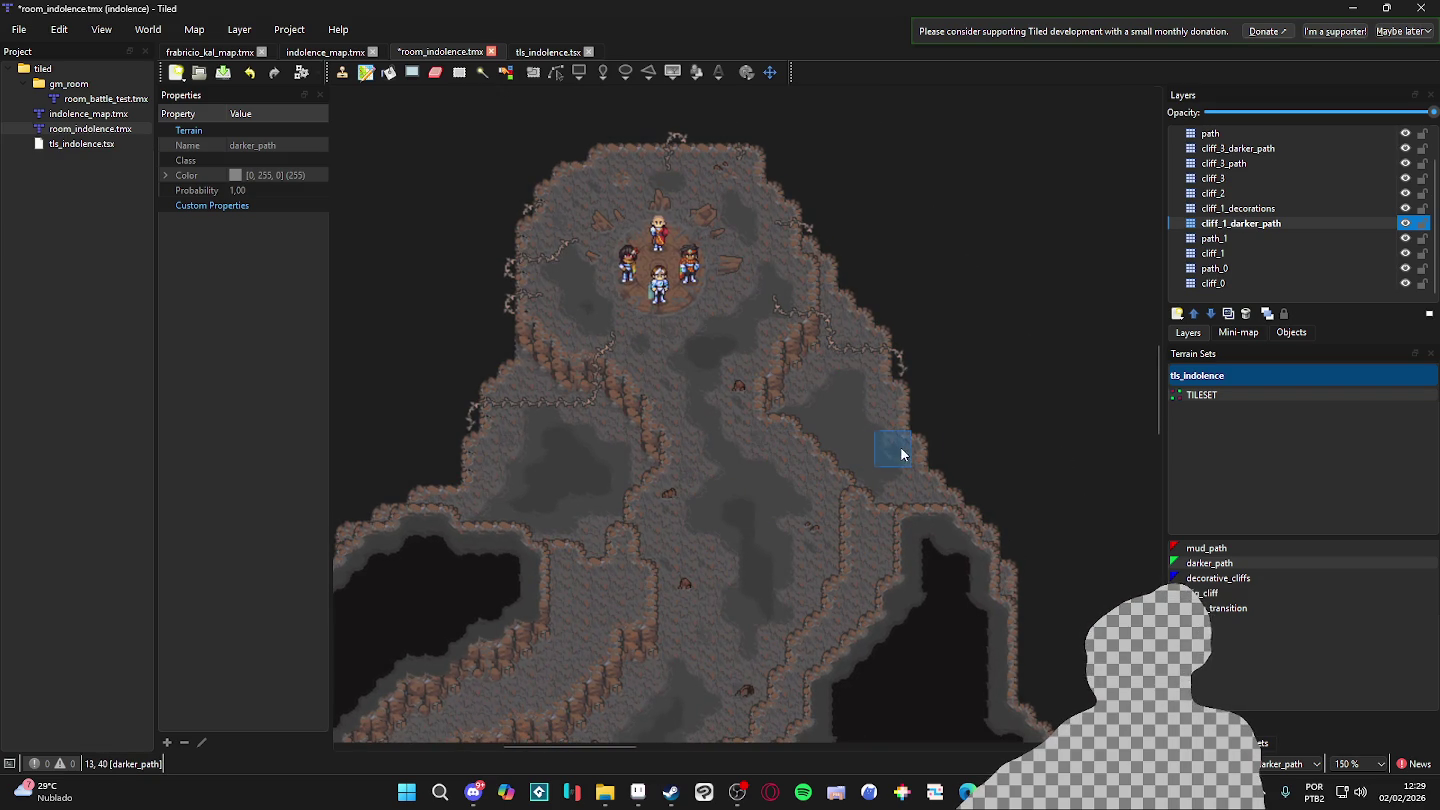
scroll(590, 454, up, 2)
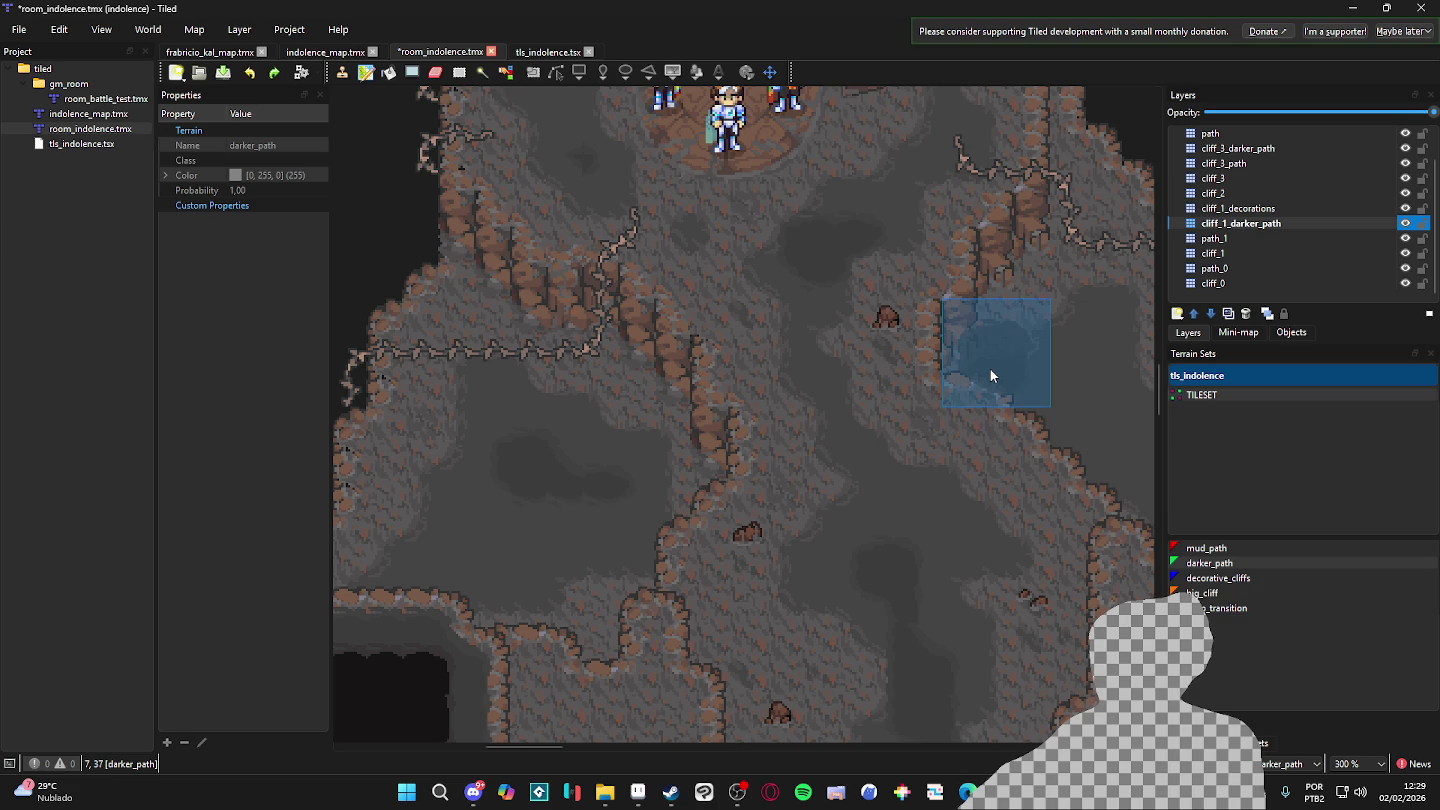
key(ctrl+s)
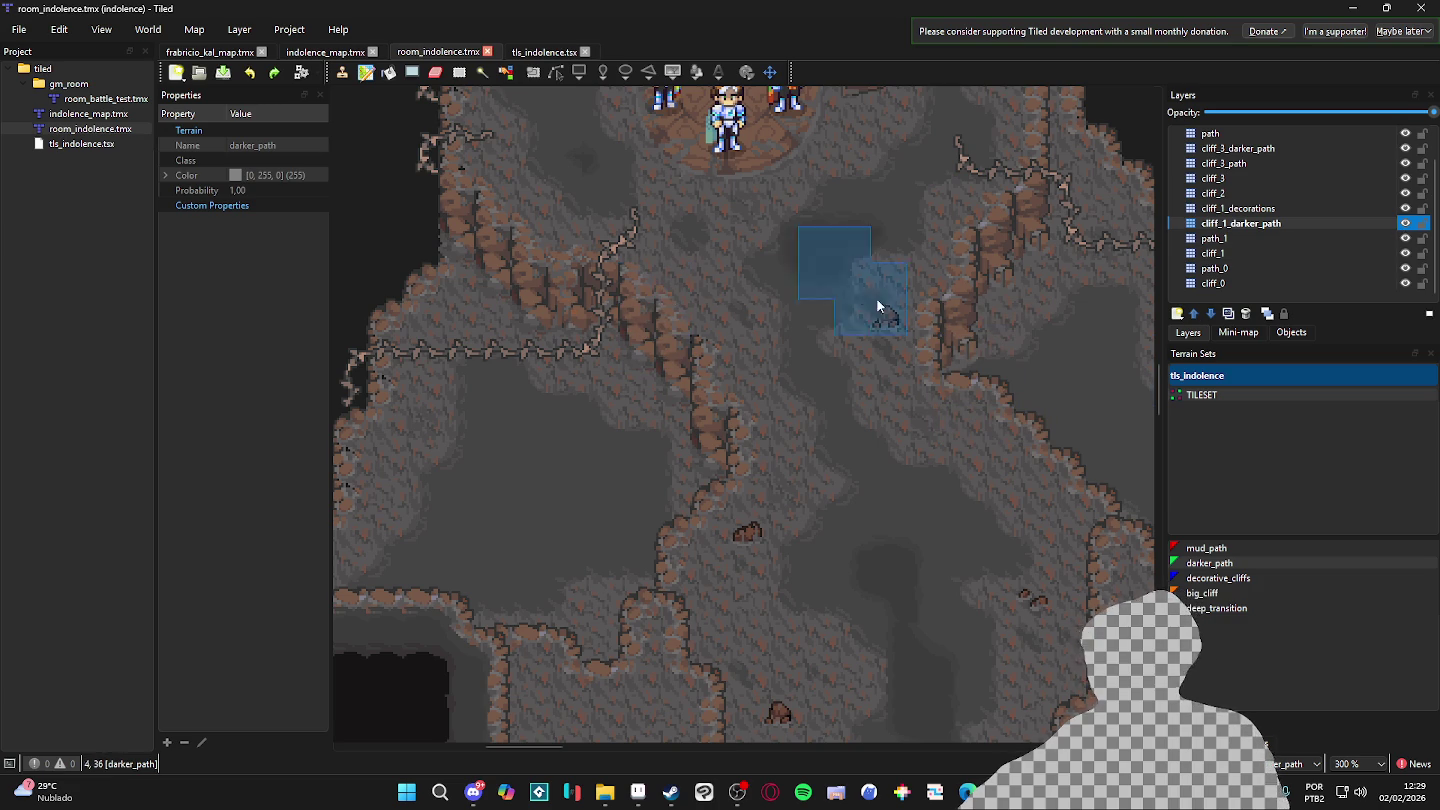
click(1381, 238)
double_click(1405, 239)
click(1406, 261)
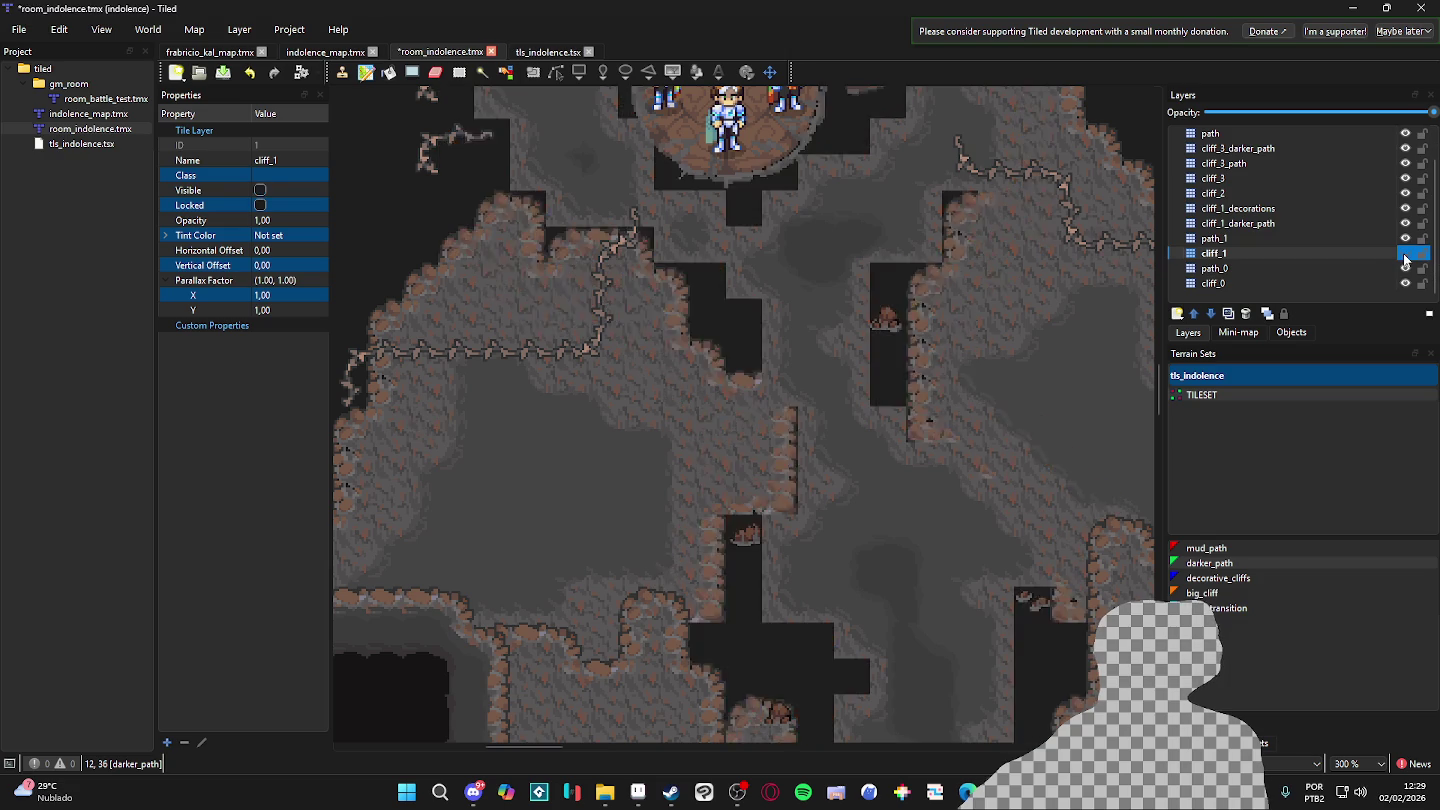
click(1400, 268)
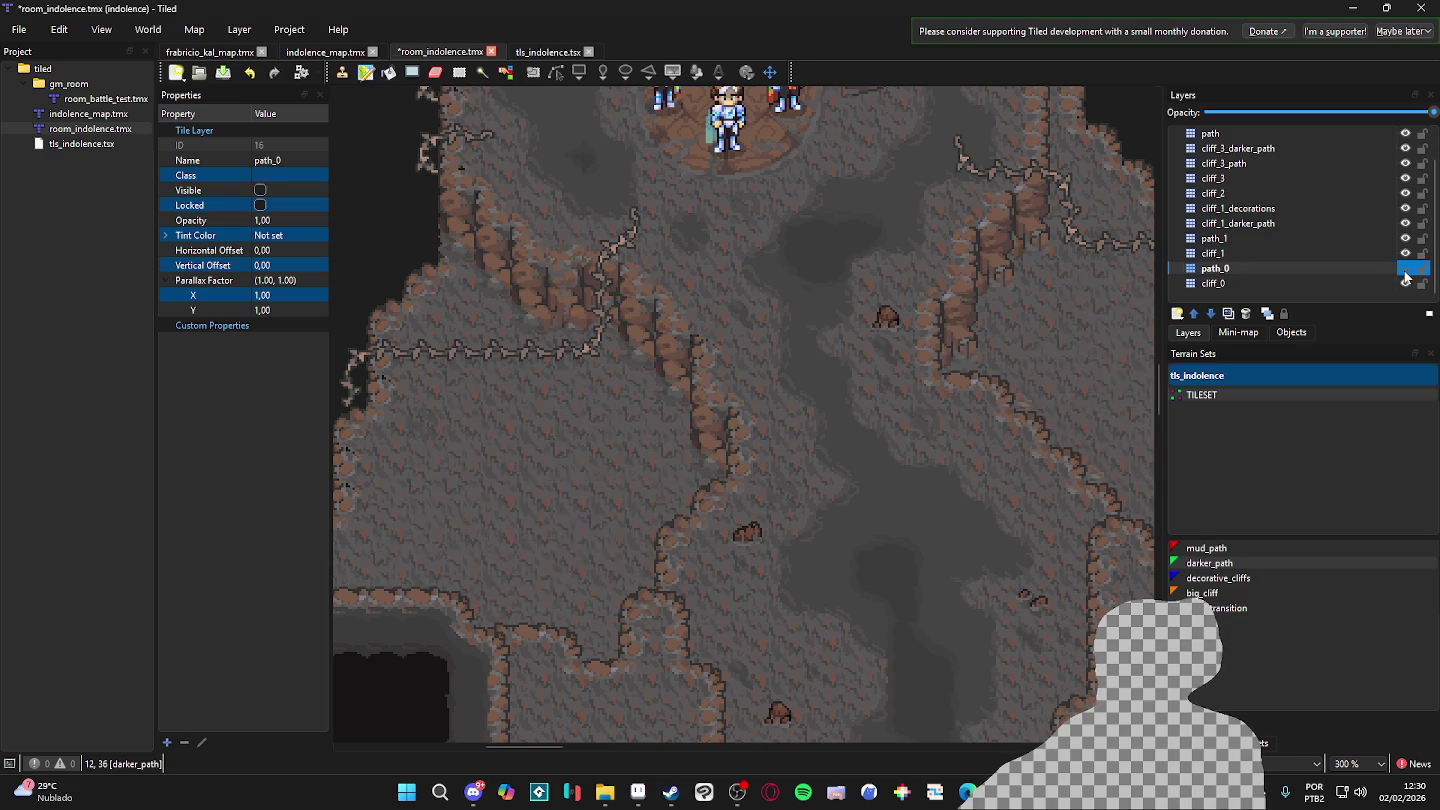
double_click(1405, 270)
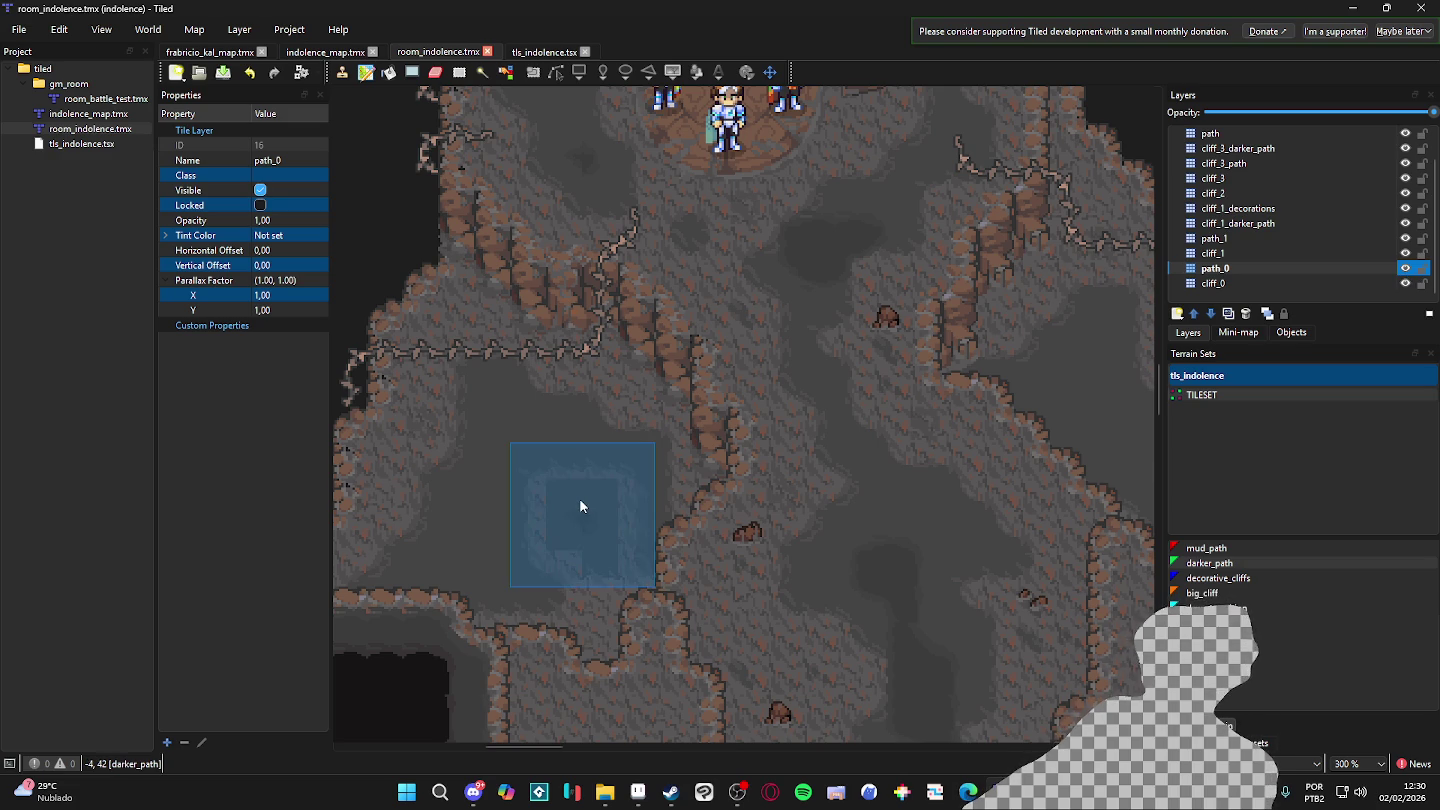
scroll(581, 506, left, 3)
click(1406, 270)
key(ctrl+z)
click(1337, 252)
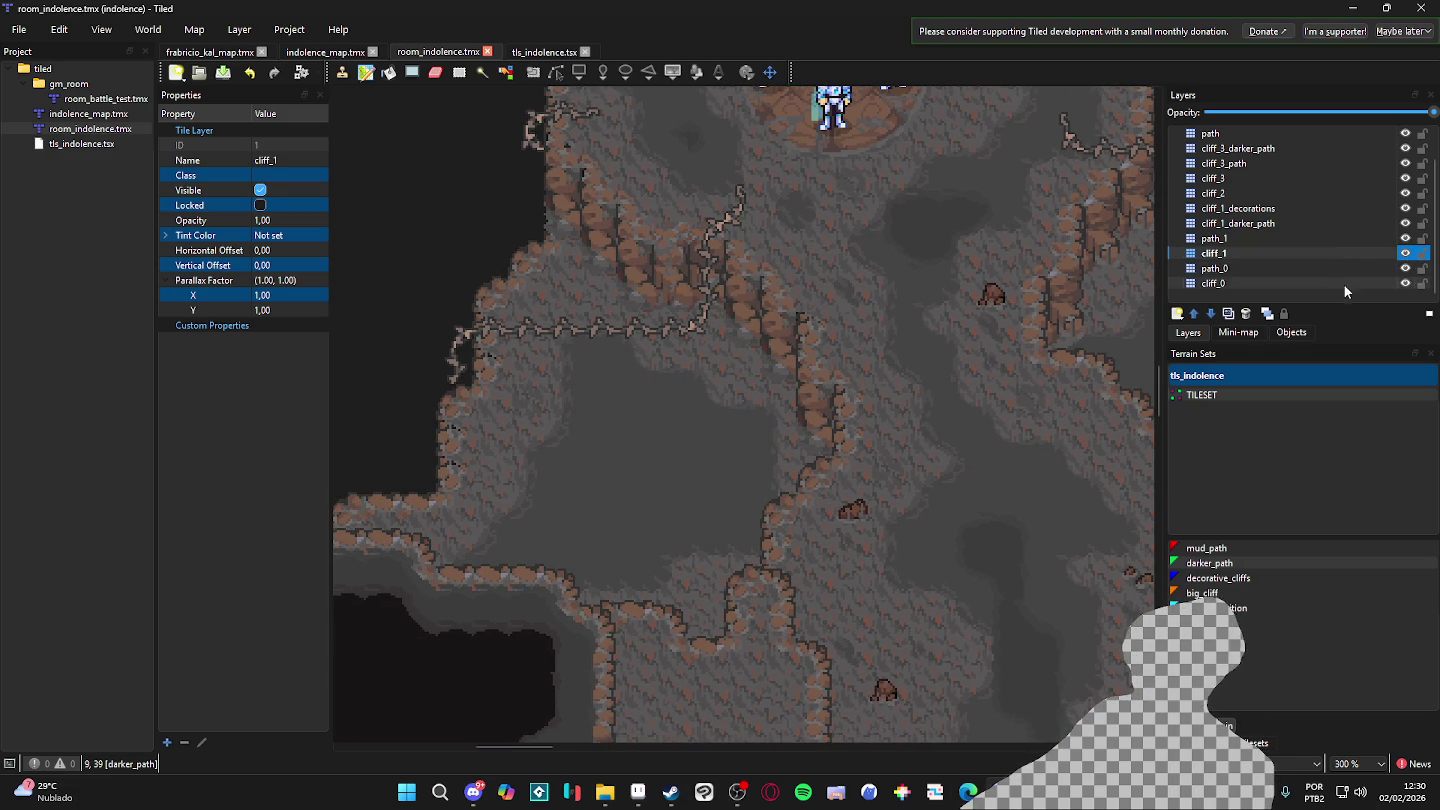
click(1363, 269)
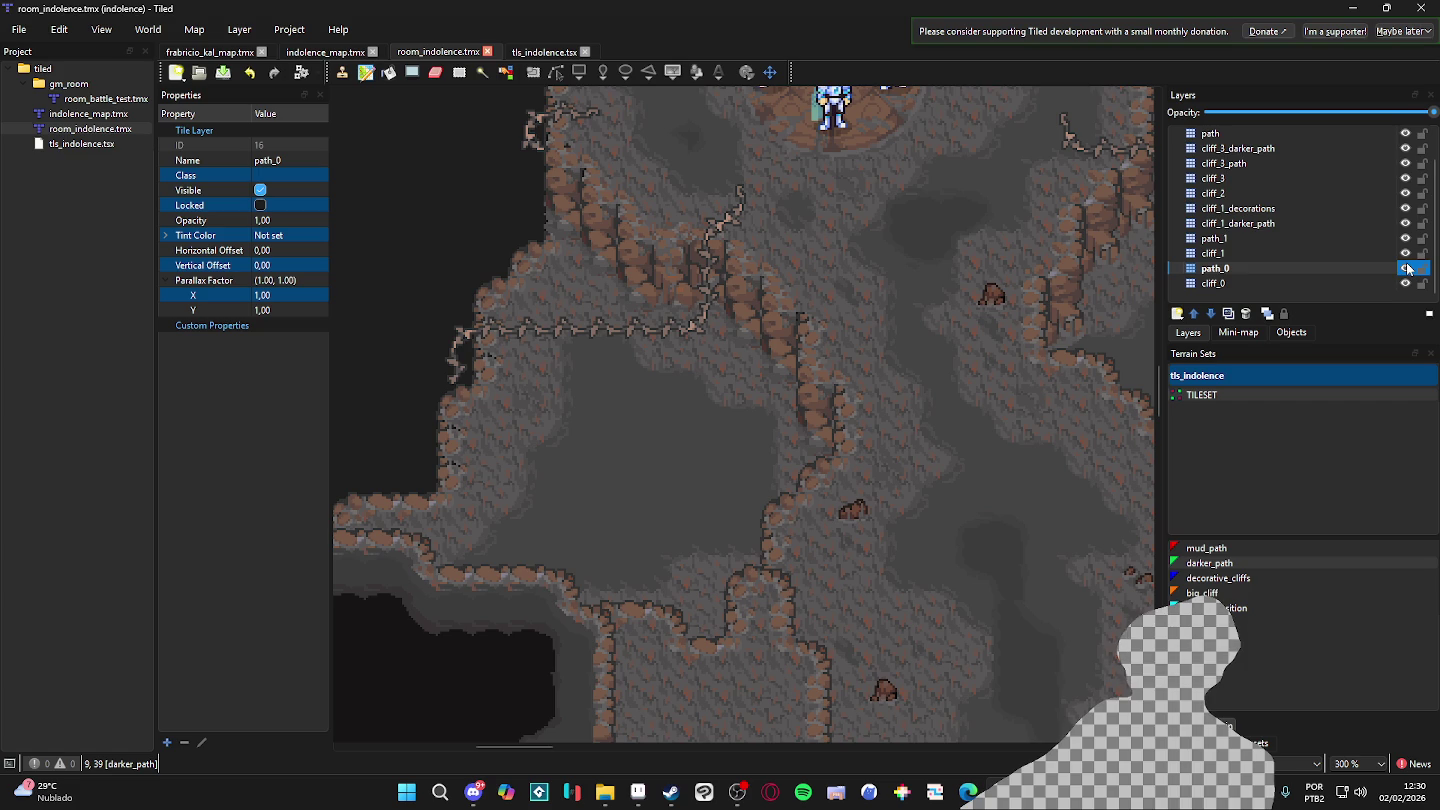
double_click(1409, 269)
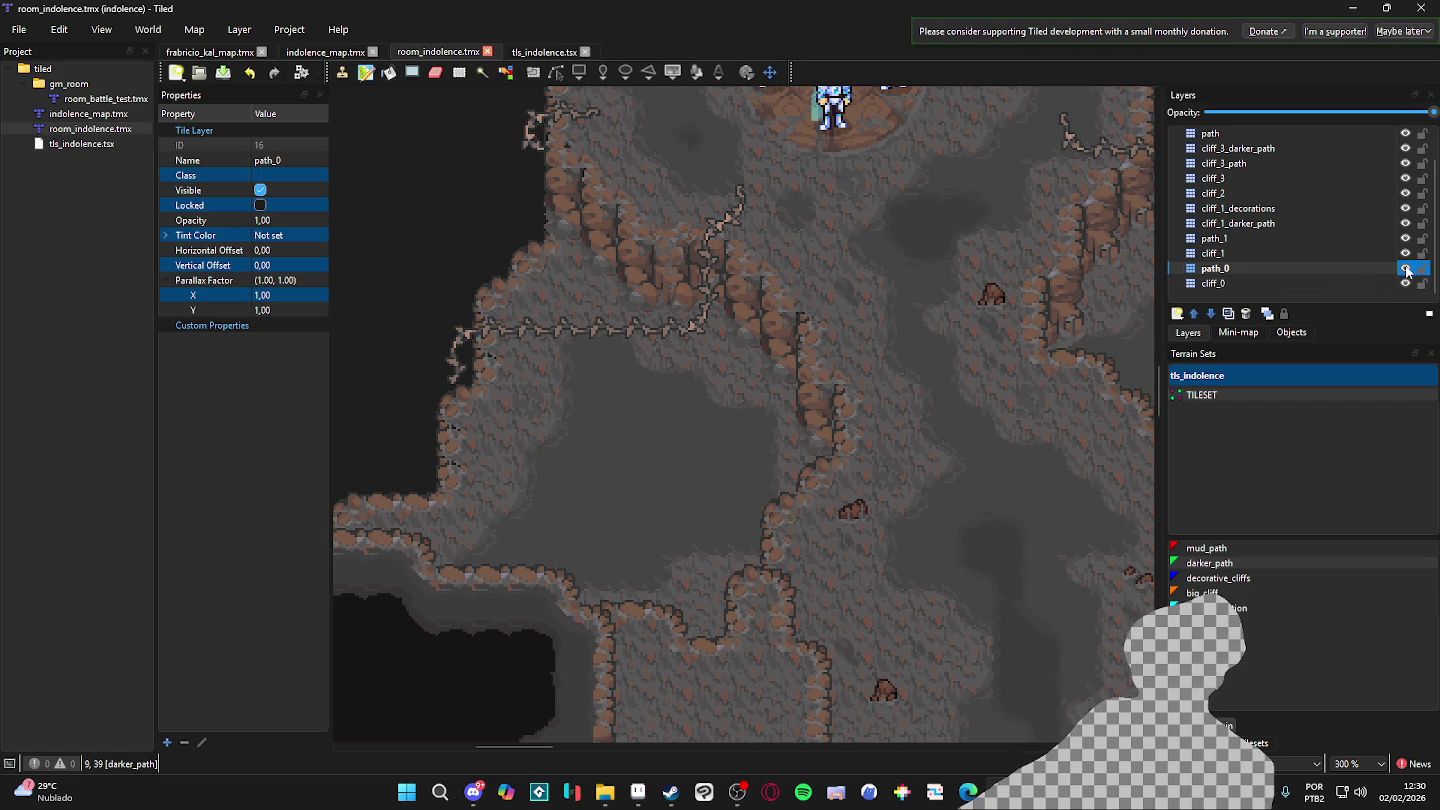
click(1406, 270)
click(1407, 271)
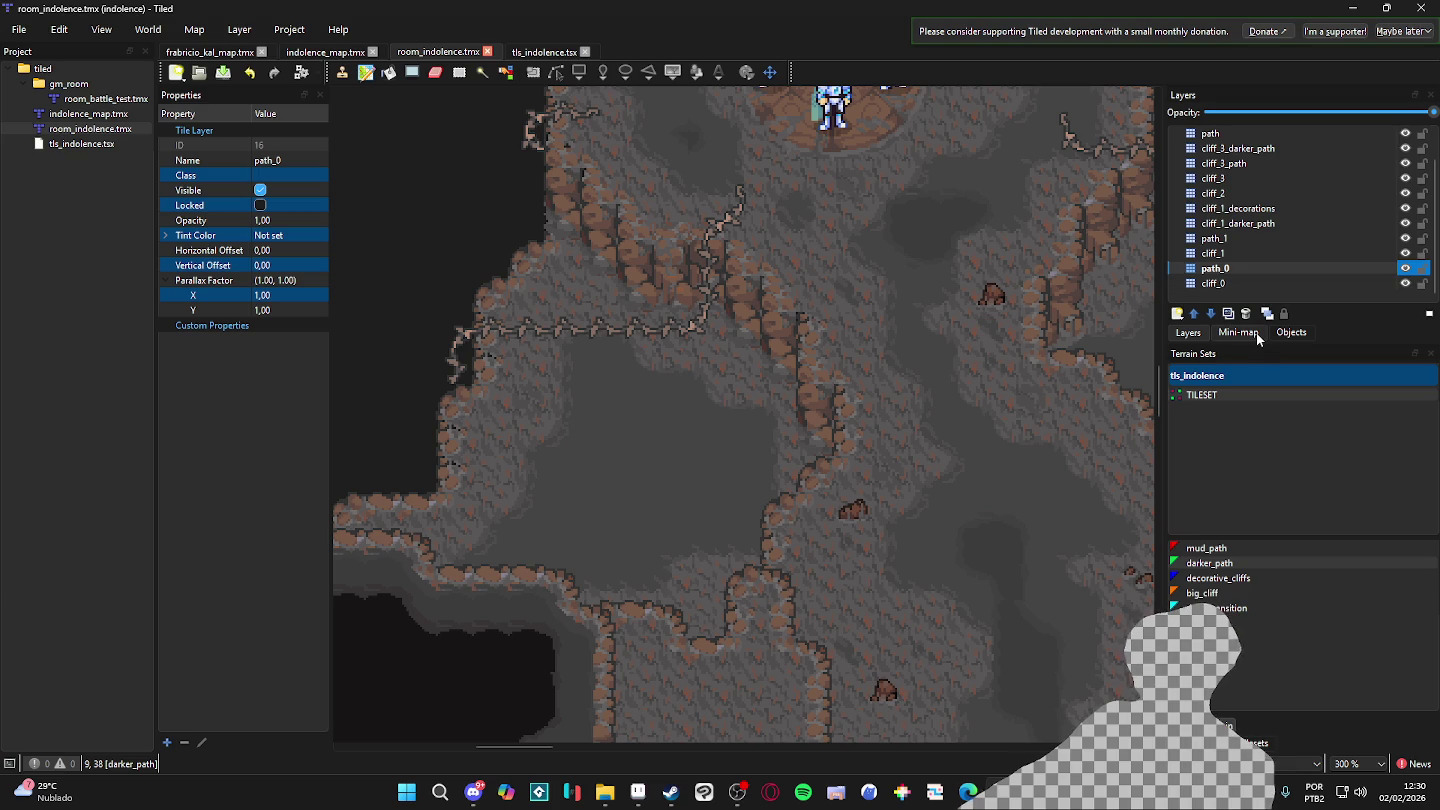
click(1405, 270)
click(1405, 270)
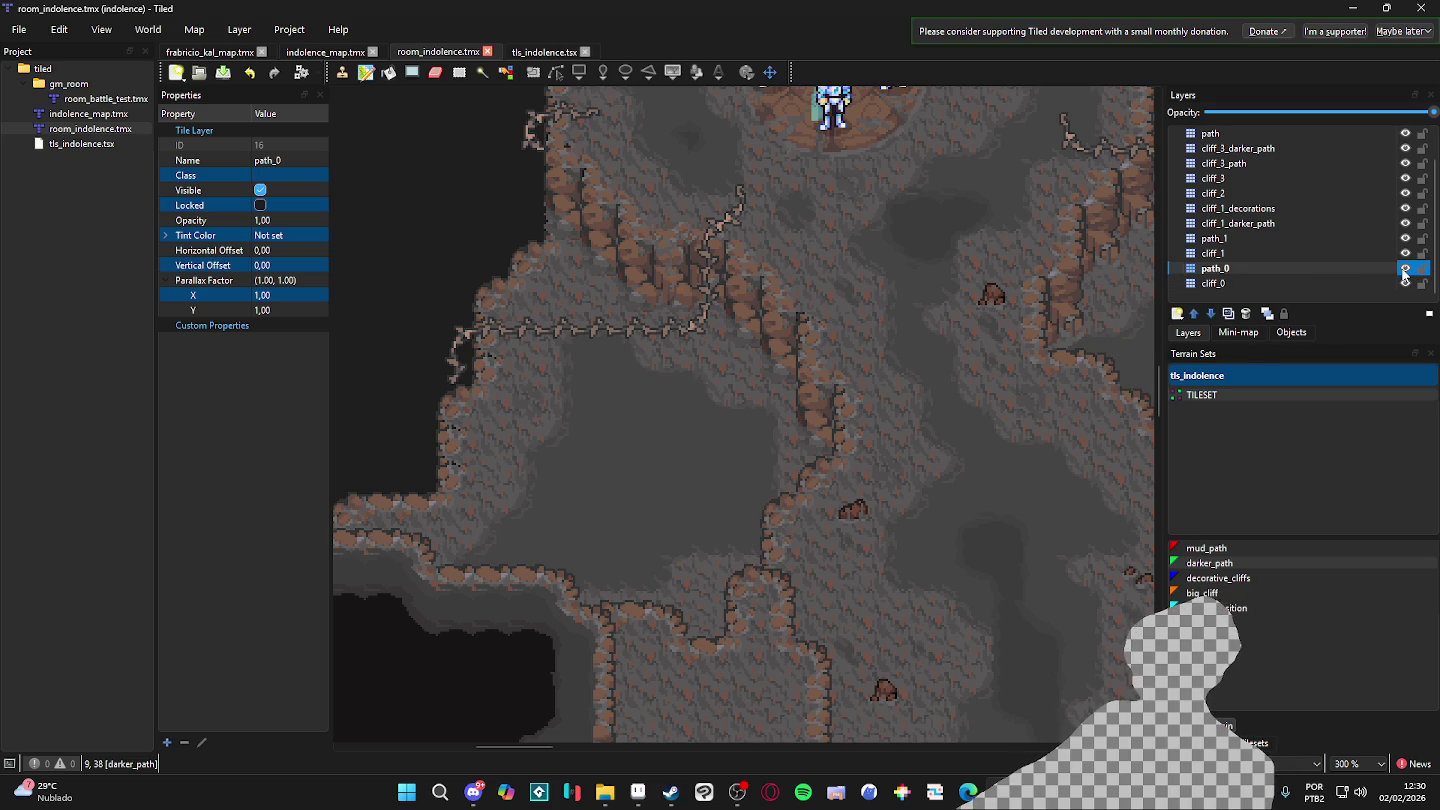
- Create a tile layer named path_0_darker_path above path_0 and show the tls_indolence tileset
click(1191, 314)
click(1258, 332)
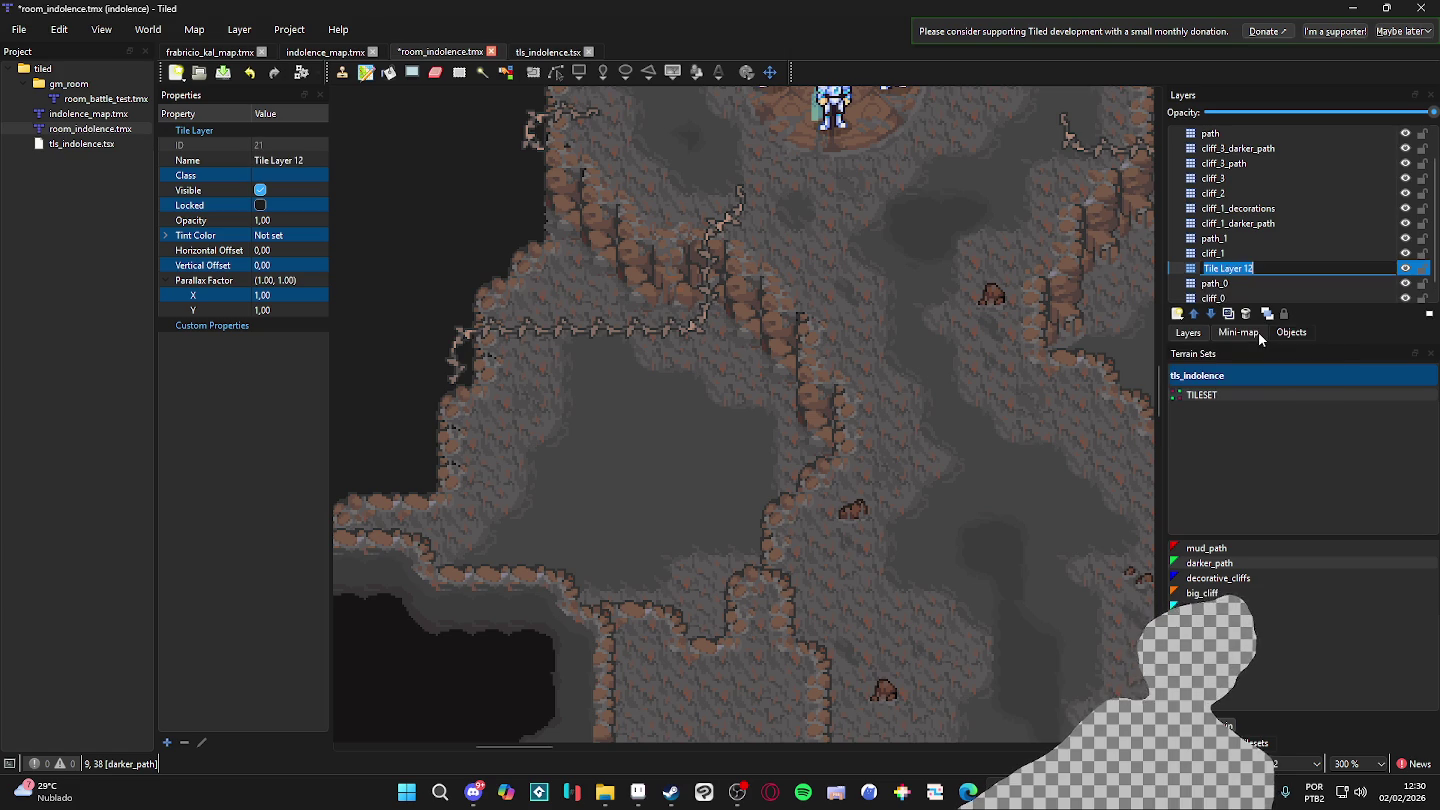
text(path_)
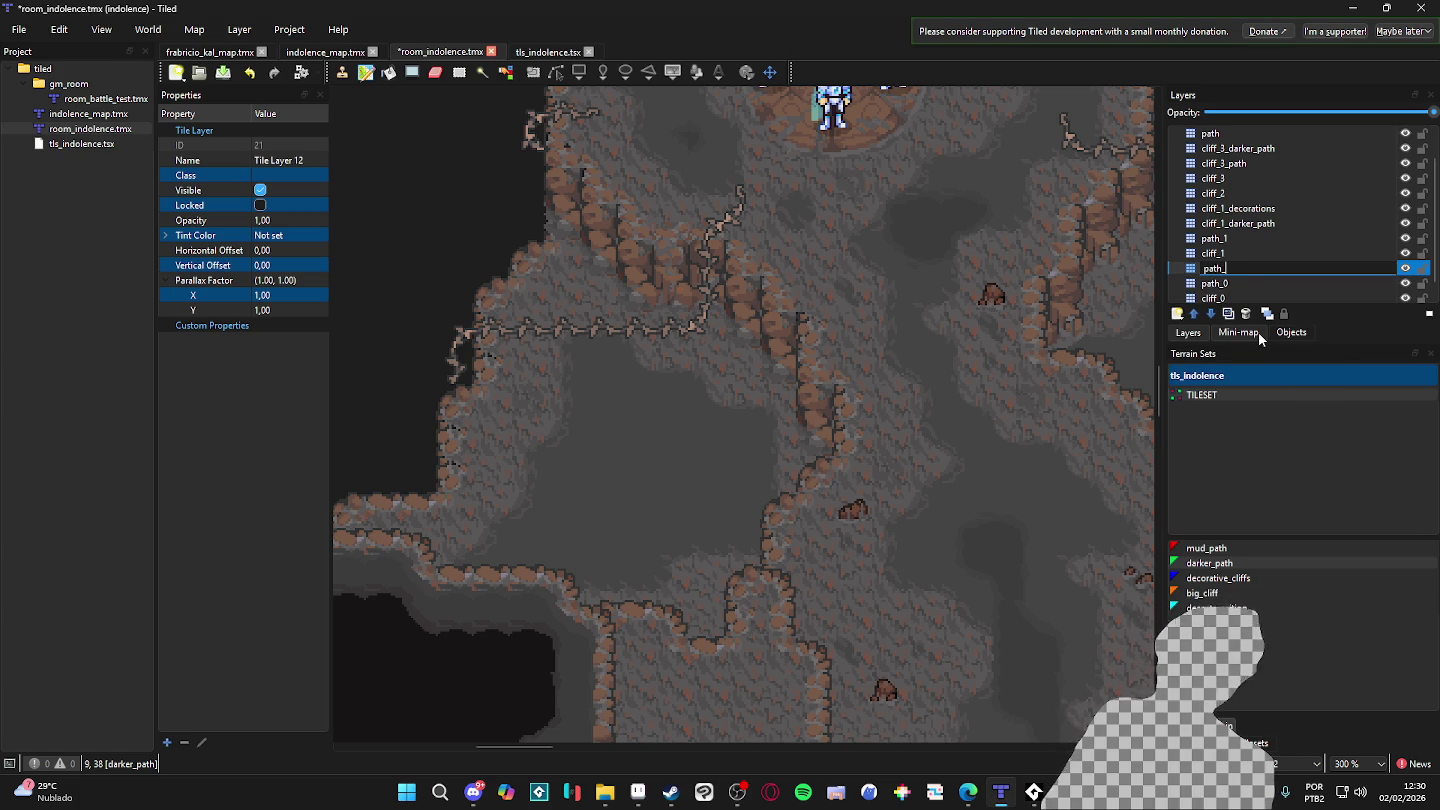
text(0_dar)
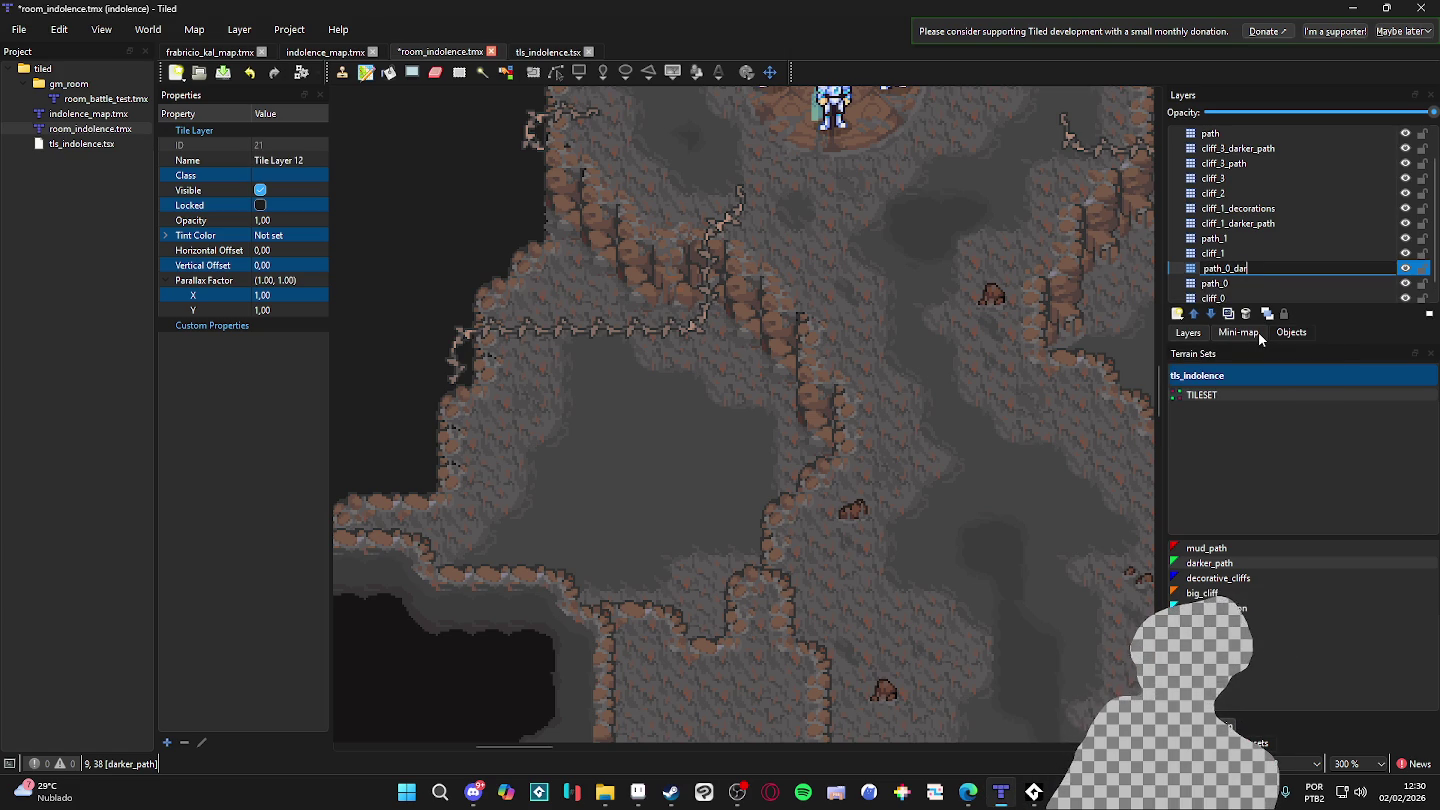
text(ker_path)
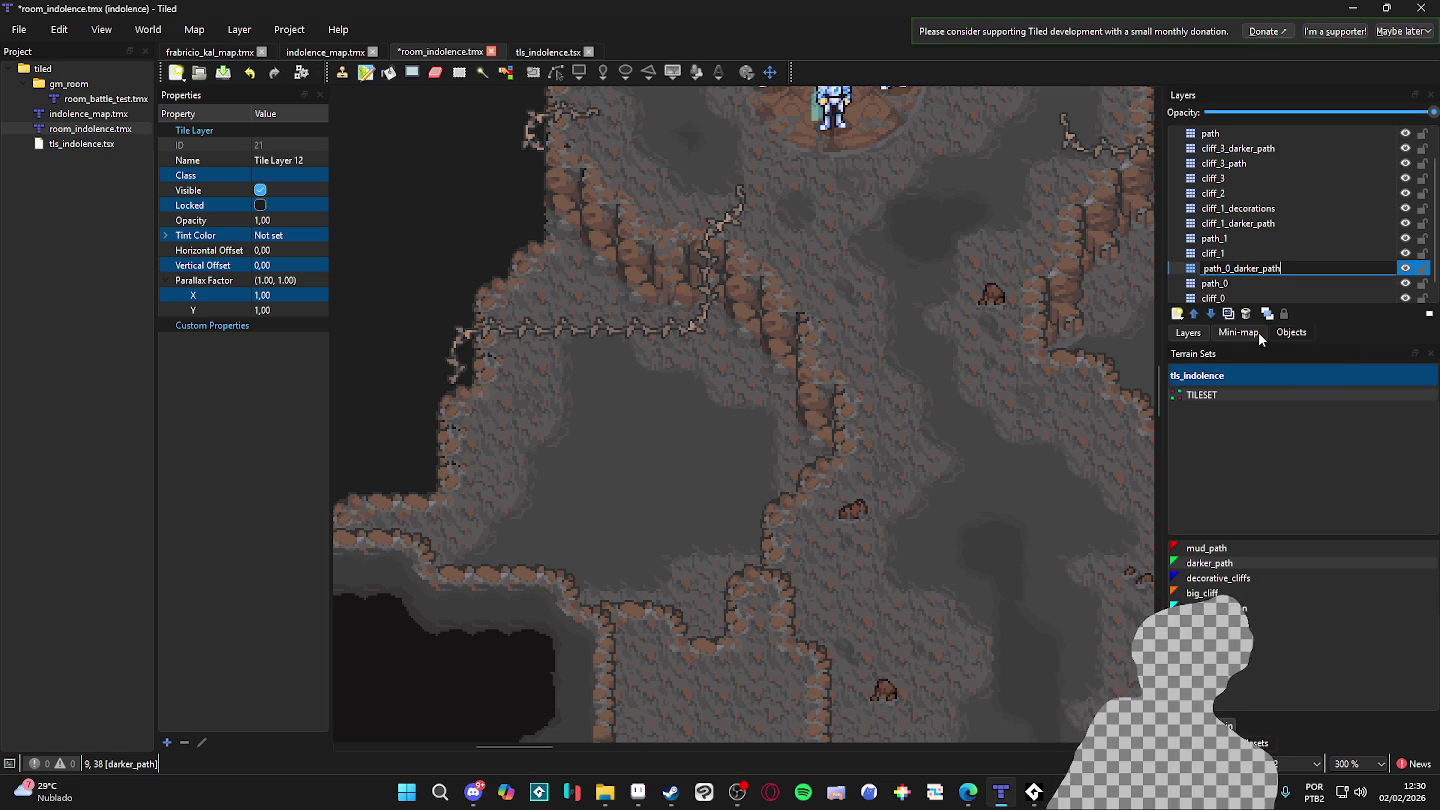
key(Return)
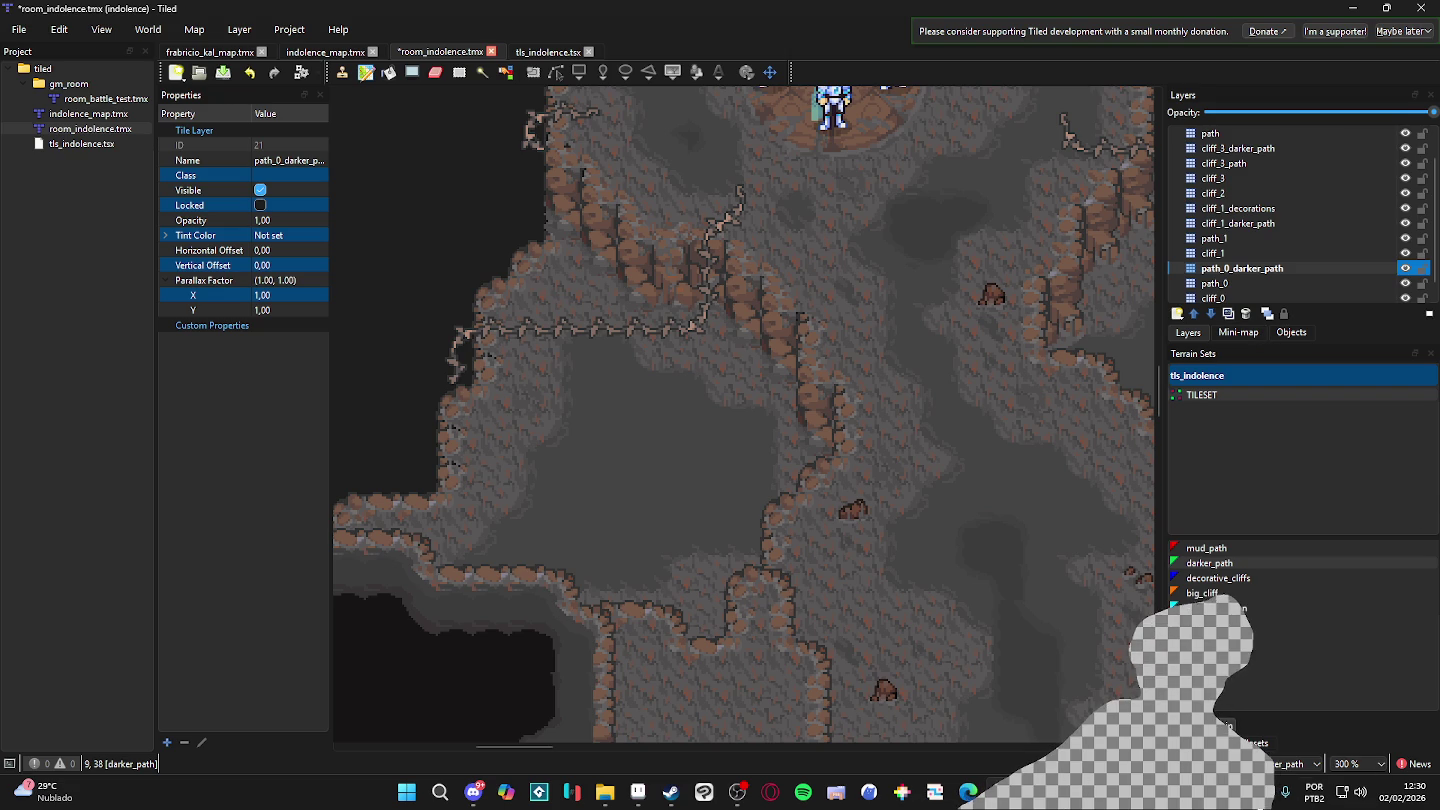
click(1261, 742)
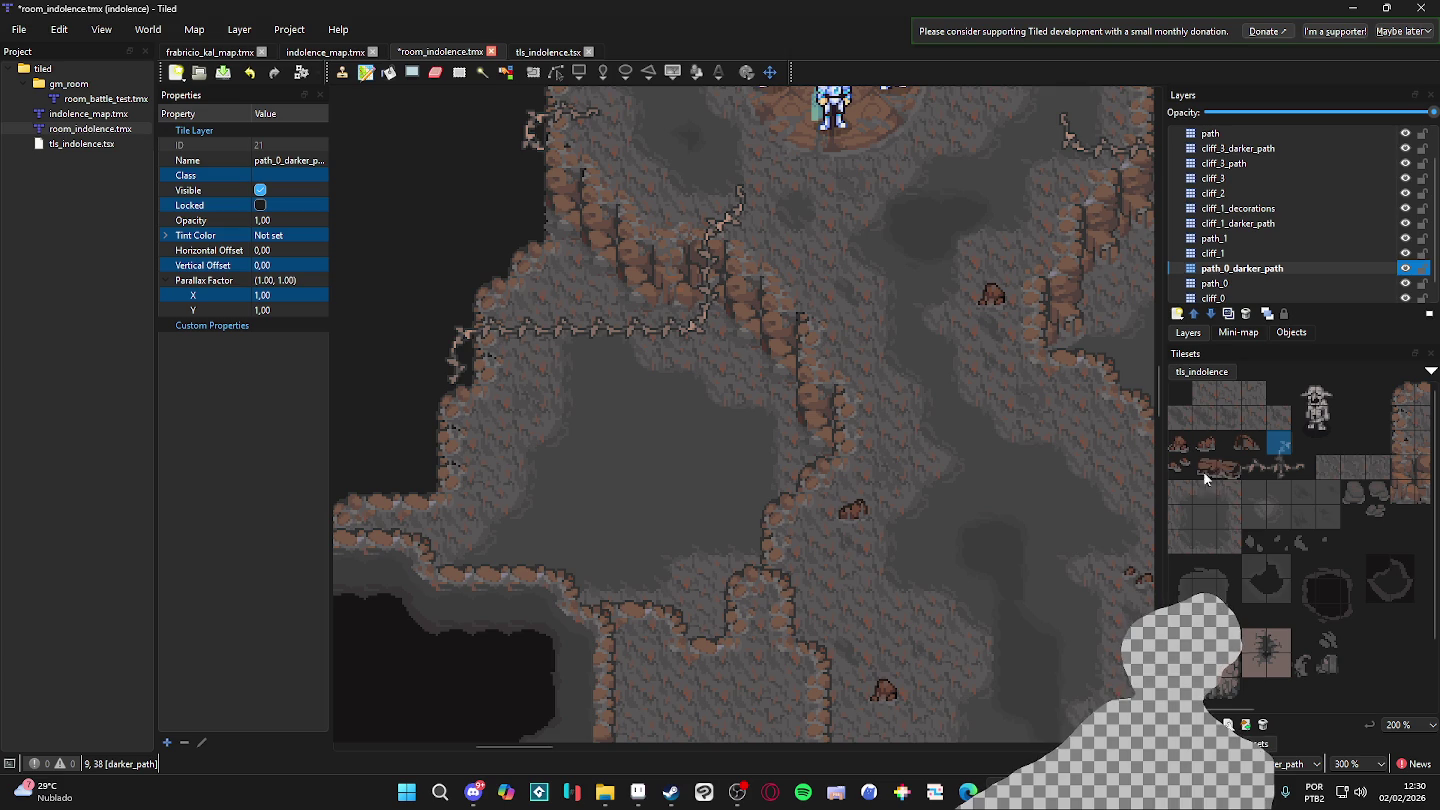
- Zoom the map, then select a four-tile row in tls_indolence as the brush
scroll(965, 469, up, 2)
scroll(965, 469, left, 2)
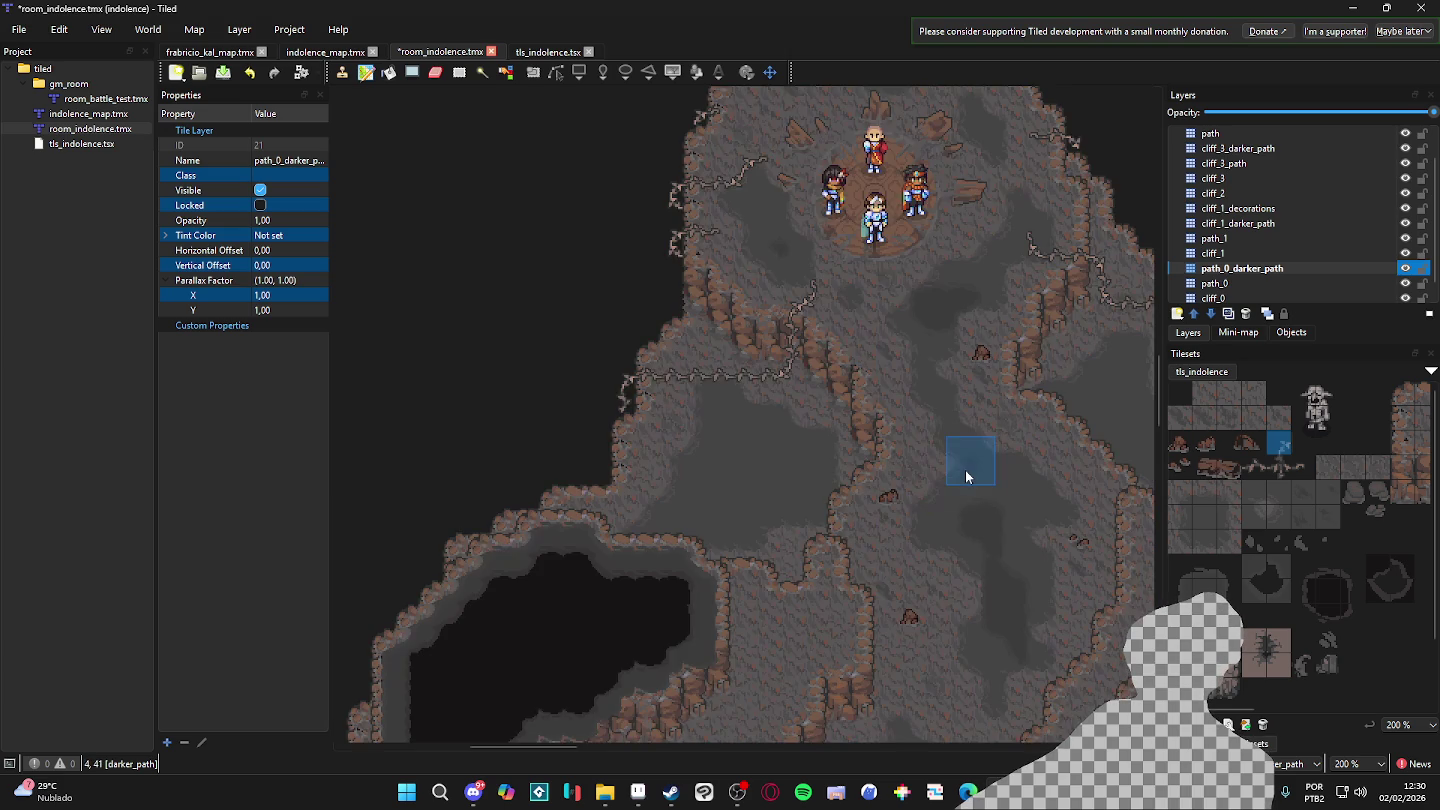
scroll(780, 496, down, 2)
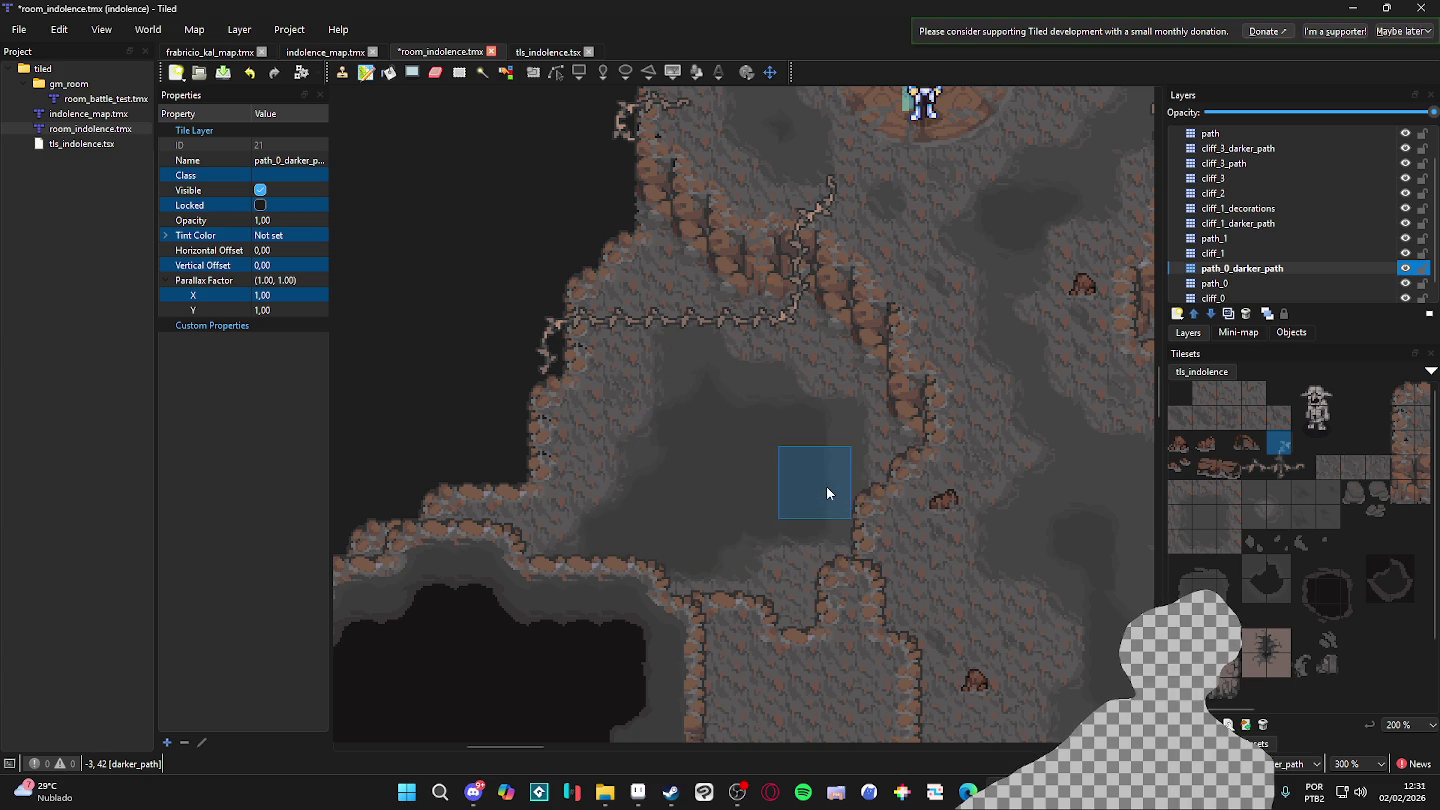
scroll(700, 401, down, 2)
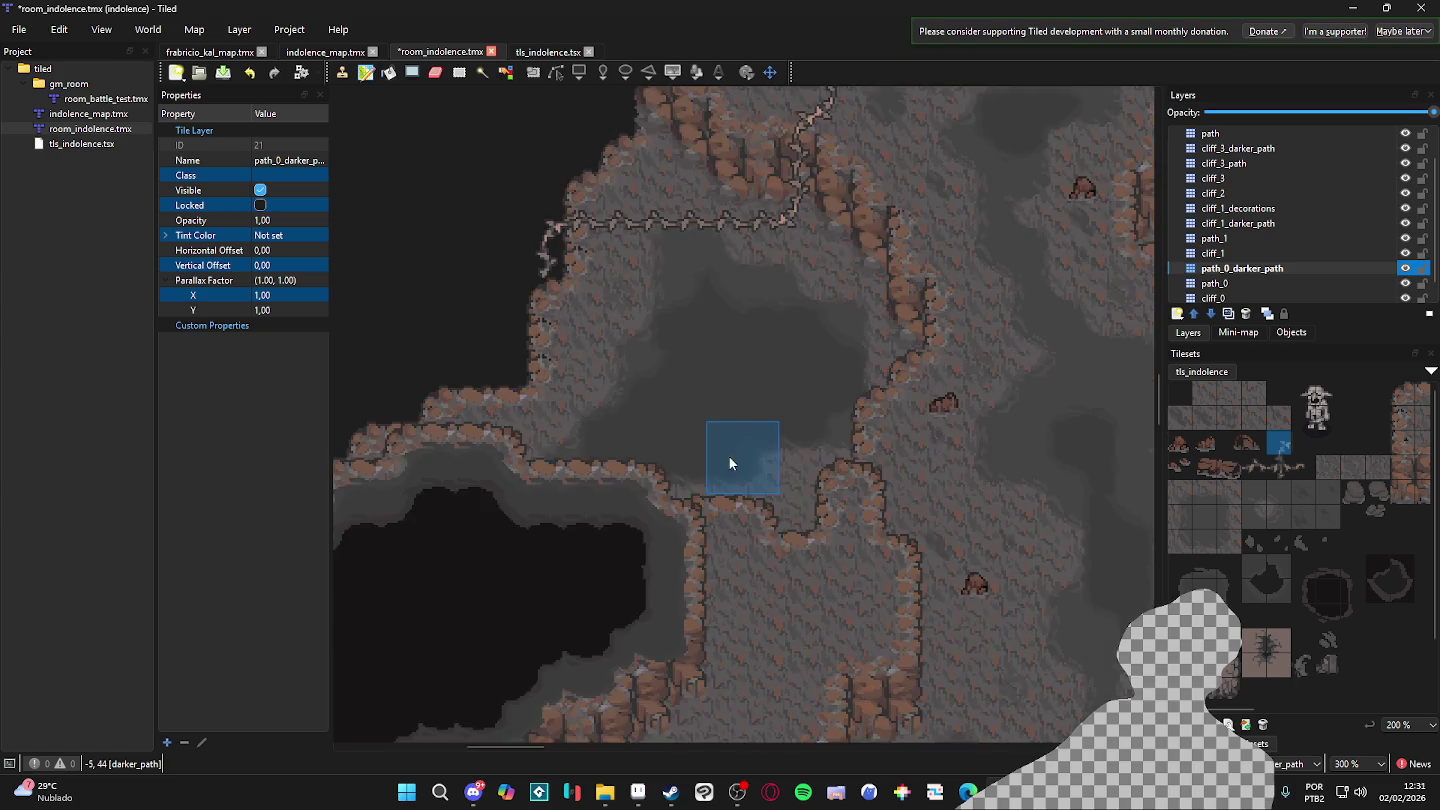
scroll(906, 459, up, 4)
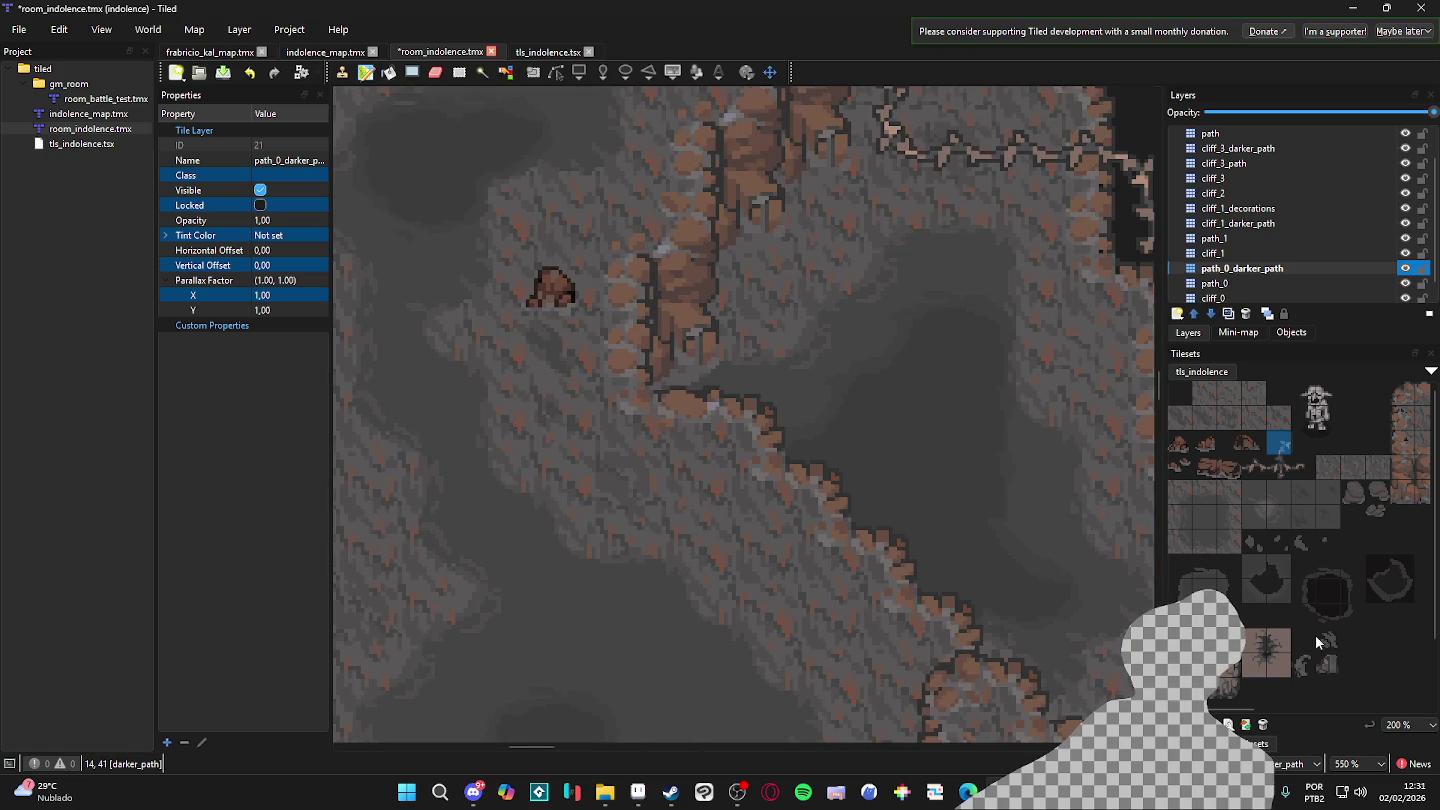
drag(1322, 542, 1253, 541)
- Pan around the cave and make path_1 the current layer
scroll(1006, 490, down, 3)
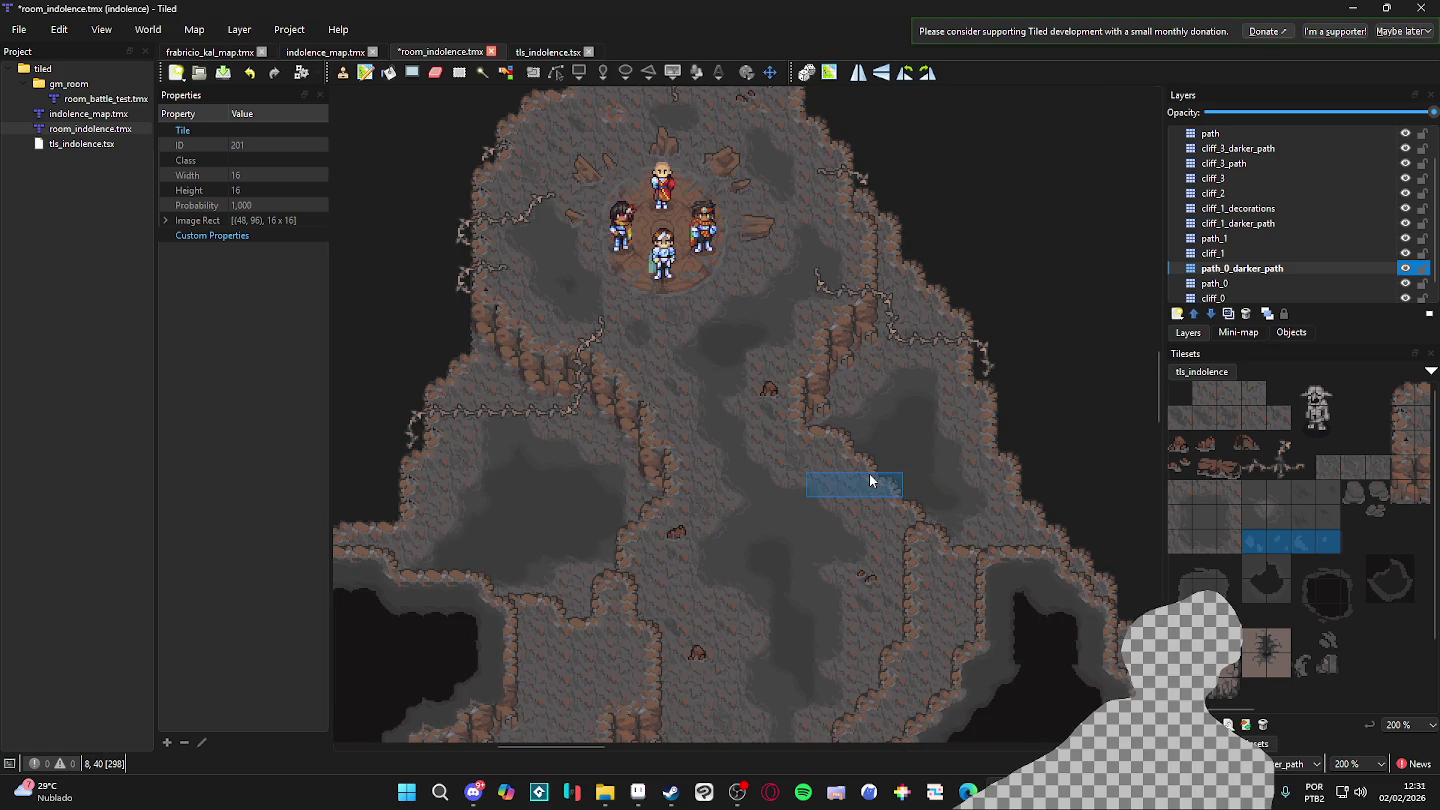
drag(873, 526, 1005, 312)
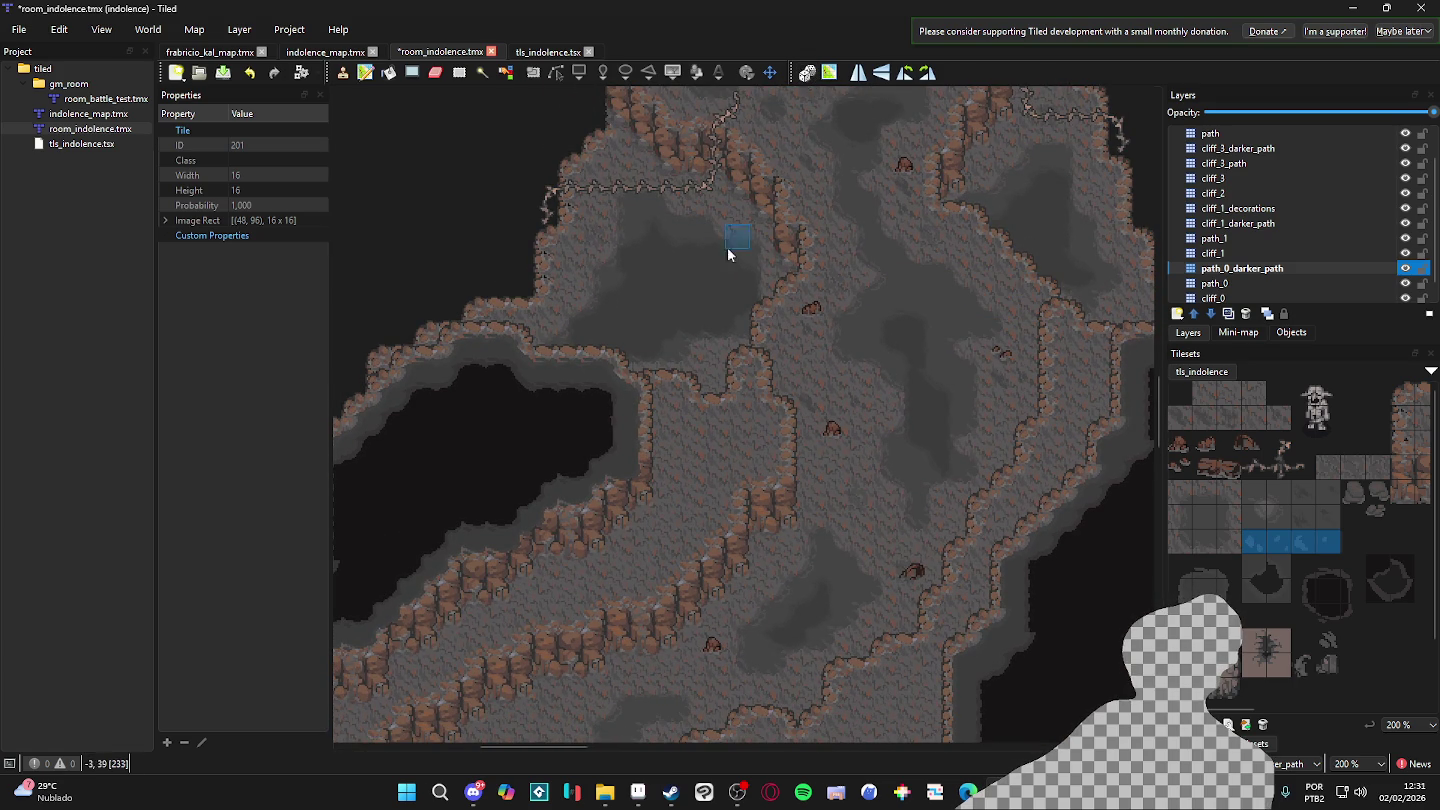
scroll(741, 215, up, 3)
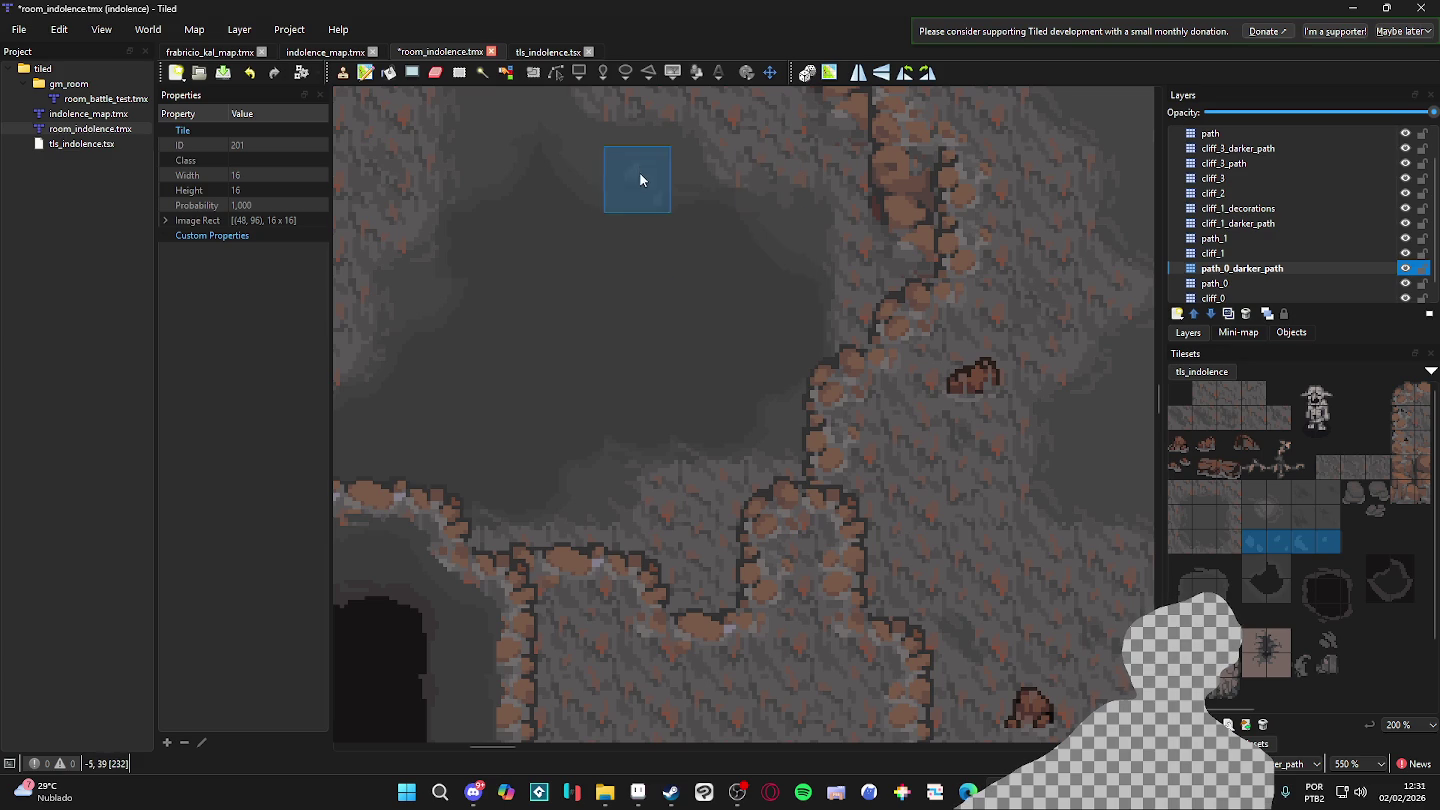
scroll(640, 167, up, 3)
scroll(640, 166, left, 3)
scroll(700, 450, down, 2)
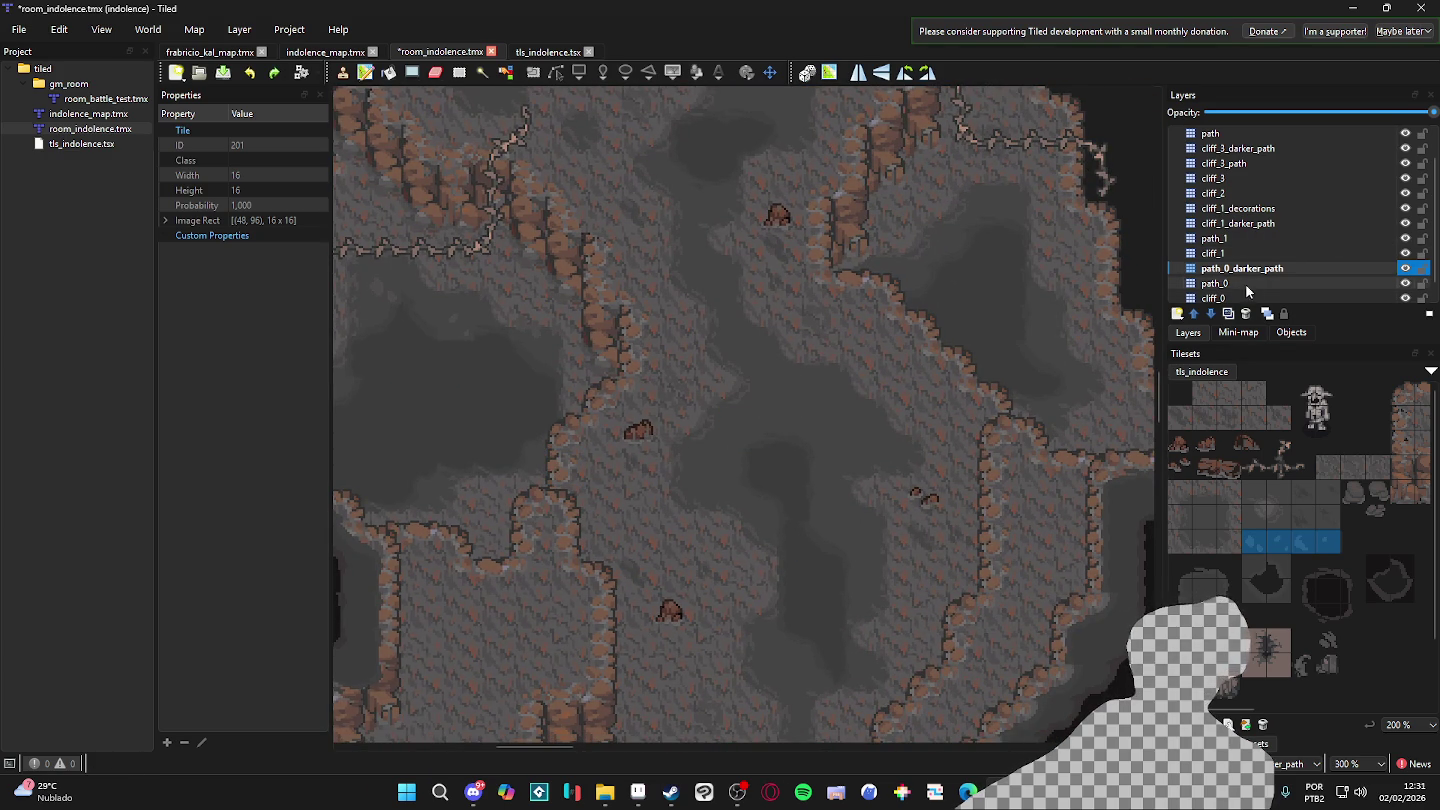
click(1289, 239)
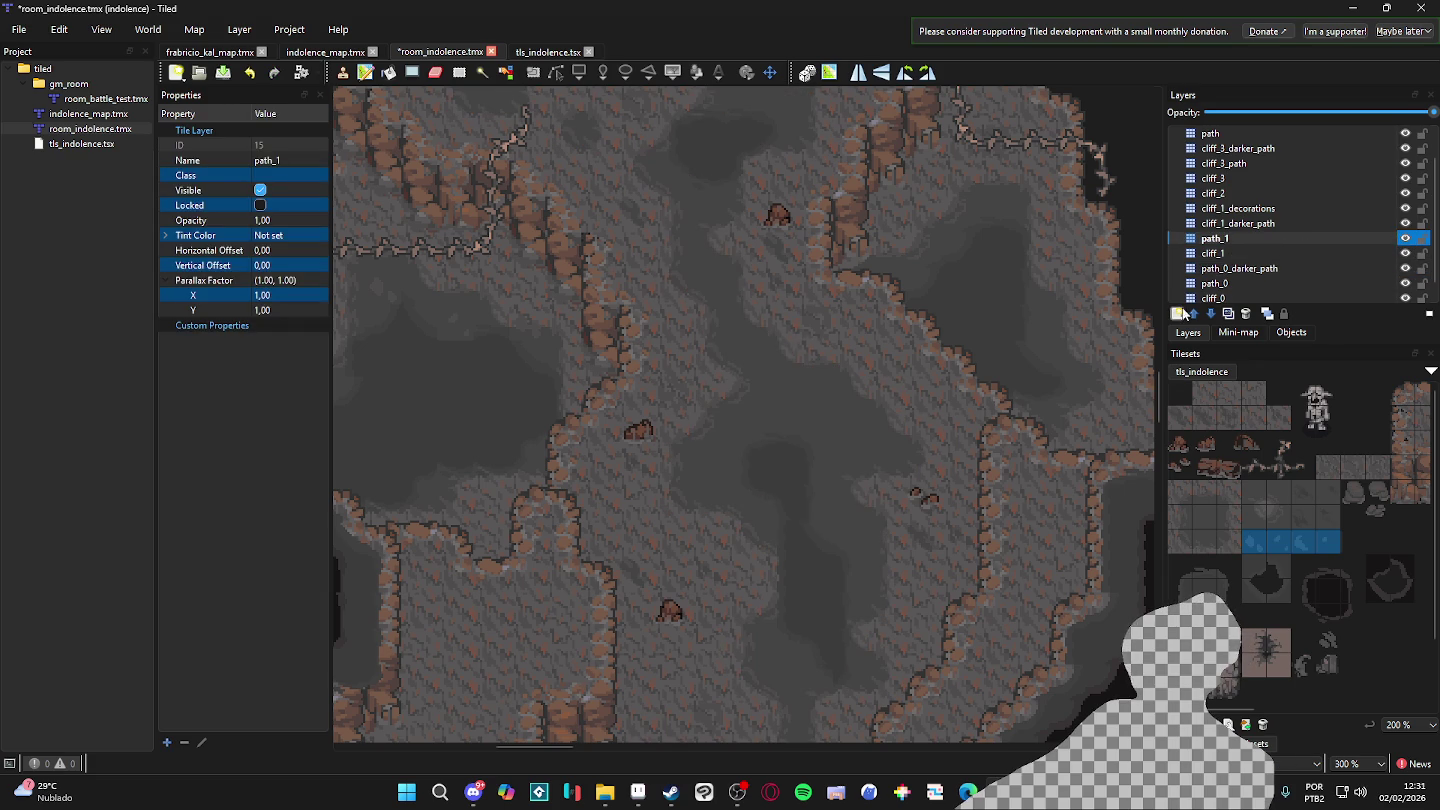
click(1180, 319)
click(1220, 333)
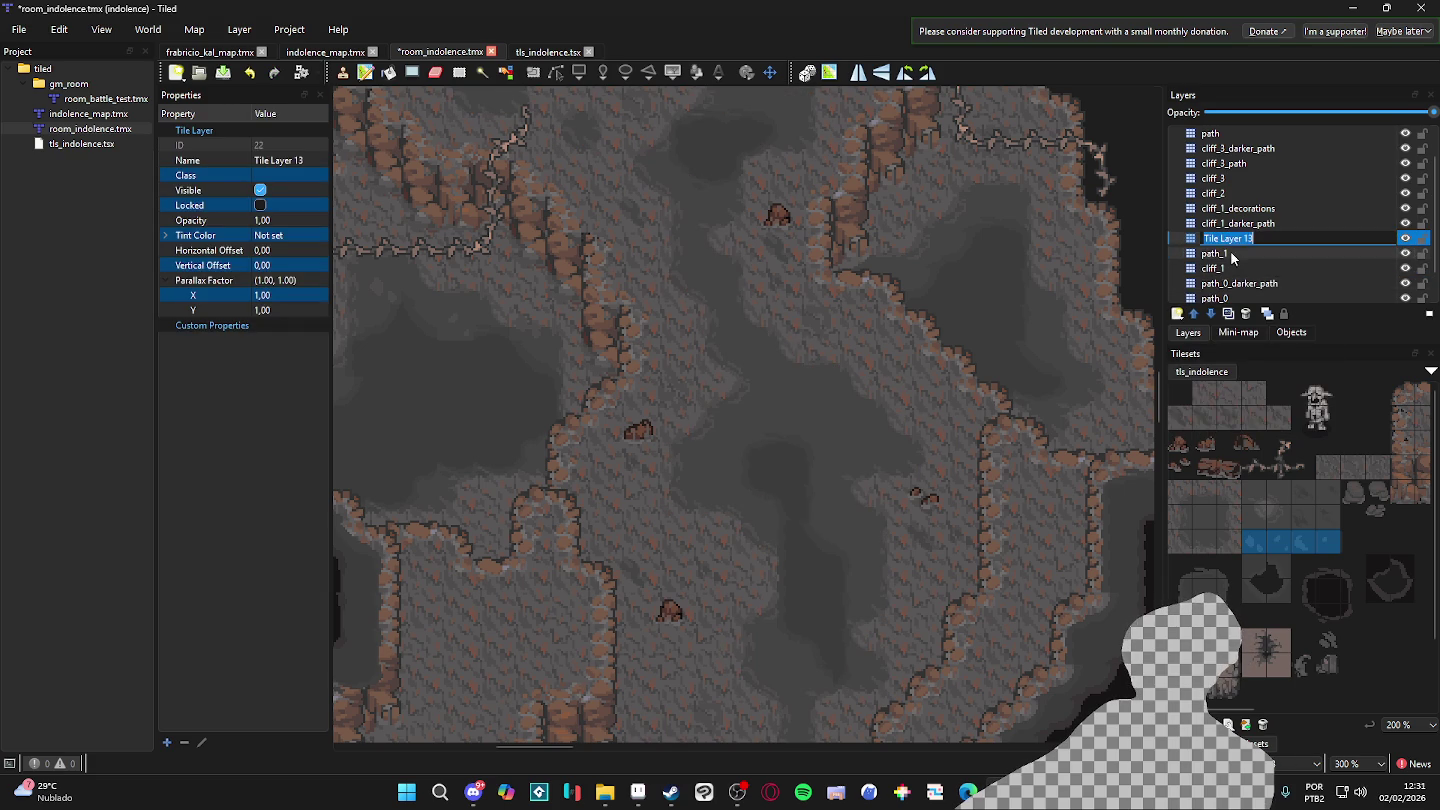
text(path_1_deco)
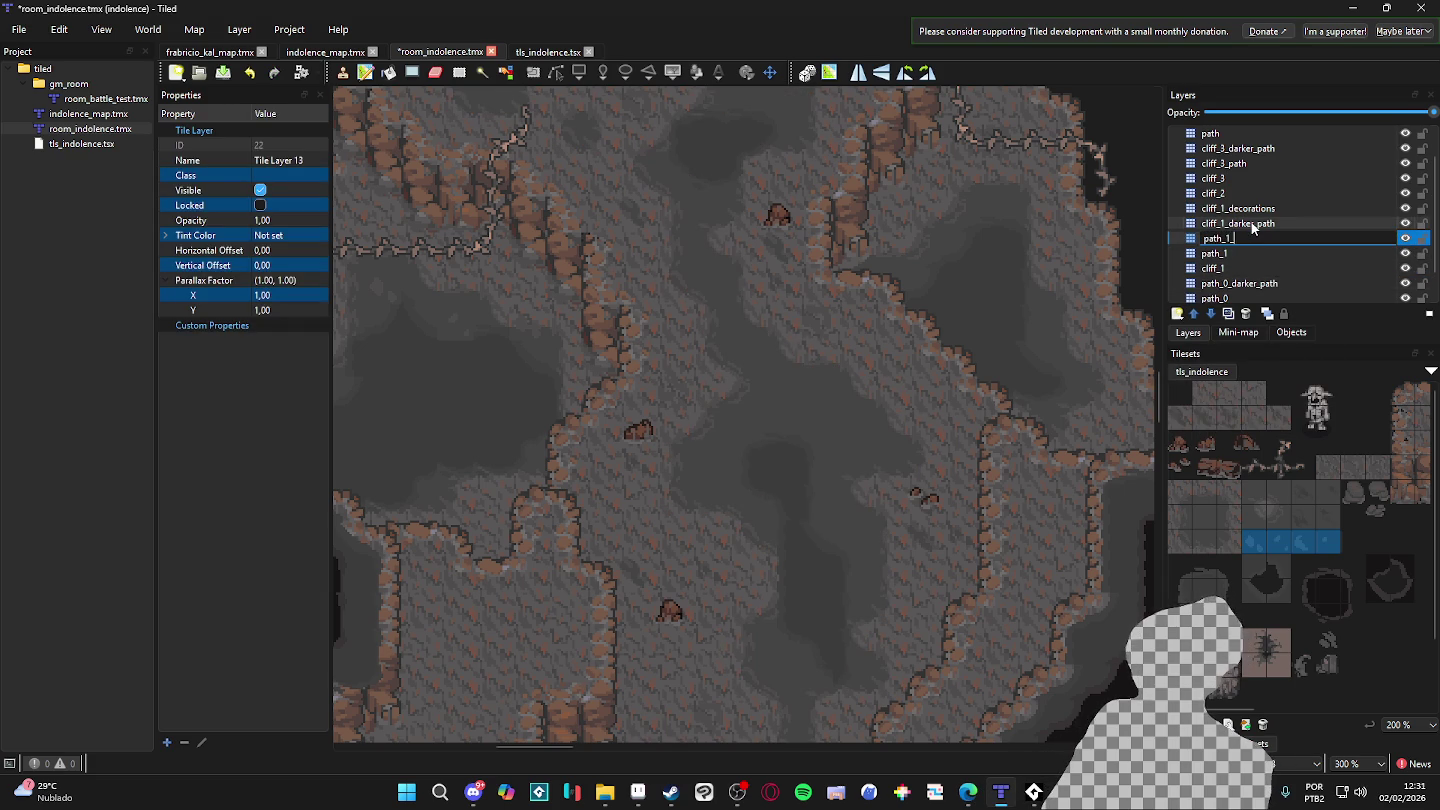
key(Return)
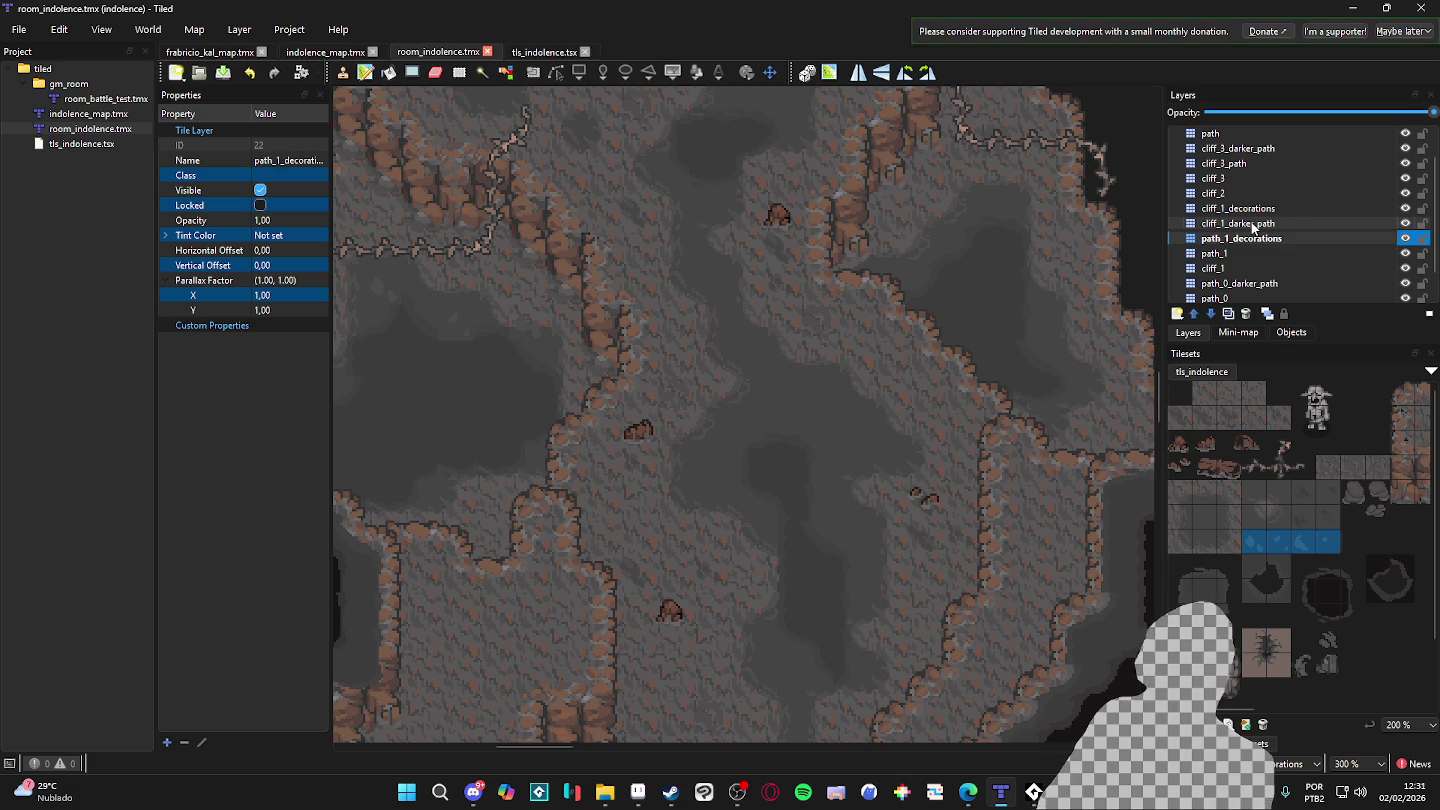
key(ctrl+s)
click(843, 385)
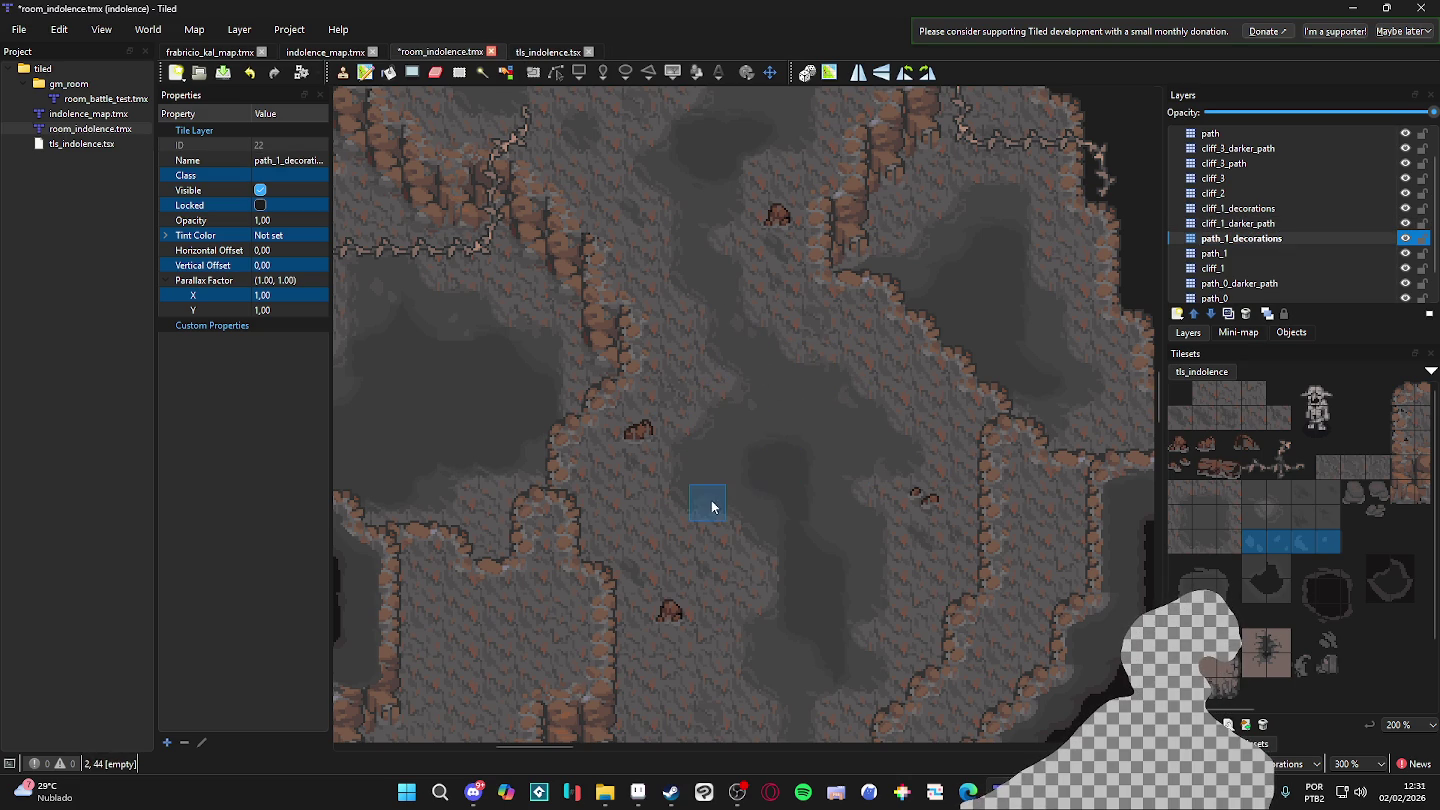
scroll(770, 510, down, 3)
scroll(724, 540, up, 5)
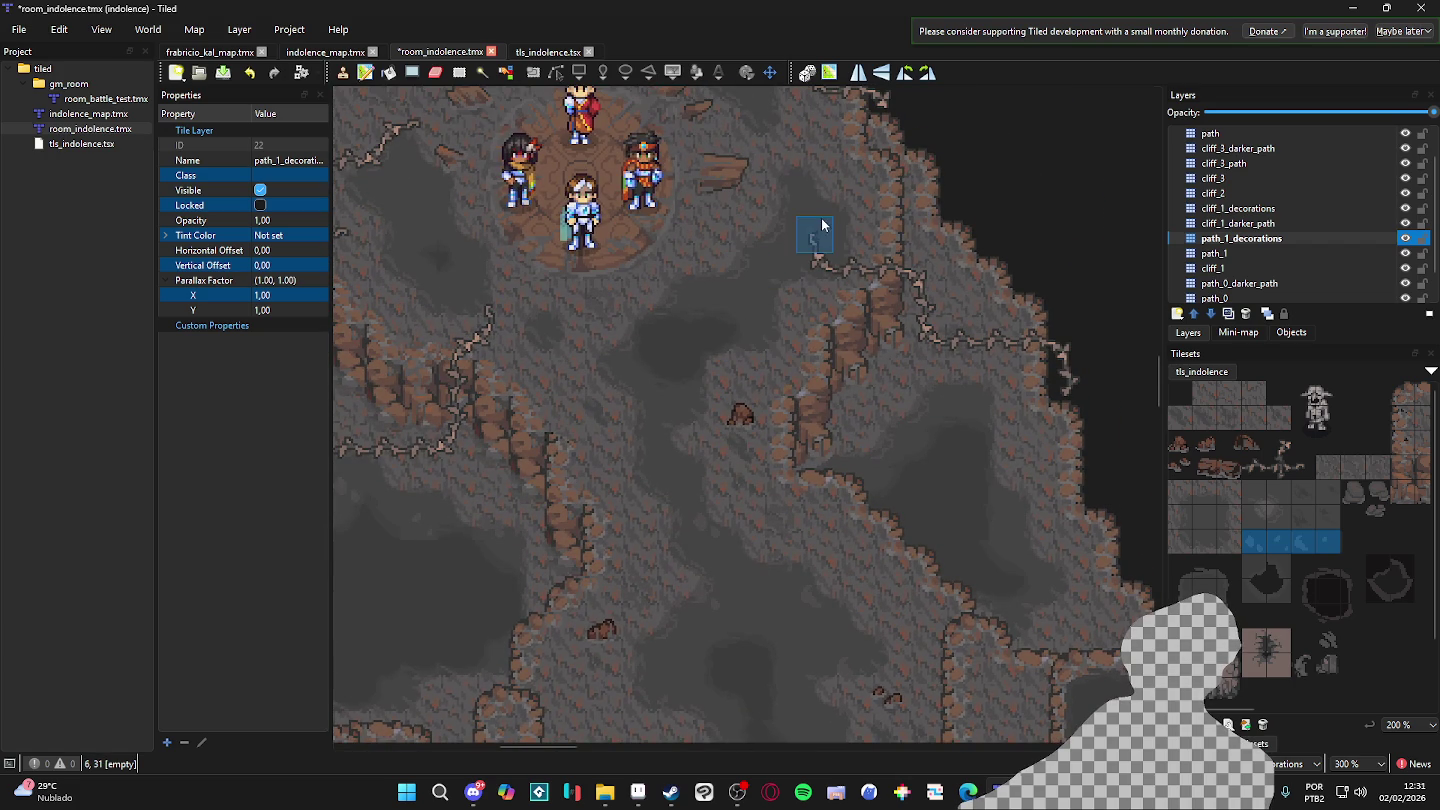
scroll(785, 368, up, 2)
scroll(784, 367, left, 2)
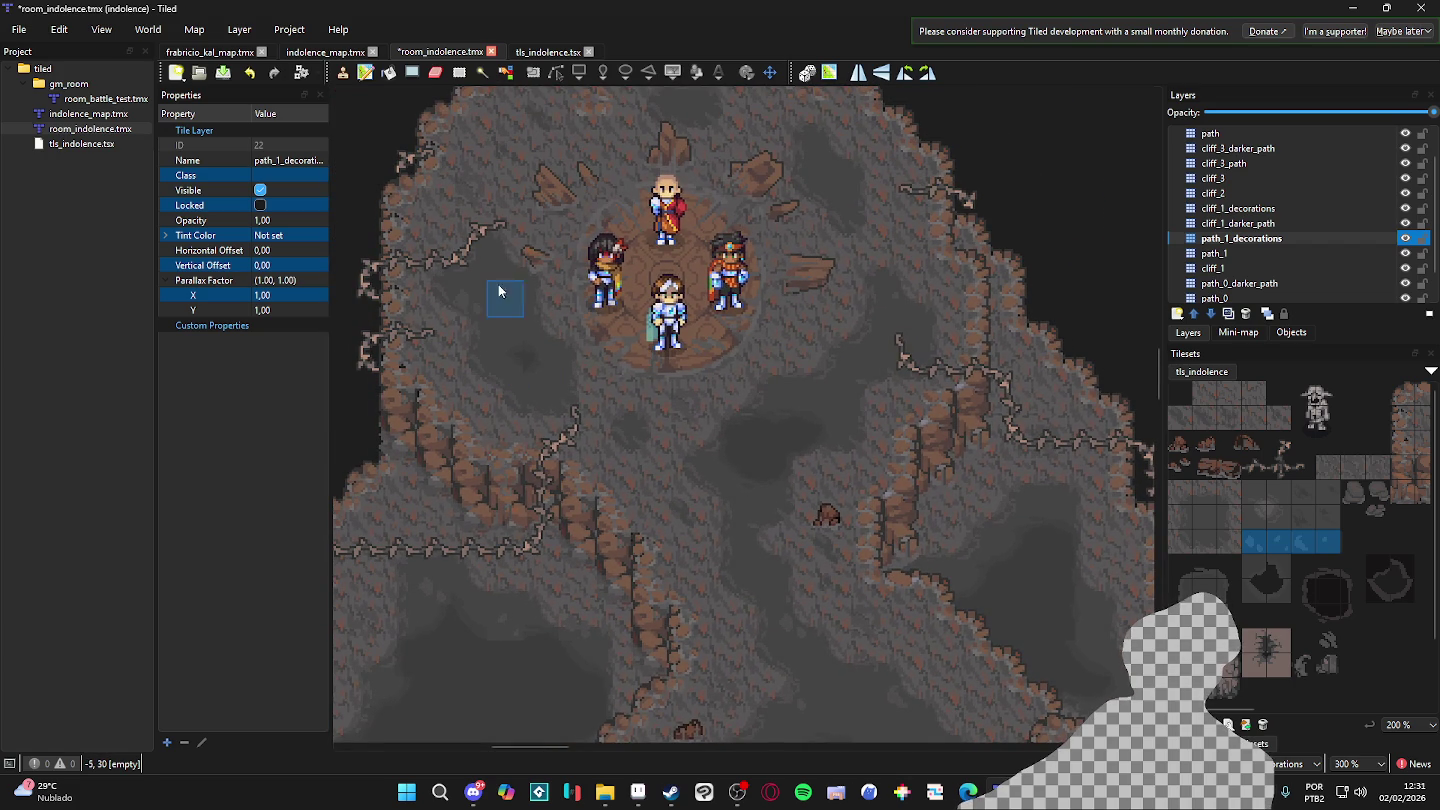
scroll(600, 266, up, 4)
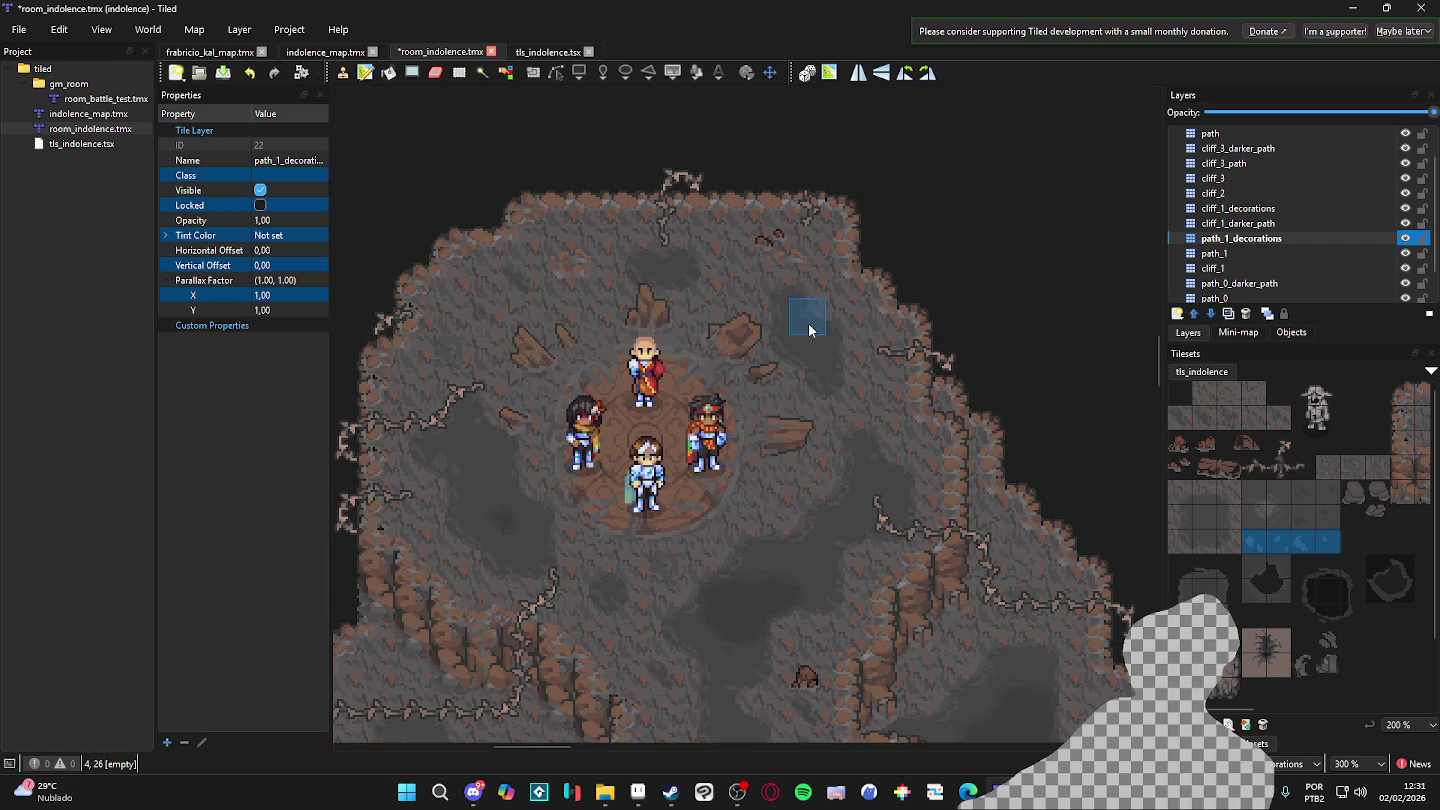
scroll(812, 358, down, 8)
scroll(812, 358, right, 5)
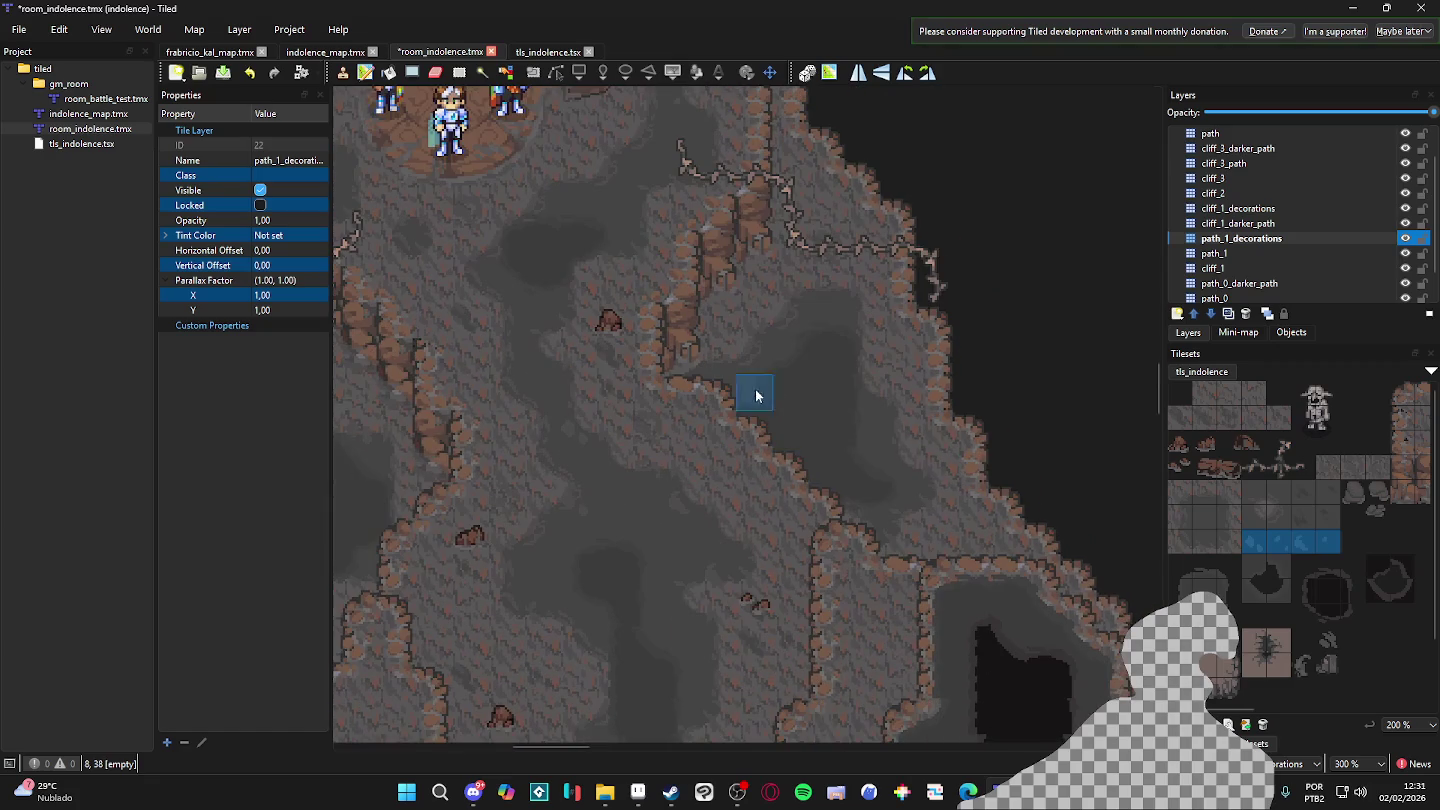
scroll(622, 467, down, 4)
scroll(622, 467, left, 2)
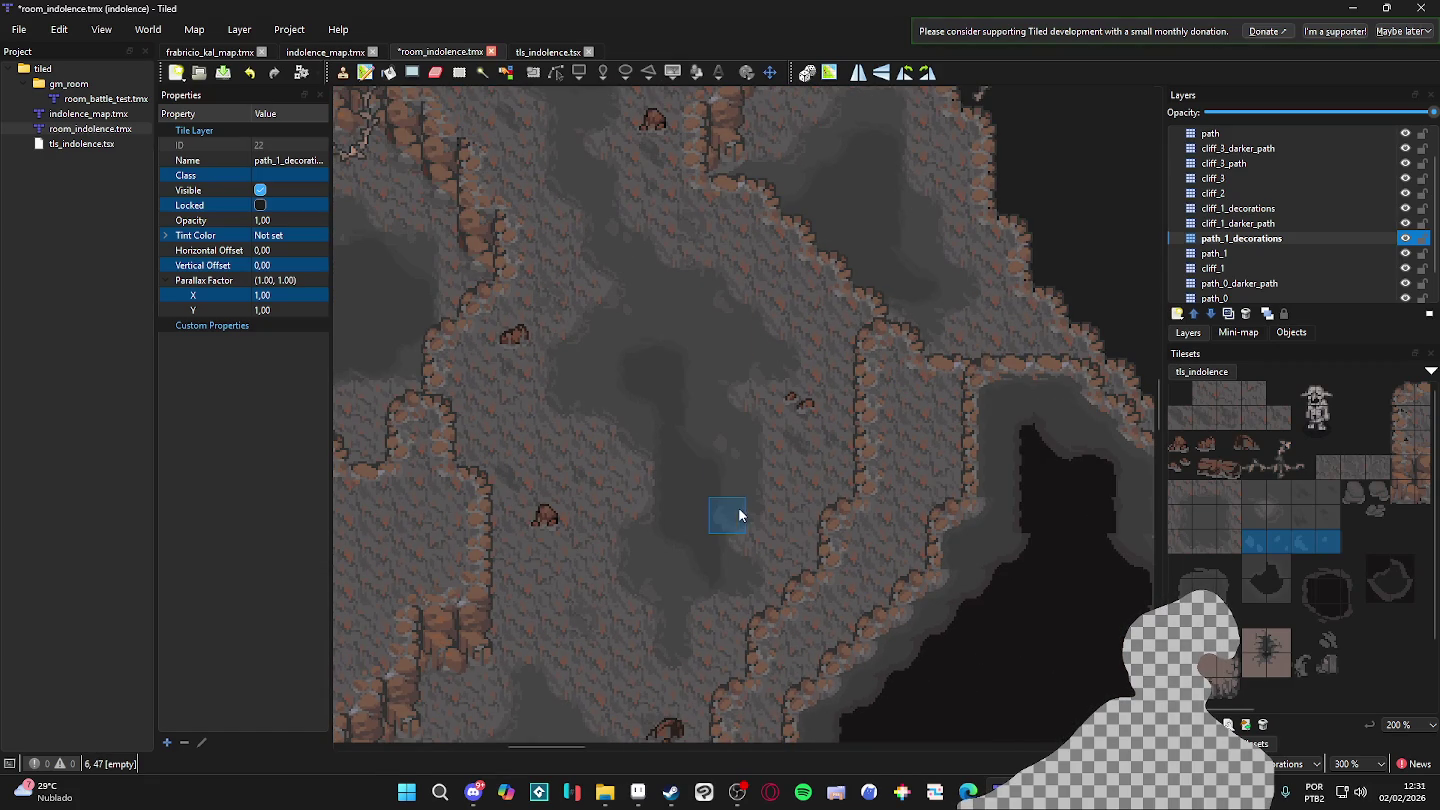
scroll(769, 567, down, 1)
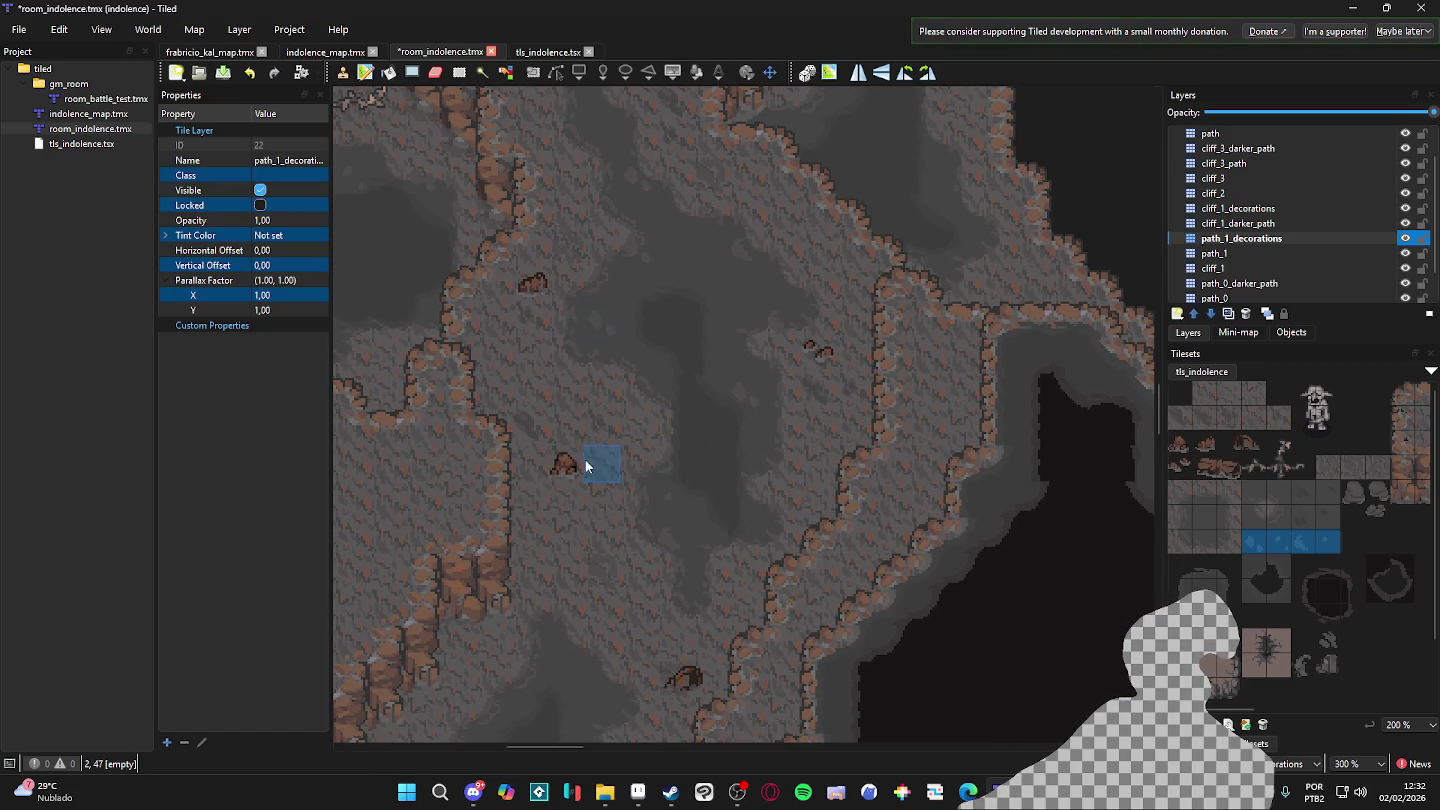
ctrl+scroll(589, 470, down, 1)
scroll(619, 560, down, 1)
ctrl+scroll(635, 600, up, 2)
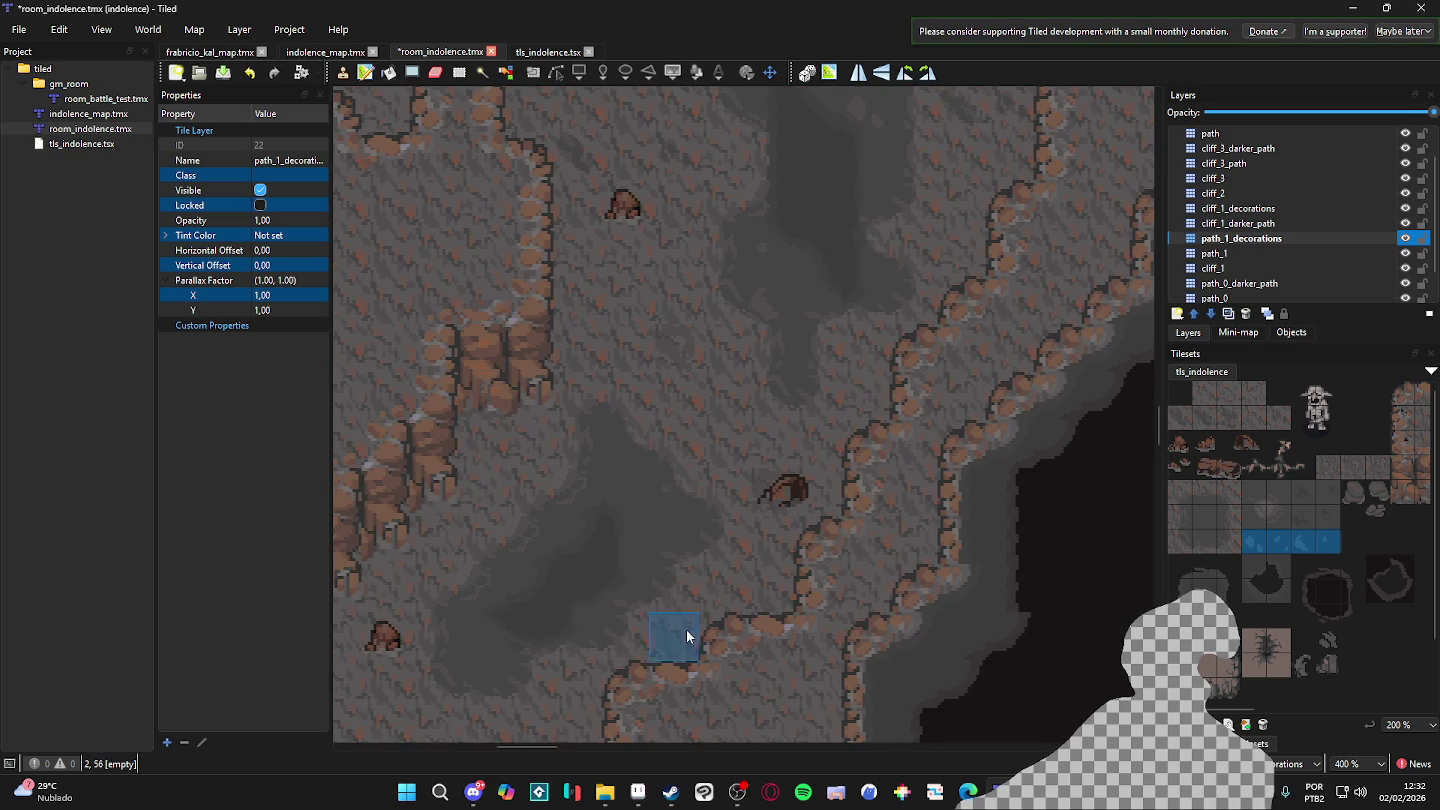
ctrl+scroll(687, 644, down, 2)
scroll(558, 490, down, 2)
ctrl+scroll(611, 476, up, 2)
ctrl+scroll(783, 298, down, 2)
scroll(783, 298, up, 3)
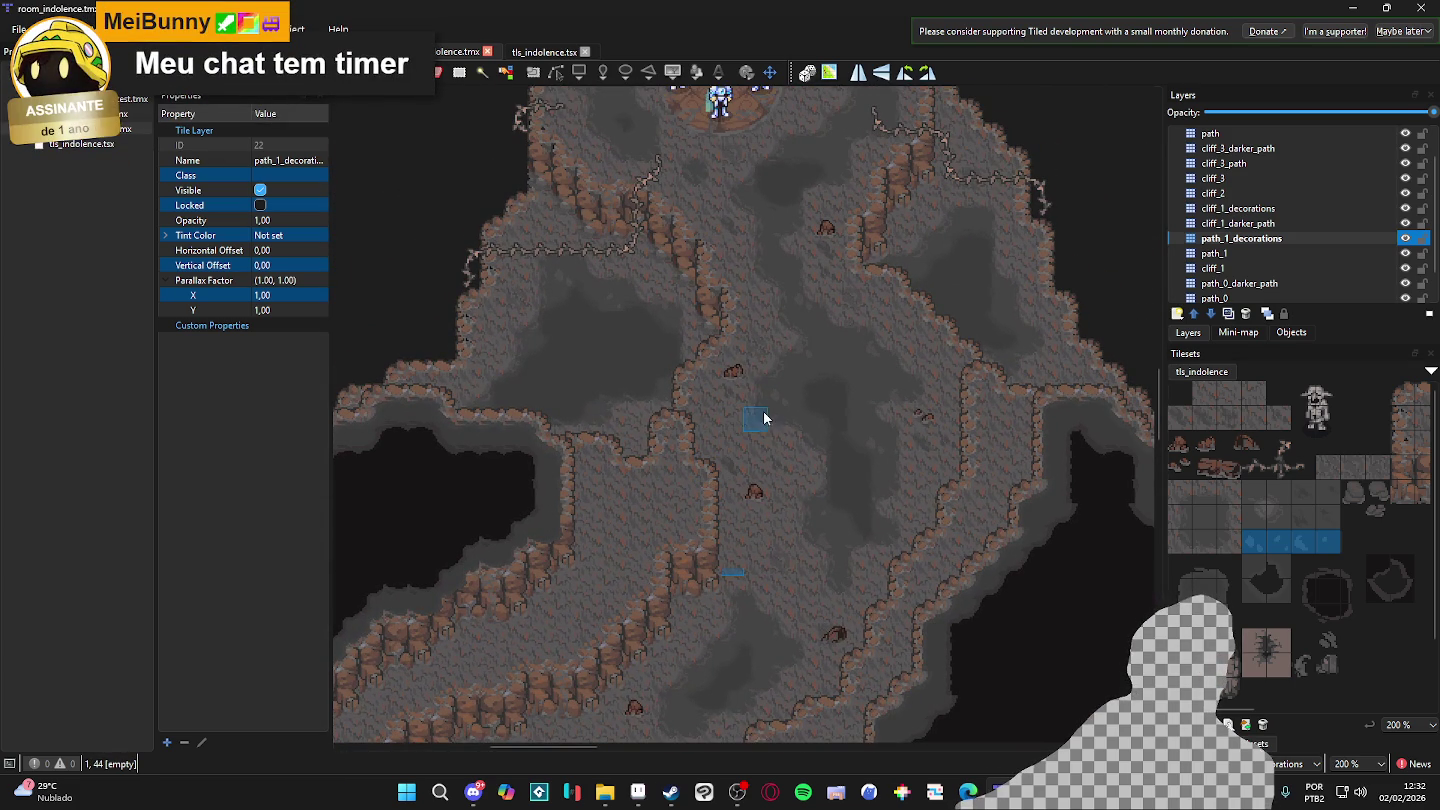
scroll(697, 300, up, 2)
drag(697, 299, 701, 324)
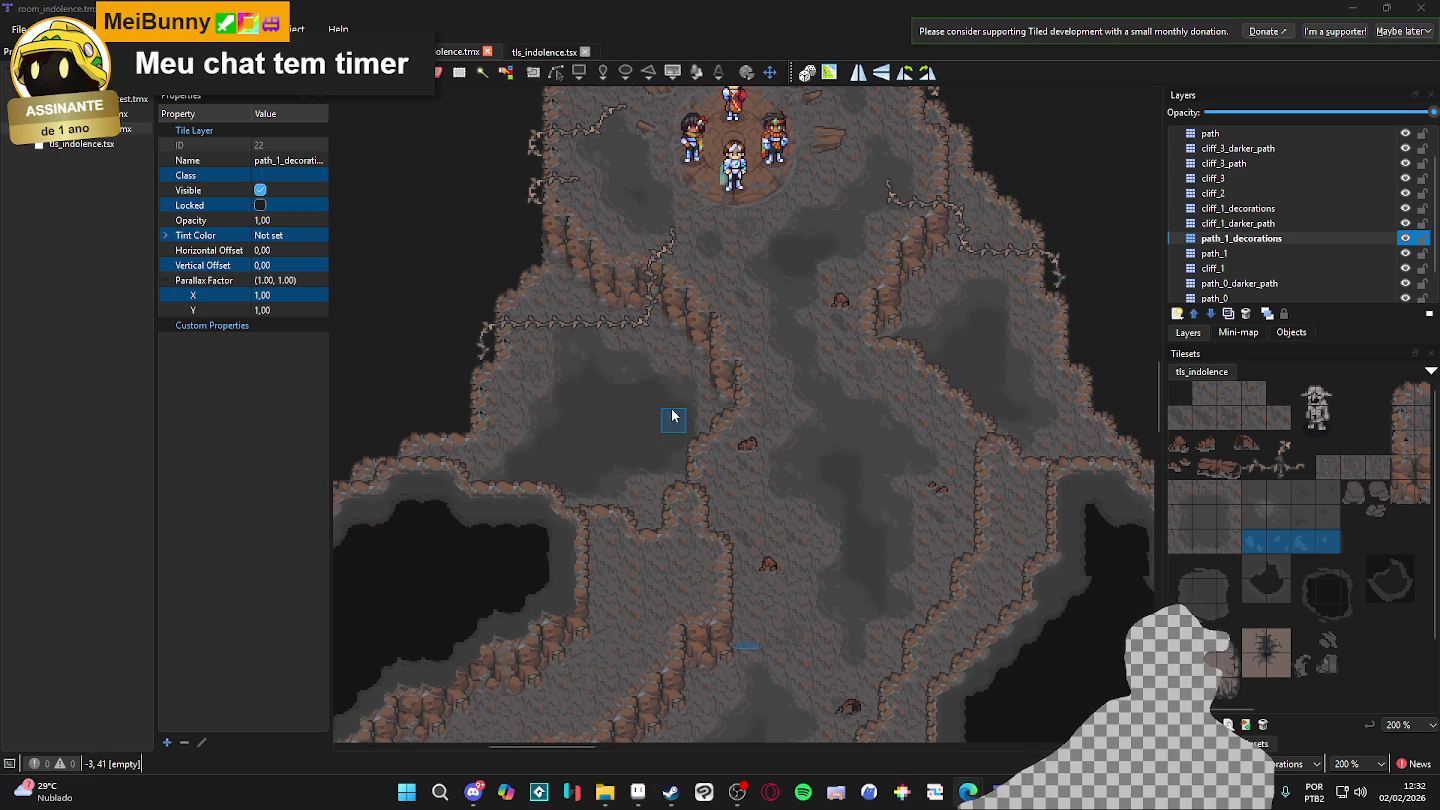
scroll(729, 443, up, 1)
scroll(729, 443, right, 1)
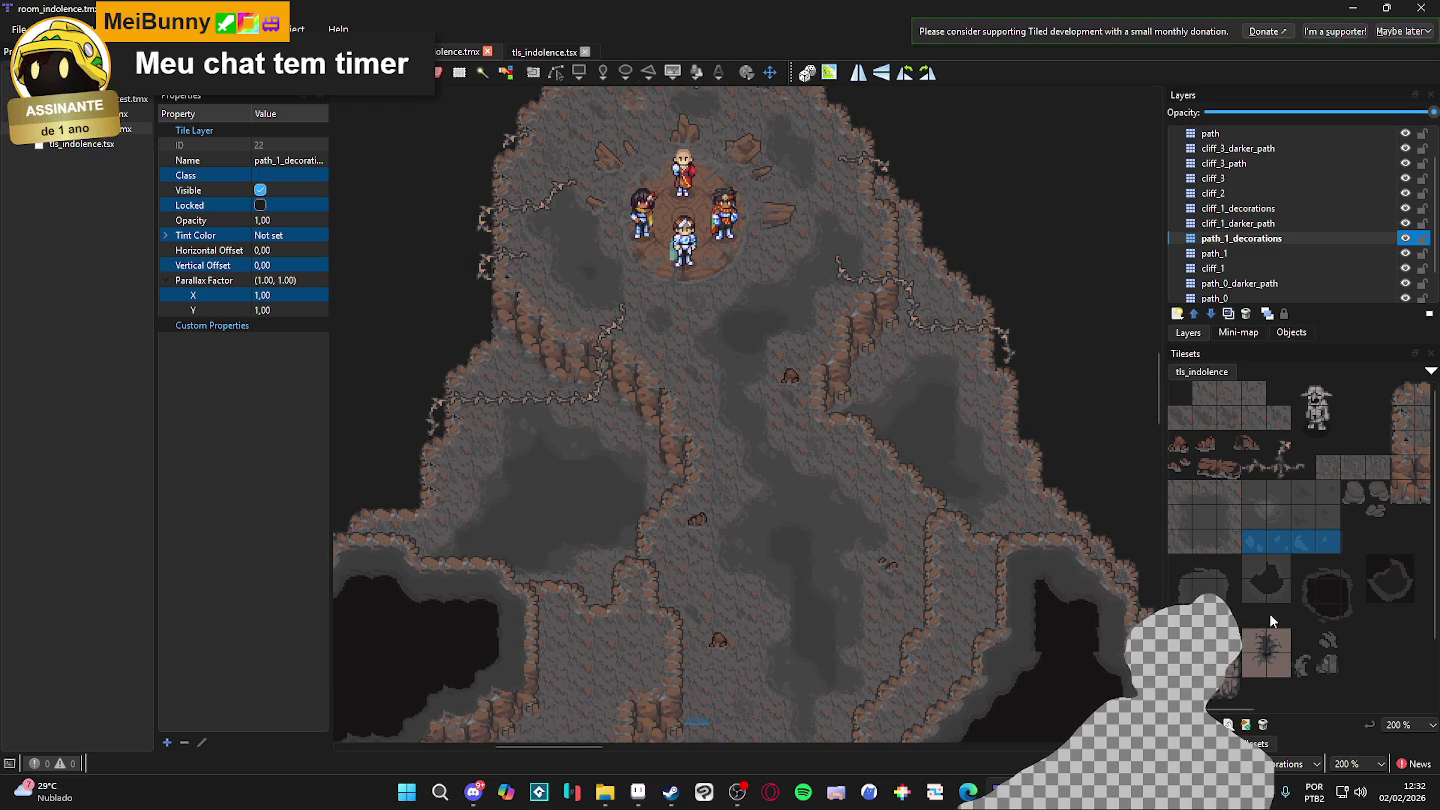
- Select a 2x2 block of tls_indolence decoration tiles and stamp it onto the cave floor
click(1354, 493)
drag(1354, 492, 1377, 517)
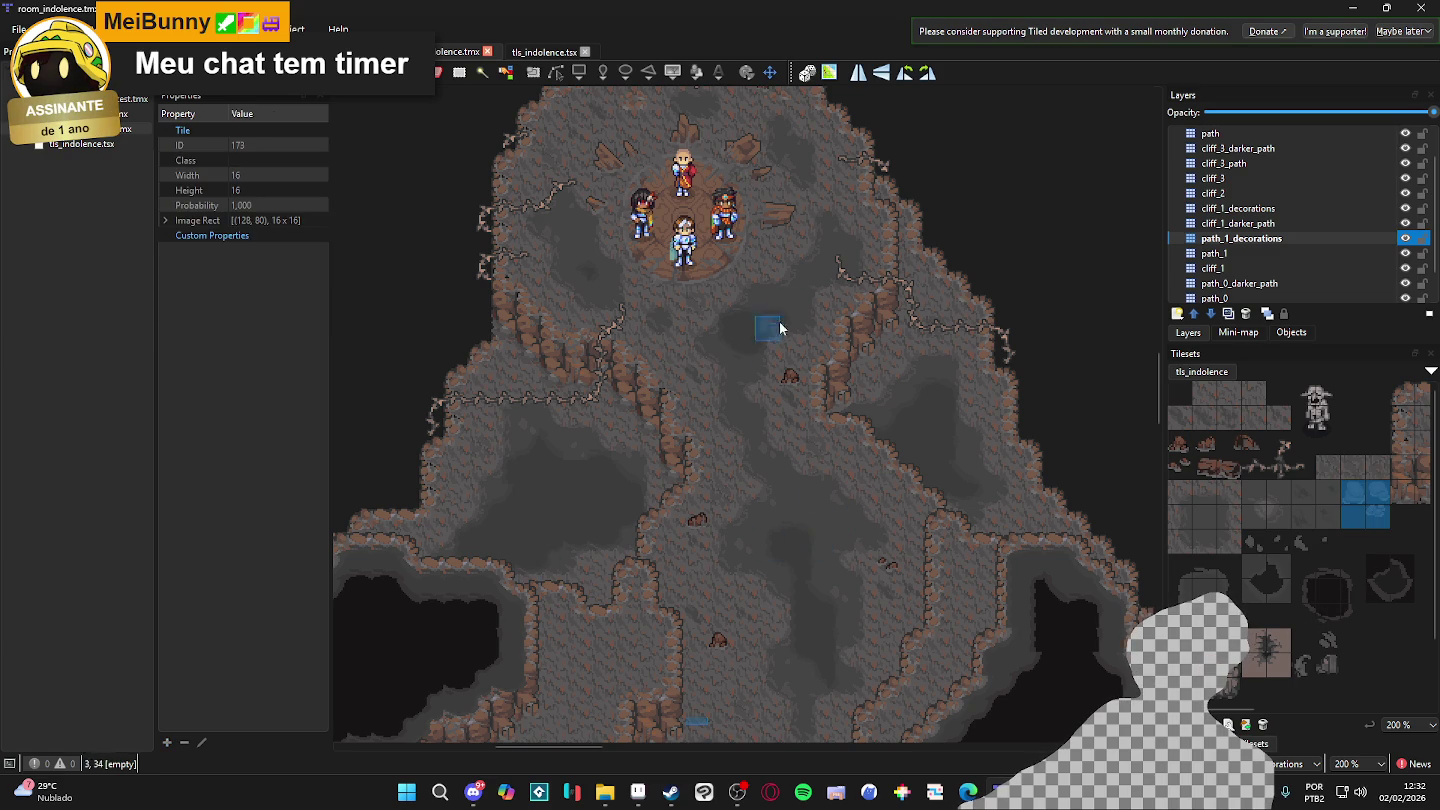
click(804, 491)
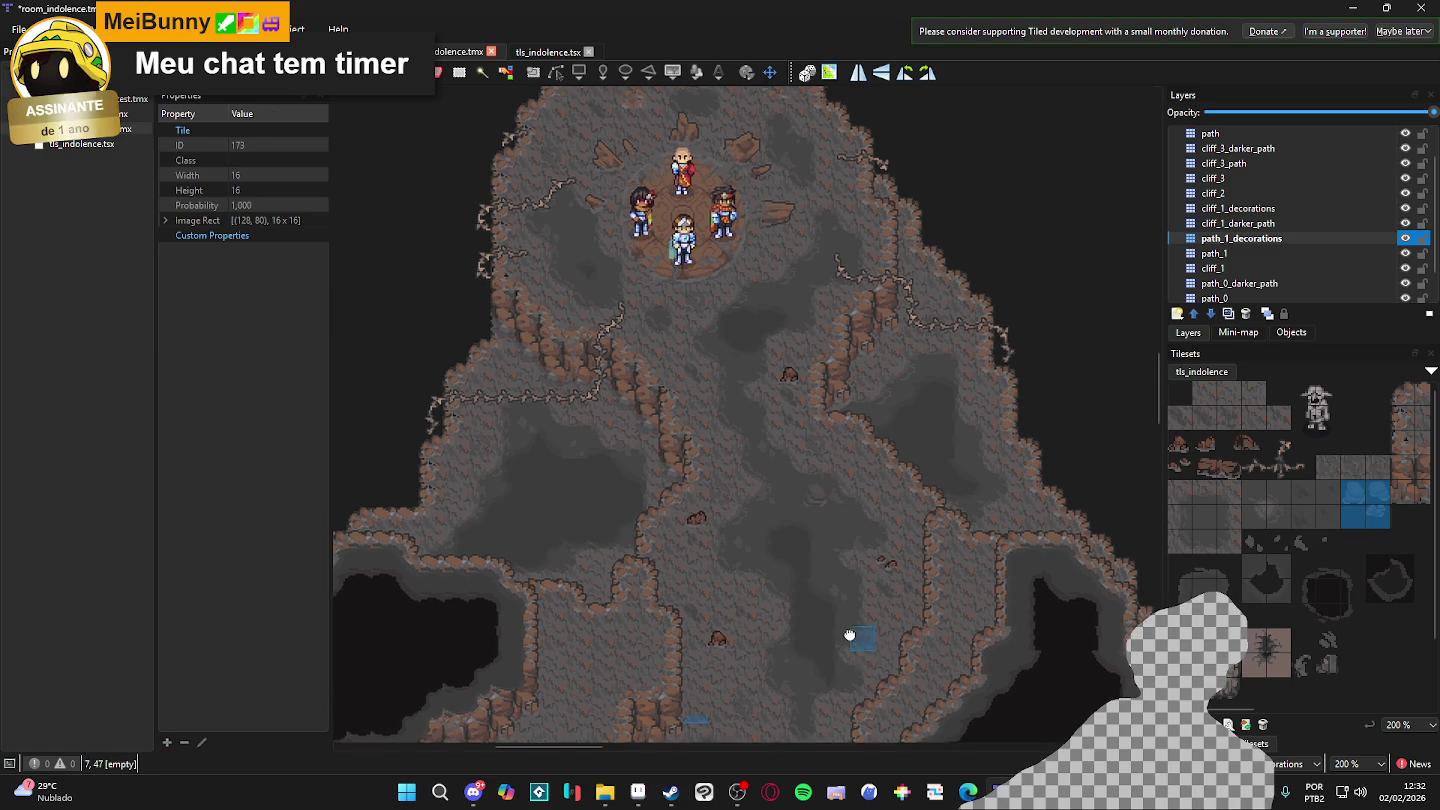
scroll(822, 563, down, 2)
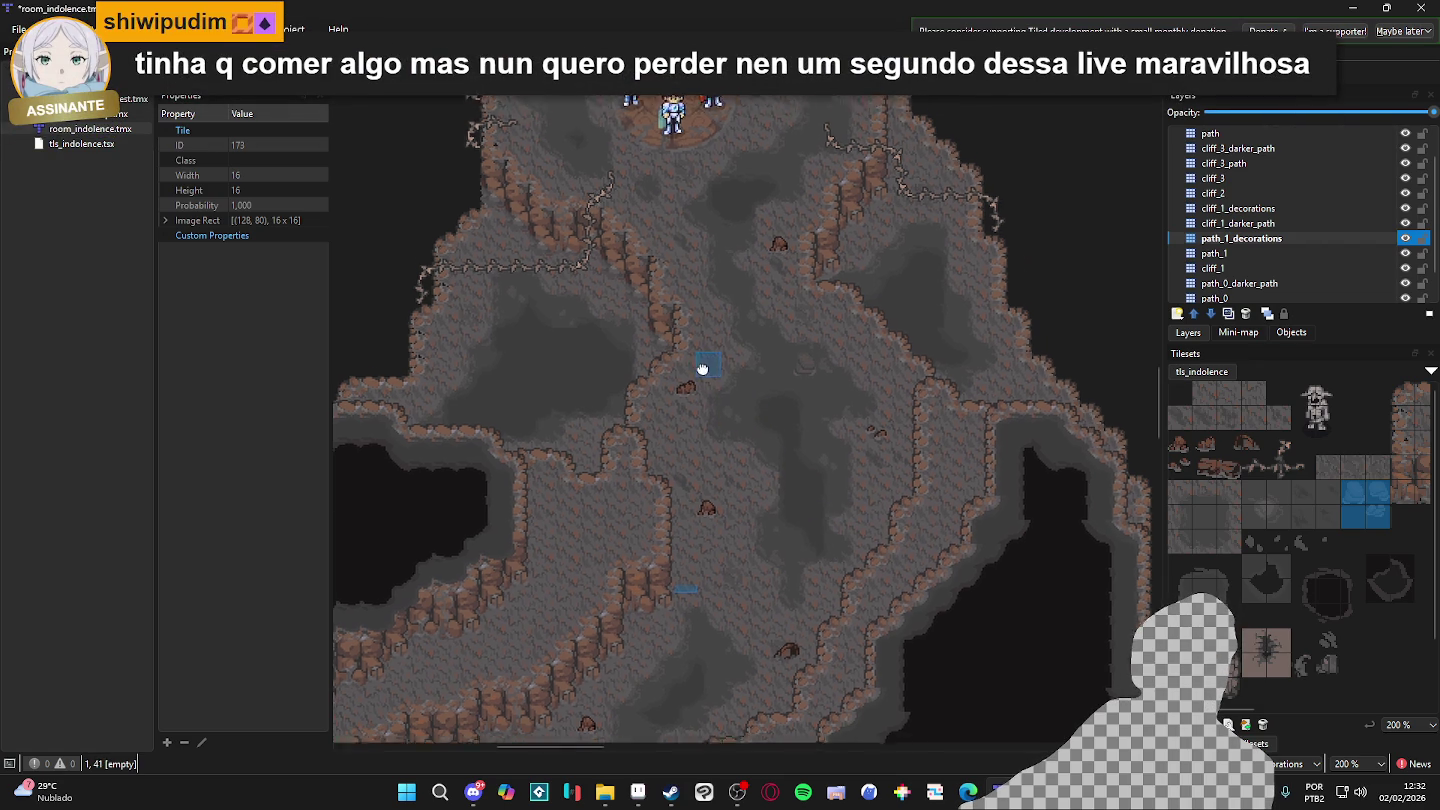
scroll(704, 380, up, 2)
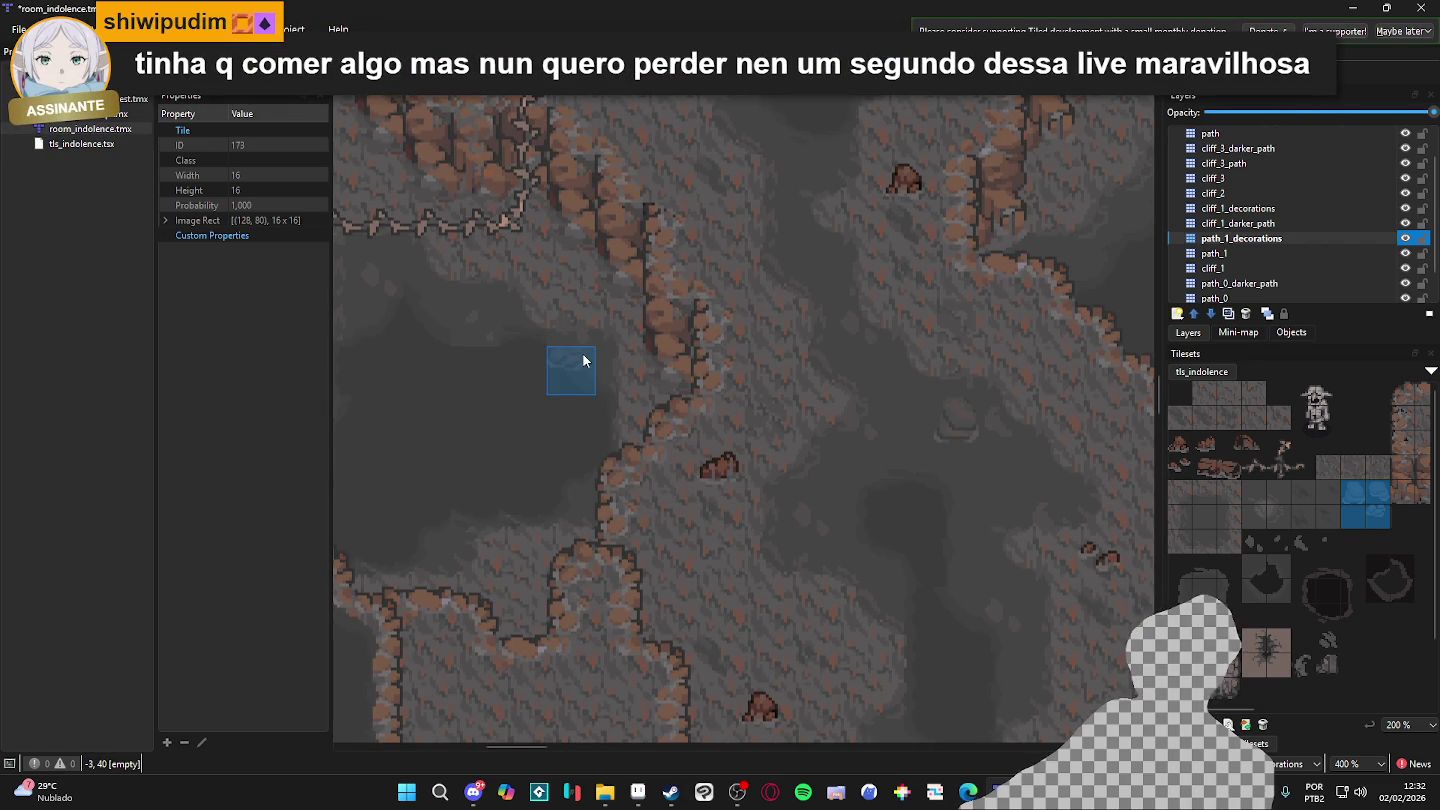
scroll(595, 405, left, 3)
scroll(595, 405, up, 1)
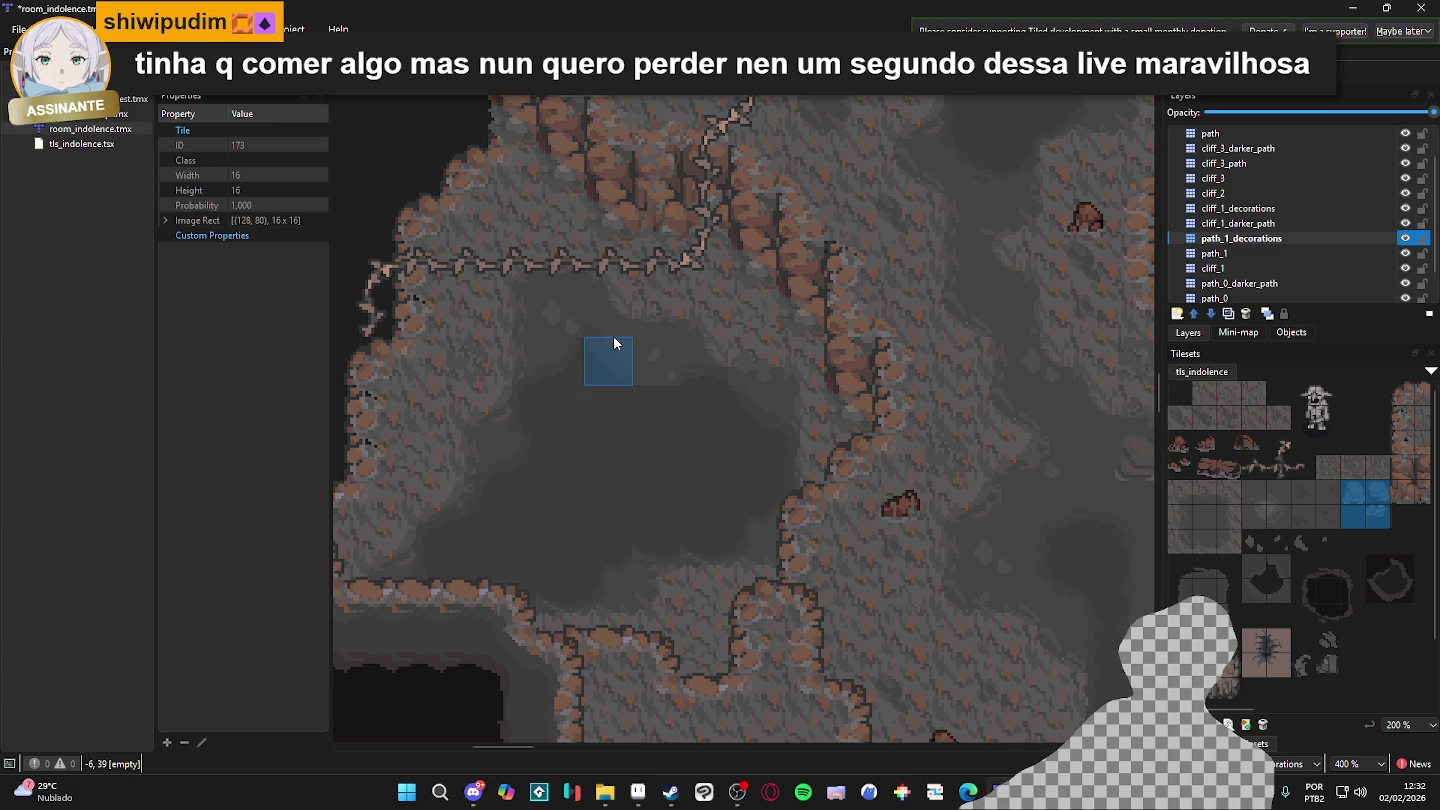
scroll(835, 436, down, 1)
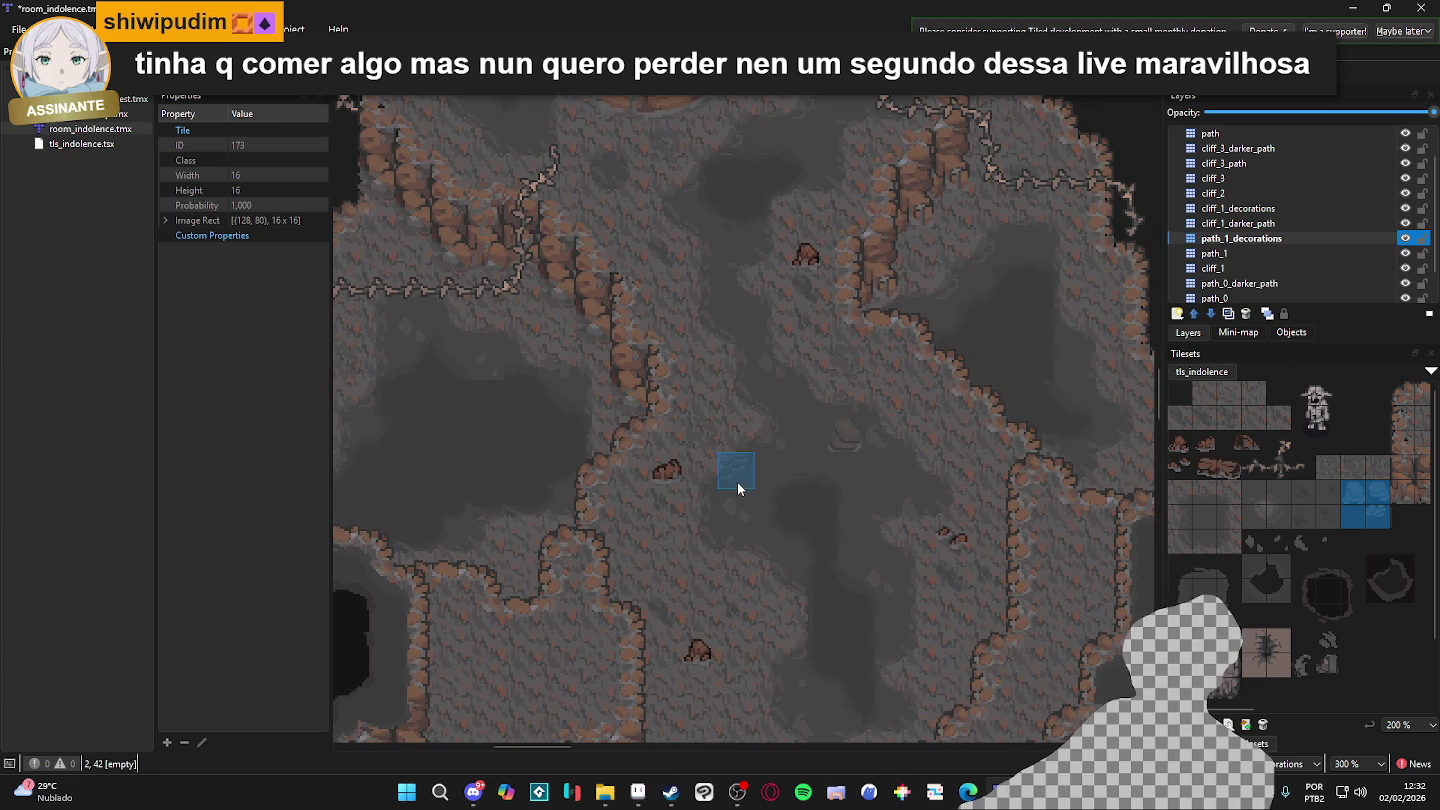
scroll(770, 533, down, 2)
scroll(771, 534, right, 1)
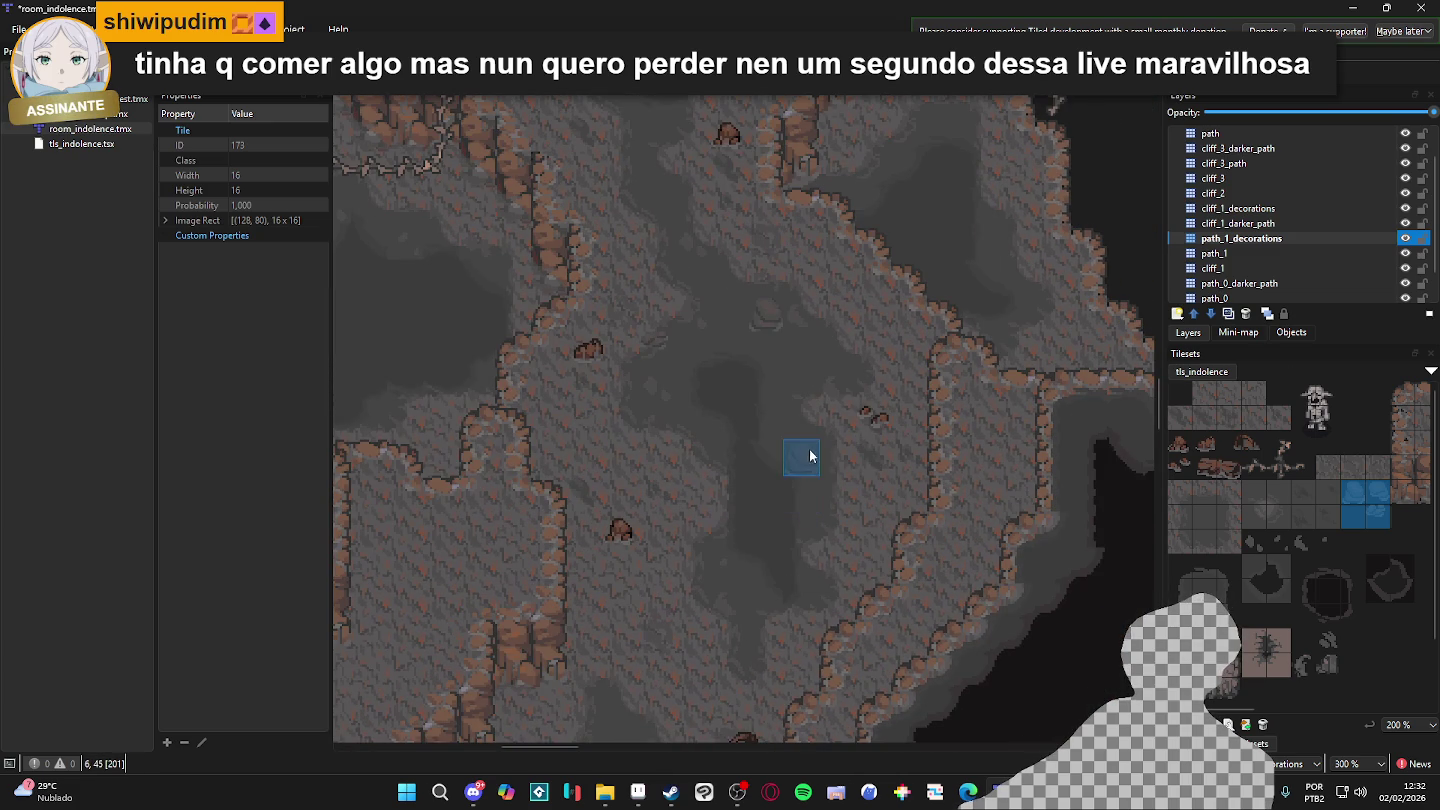
scroll(733, 475, up, 3)
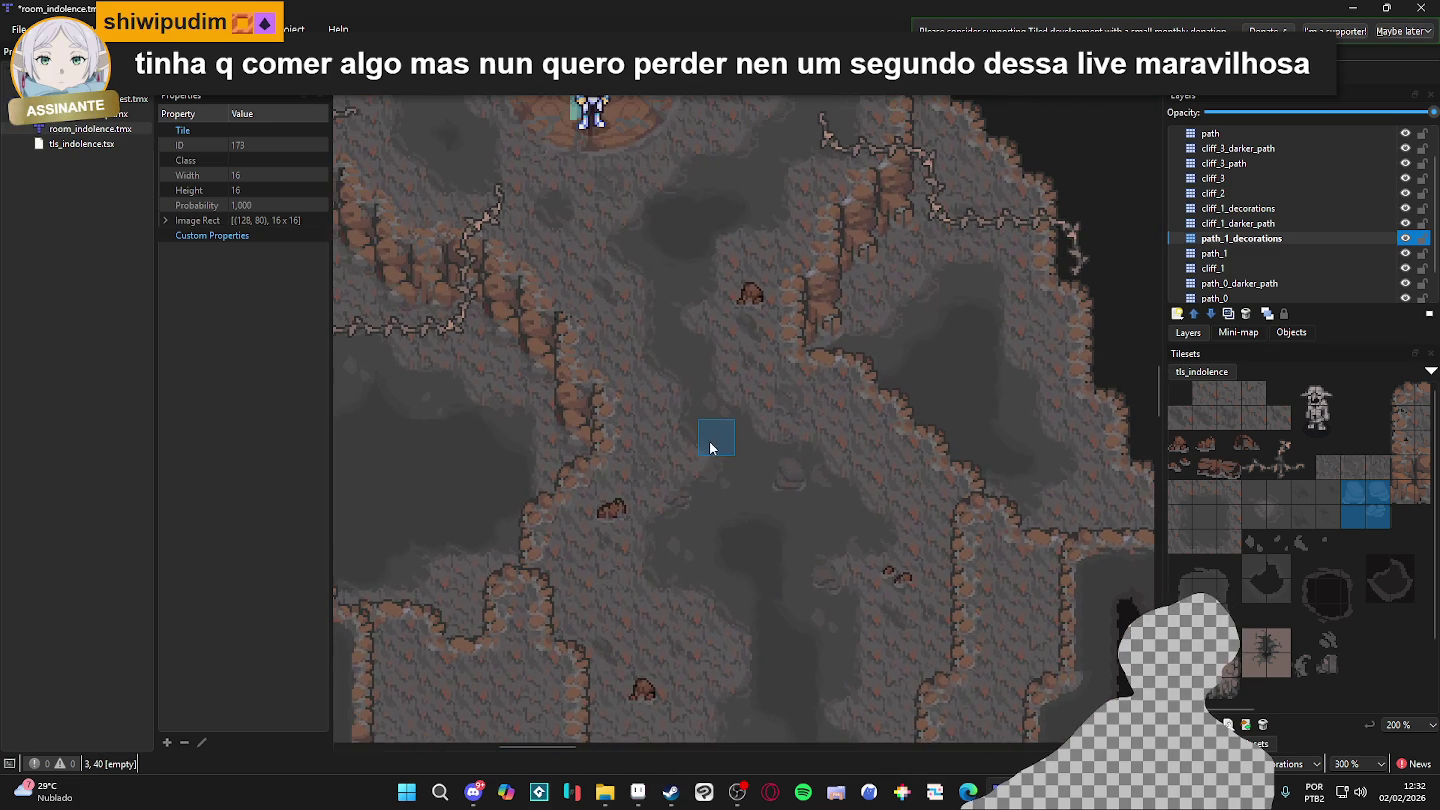
scroll(714, 586, down, 1)
scroll(660, 434, down, 2)
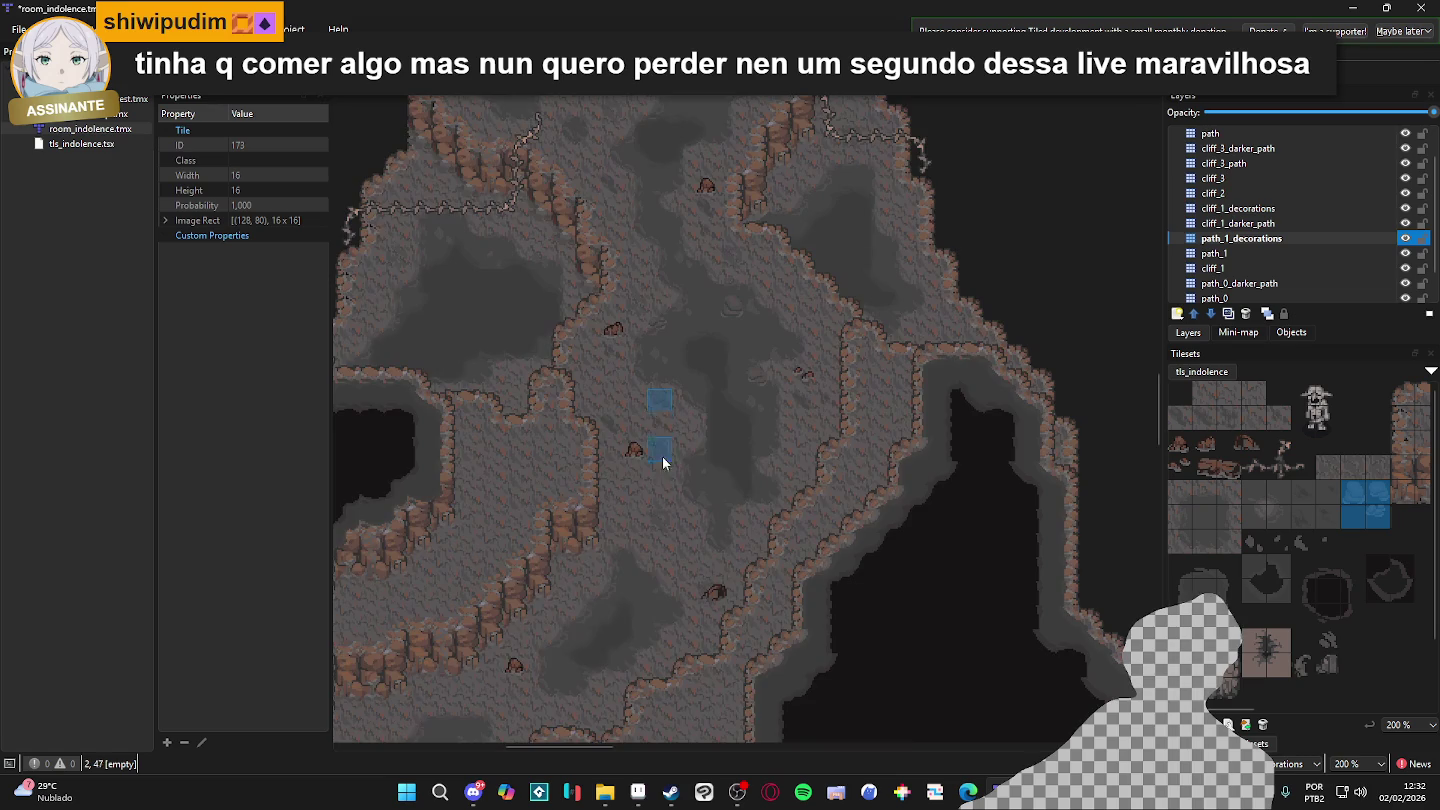
scroll(661, 435, up, 1)
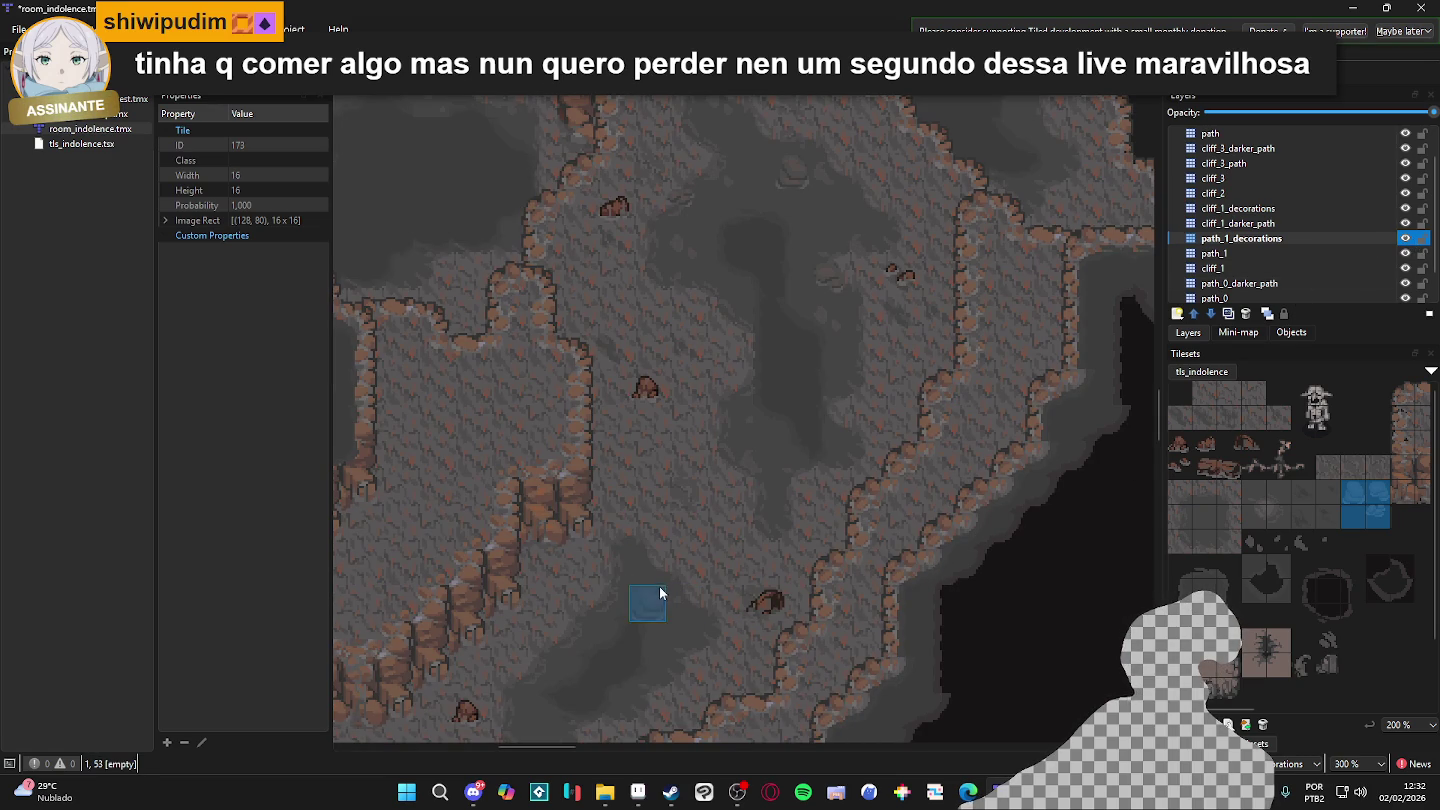
- Stamp two more decoration tiles, including a grey floor piece, onto the cave floor
click(685, 636)
scroll(610, 689, down, 2)
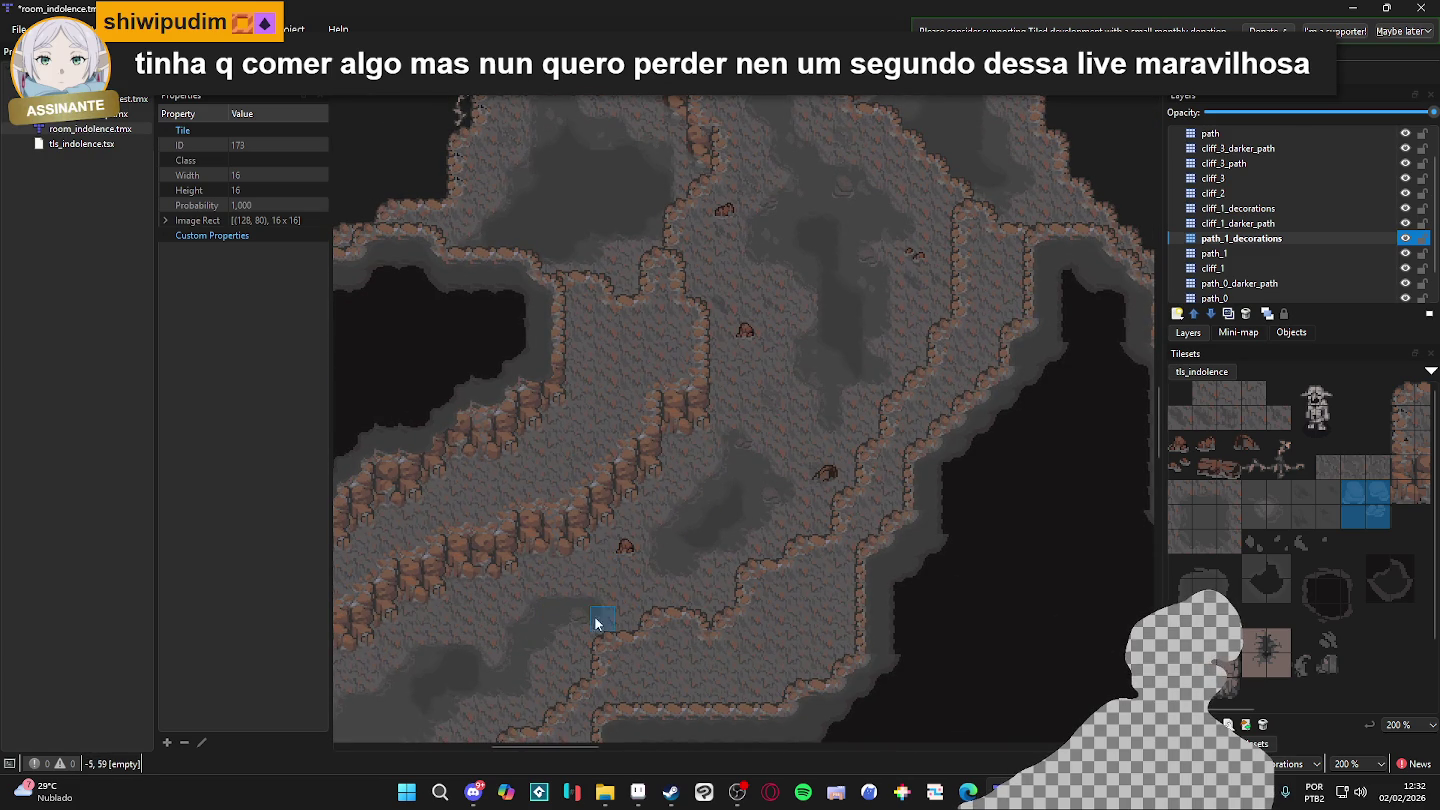
scroll(827, 554, up, 3)
scroll(810, 570, down, 2)
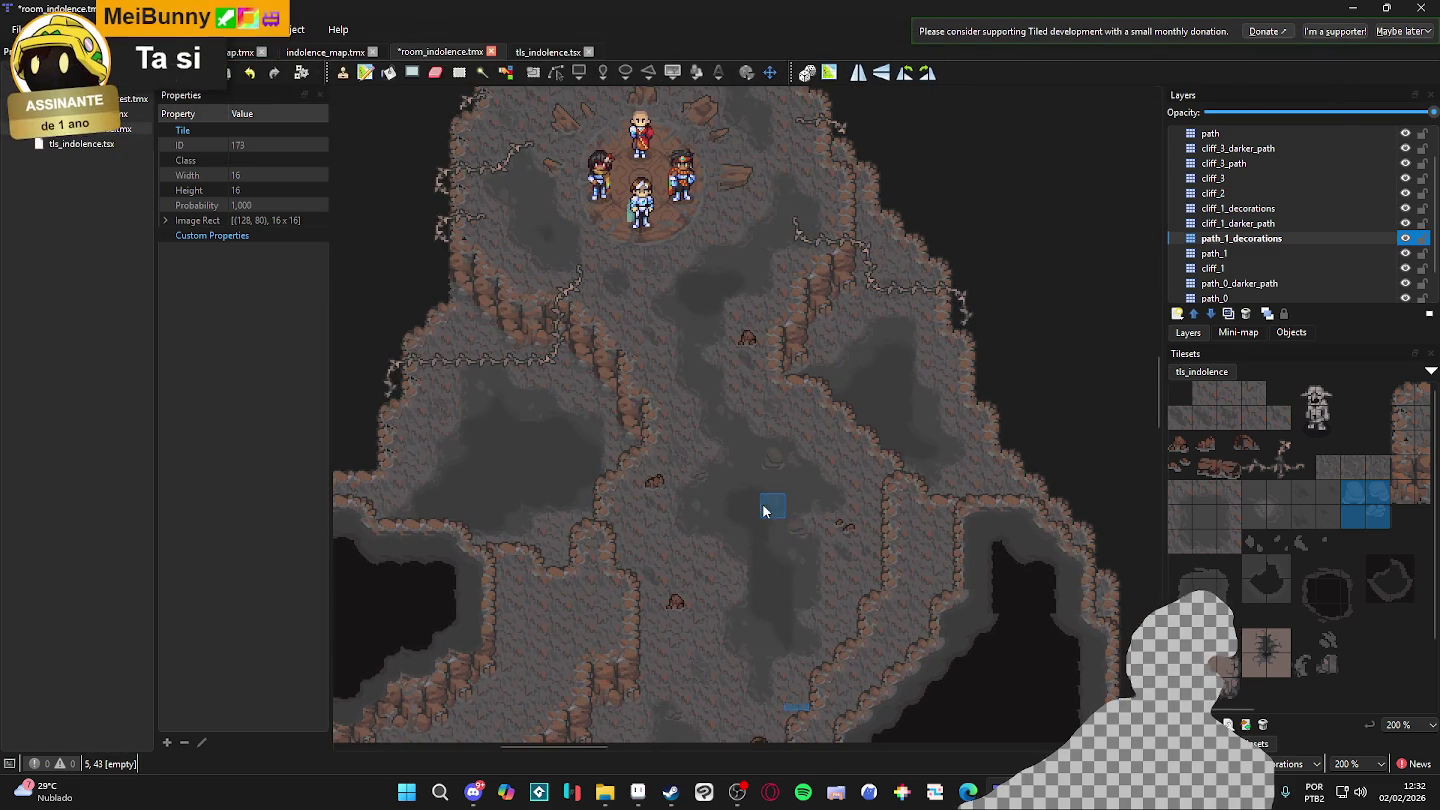
scroll(690, 551, up, 4)
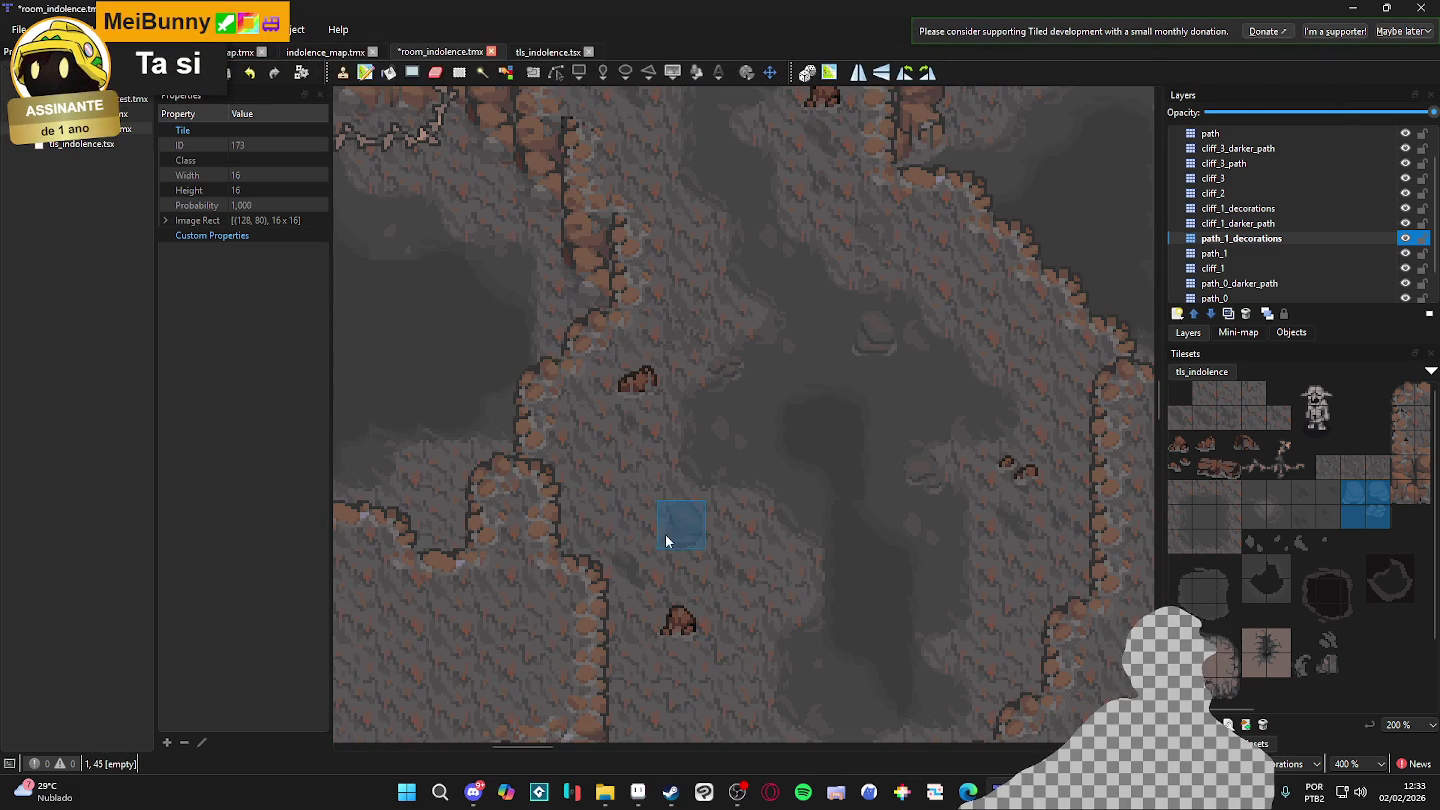
scroll(578, 681, down, 1)
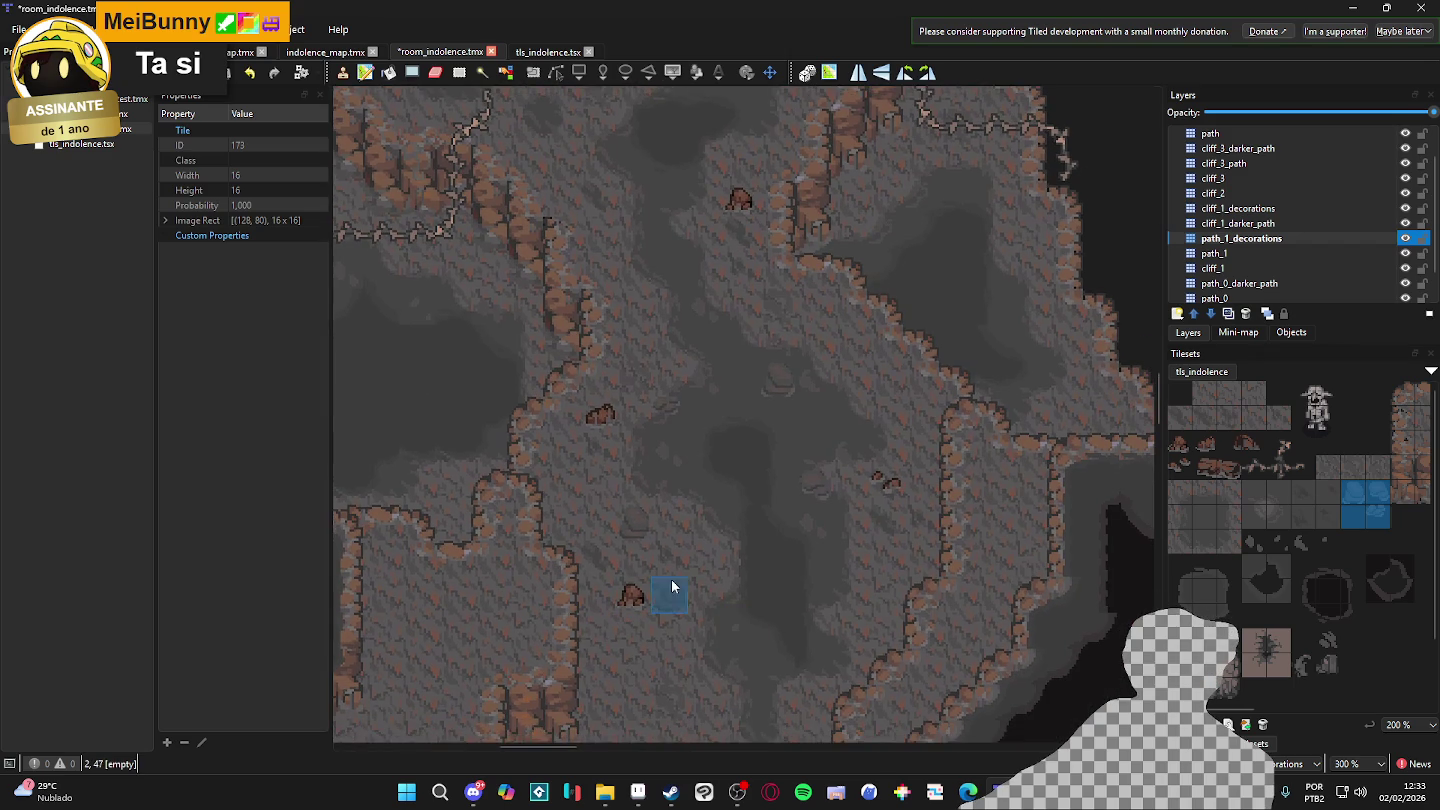
scroll(663, 549, down, 2)
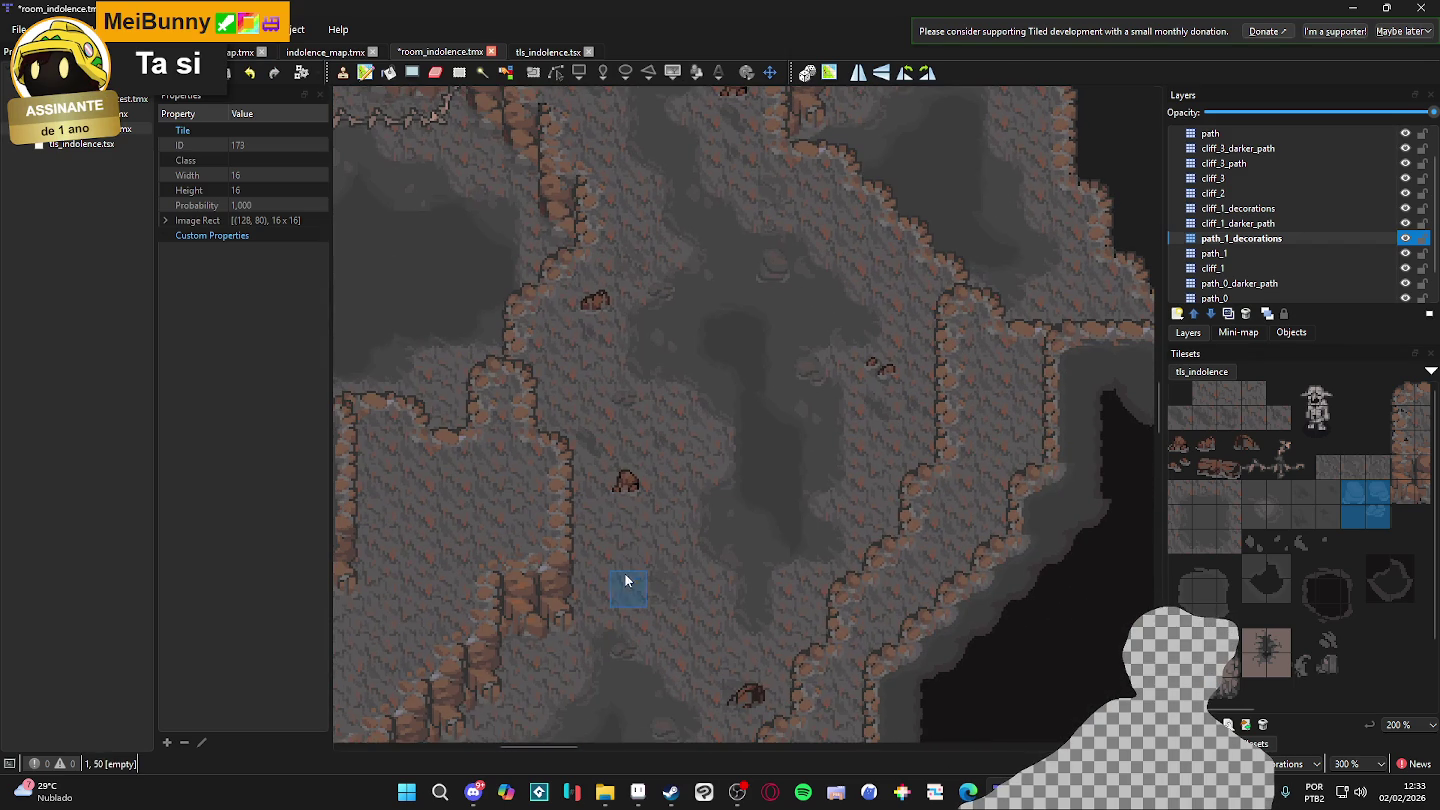
scroll(635, 560, up, 1)
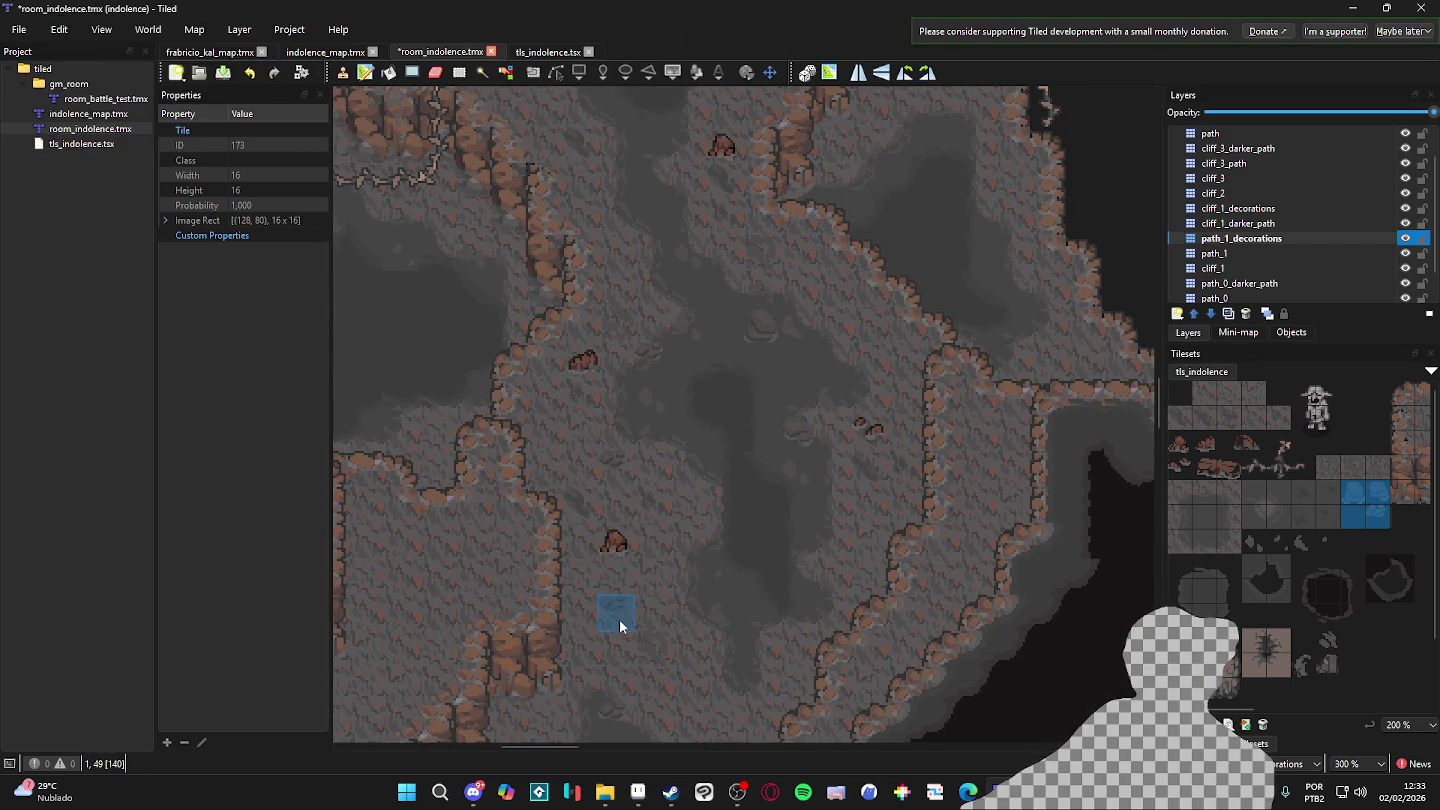
click(616, 613)
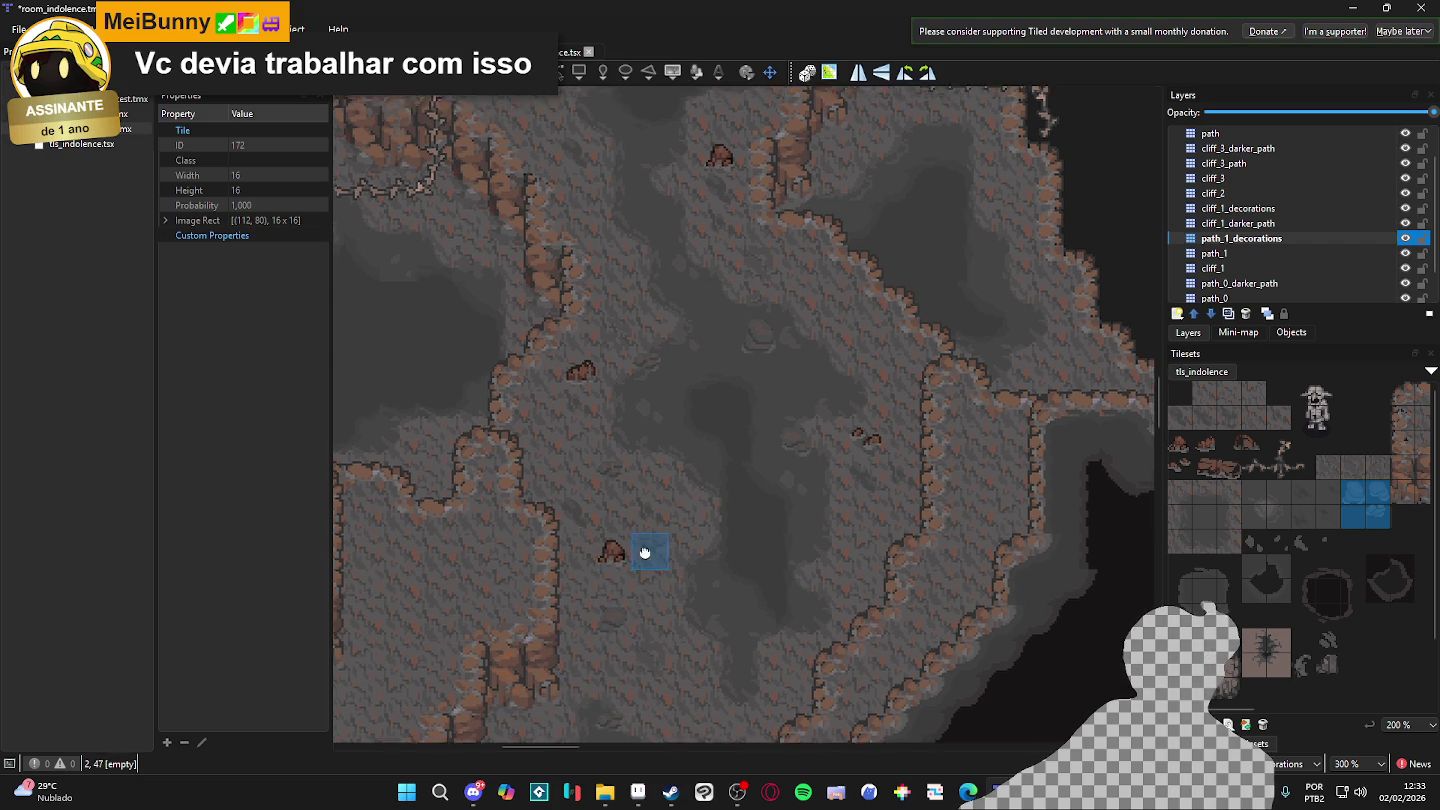
scroll(648, 539, up, 5)
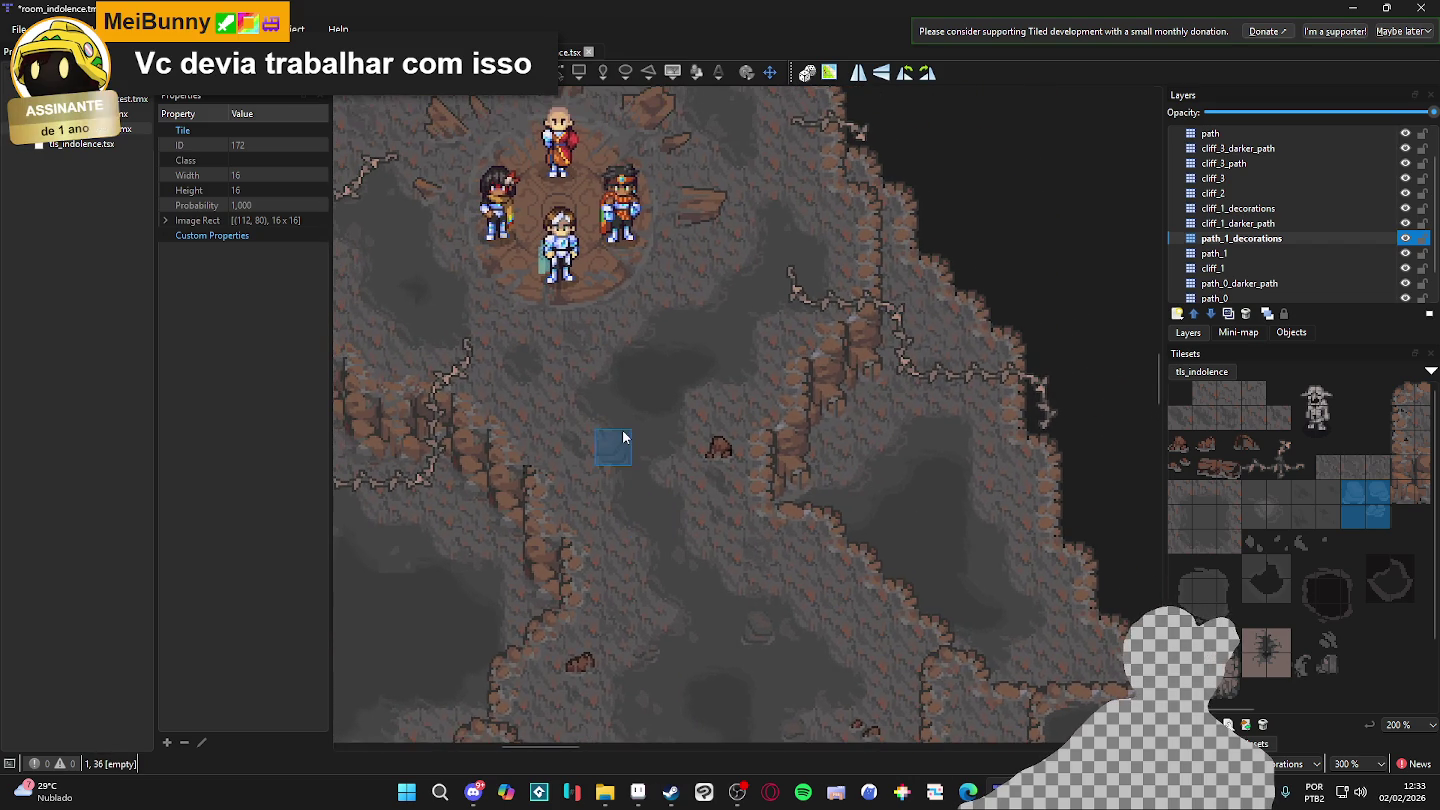
scroll(740, 390, down, 3)
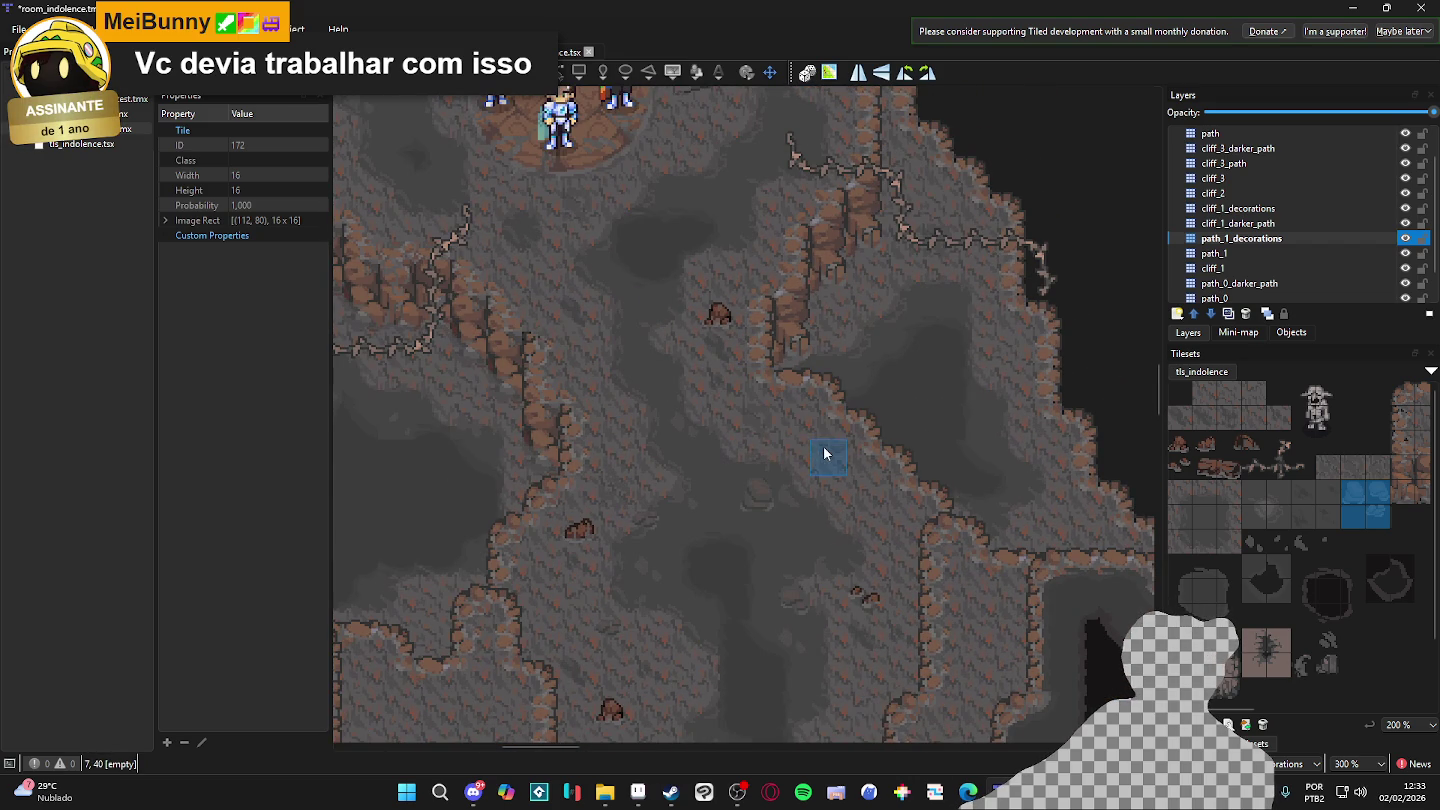
scroll(680, 505, left, 1)
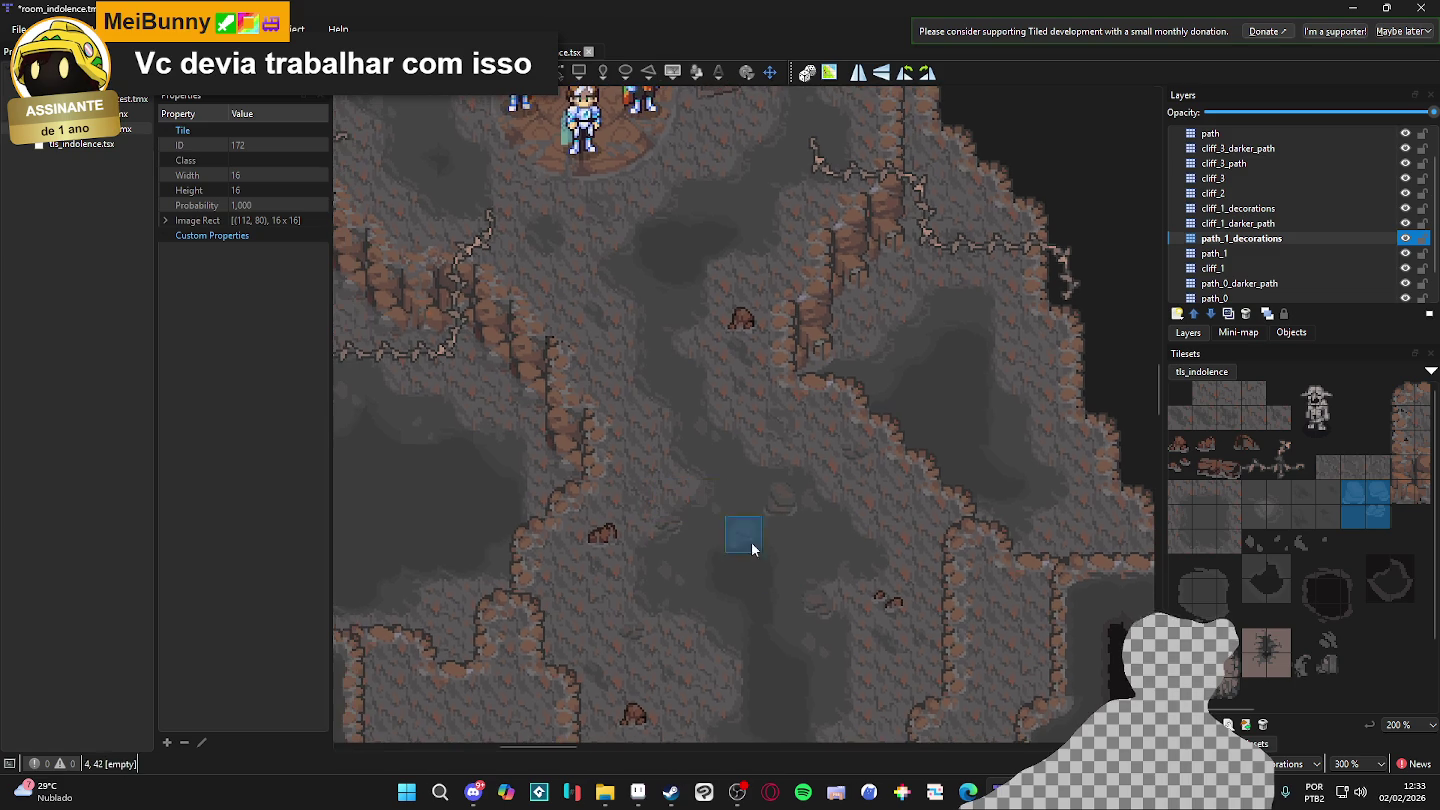
key(ctrl+s)
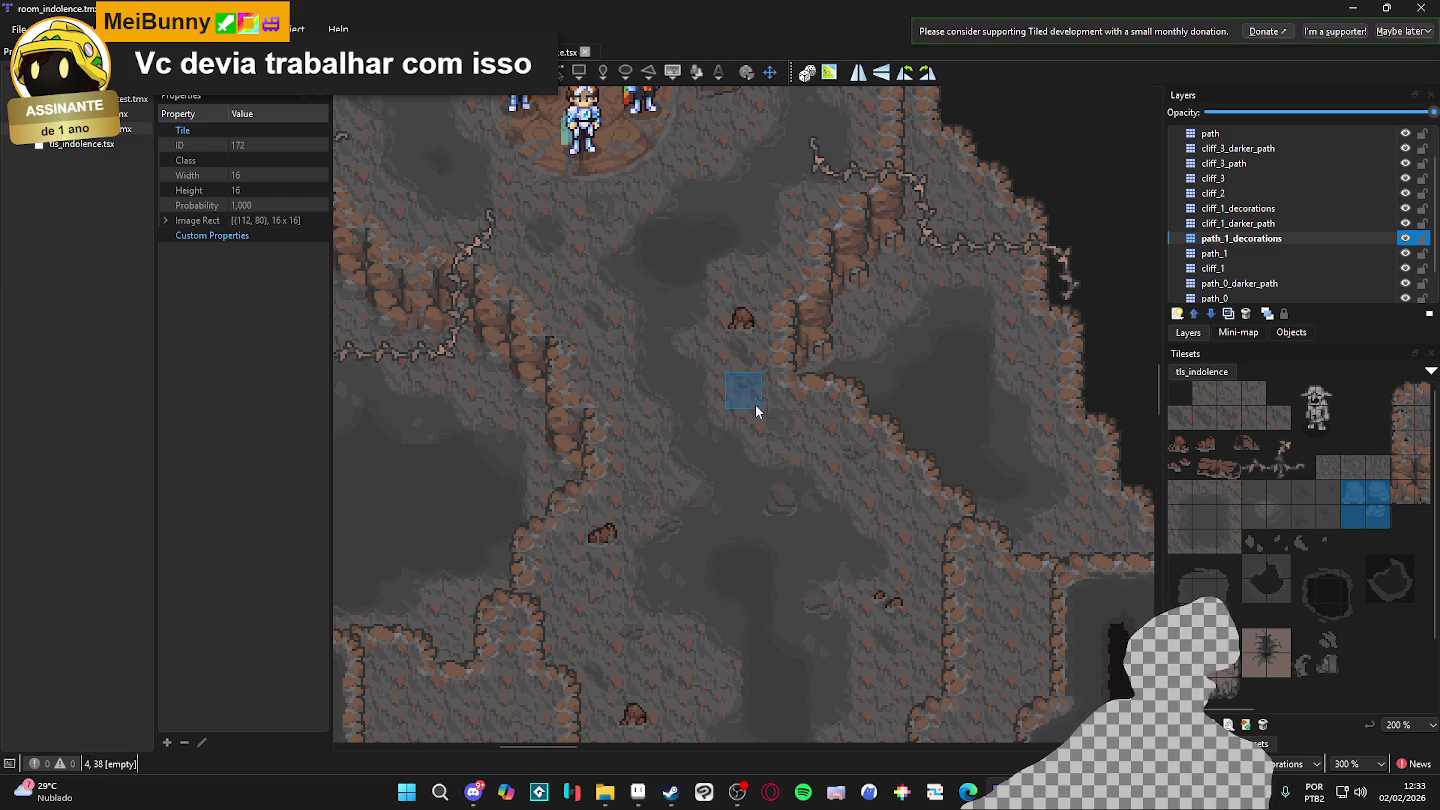
scroll(756, 410, up, 5)
scroll(716, 343, up, 3)
scroll(645, 334, left, 2)
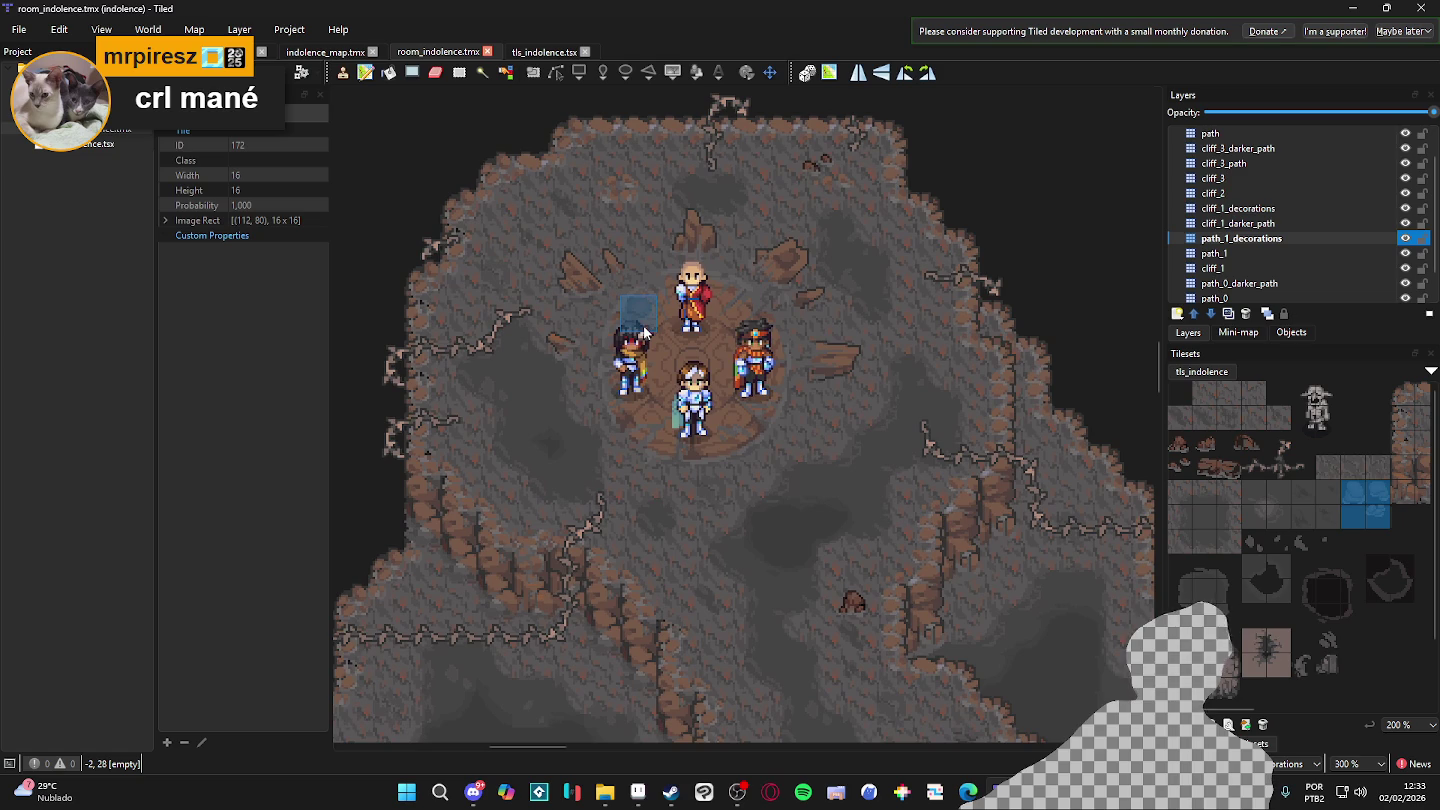
scroll(814, 311, left, 2)
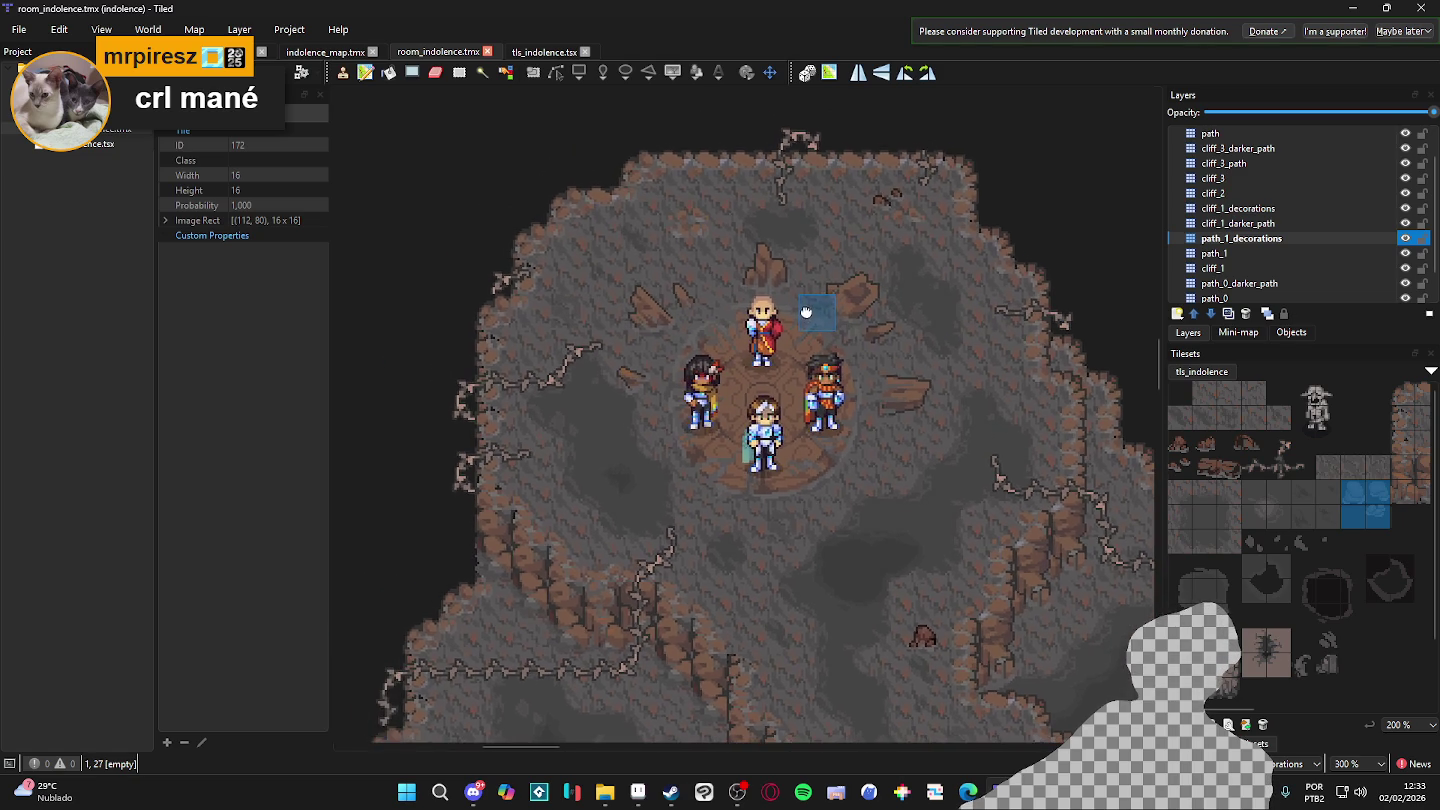
scroll(789, 318, down, 1)
scroll(788, 337, up, 1)
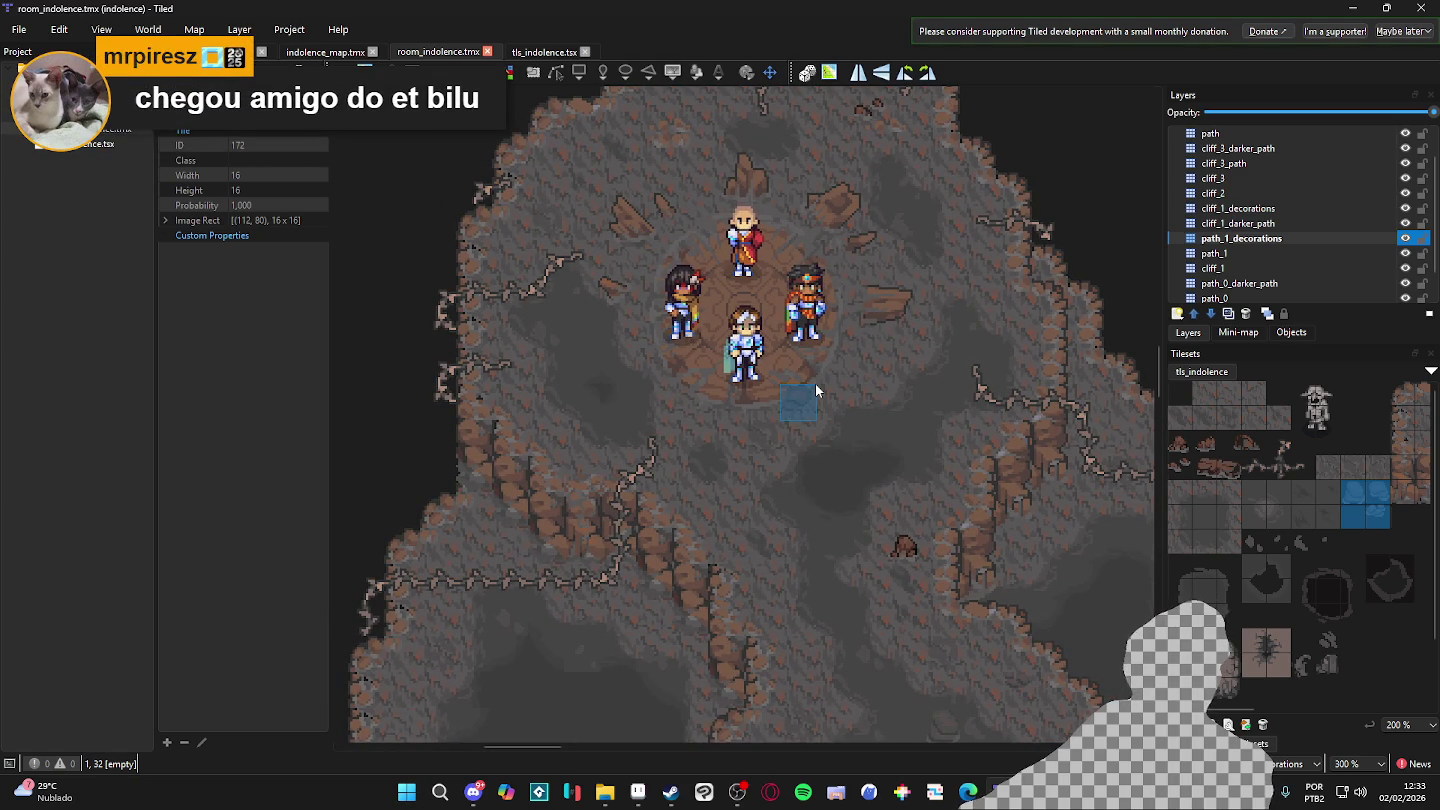
scroll(818, 401, down, 1)
scroll(835, 446, up, 1)
scroll(904, 560, down, 1)
scroll(886, 587, down, 3)
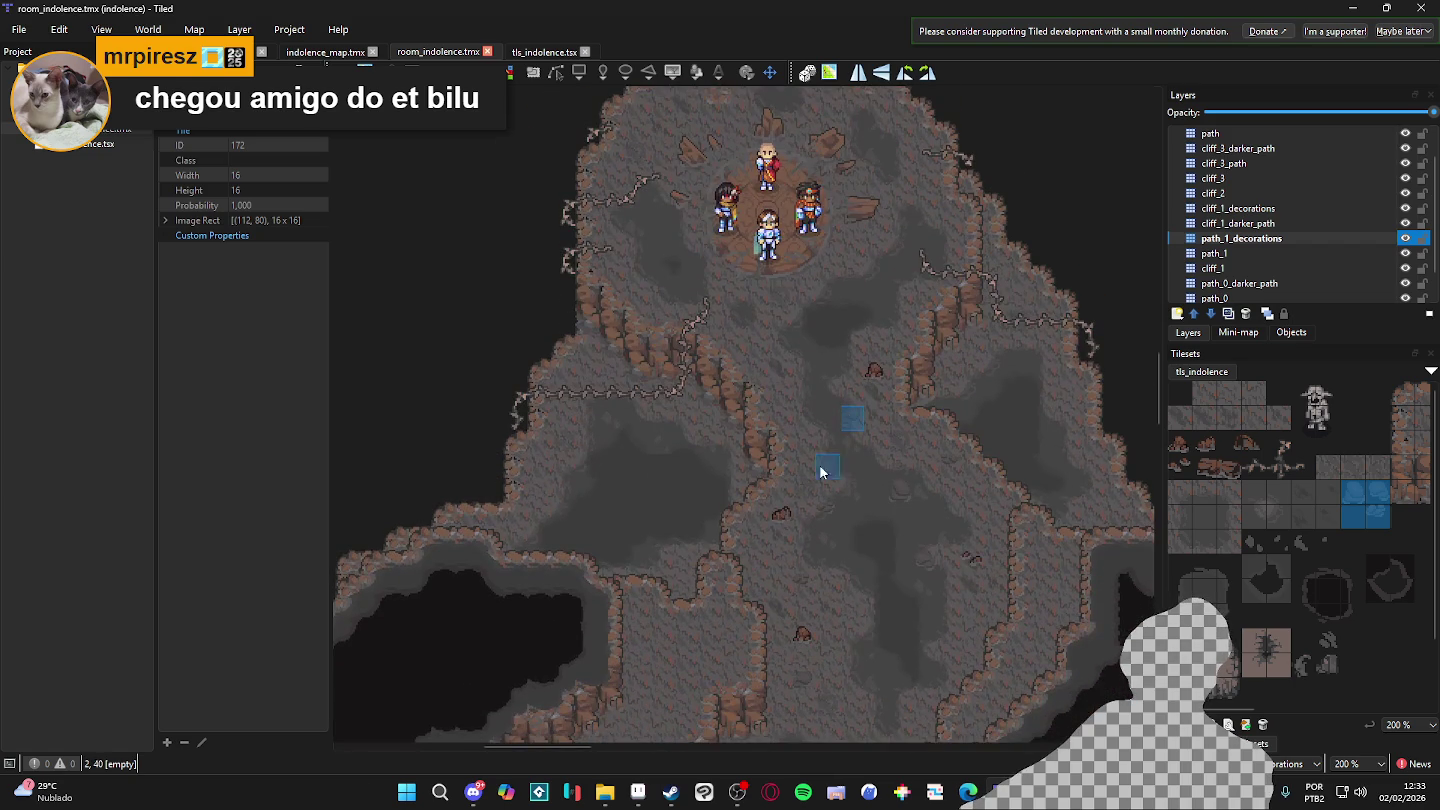
scroll(795, 490, down, 1)
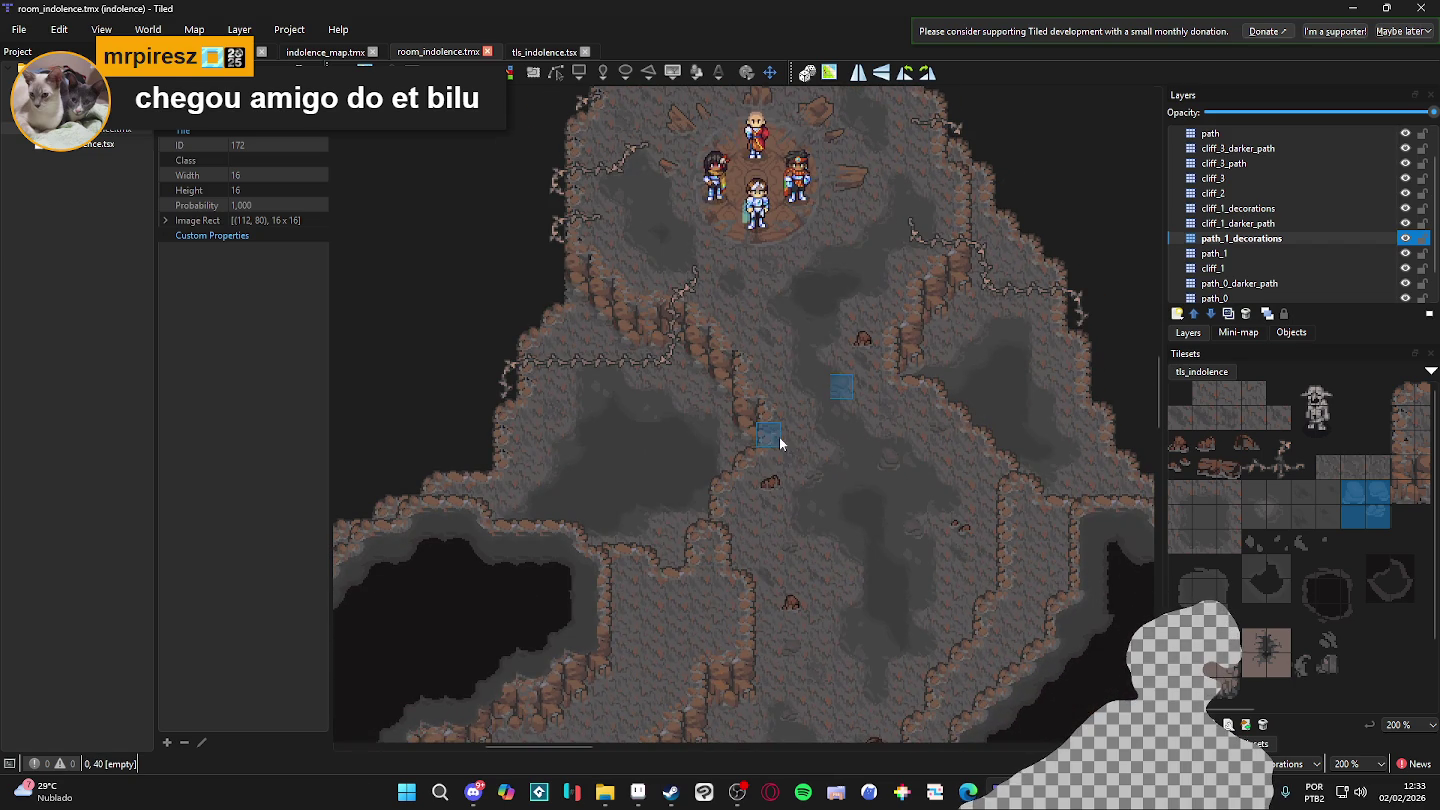
scroll(778, 437, down, 1)
scroll(859, 436, down, 1)
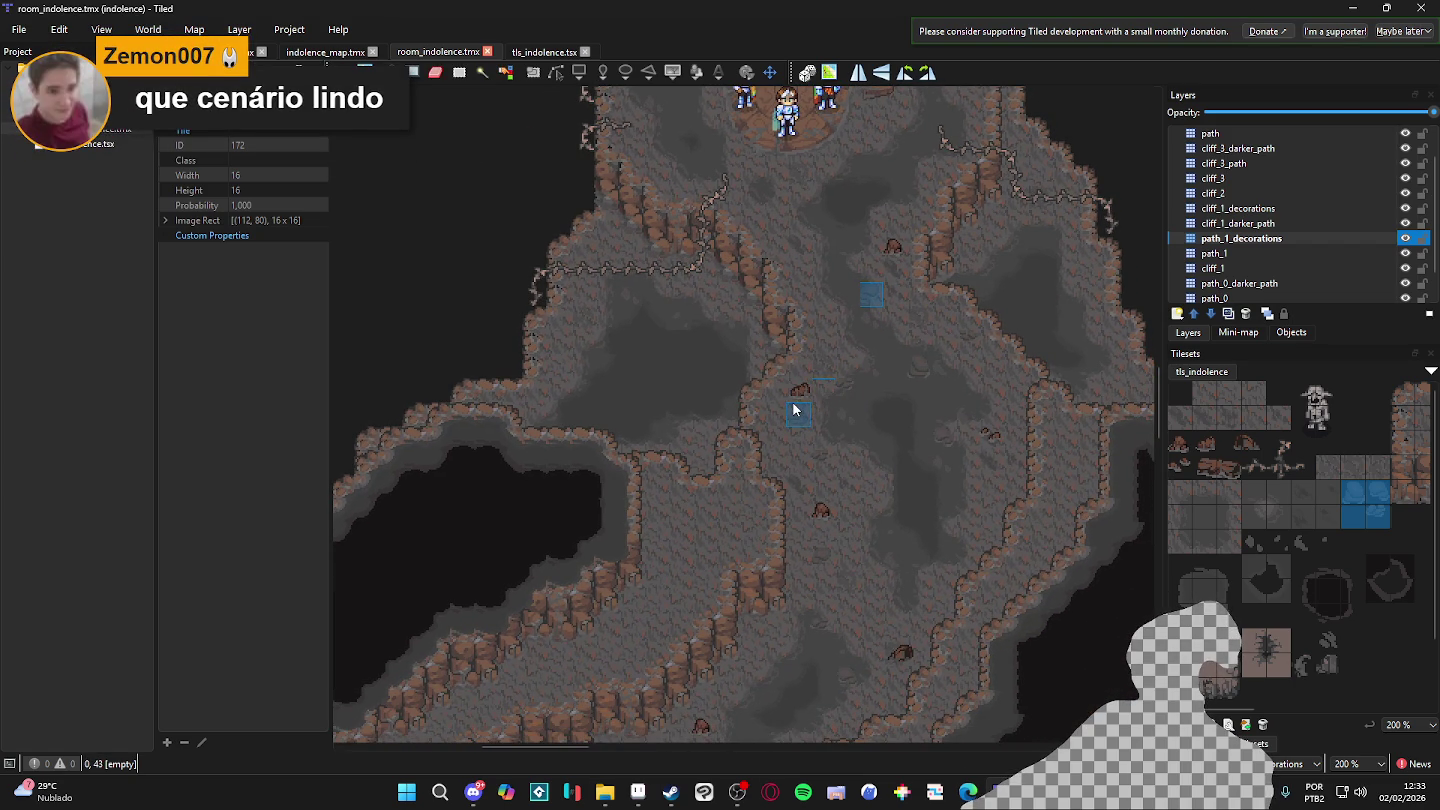
scroll(792, 402, down, 1)
scroll(788, 426, down, 1)
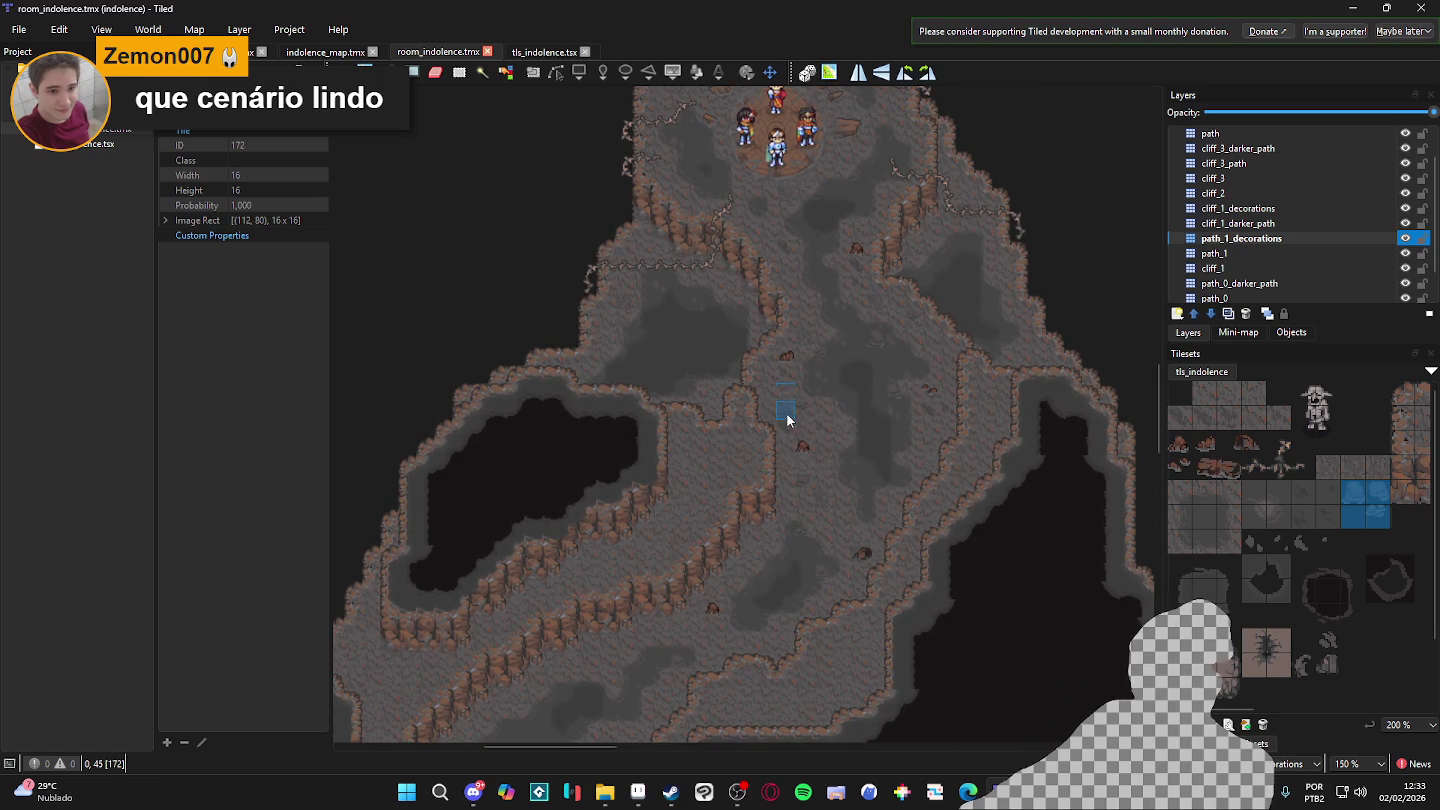
scroll(751, 289, up, 2)
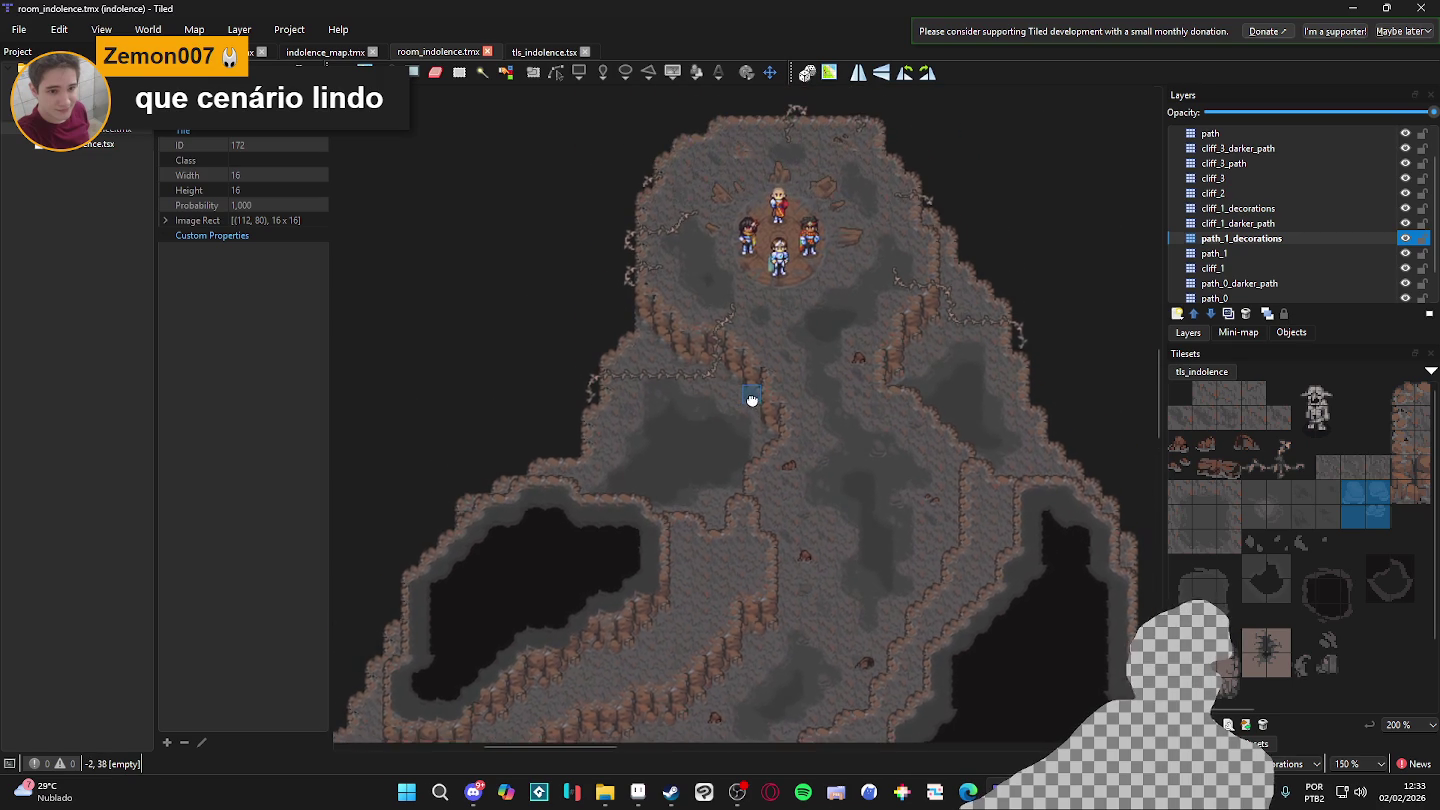
scroll(752, 289, up, 1)
scroll(811, 356, up, 1)
scroll(811, 355, up, 2)
key(t)
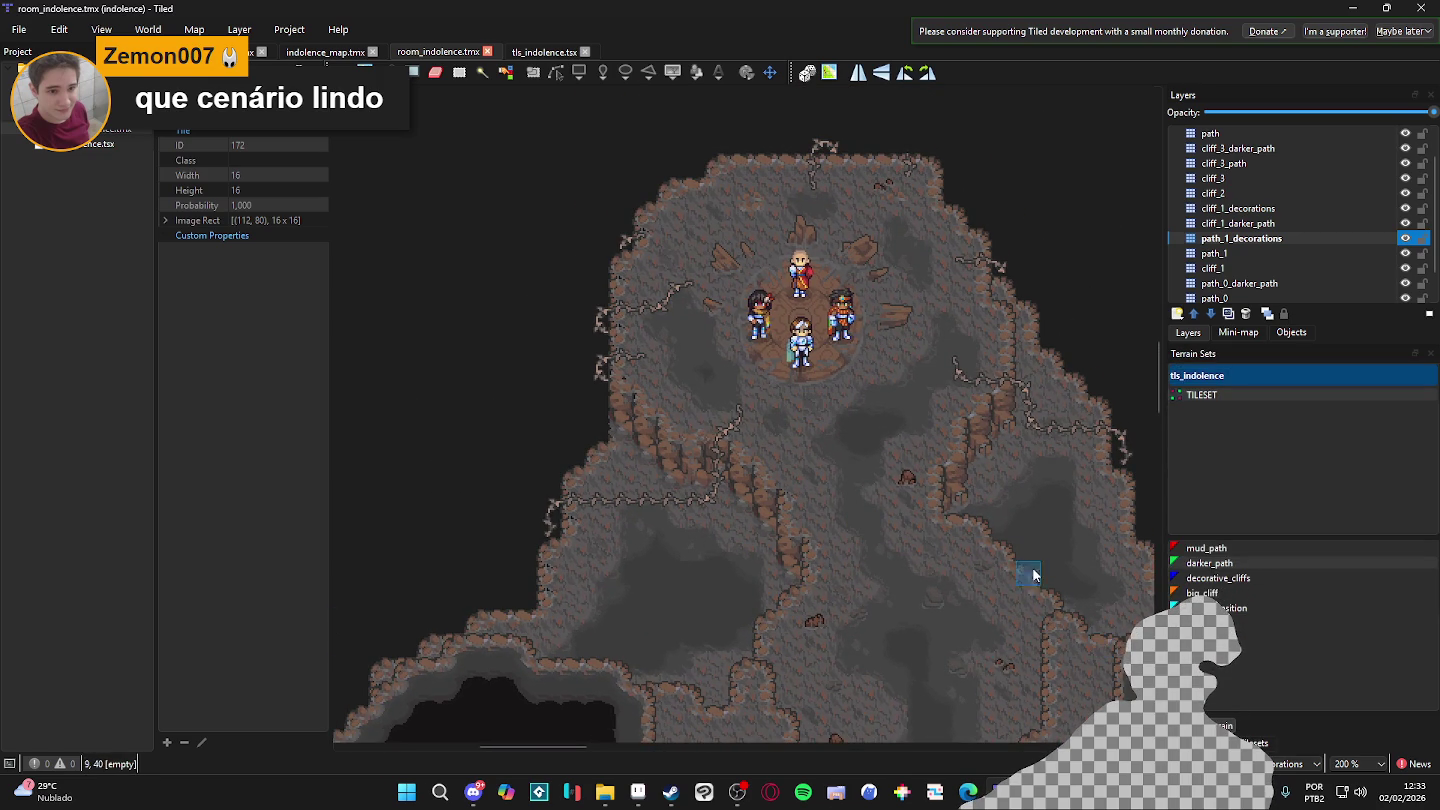
- Choose decorative_cliffs in the Terrain Sets panel after panning the view over the cave
scroll(799, 410, up, 1)
scroll(761, 360, down, 2)
scroll(749, 349, up, 1)
scroll(749, 348, up, 1)
scroll(600, 348, up, 1)
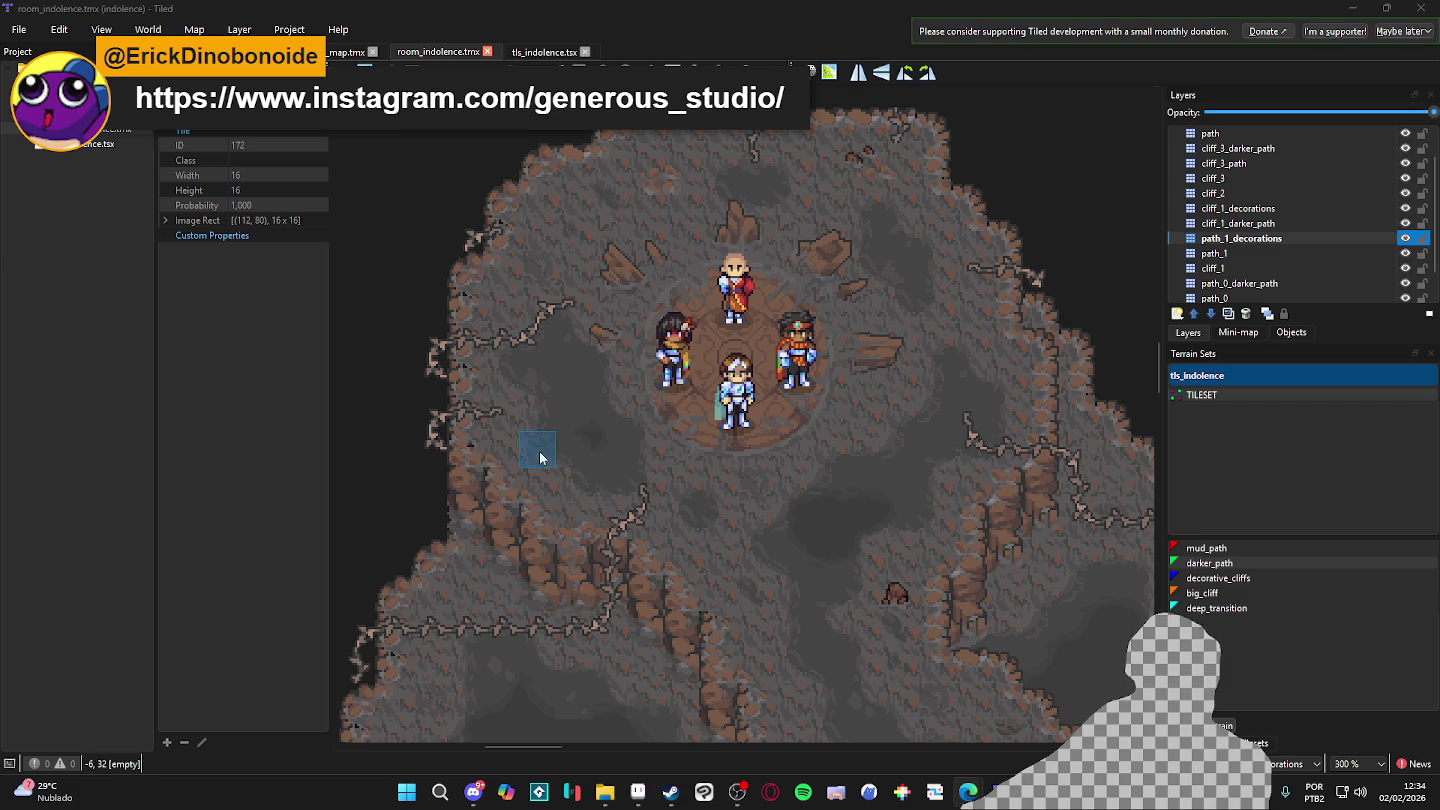
drag(720, 481, 719, 438)
ctrl+scroll(772, 490, down, 1)
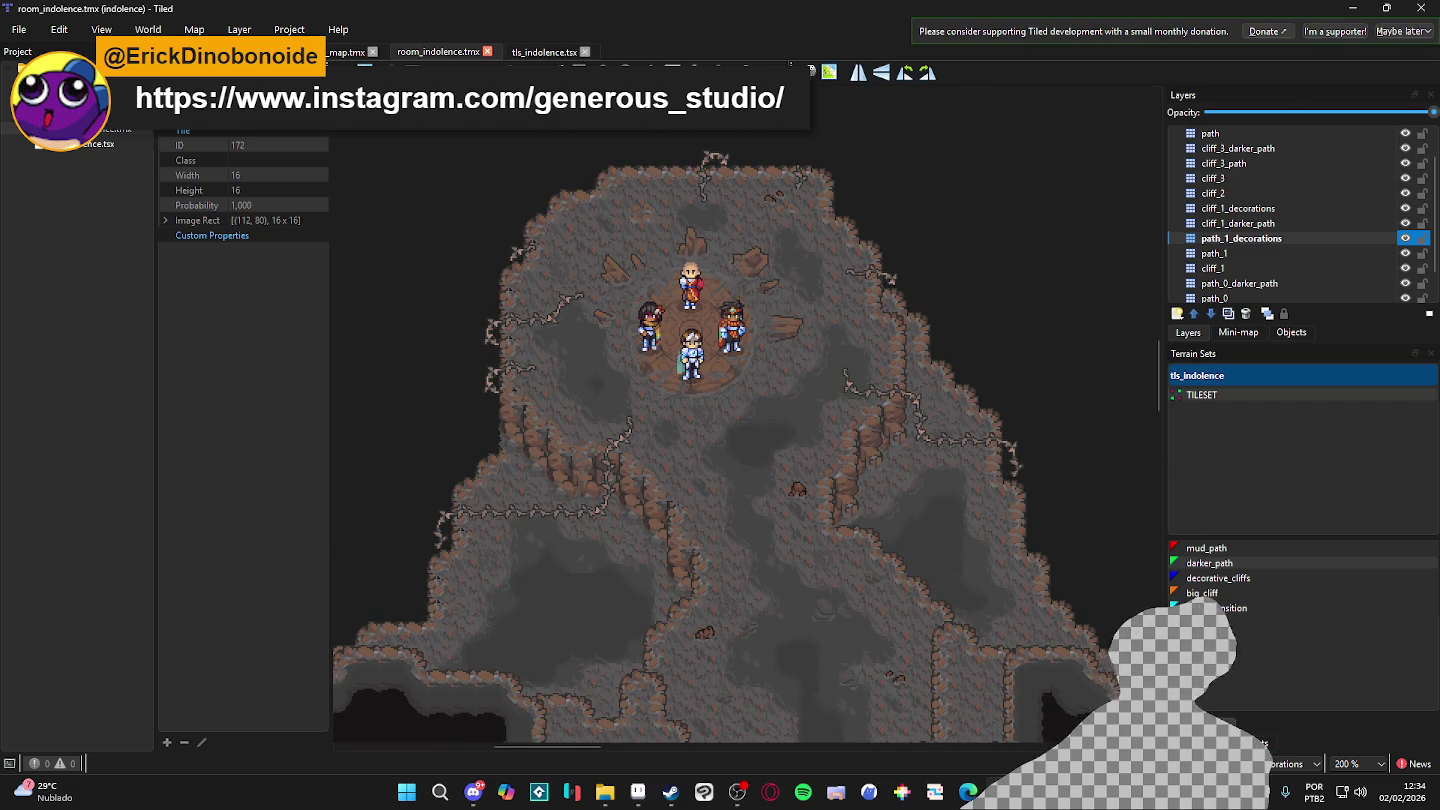
click(1218, 578)
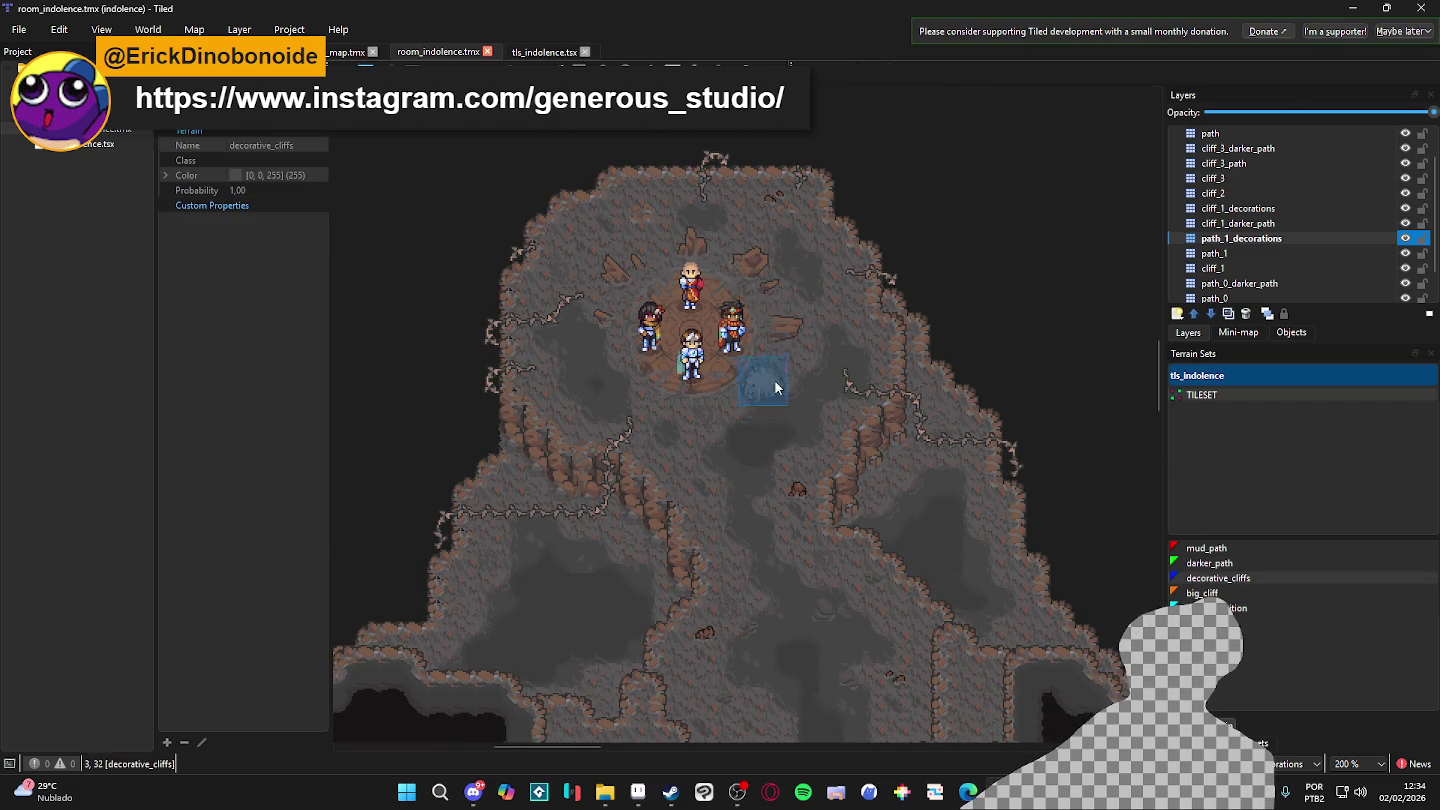
scroll(842, 440, down, 3)
scroll(842, 440, right, 3)
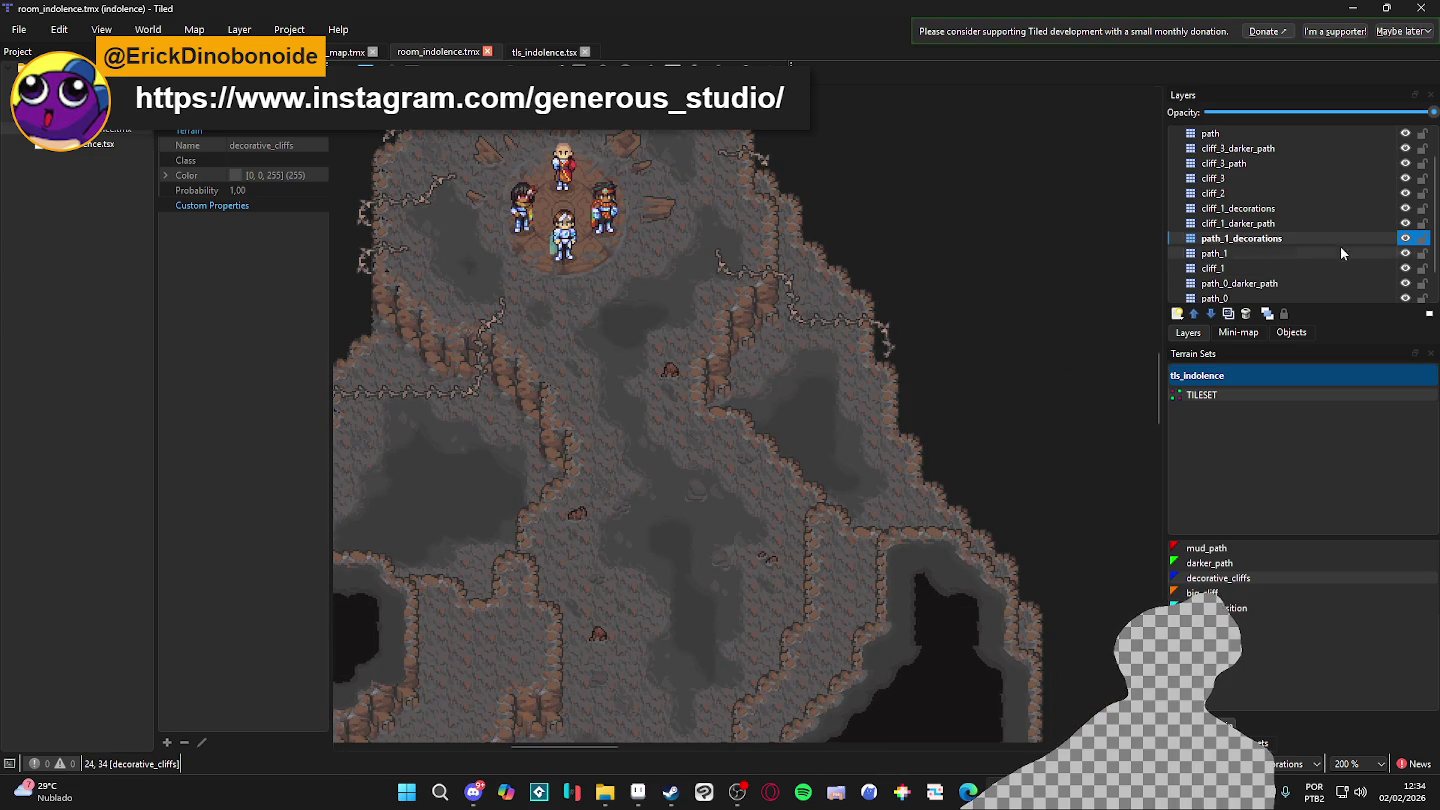
scroll(1409, 292, down, 1)
- Toggle path_0 and cliff_0 visibility to inspect them, making path_0_darker_path the active layer
click(1406, 267)
click(1406, 268)
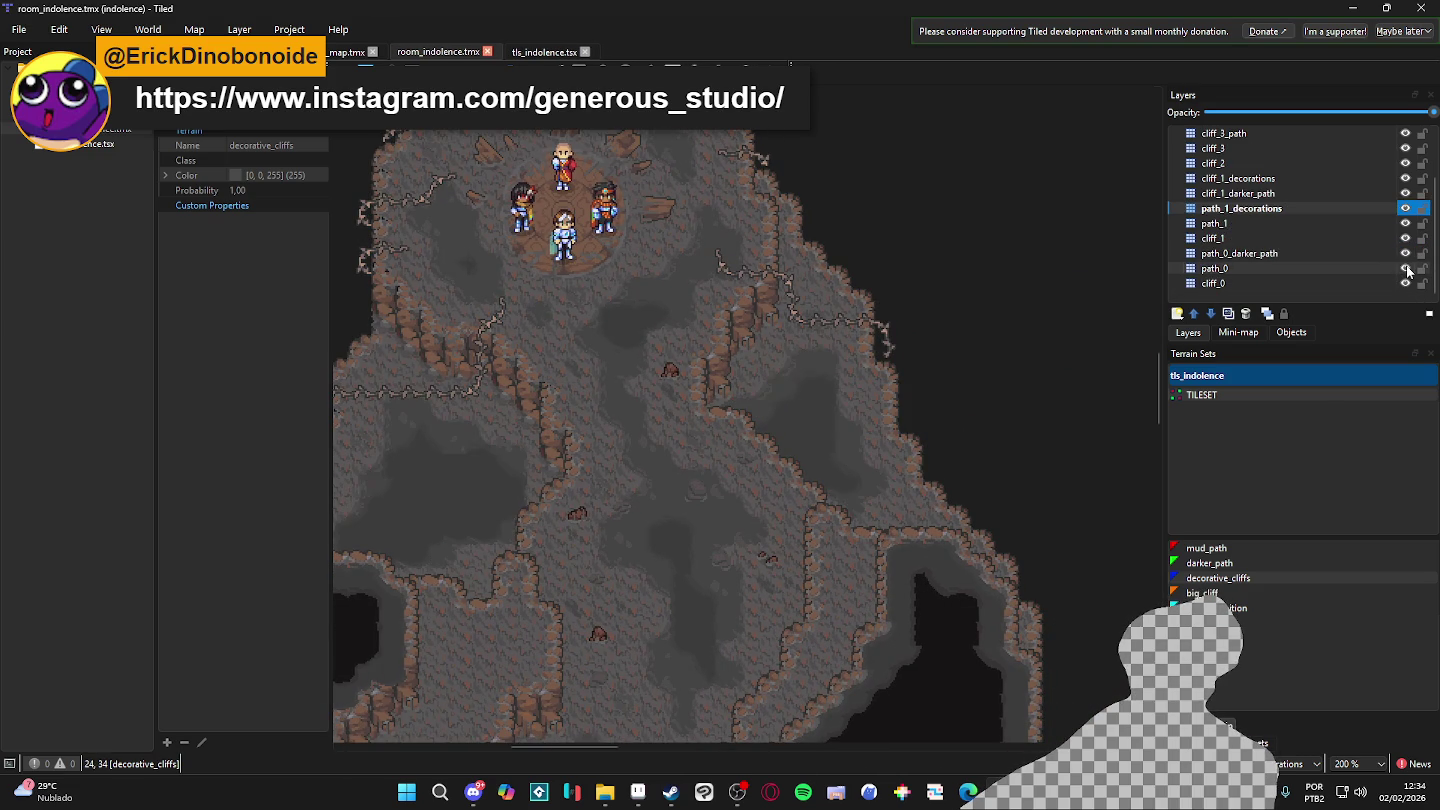
click(1361, 247)
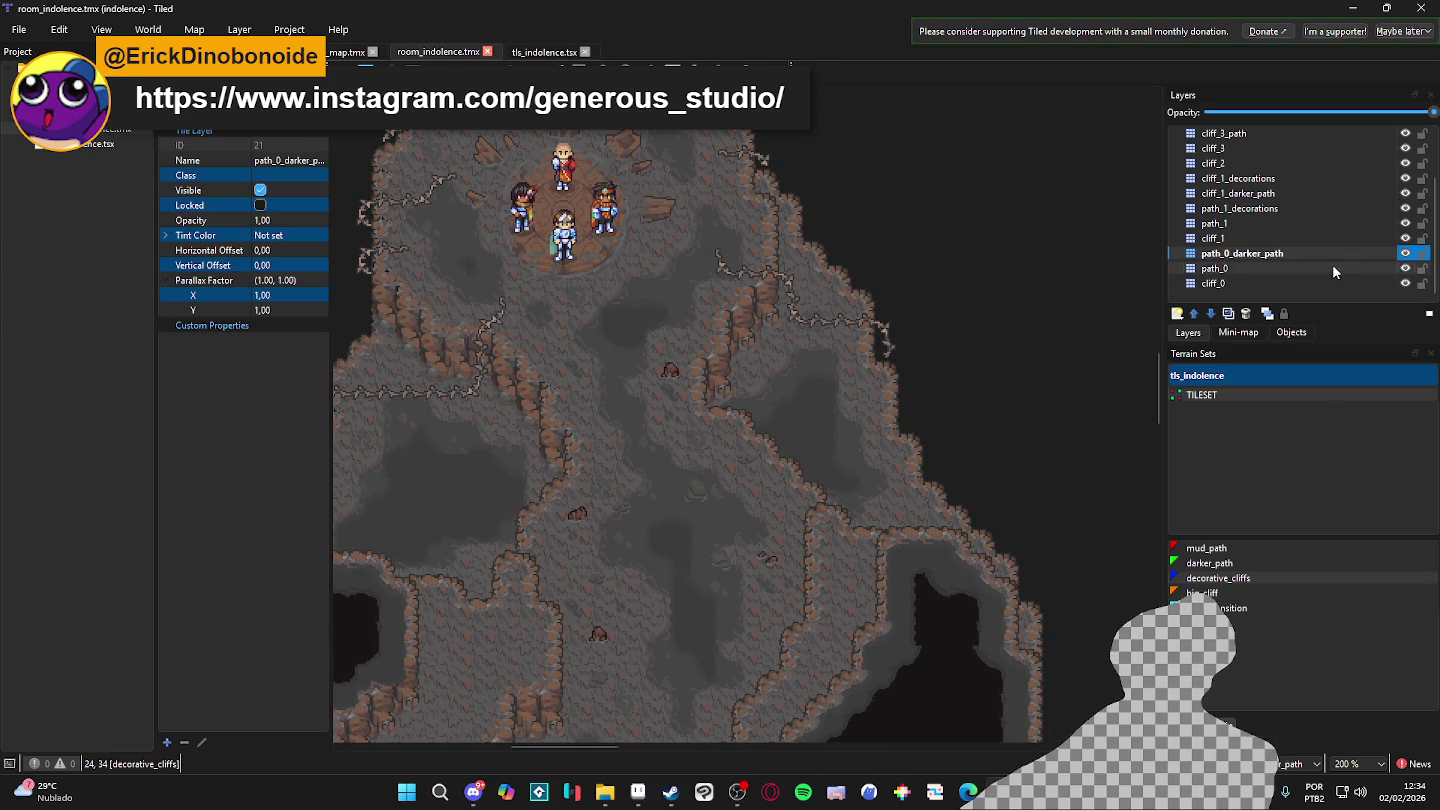
click(1405, 283)
click(1405, 283)
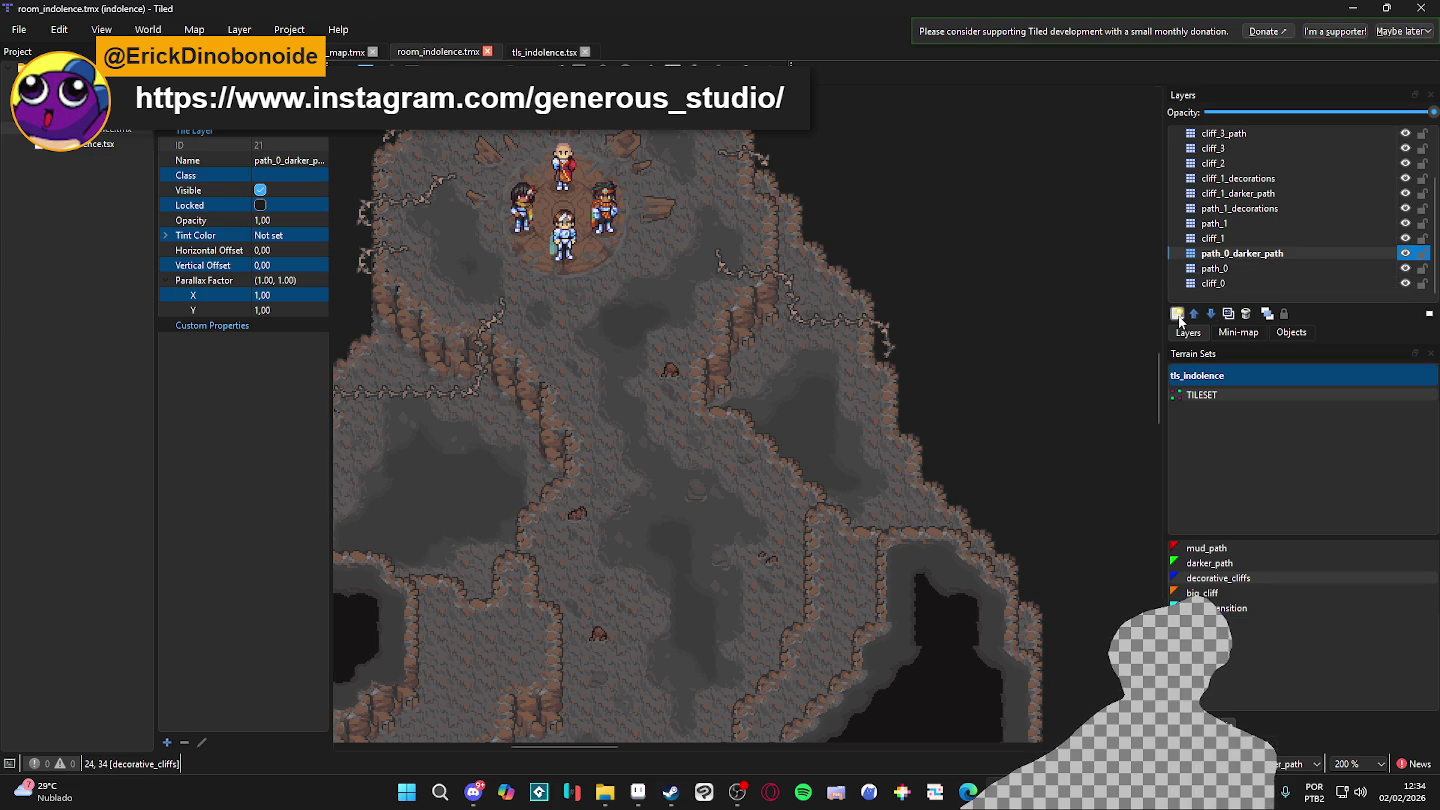
scroll(746, 419, left, 3)
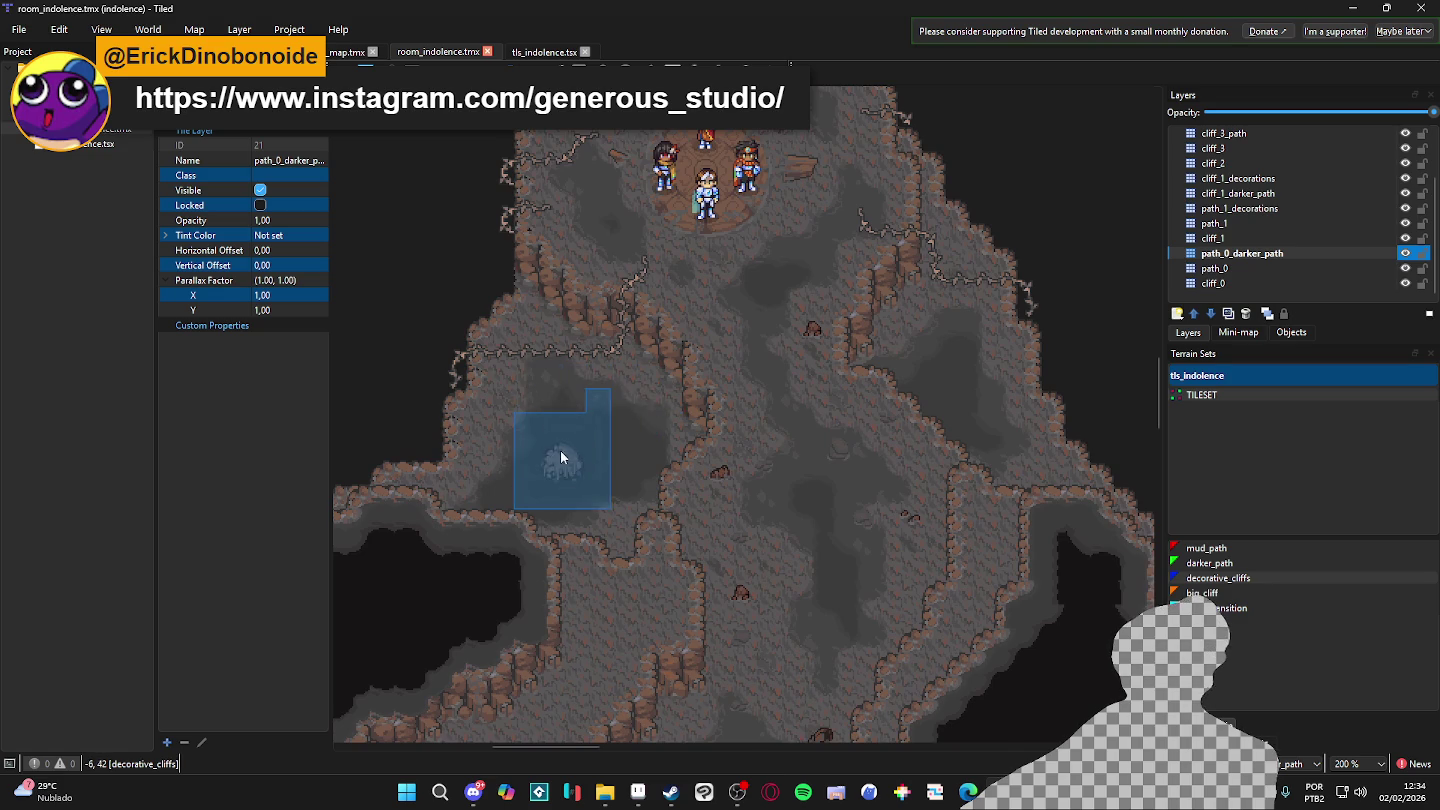
scroll(562, 441, down, 4)
scroll(561, 441, left, 3)
mouse_move(761, 456)
mouse_down()
mouse_move(659, 554)
mouse_move(605, 571)
mouse_move(688, 400)
mouse_up()
scroll(760, 380, down, 3)
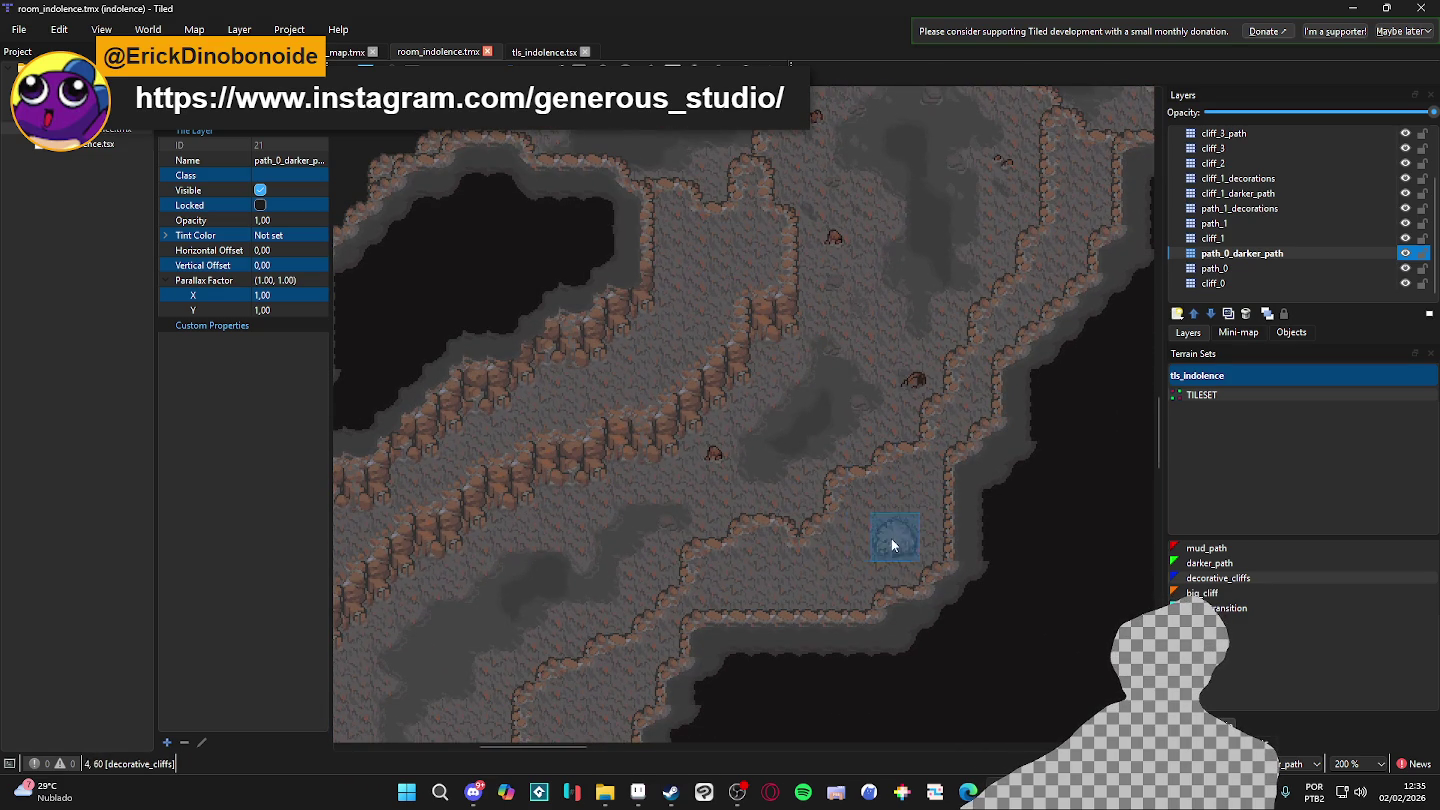
scroll(888, 424, up, 5)
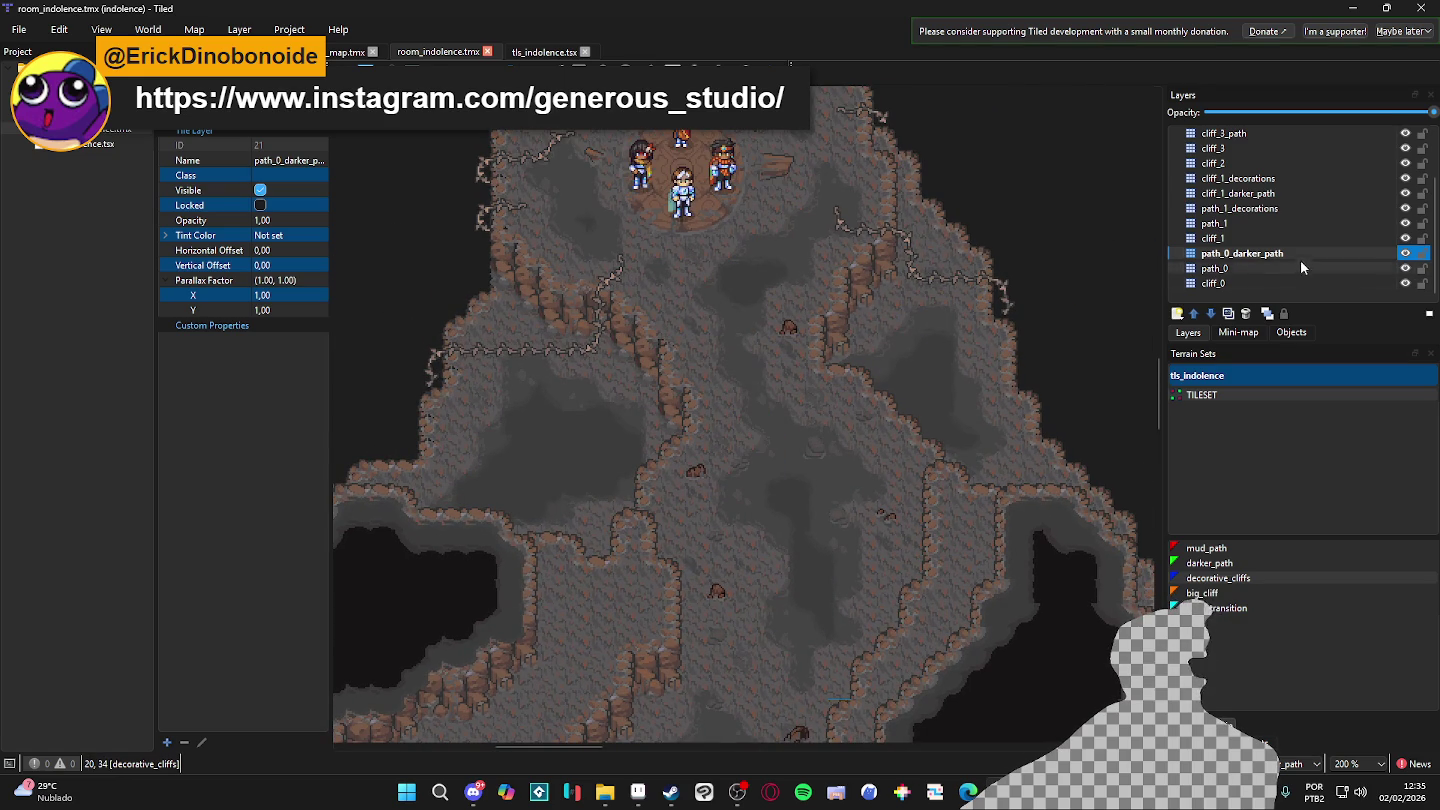
- Add a new tile layer named decorative_cliff_0 and reselect the decorative_cliffs terrain
click(1179, 315)
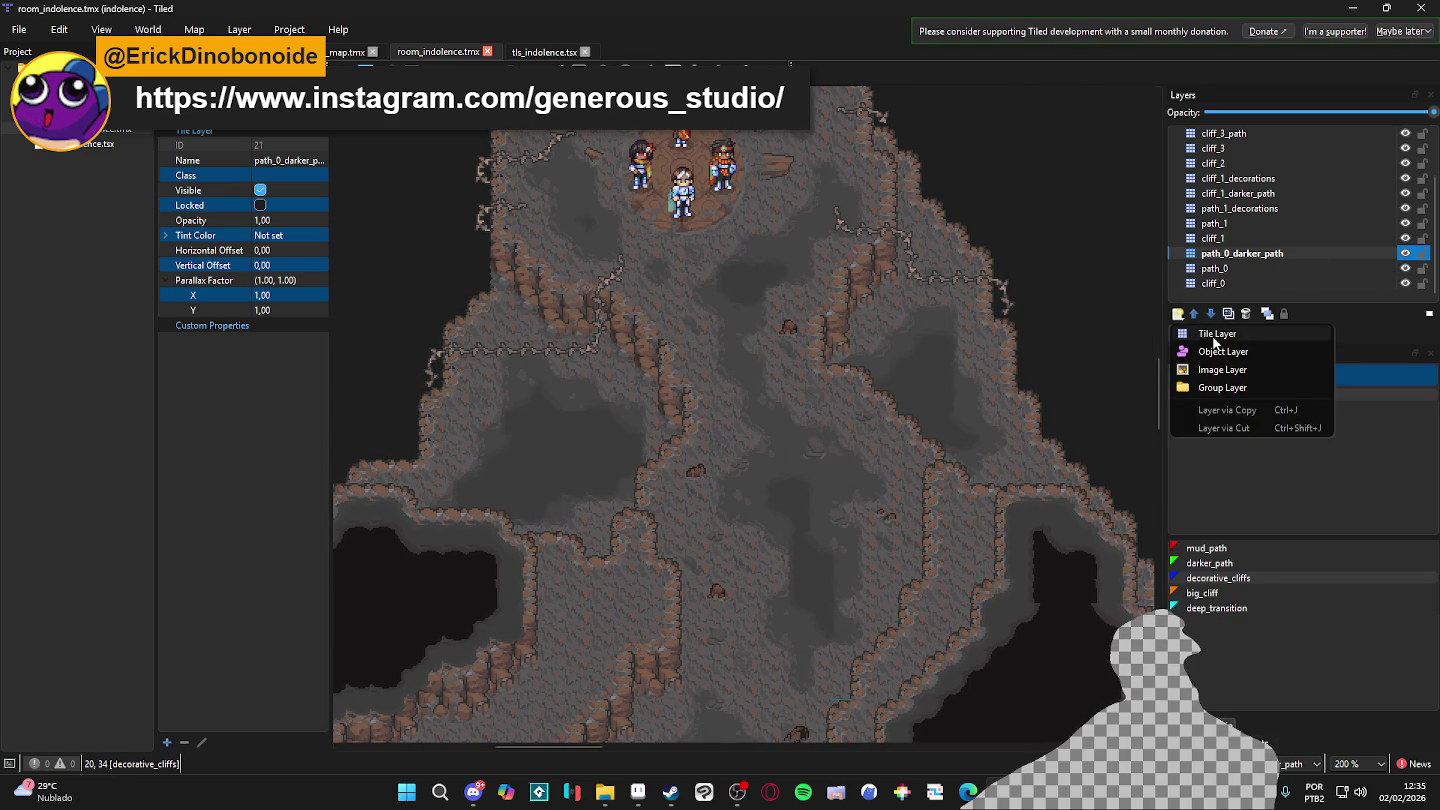
click(1217, 335)
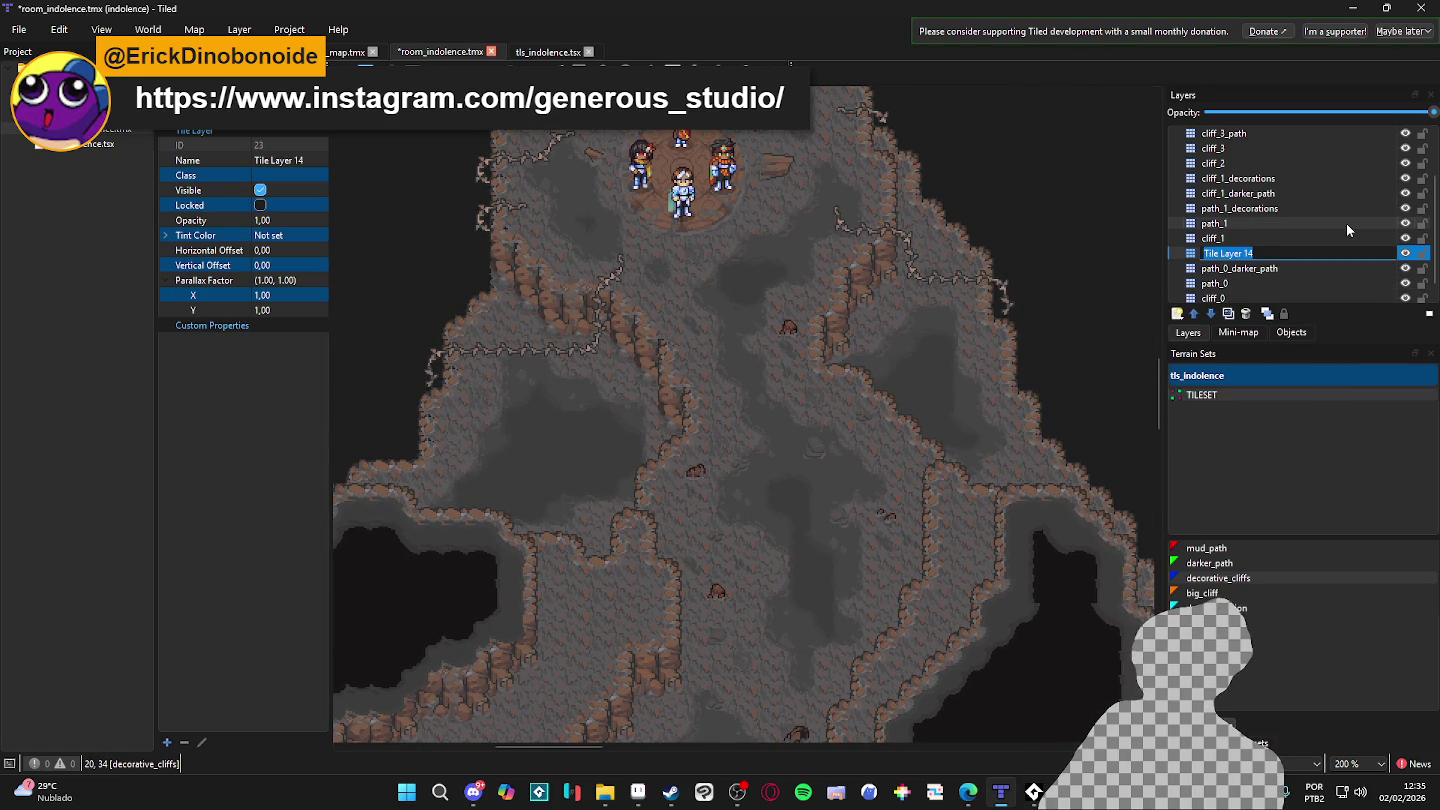
text(decorati)
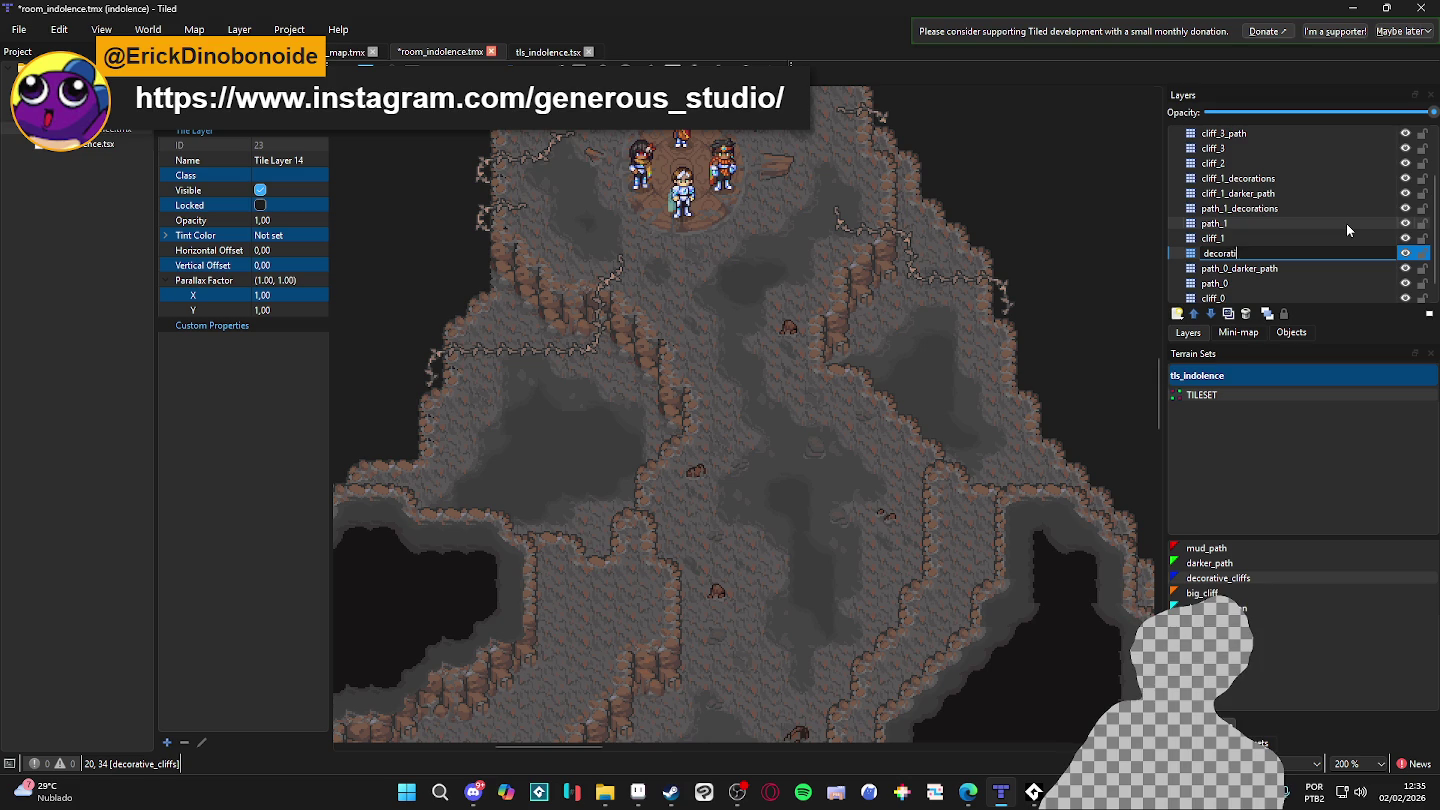
text(ve_cli)
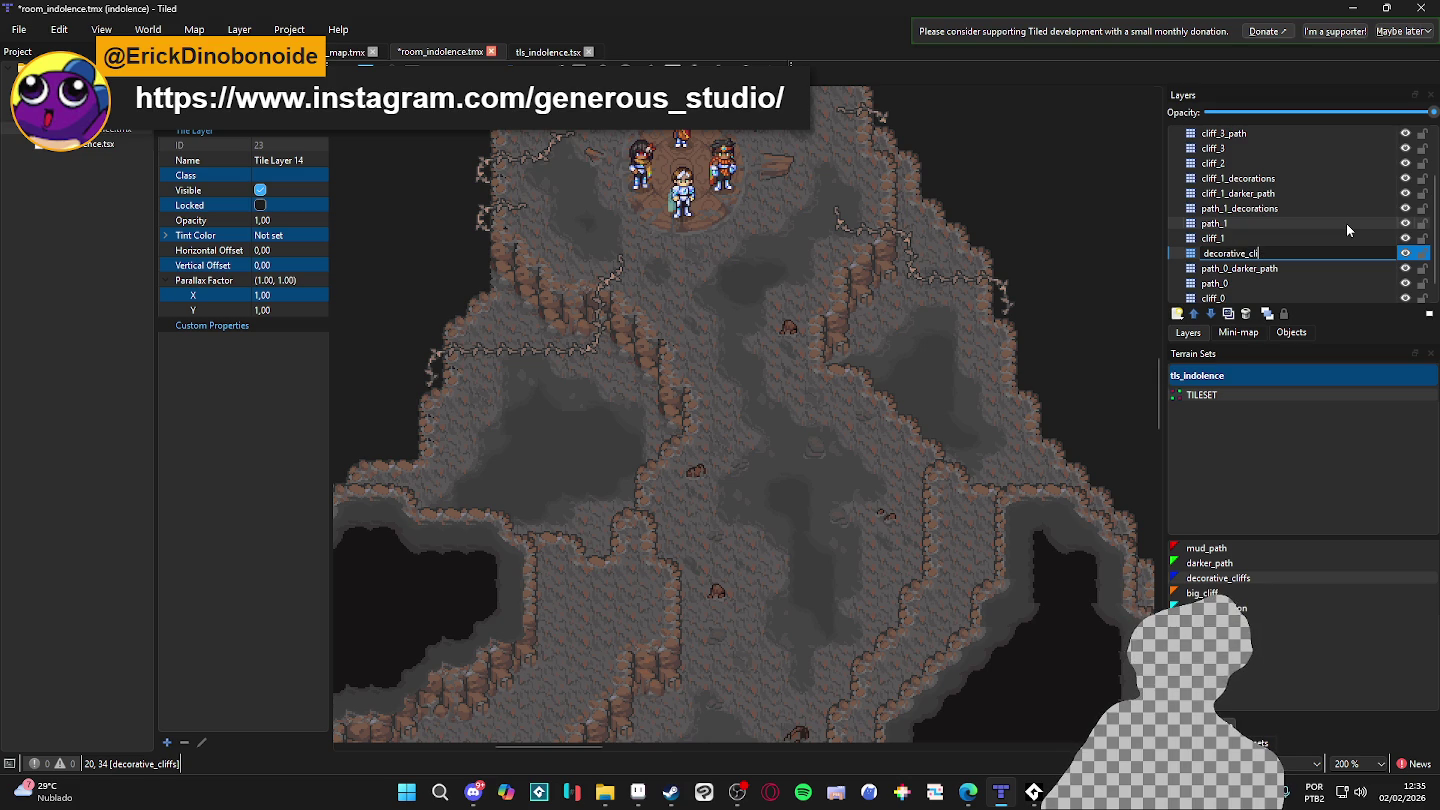
text(ff_0)
key(Return)
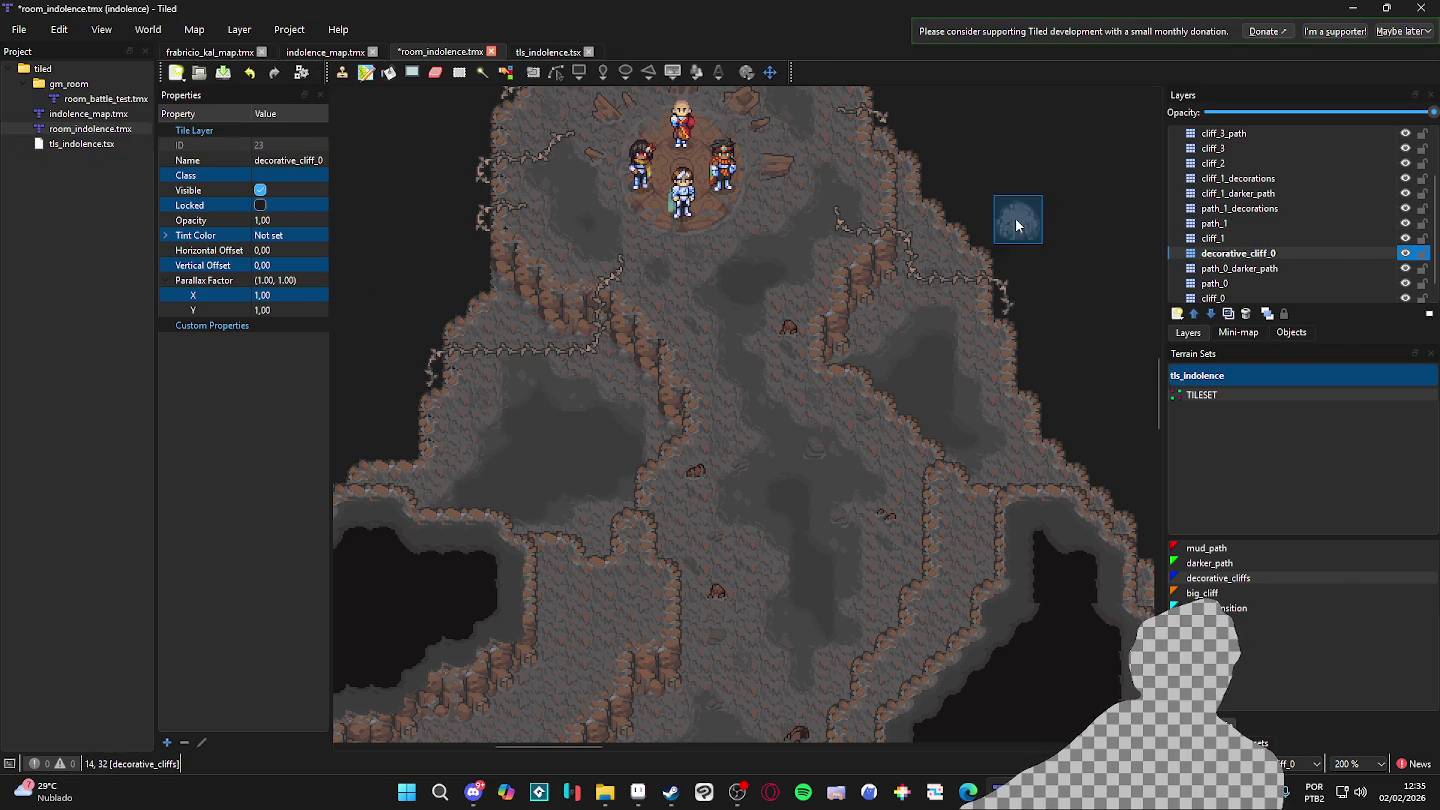
scroll(728, 487, down, 3)
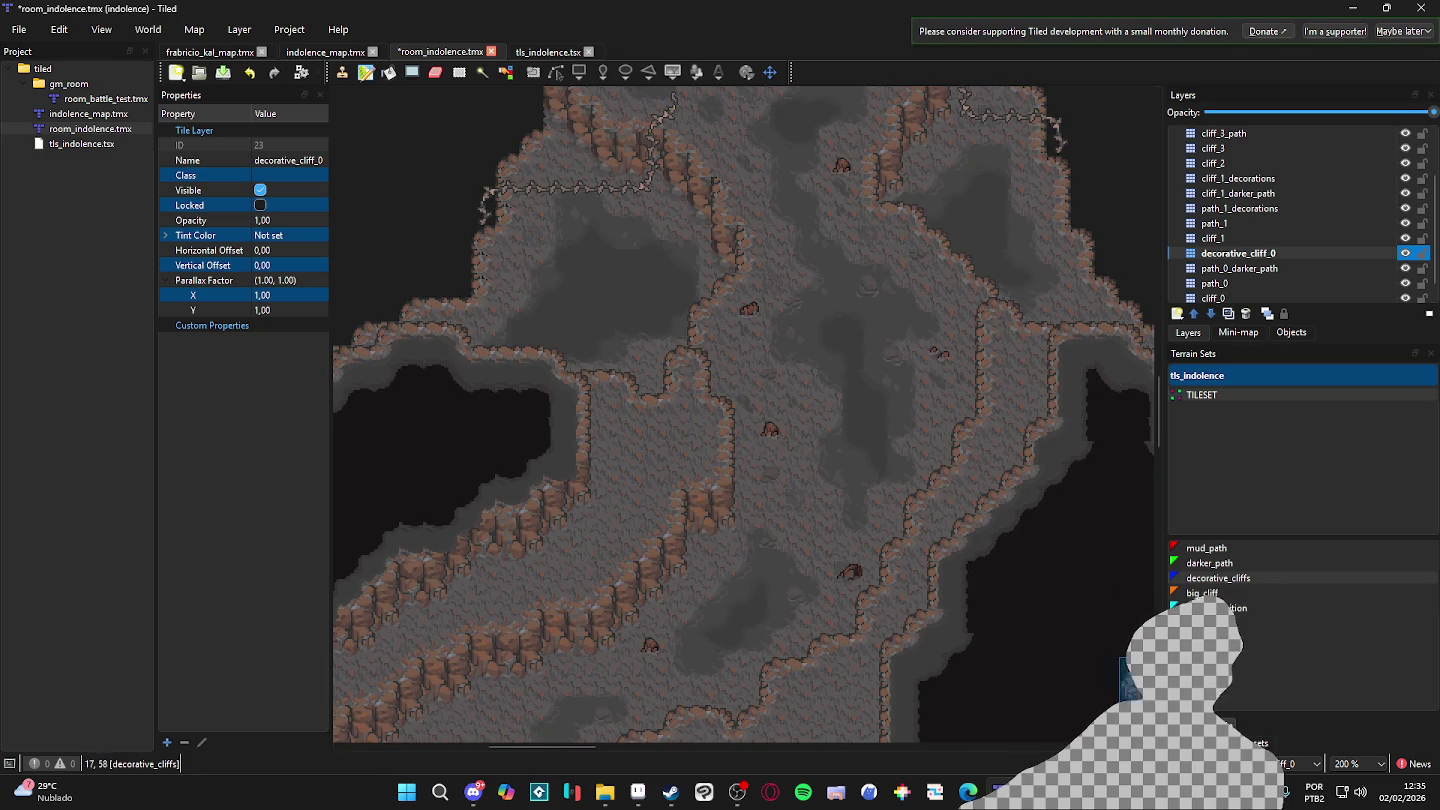
click(1235, 579)
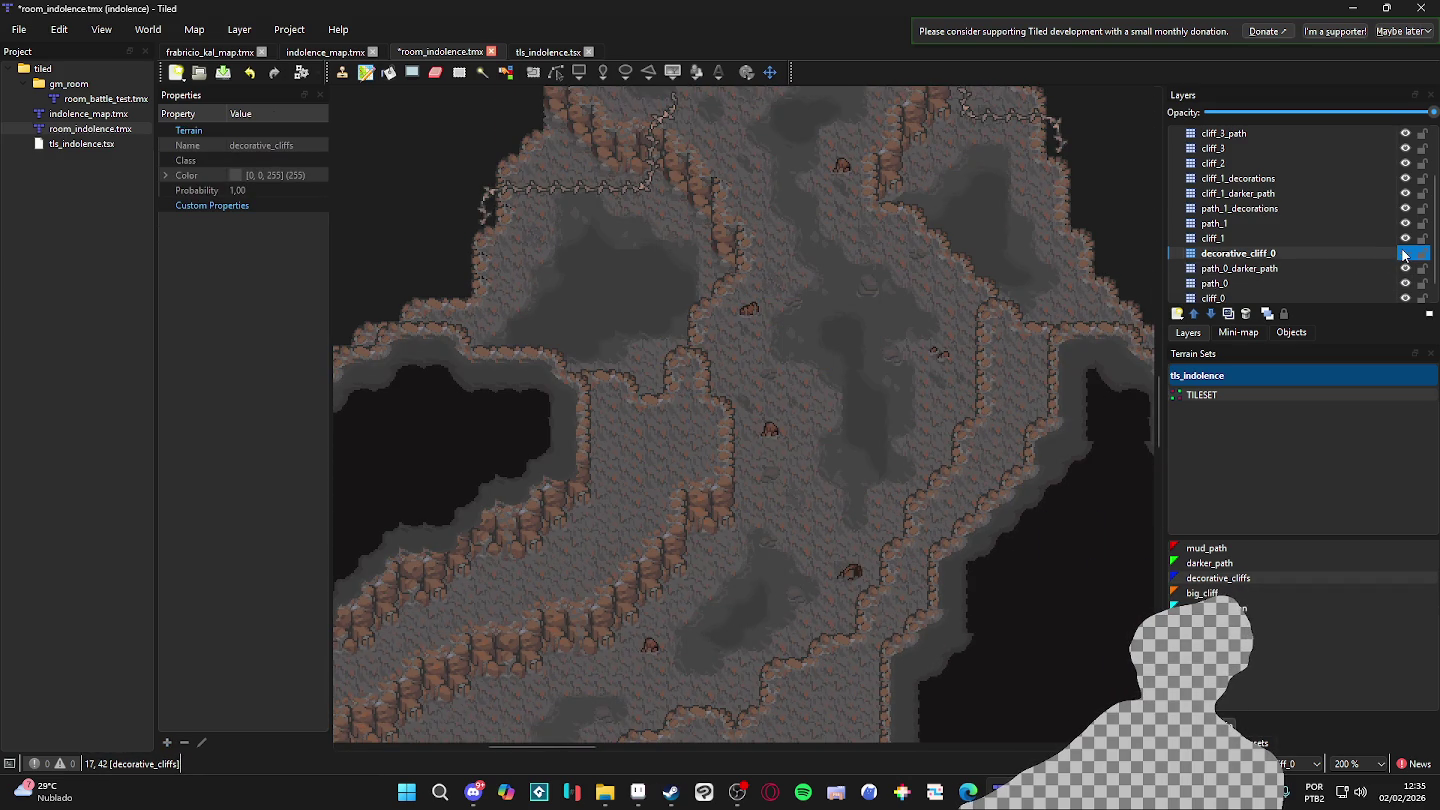
- Rename the layer to decorative_cliff_1 and move it up just below cliff_2
click(1268, 256)
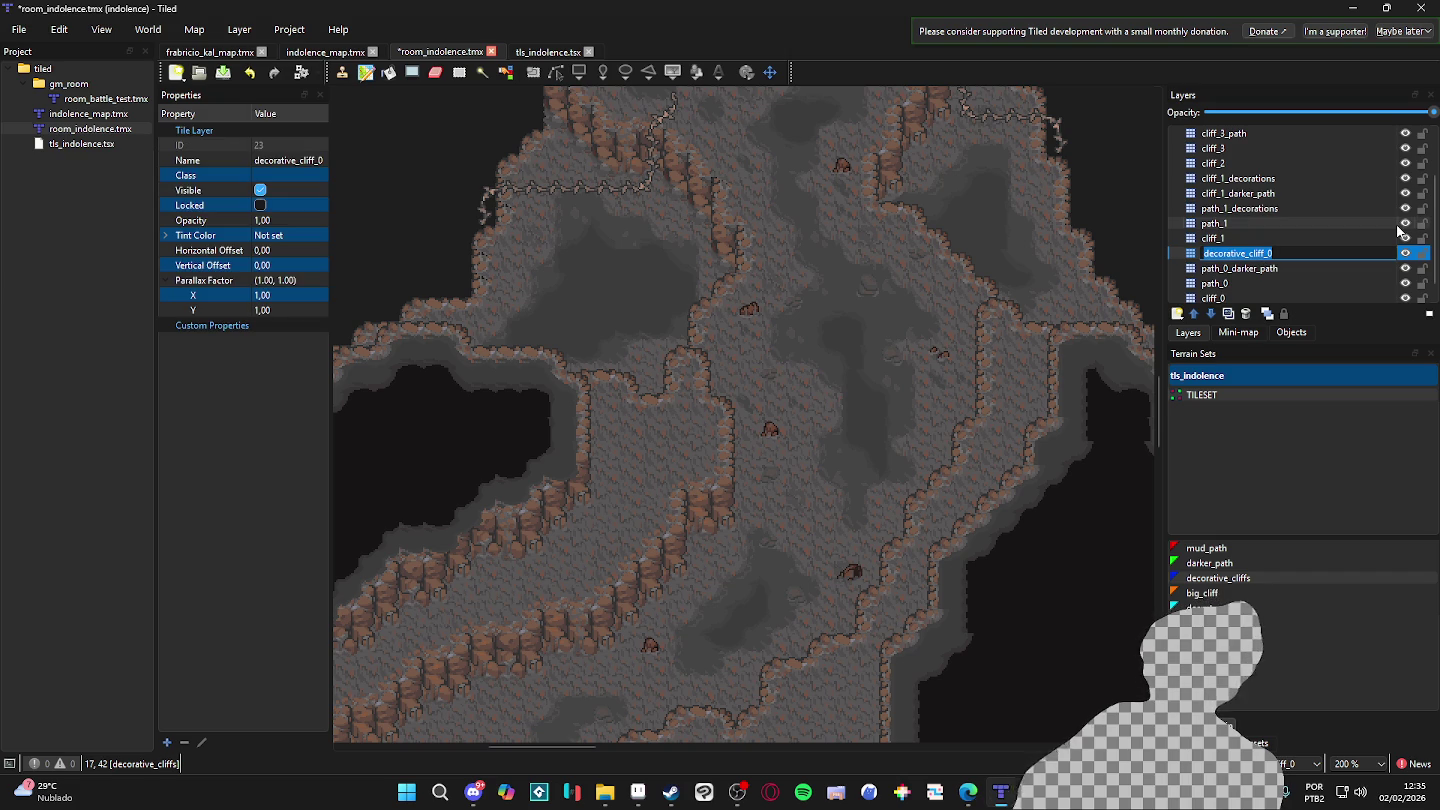
text(decorative_cliff_)
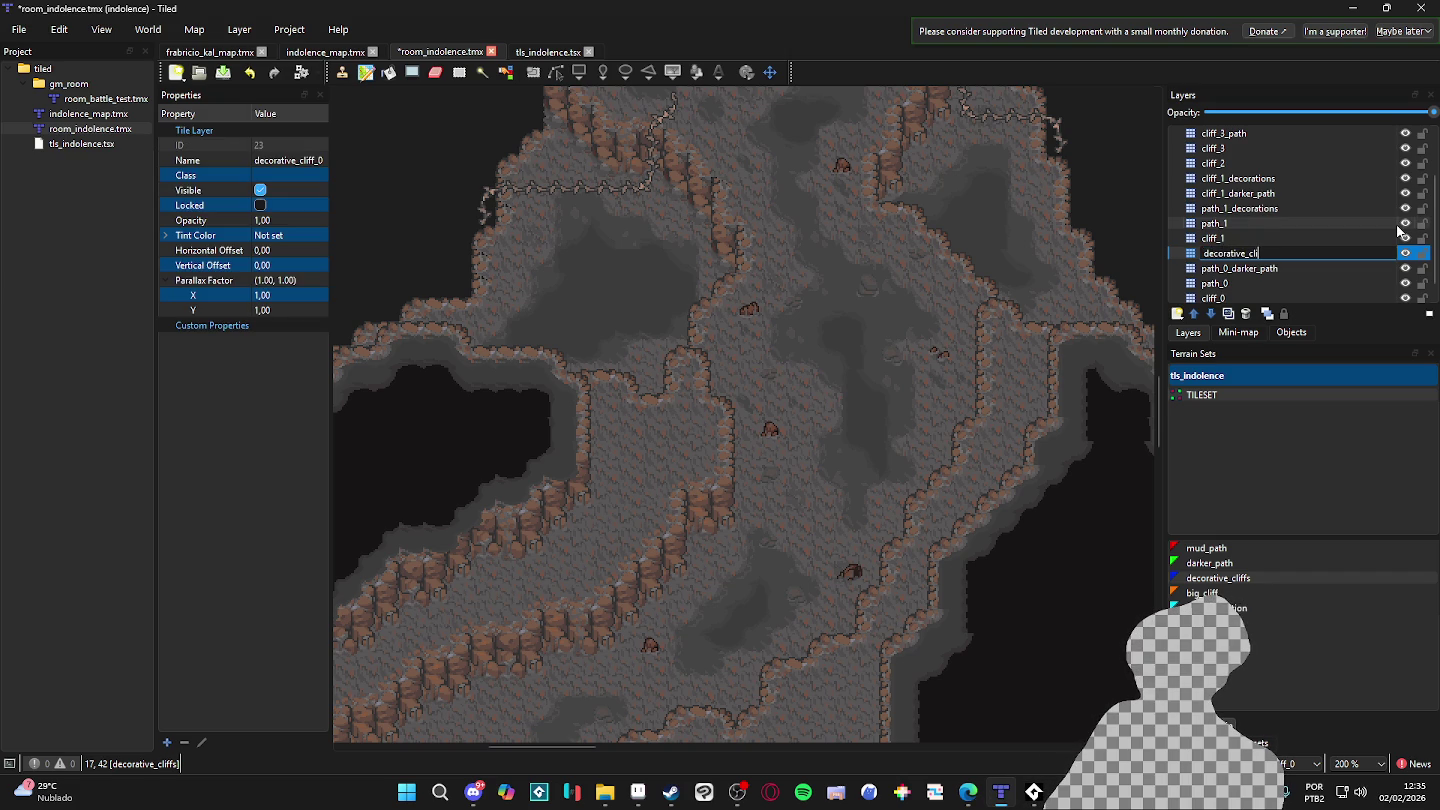
text(1)
key(Return)
mouse_move(1268, 263)
mouse_down()
mouse_move(1274, 145)
mouse_move(1270, 194)
mouse_up()
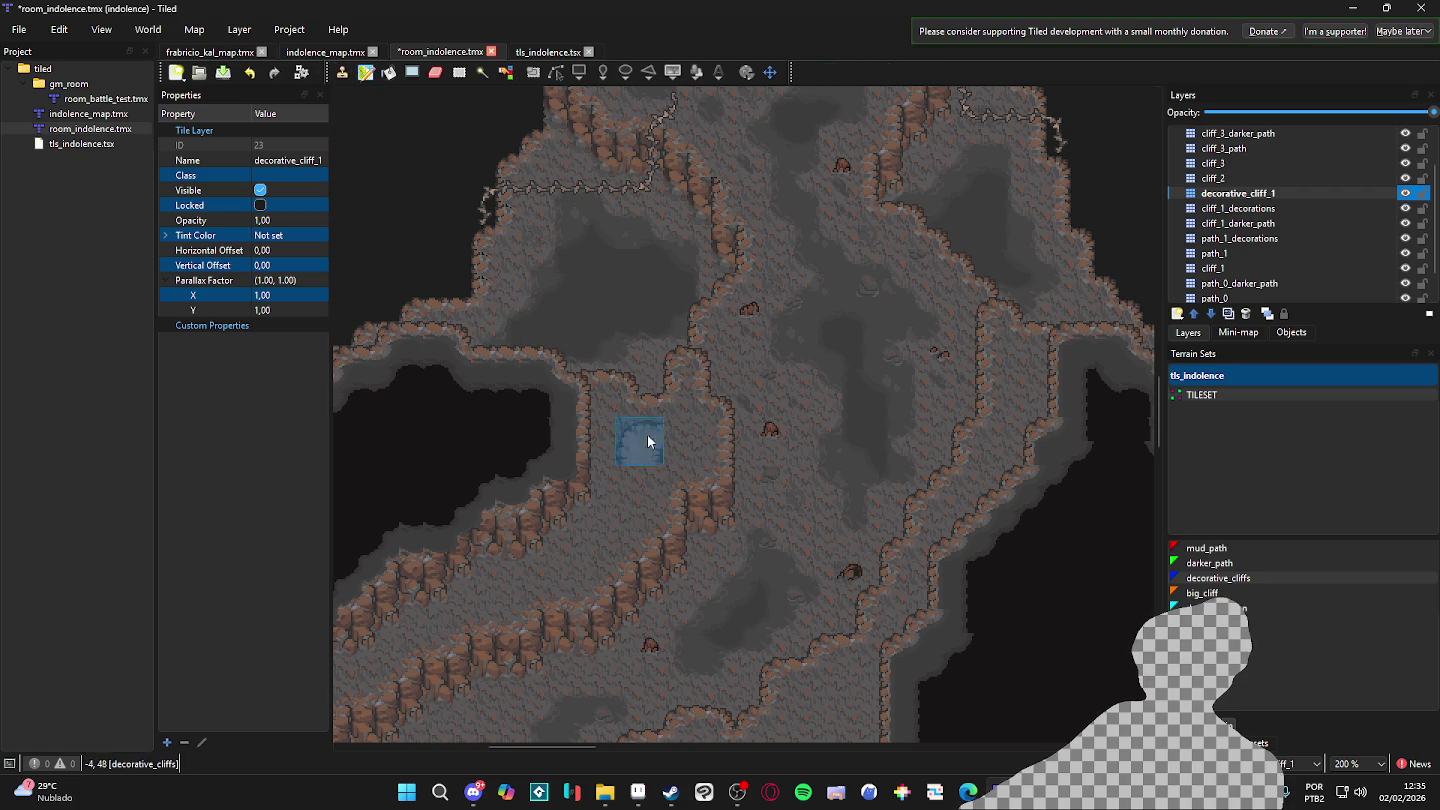
- Choose the decorative_cliffs terrain, save the map, then switch the active terrain to big_cliff
click(1262, 744)
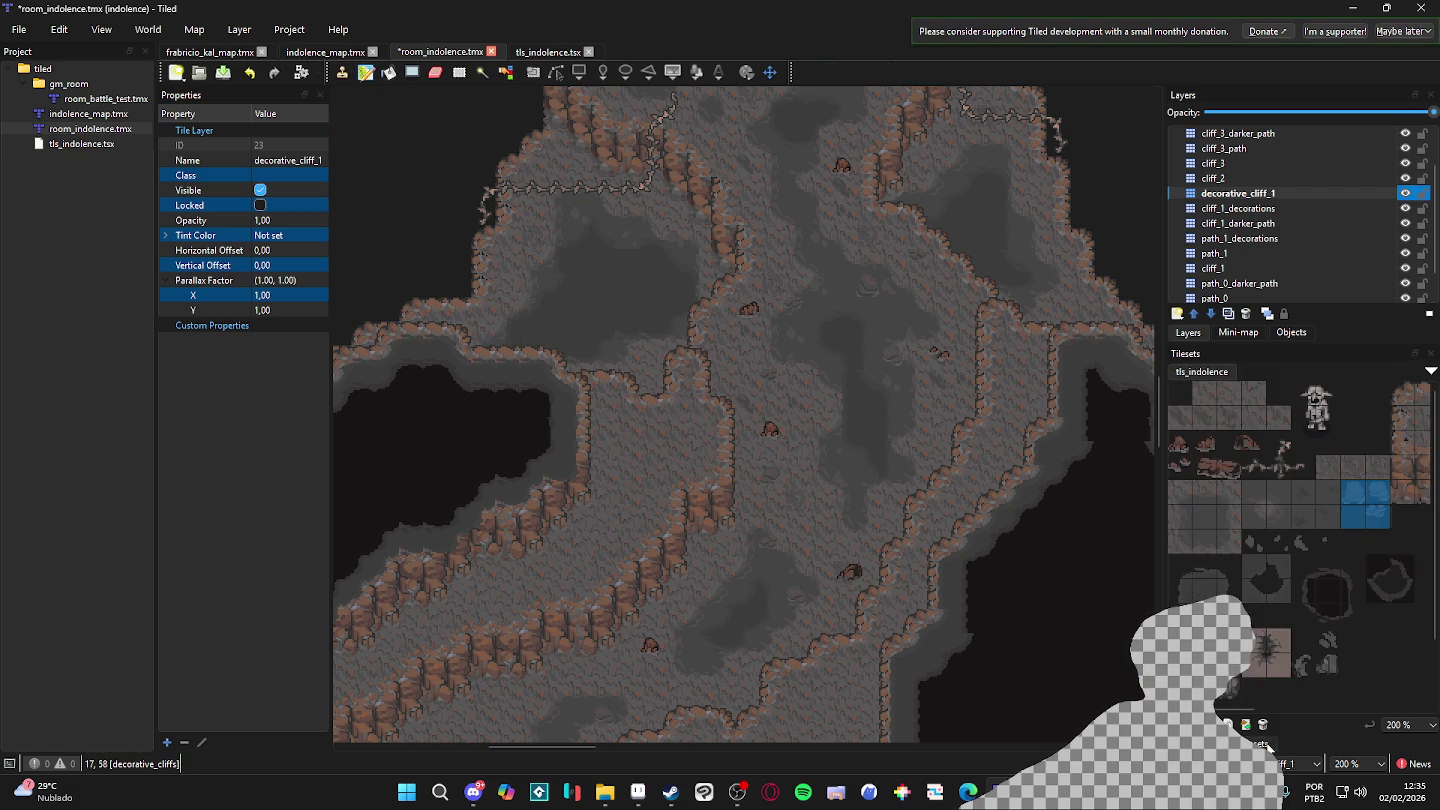
click(1252, 634)
click(1201, 743)
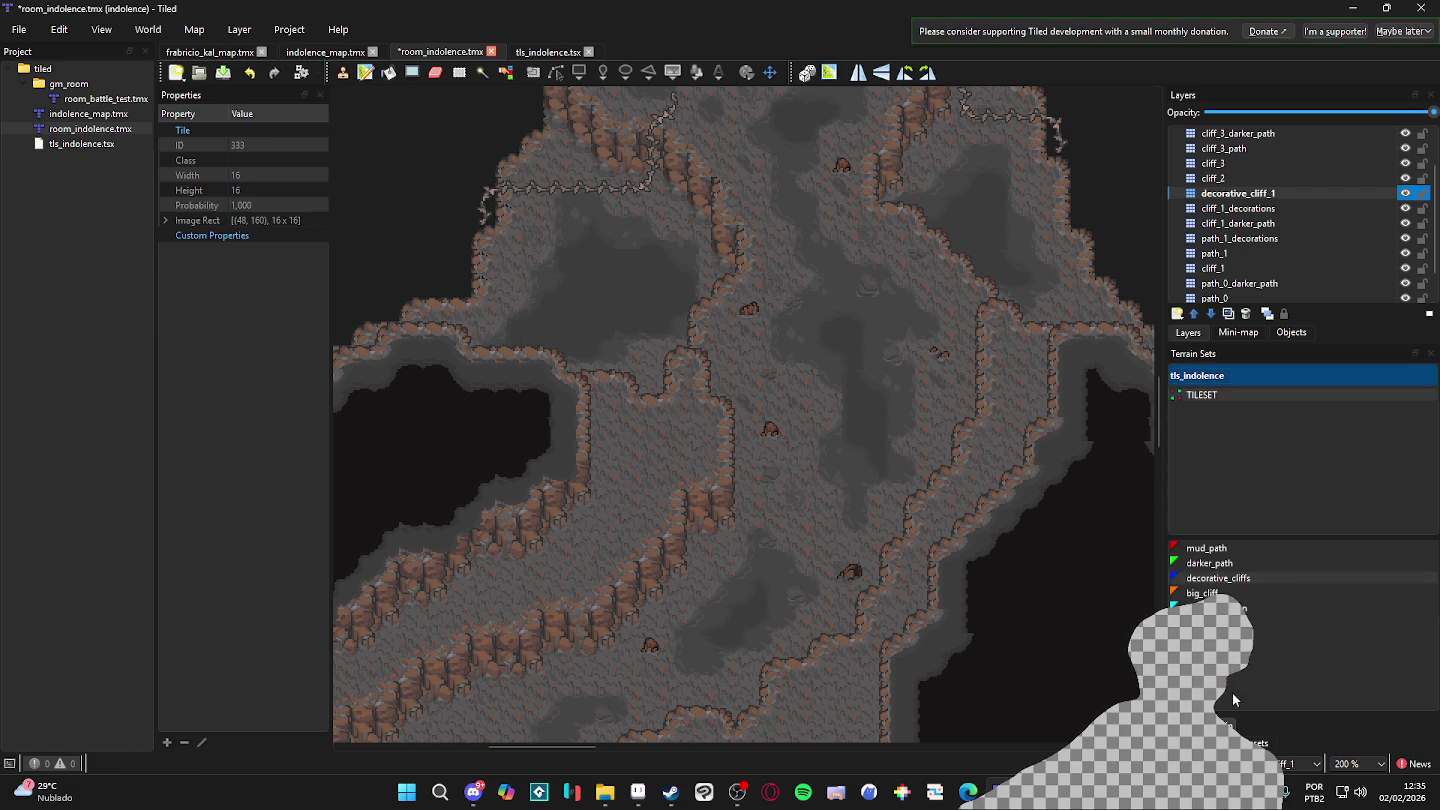
click(1229, 581)
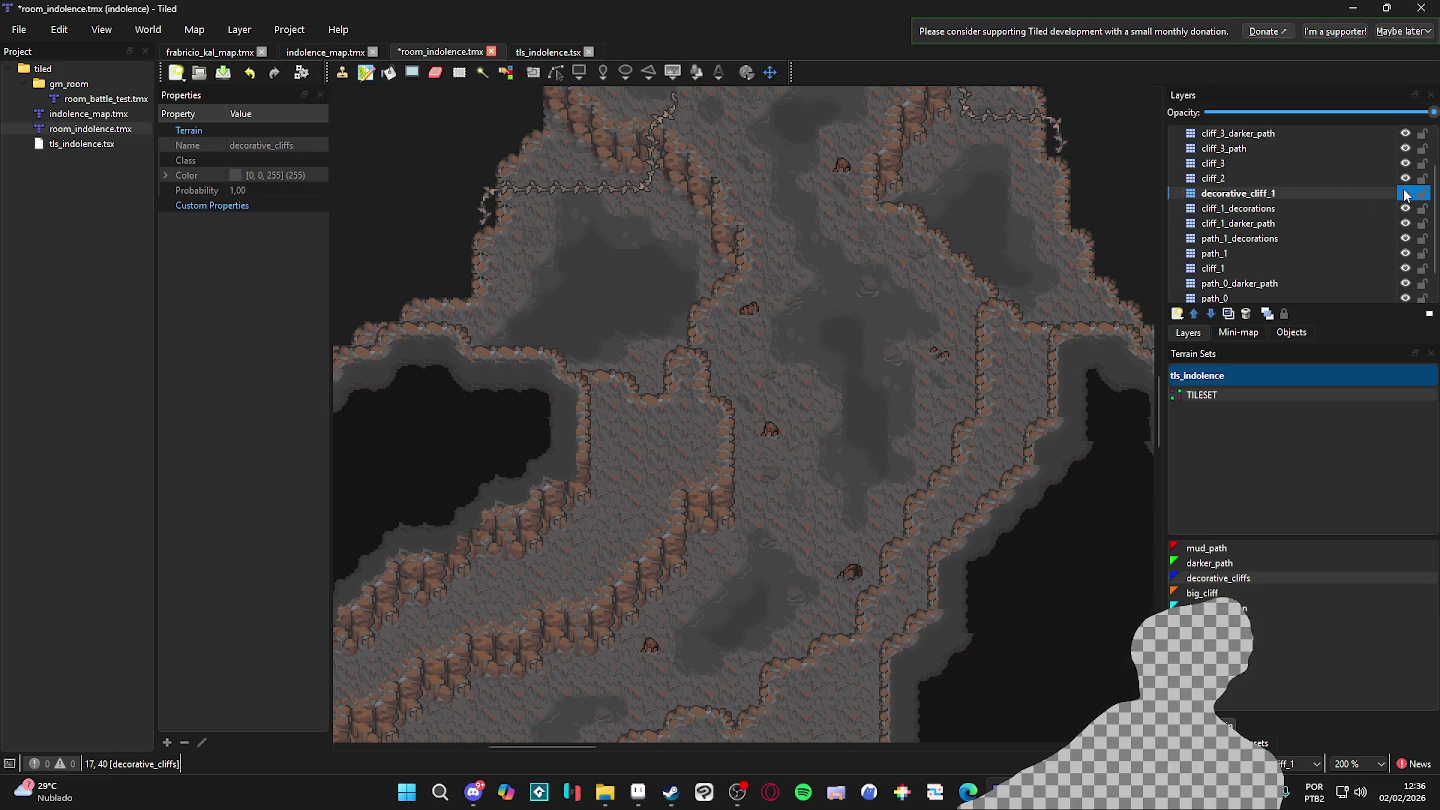
key(ctrl+s)
key(Down)
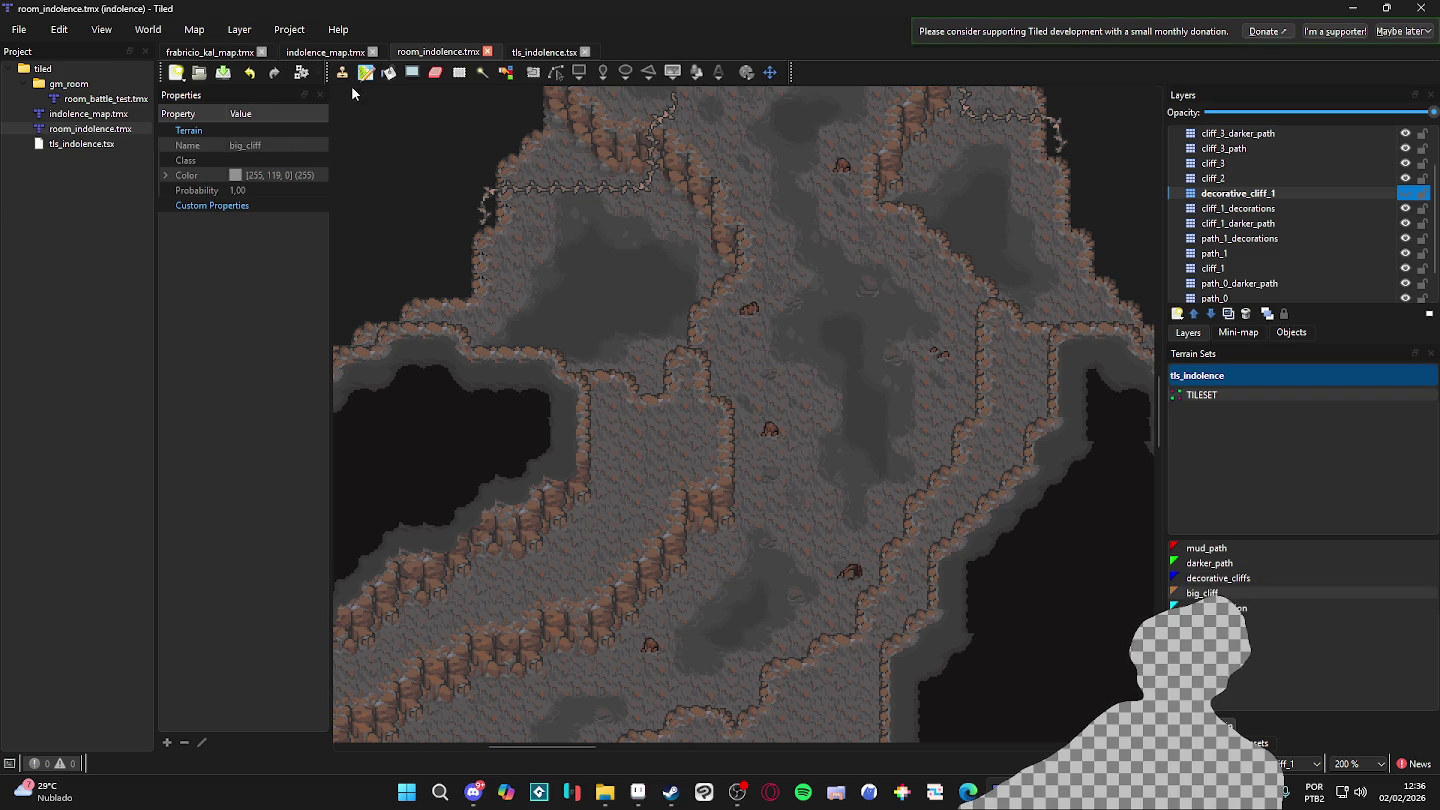
- Make decorative_cliff_1 active and visible, then try a cliff outline and undo it
click(1404, 195)
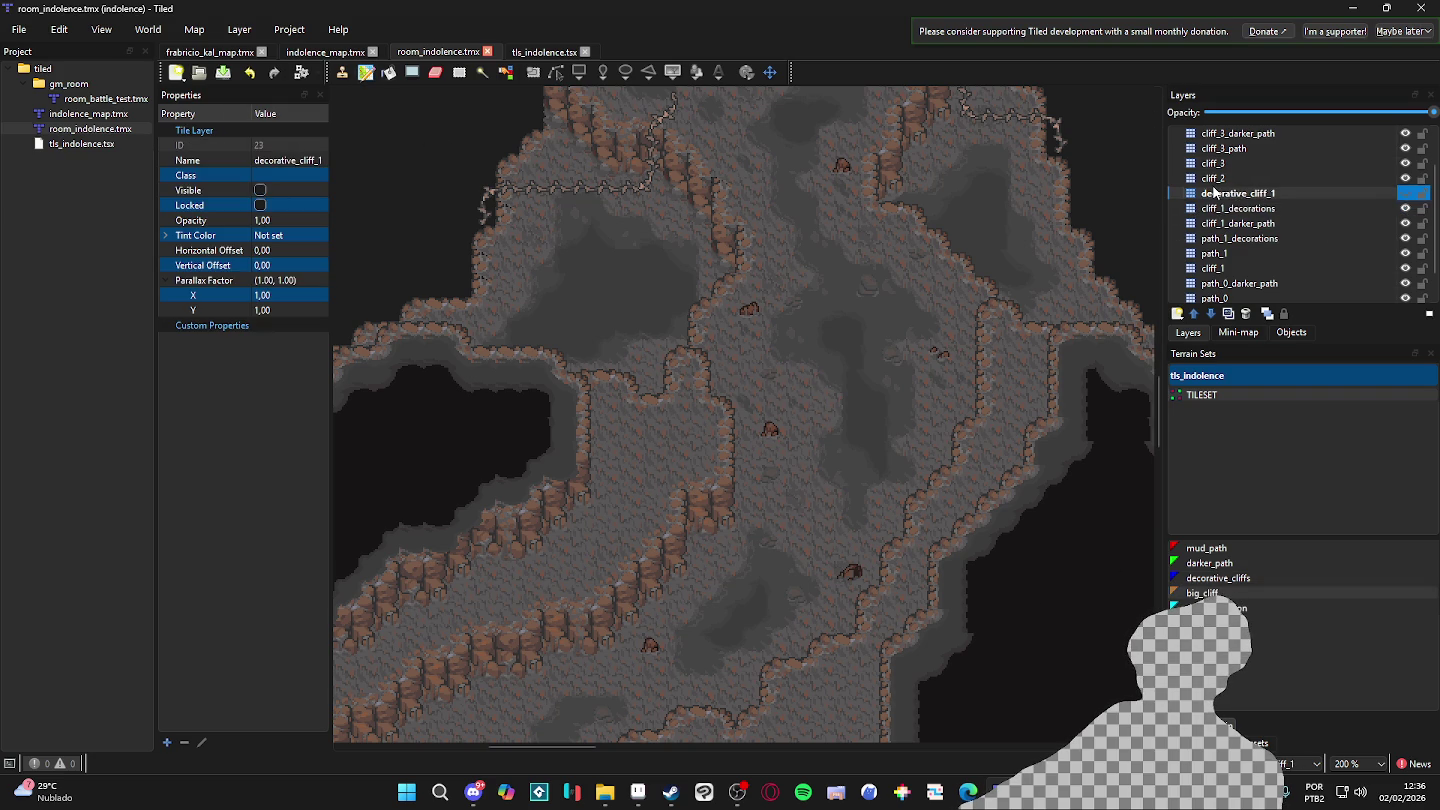
click(1405, 194)
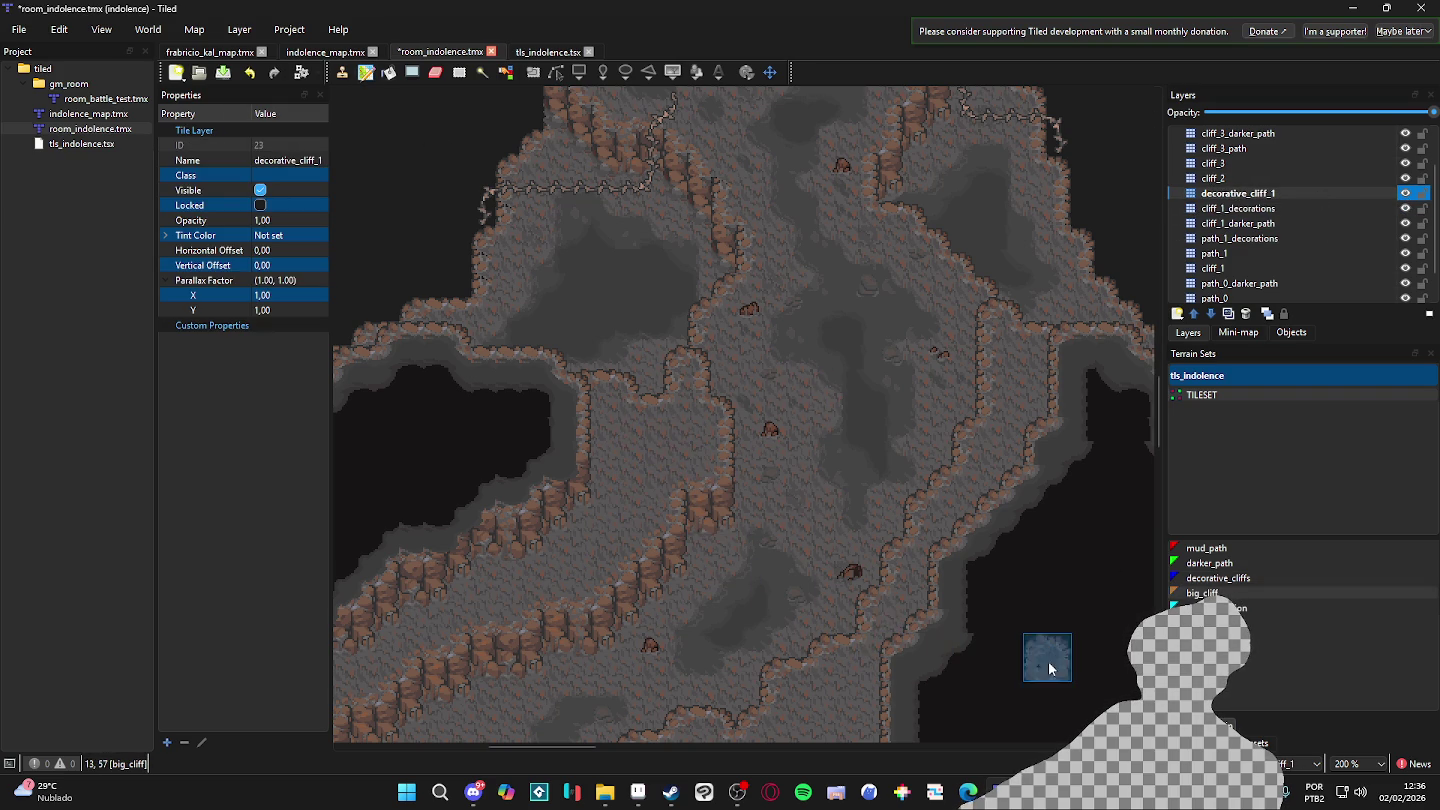
mouse_move(893, 566)
mouse_down()
mouse_move(731, 616)
mouse_move(829, 558)
mouse_move(1084, 355)
mouse_up()
key(ctrl+z)
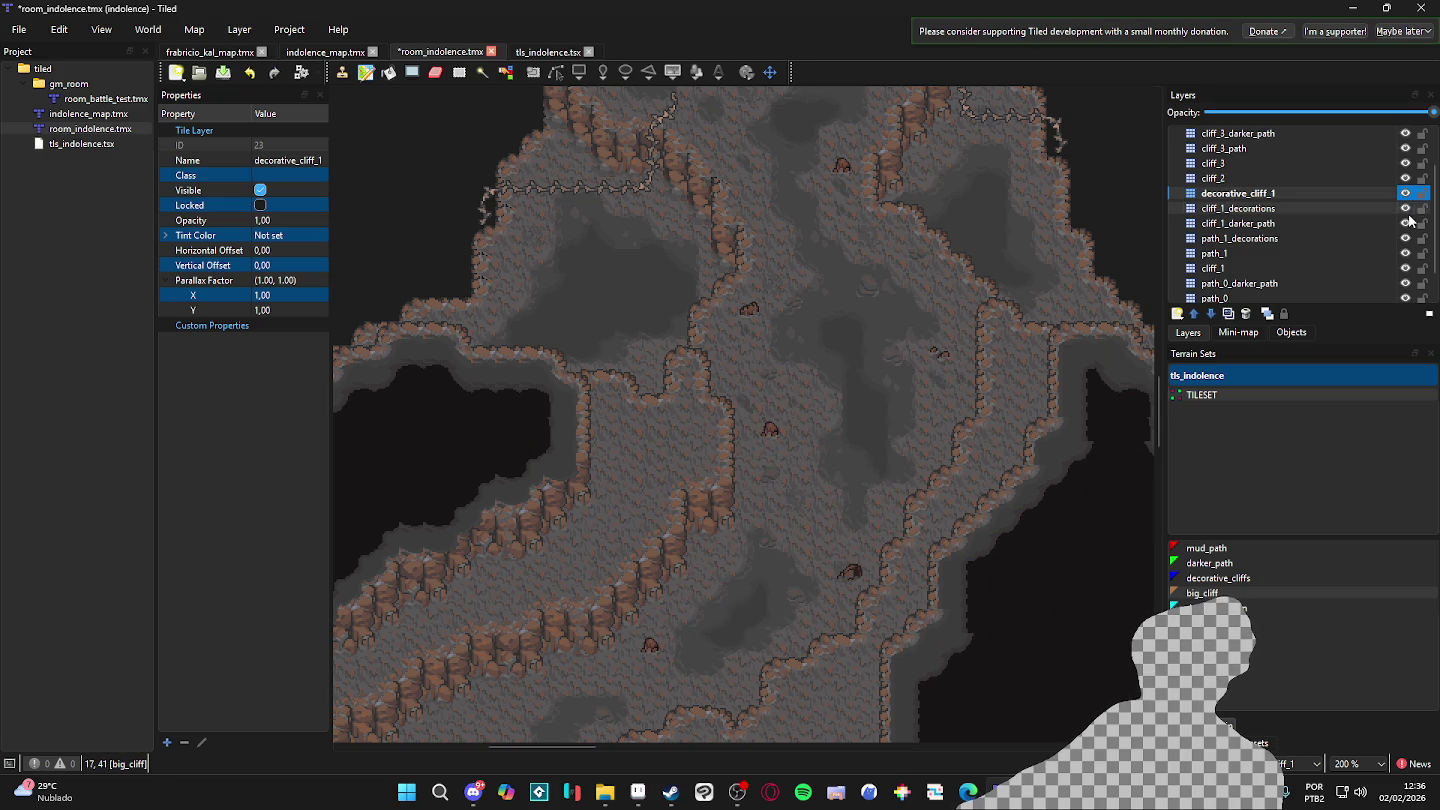
- Move the layer above cliff_2, rename it decorative_cliff_2, and reselect decorative_cliffs terrain
scroll(1413, 219, up, 1)
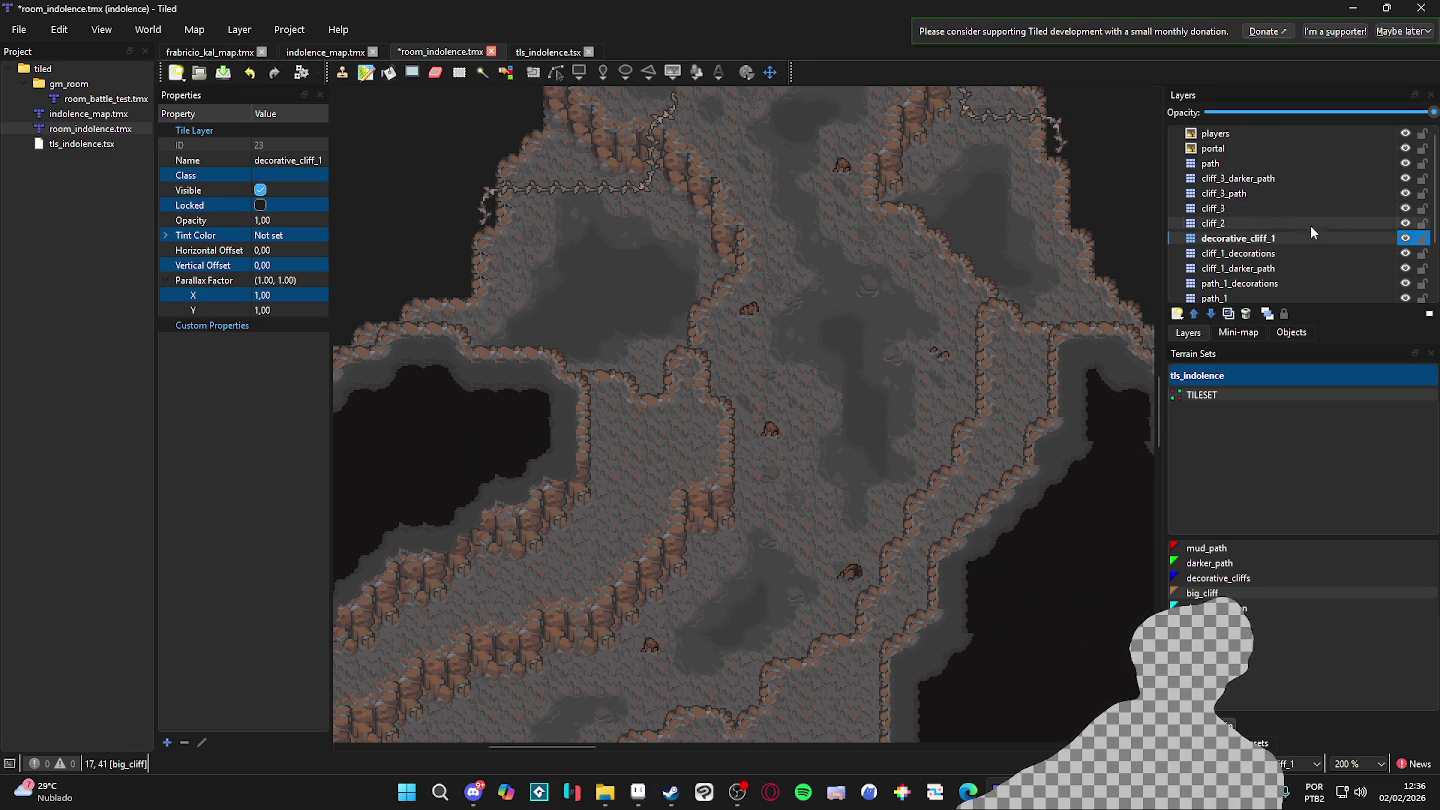
mouse_move(1278, 248)
mouse_down()
mouse_move(1273, 222)
mouse_move(1239, 224)
mouse_up()
double_click(1256, 224)
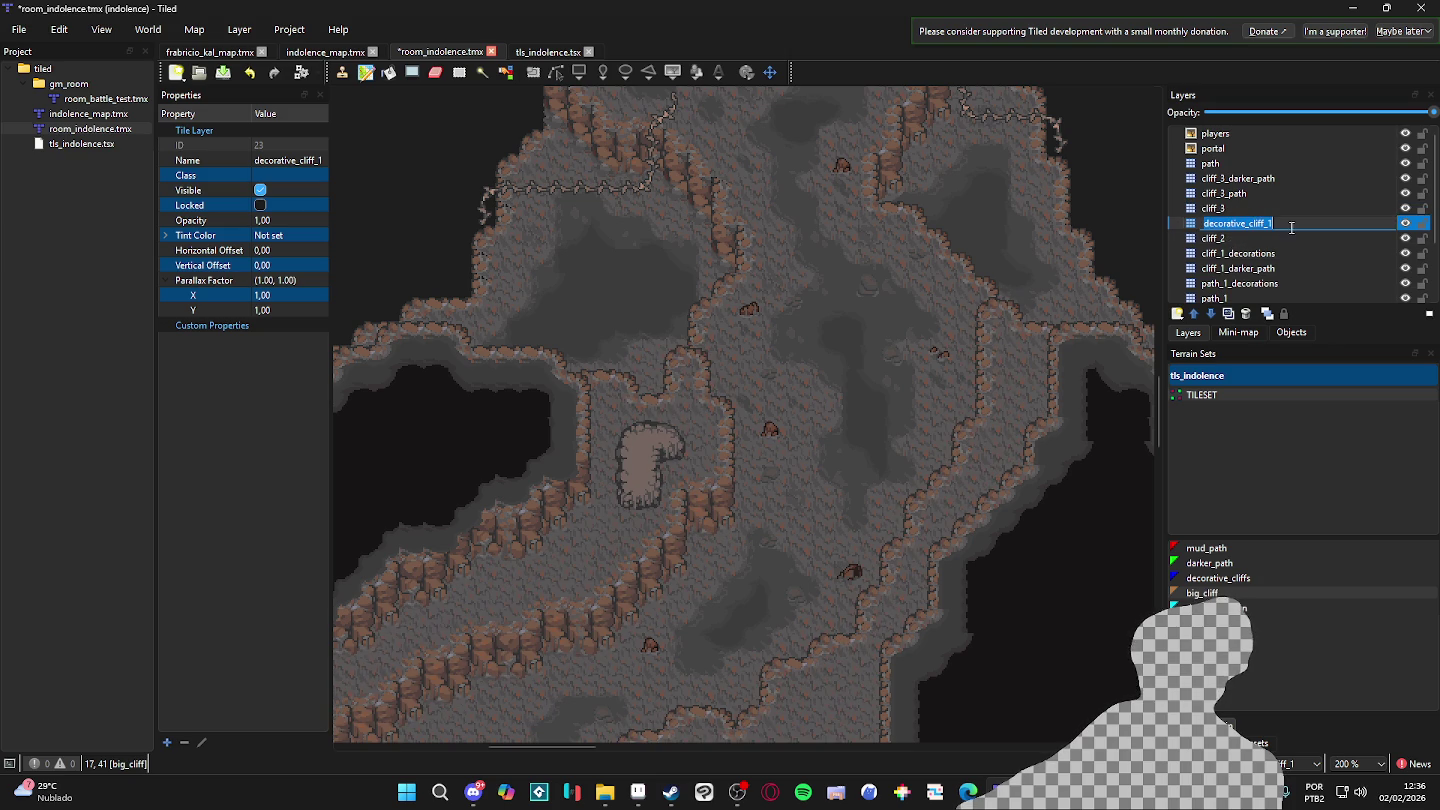
text(2)
key(Return)
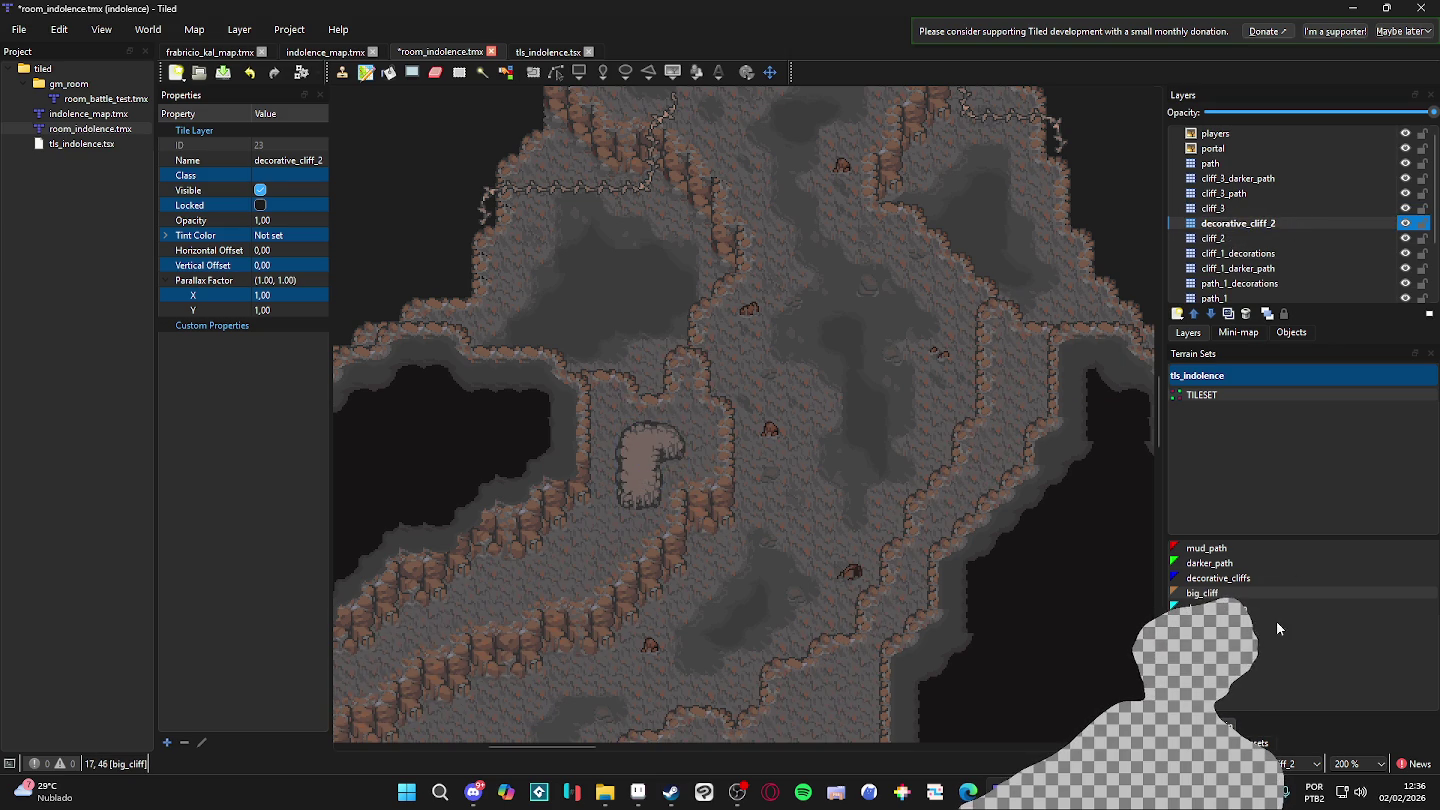
click(1219, 578)
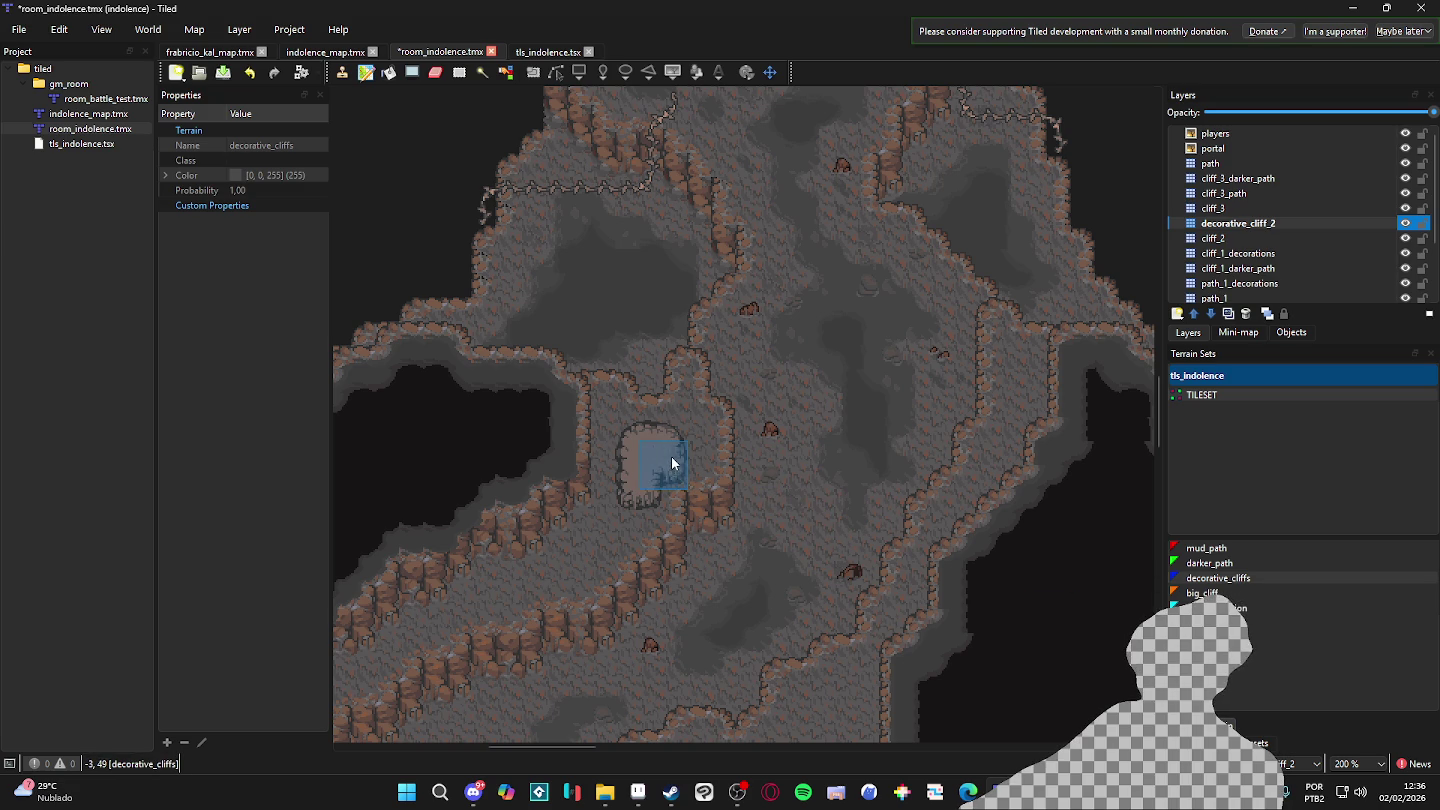
- Paint a decorative cliff beside the boulder, undo it, and paint a new one elsewhere
scroll(600, 499, down, 1)
scroll(600, 499, left, 2)
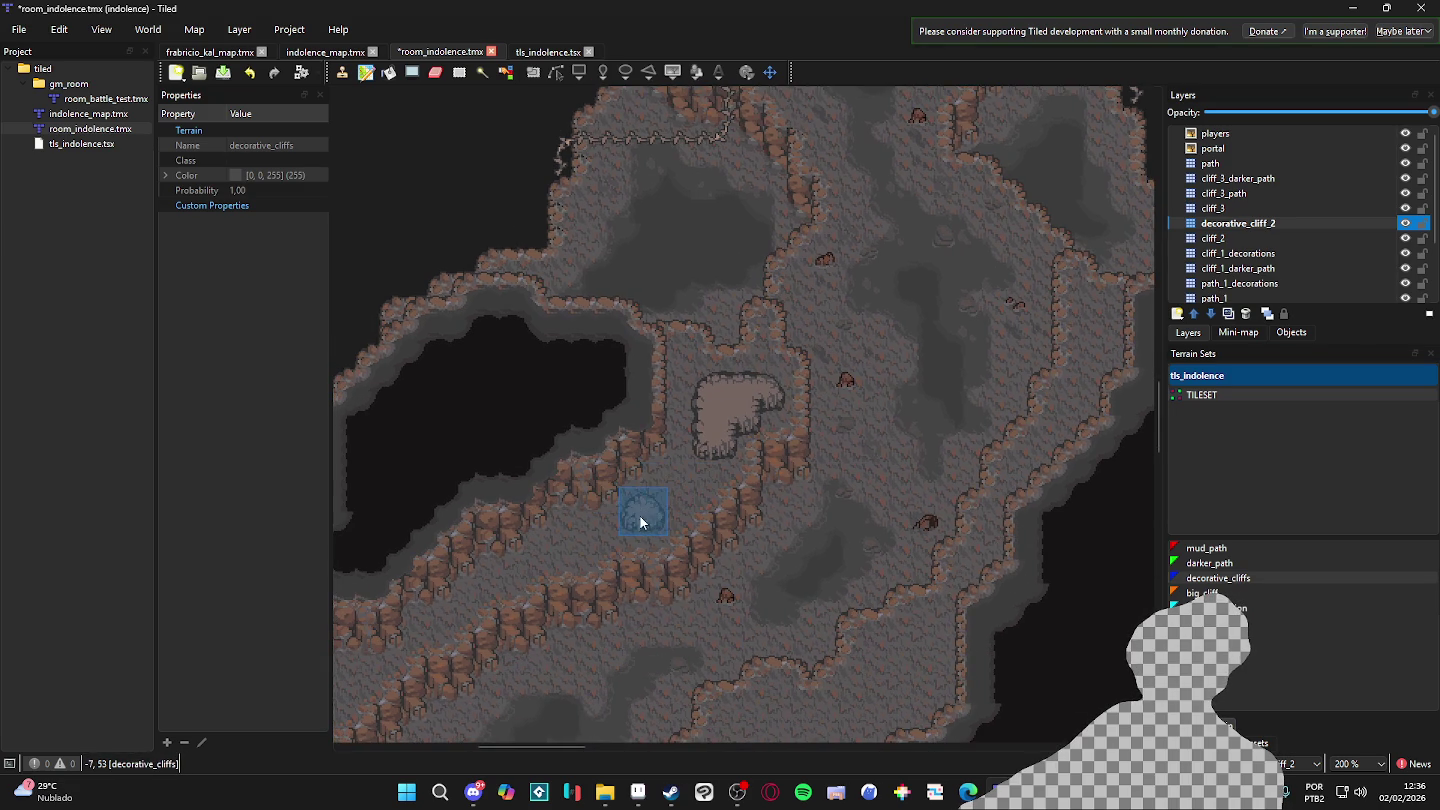
click(626, 517)
key(ctrl+z)
scroll(714, 542, down, 3)
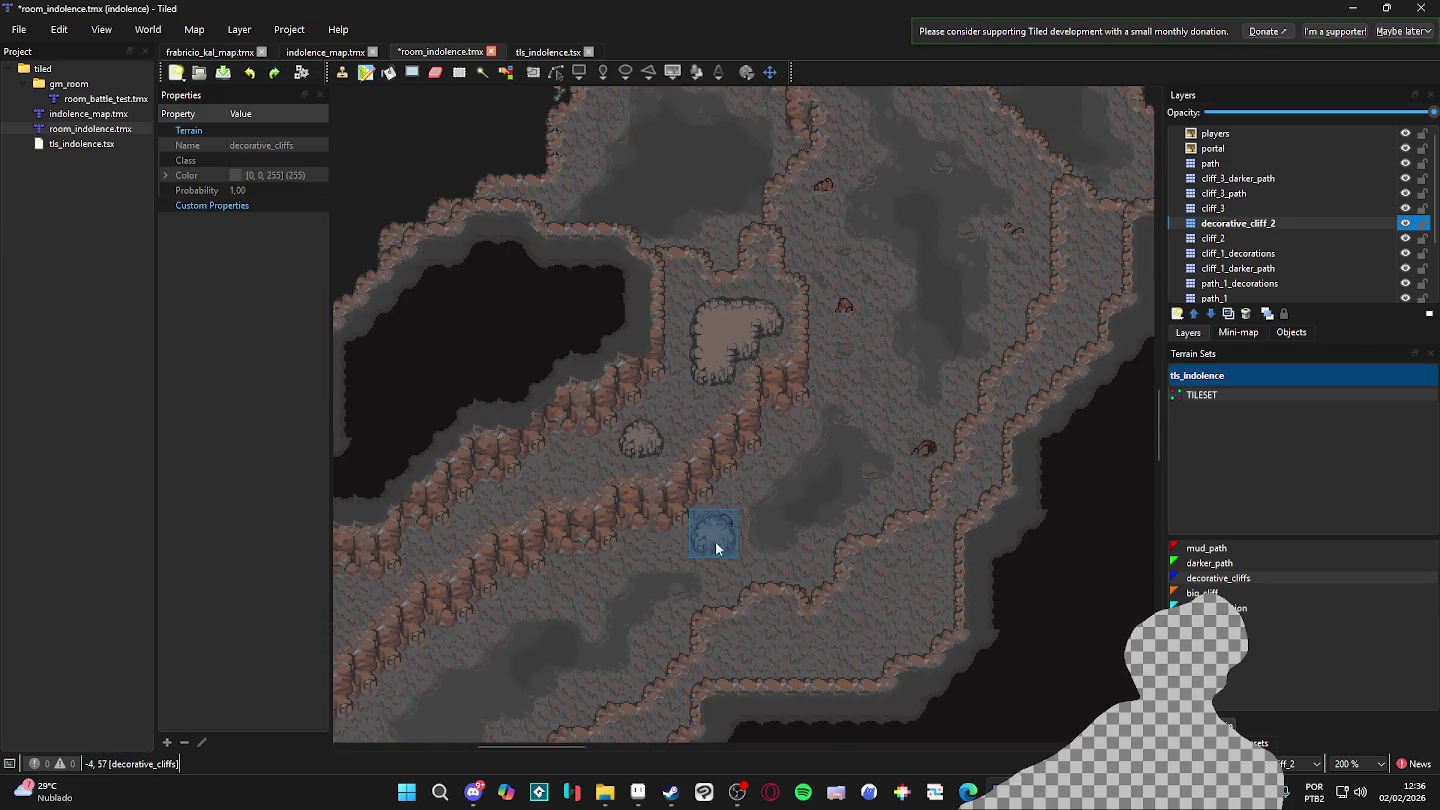
scroll(771, 517, right, 2)
scroll(770, 517, up, 1)
click(807, 482)
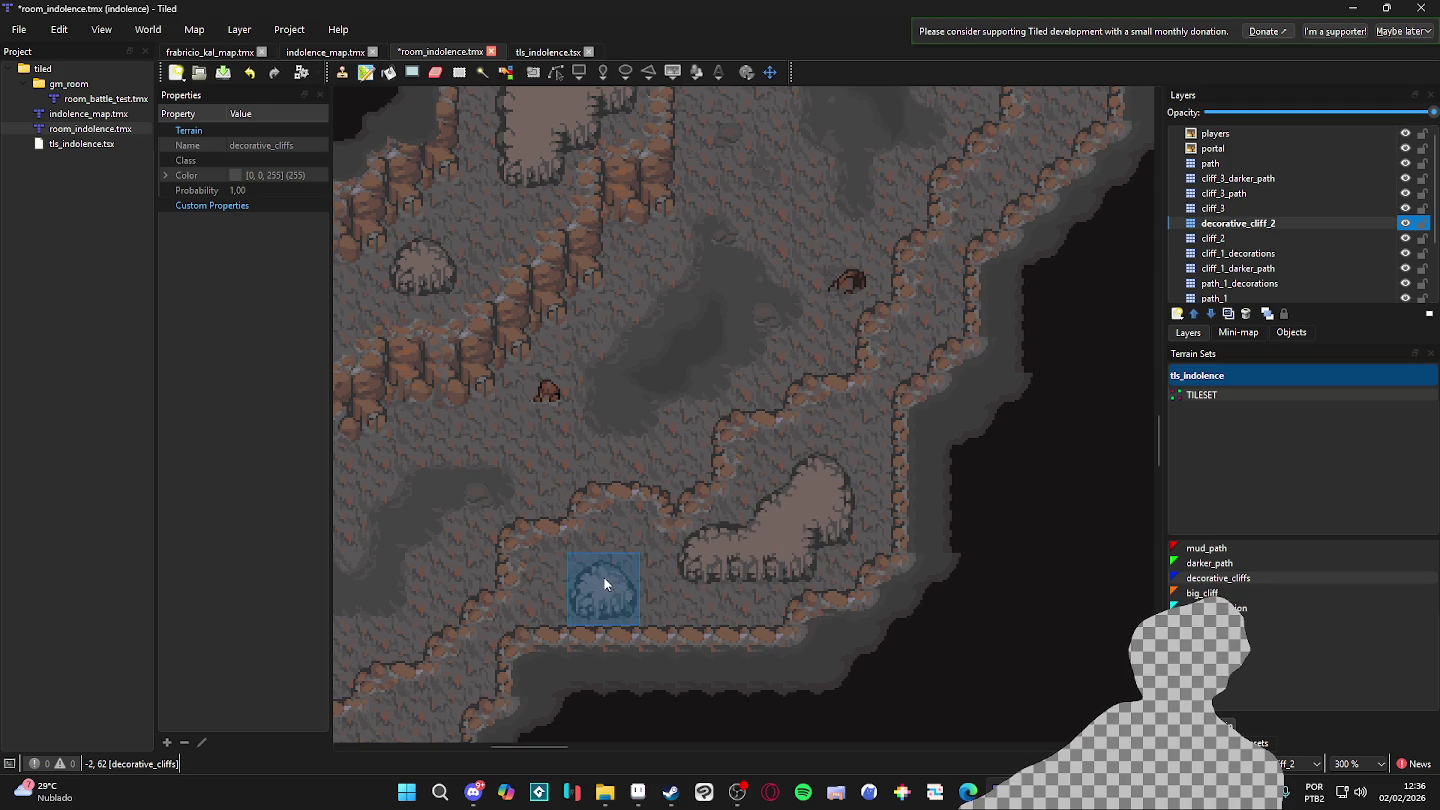
- Pan and scroll around the cave map to look for spots for more cliff mounds
scroll(773, 599, down, 1)
scroll(755, 578, up, 2)
scroll(701, 527, right, 1)
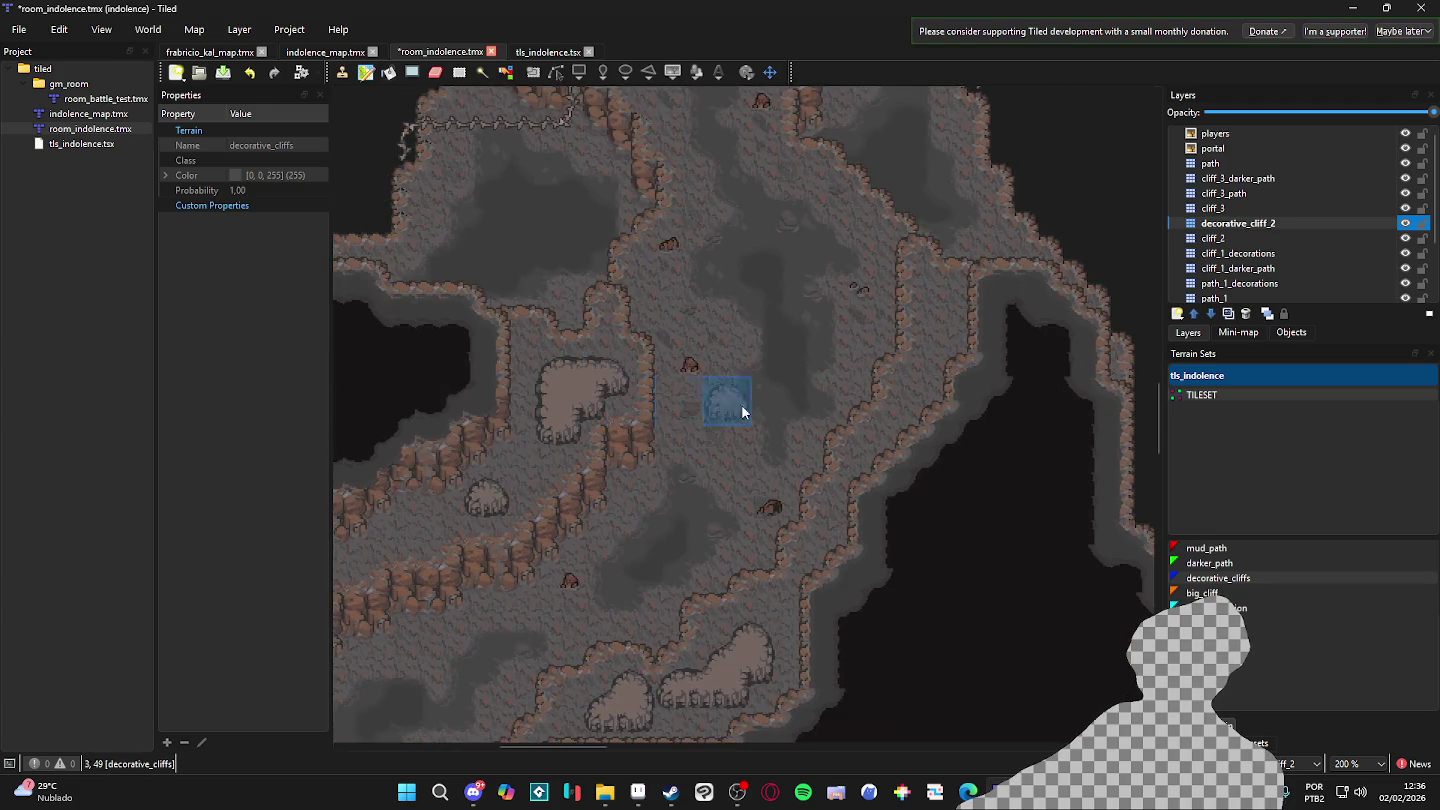
scroll(819, 468, down, 1)
scroll(848, 409, up, 1)
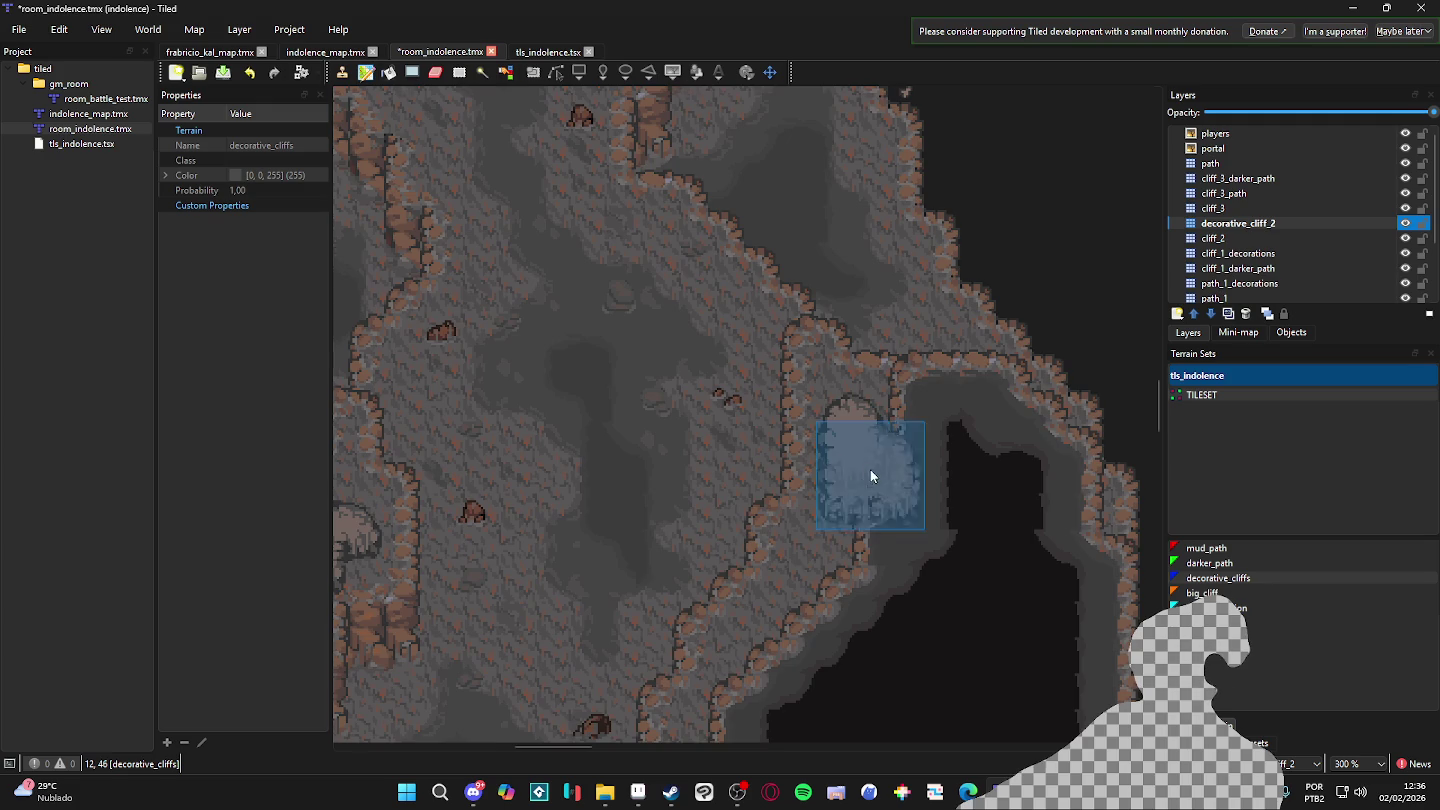
scroll(866, 471, down, 1)
scroll(791, 354, down, 5)
scroll(653, 419, left, 5)
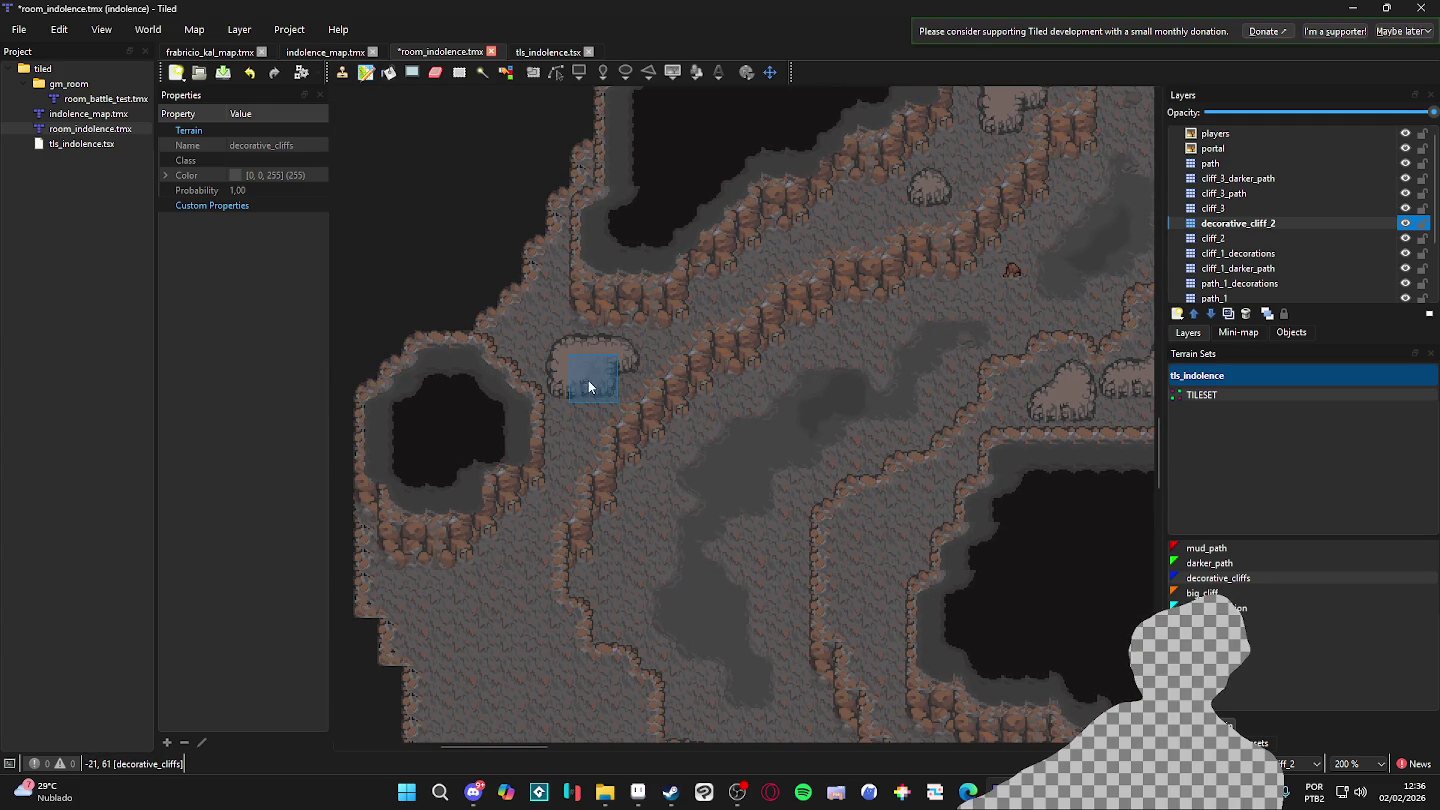
scroll(713, 380, up, 2)
scroll(601, 568, up, 10)
scroll(561, 418, left, 1)
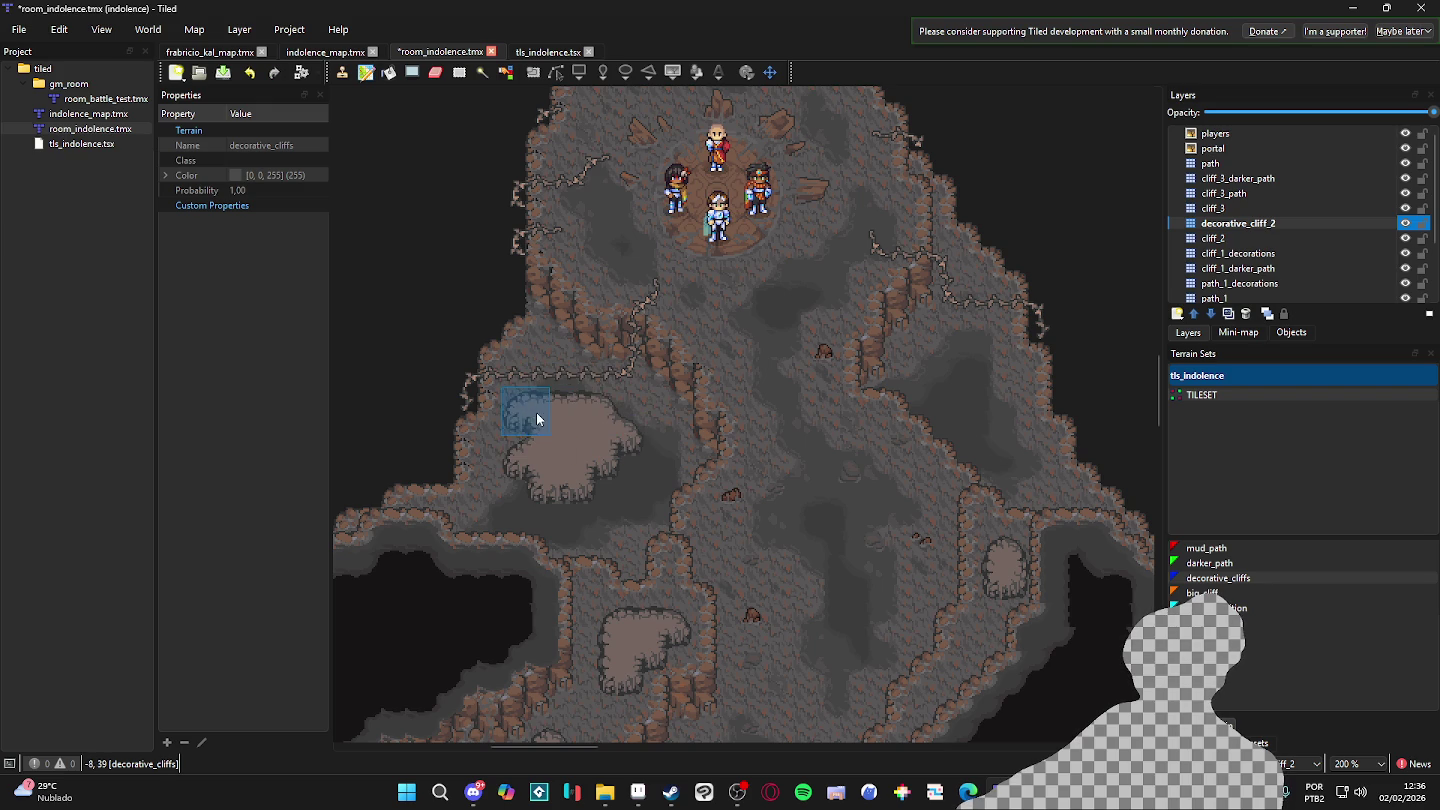
scroll(864, 458, right, 2)
scroll(864, 458, up, 1)
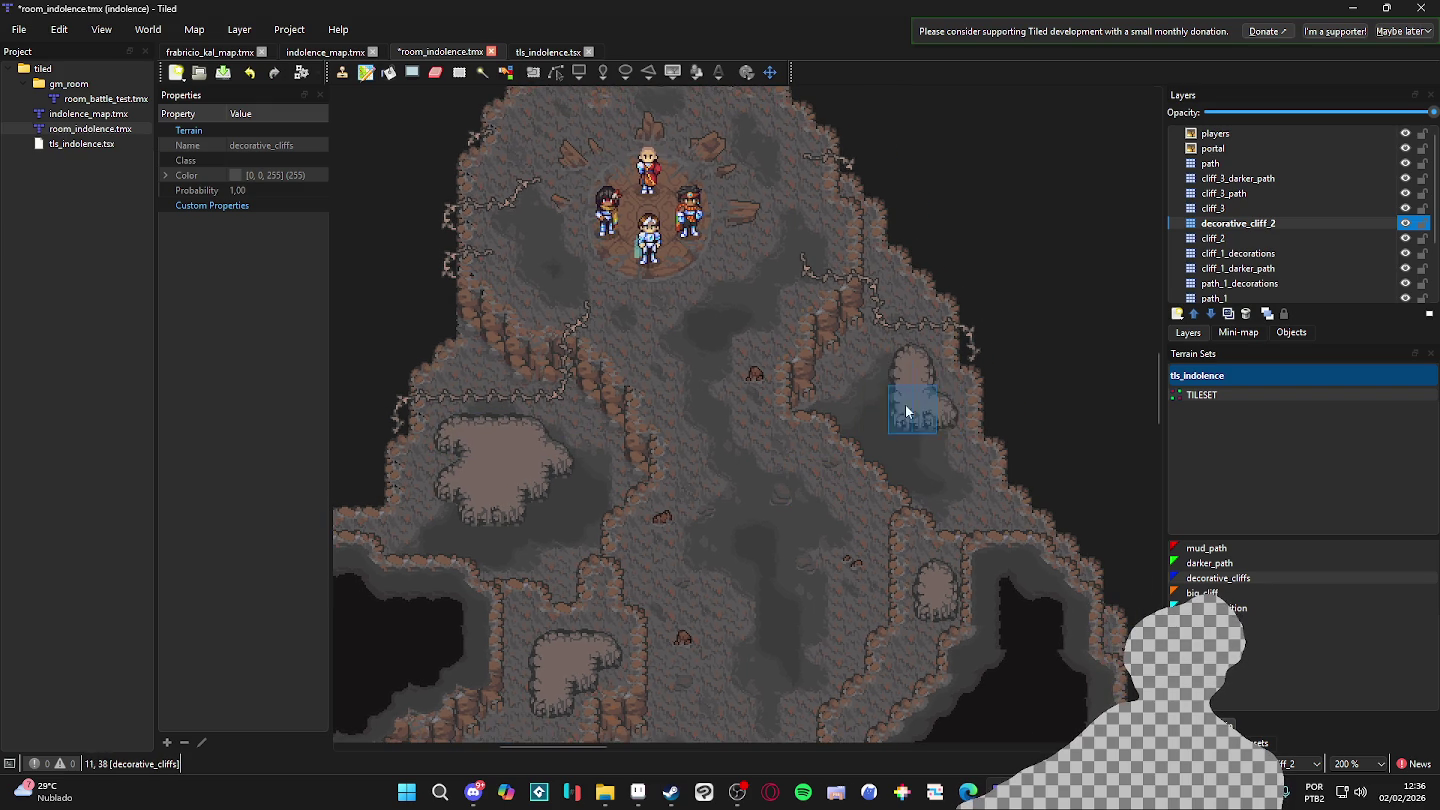
scroll(918, 491, down, 2)
scroll(888, 451, up, 1)
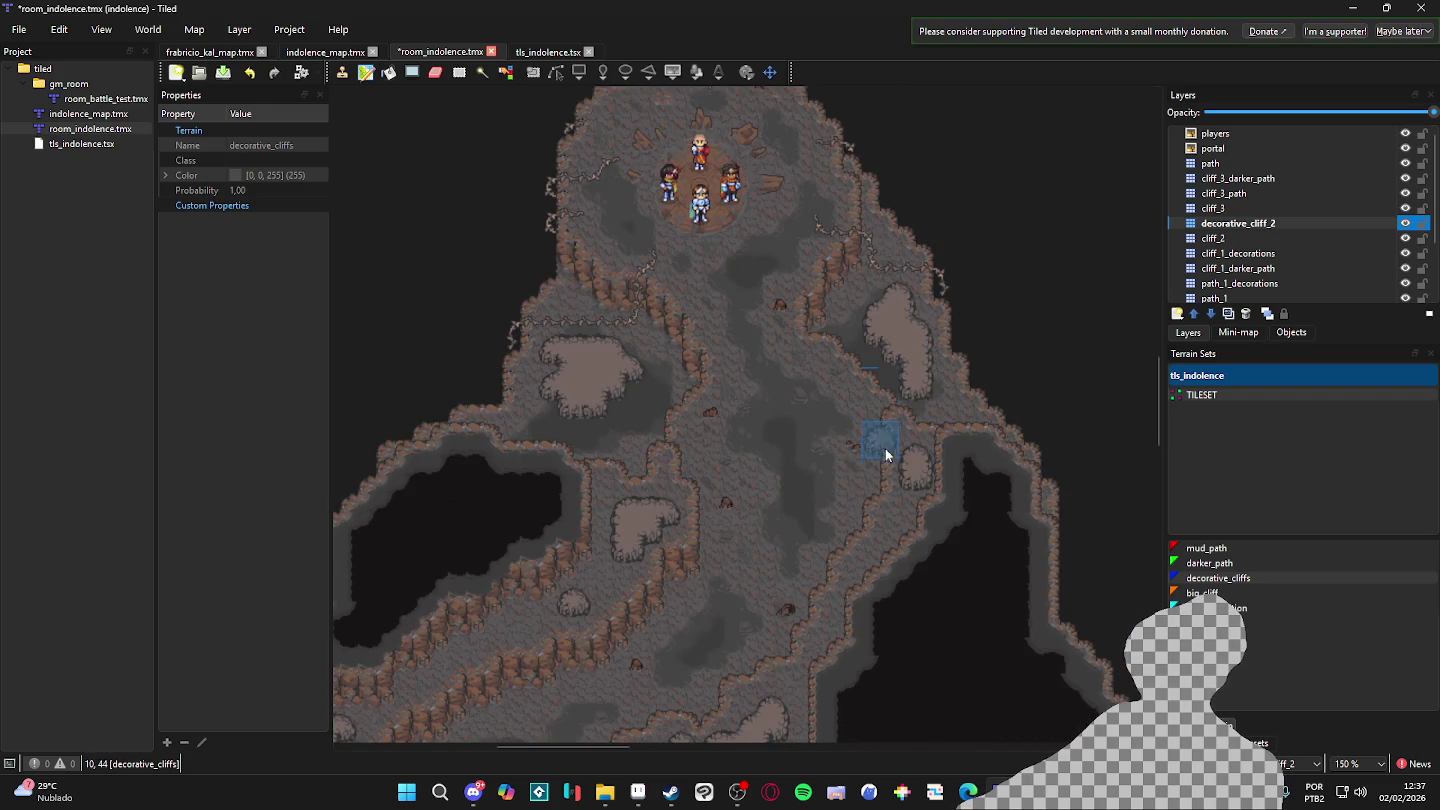
scroll(718, 483, down, 3)
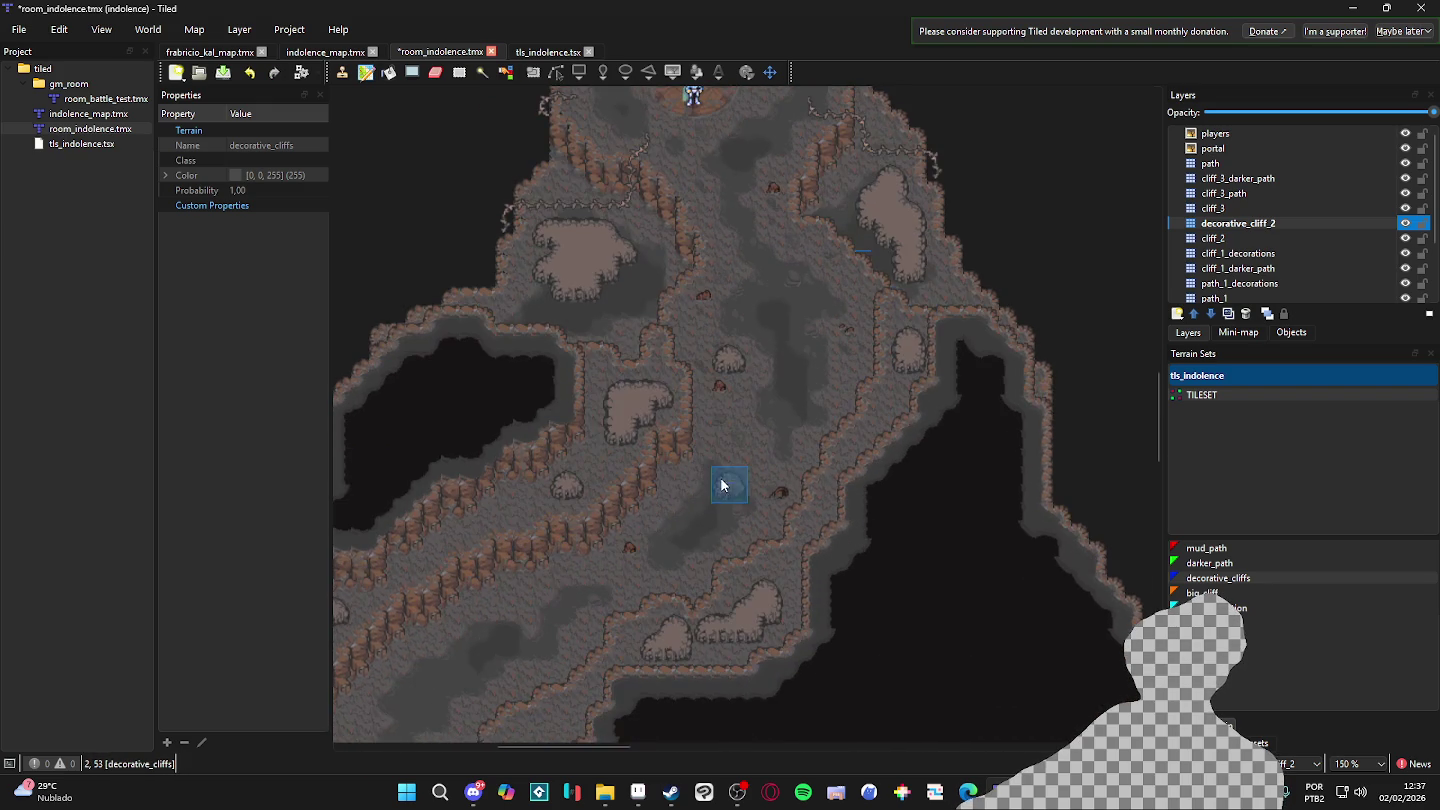
scroll(741, 490, up, 2)
scroll(842, 347, up, 1)
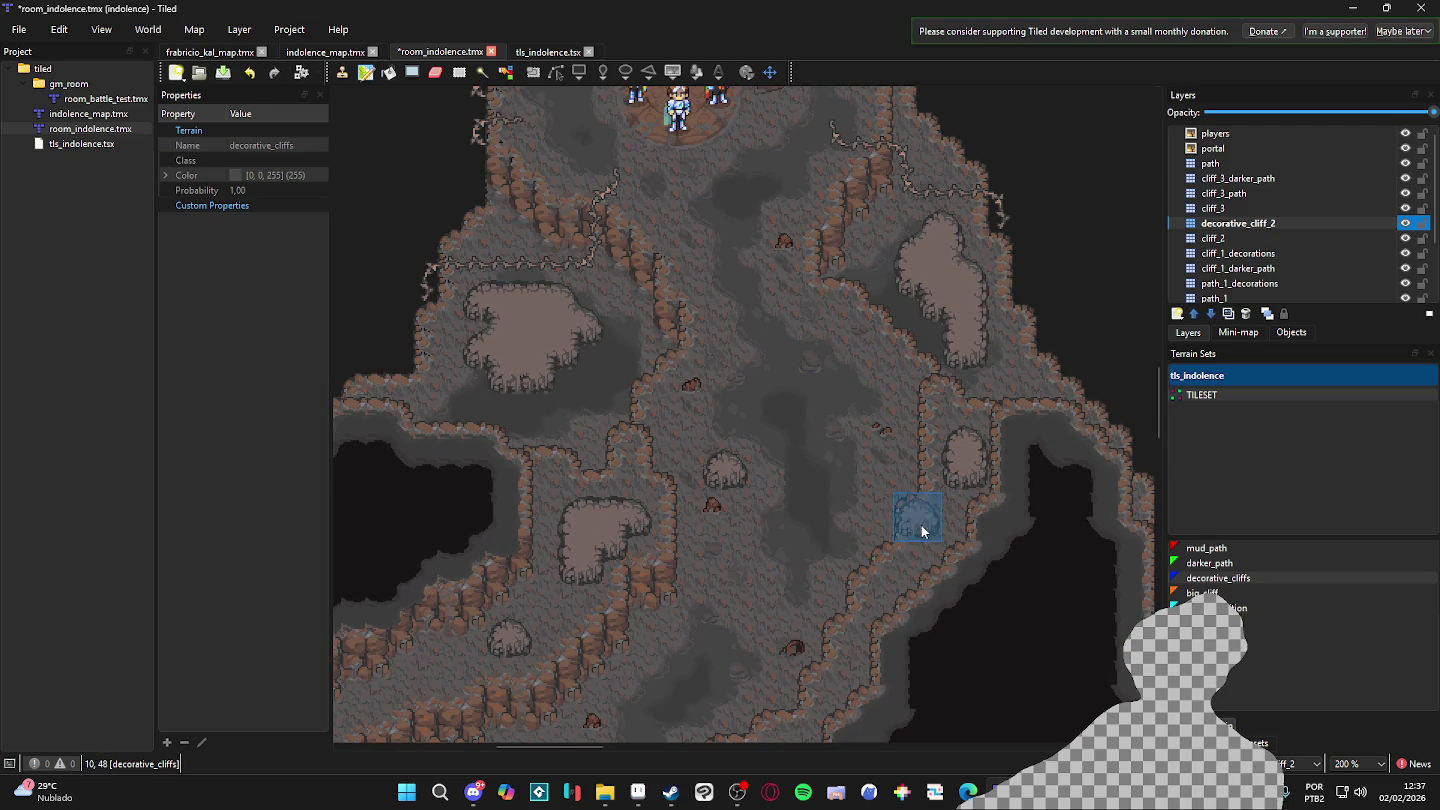
drag(922, 532, 908, 378)
scroll(829, 399, up, 1)
scroll(885, 475, up, 1)
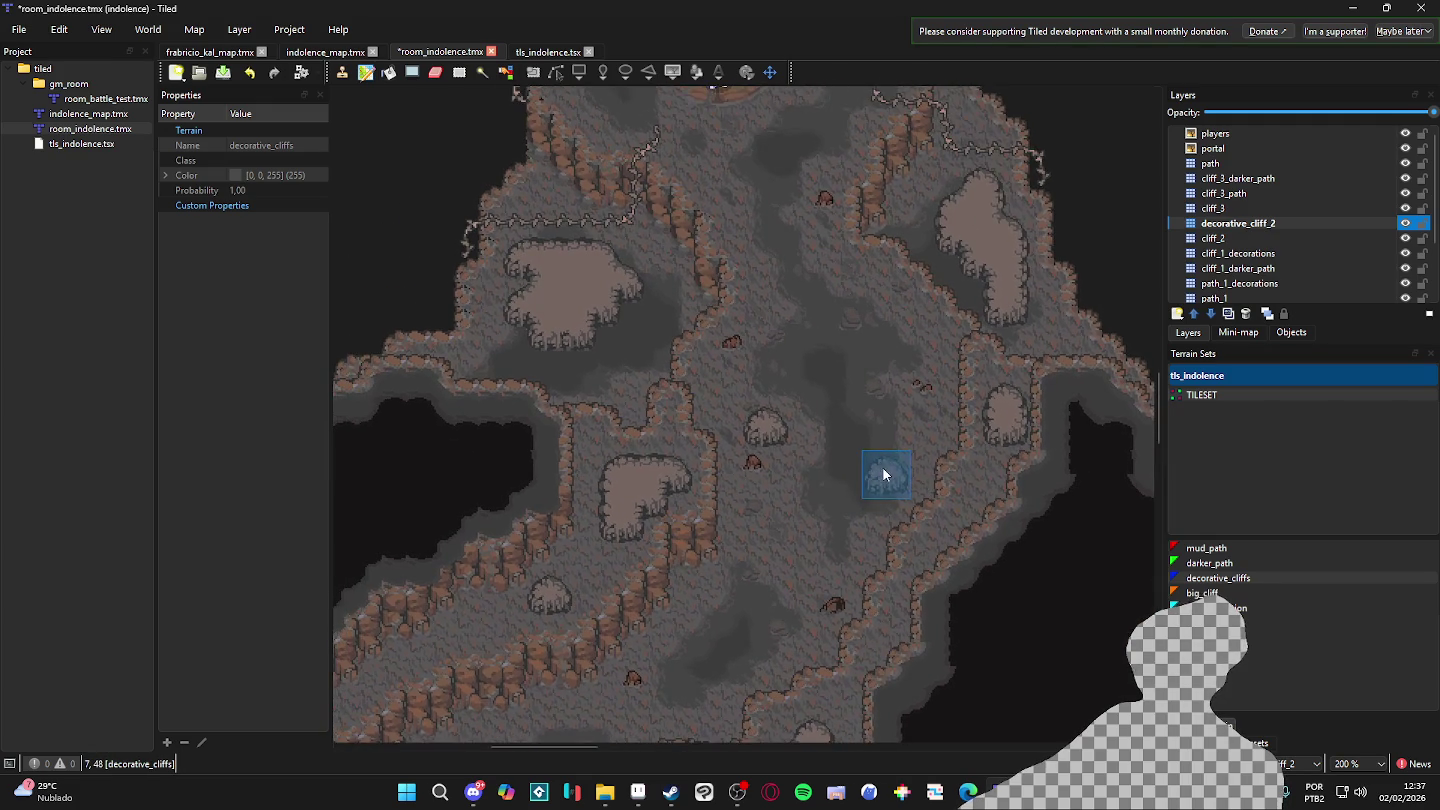
scroll(733, 264, down, 1)
scroll(697, 422, up, 1)
scroll(712, 454, up, 1)
scroll(699, 475, up, 1)
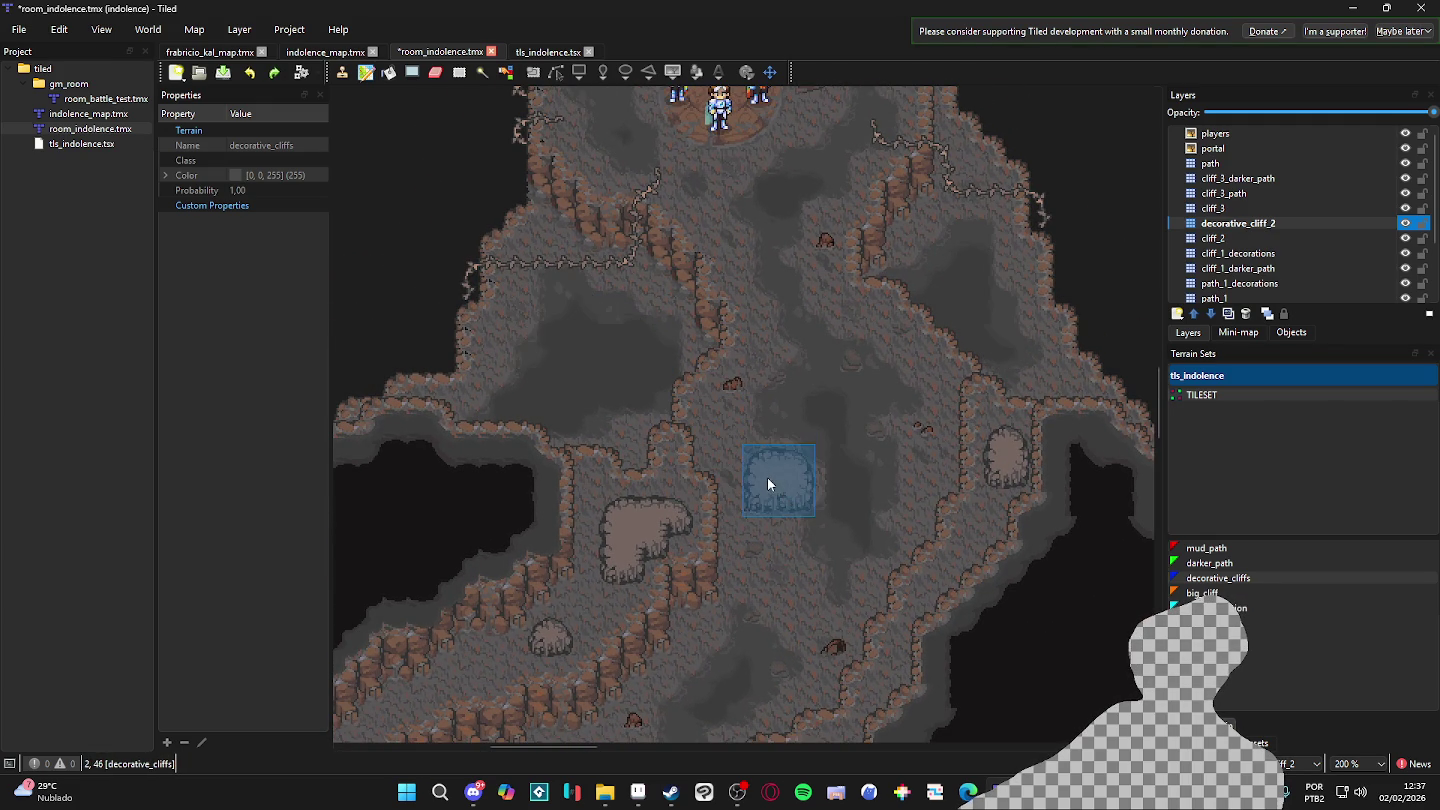
scroll(788, 489, down, 1)
scroll(814, 401, down, 1)
scroll(815, 361, down, 1)
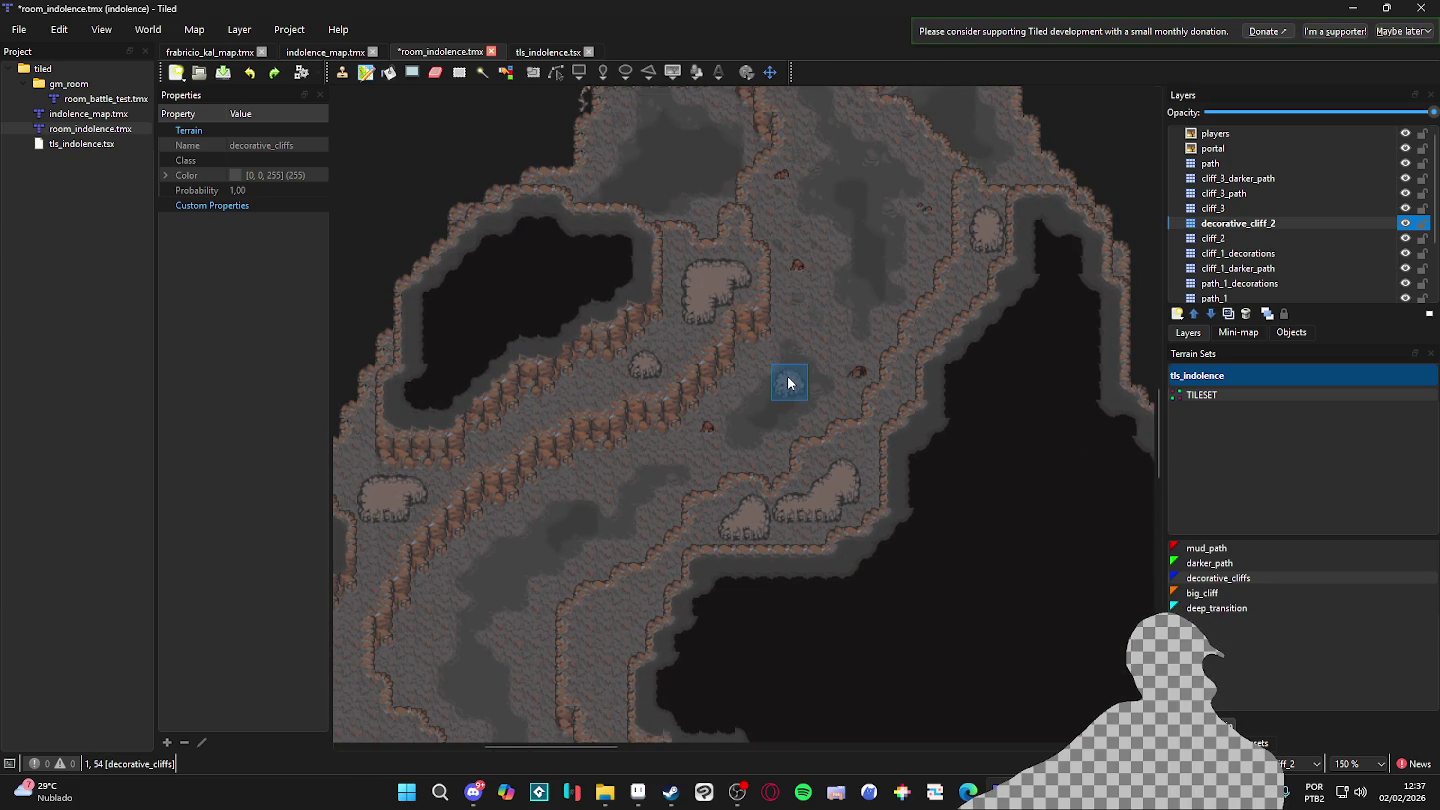
scroll(786, 401, down, 1)
scroll(828, 483, down, 1)
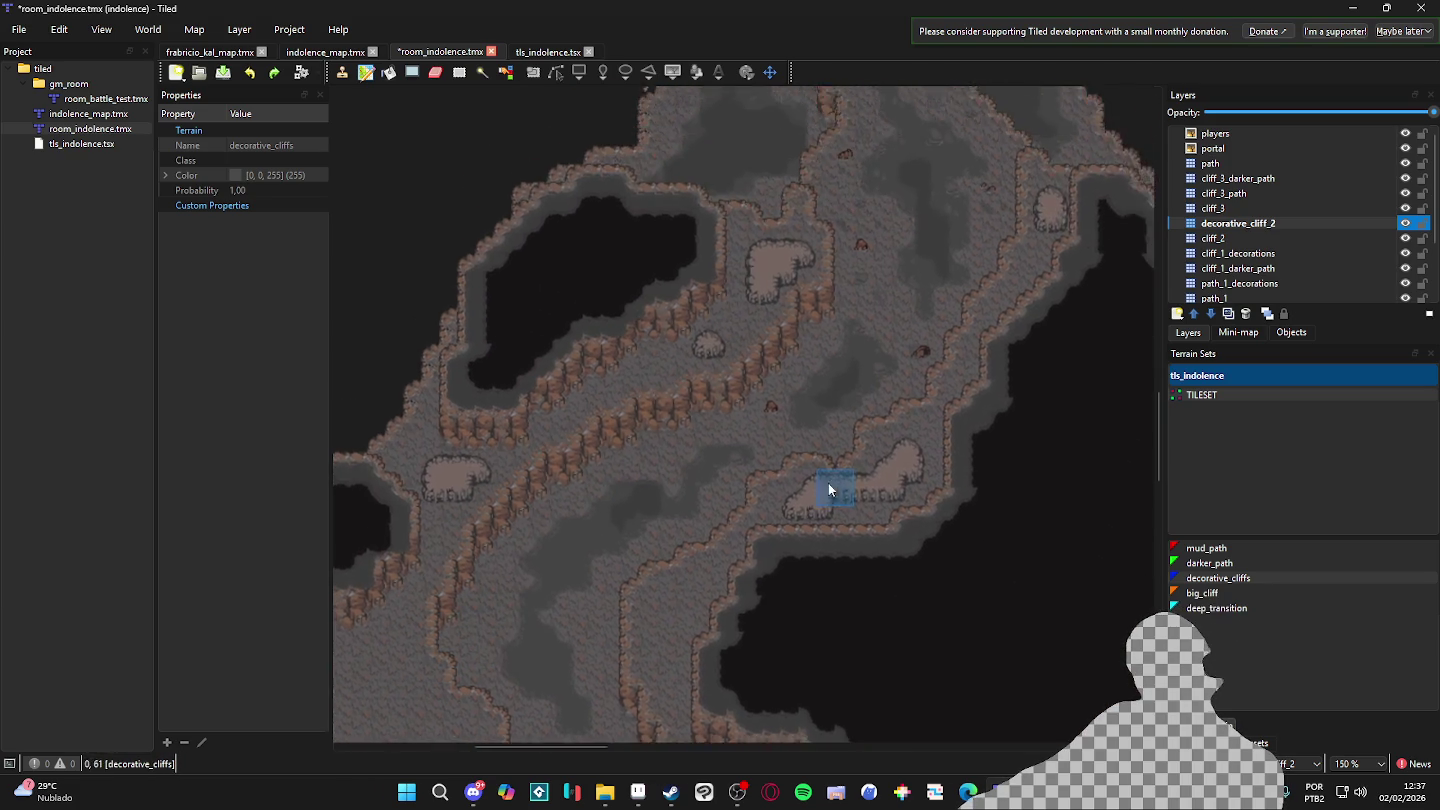
scroll(828, 484, up, 8)
scroll(770, 331, up, 1)
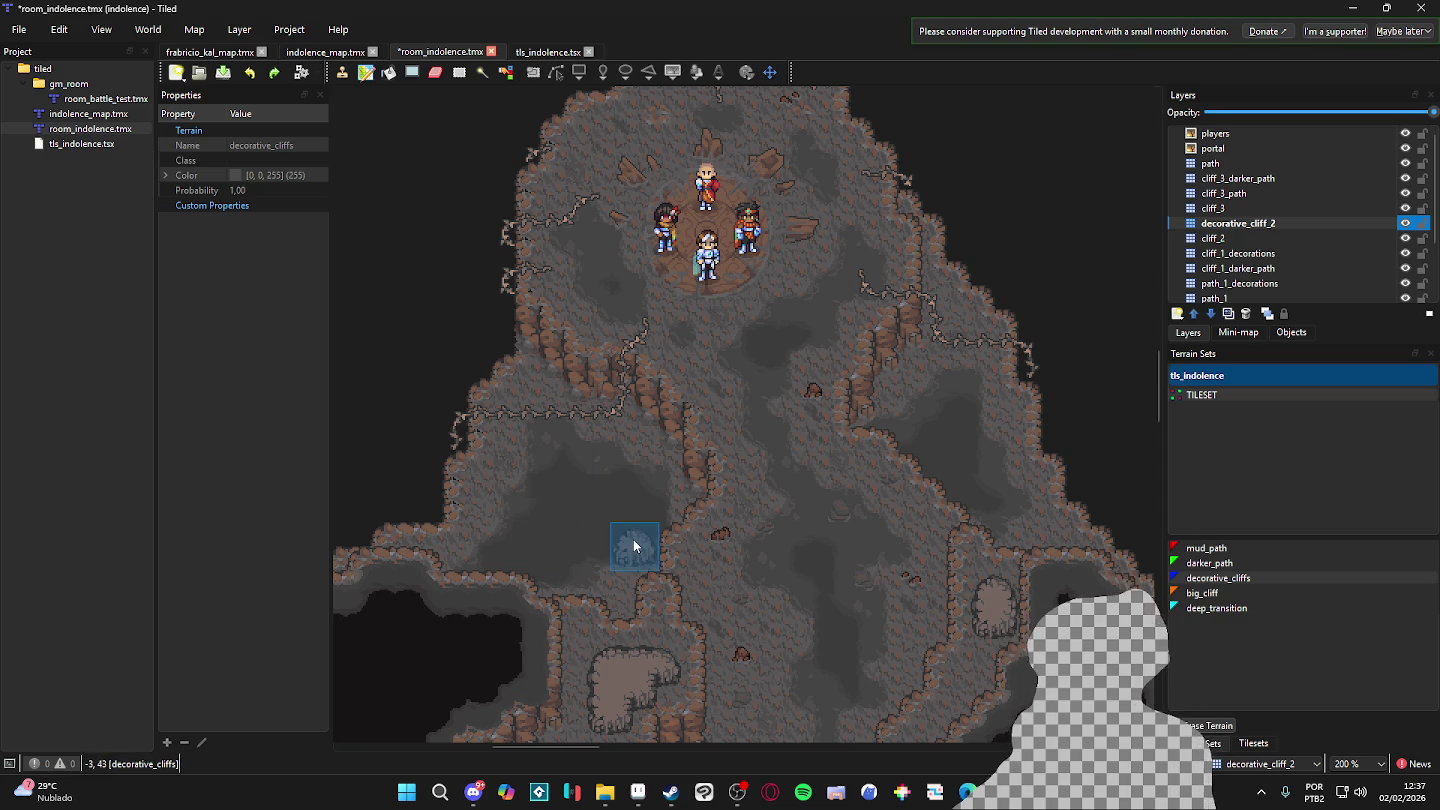
scroll(781, 482, down, 3)
scroll(829, 347, left, 2)
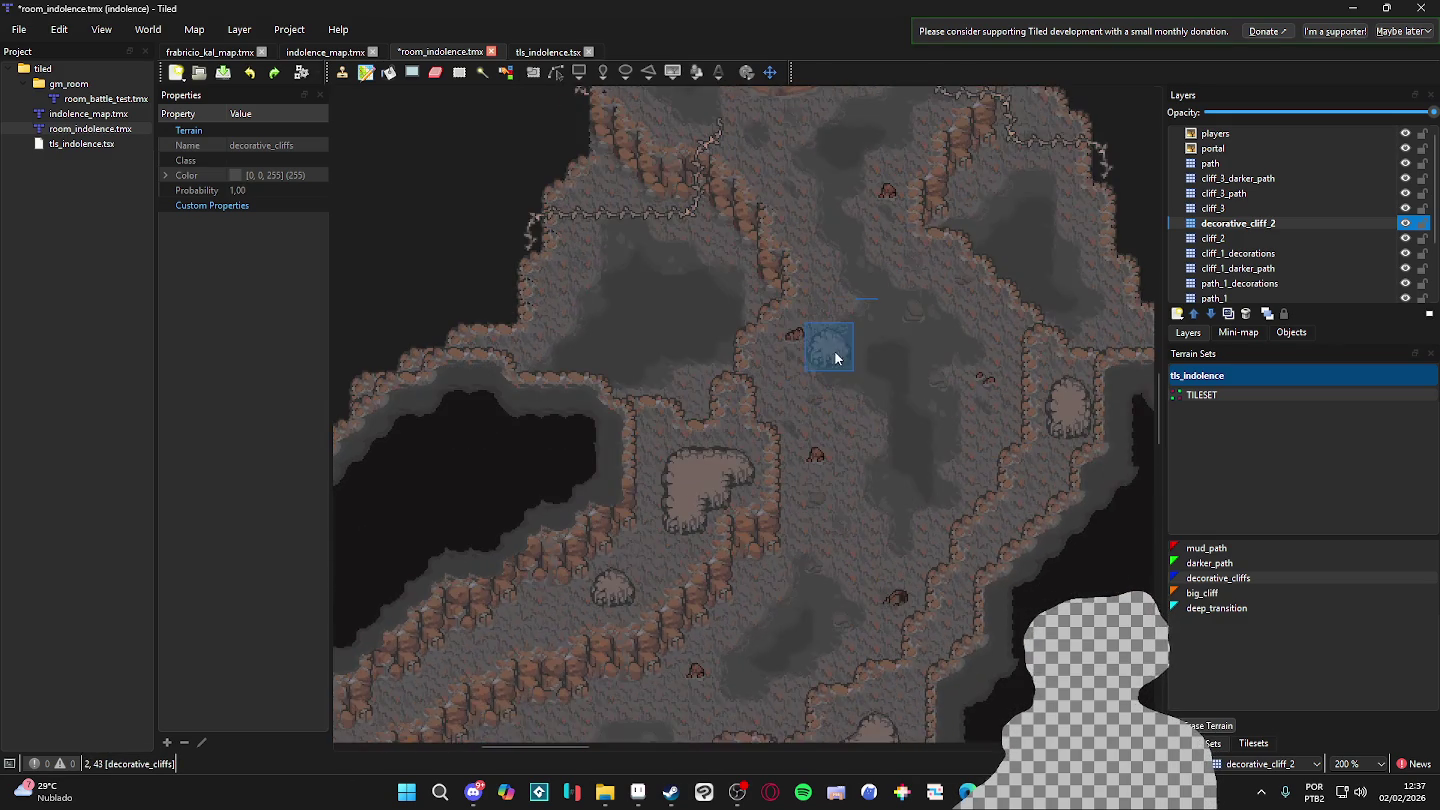
scroll(905, 379, up, 2)
scroll(835, 450, right, 2)
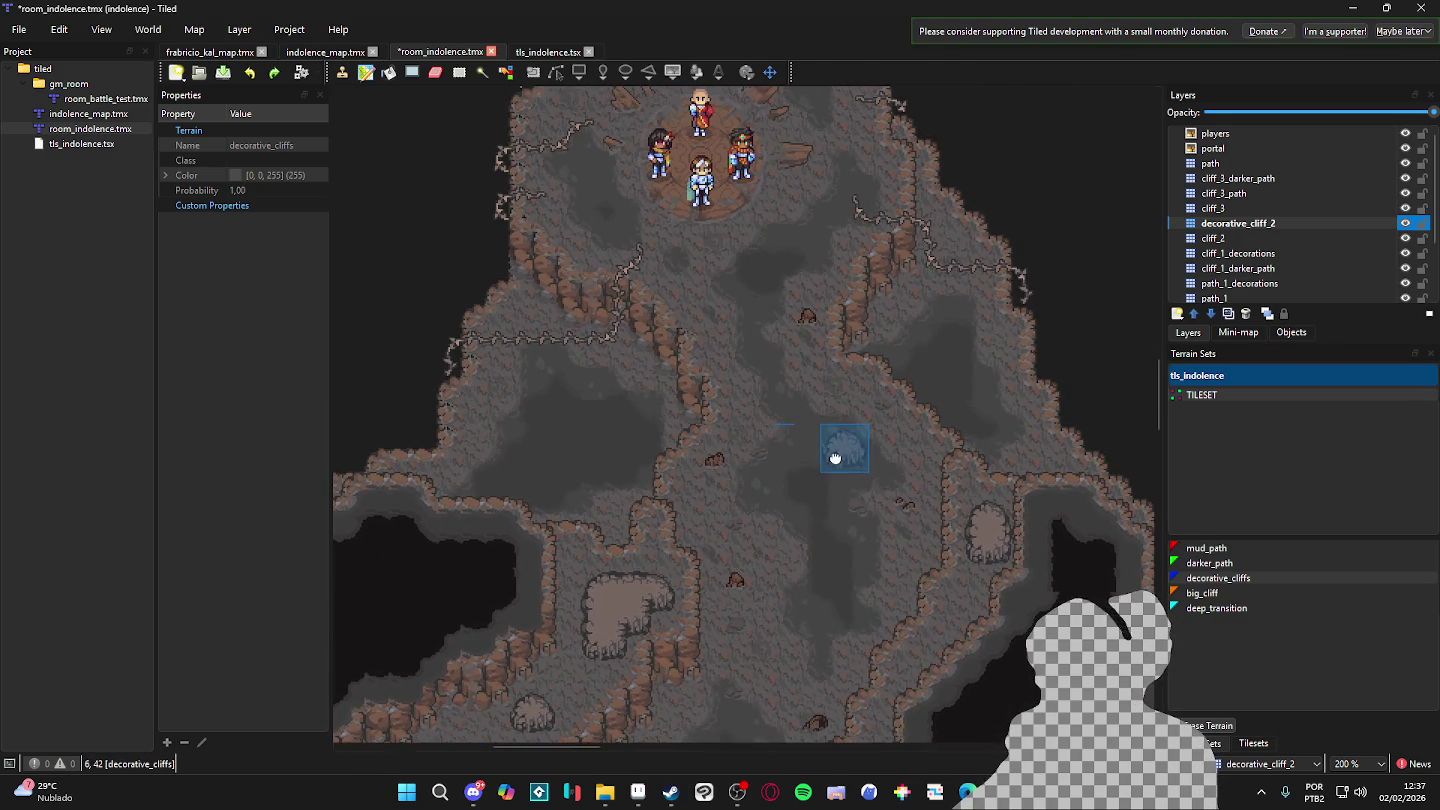
scroll(836, 544, down, 2)
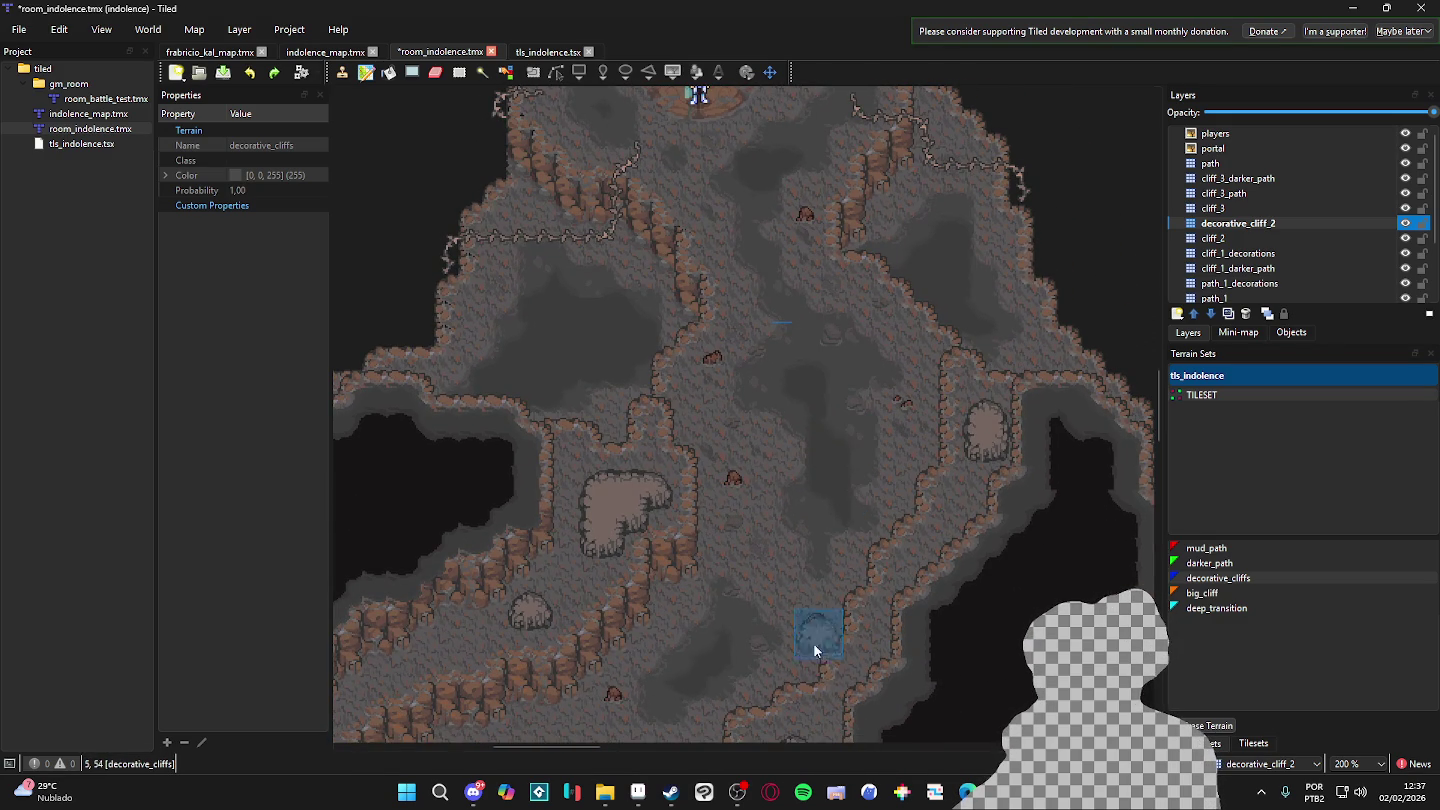
scroll(766, 633, down, 4)
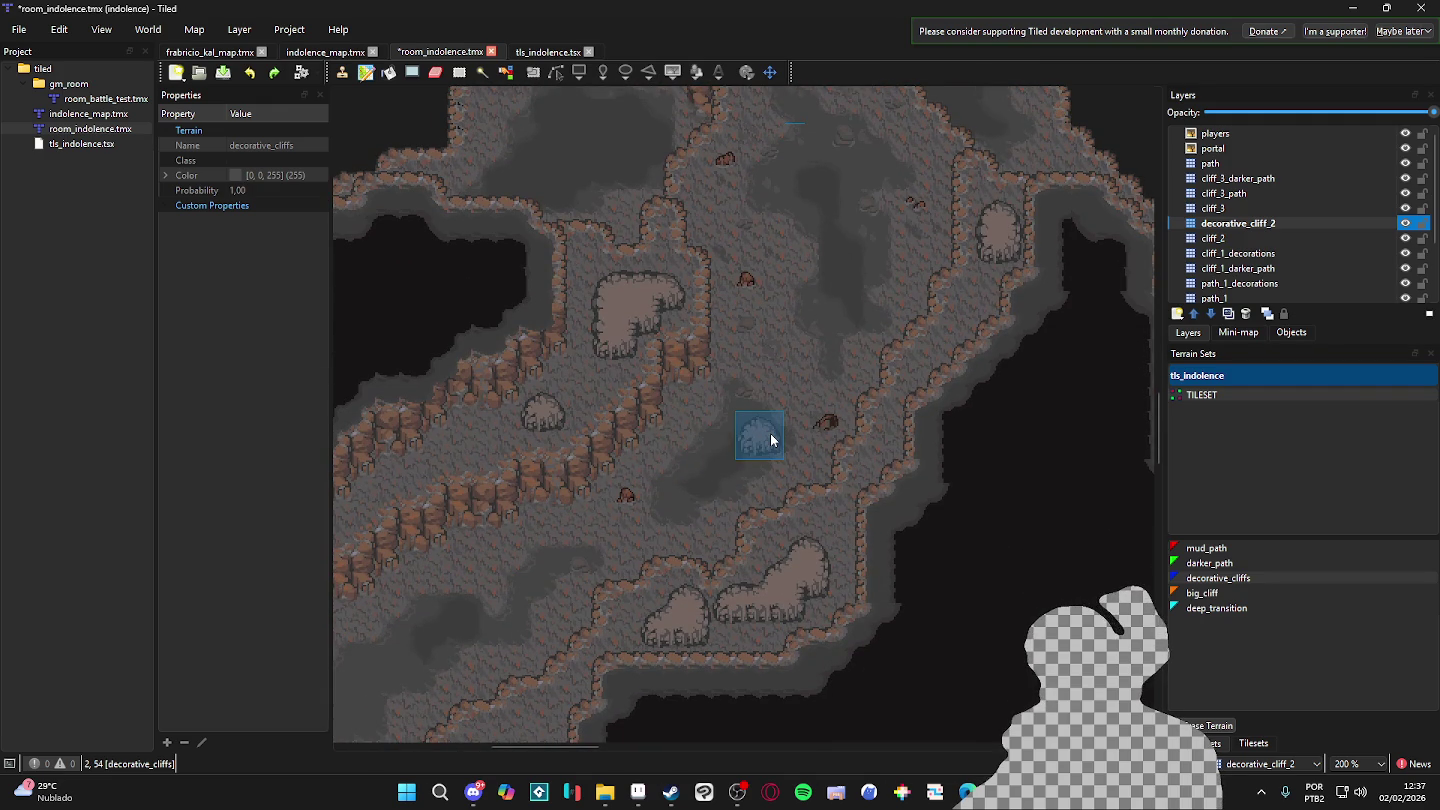
ctrl+scroll(769, 435, down, 1)
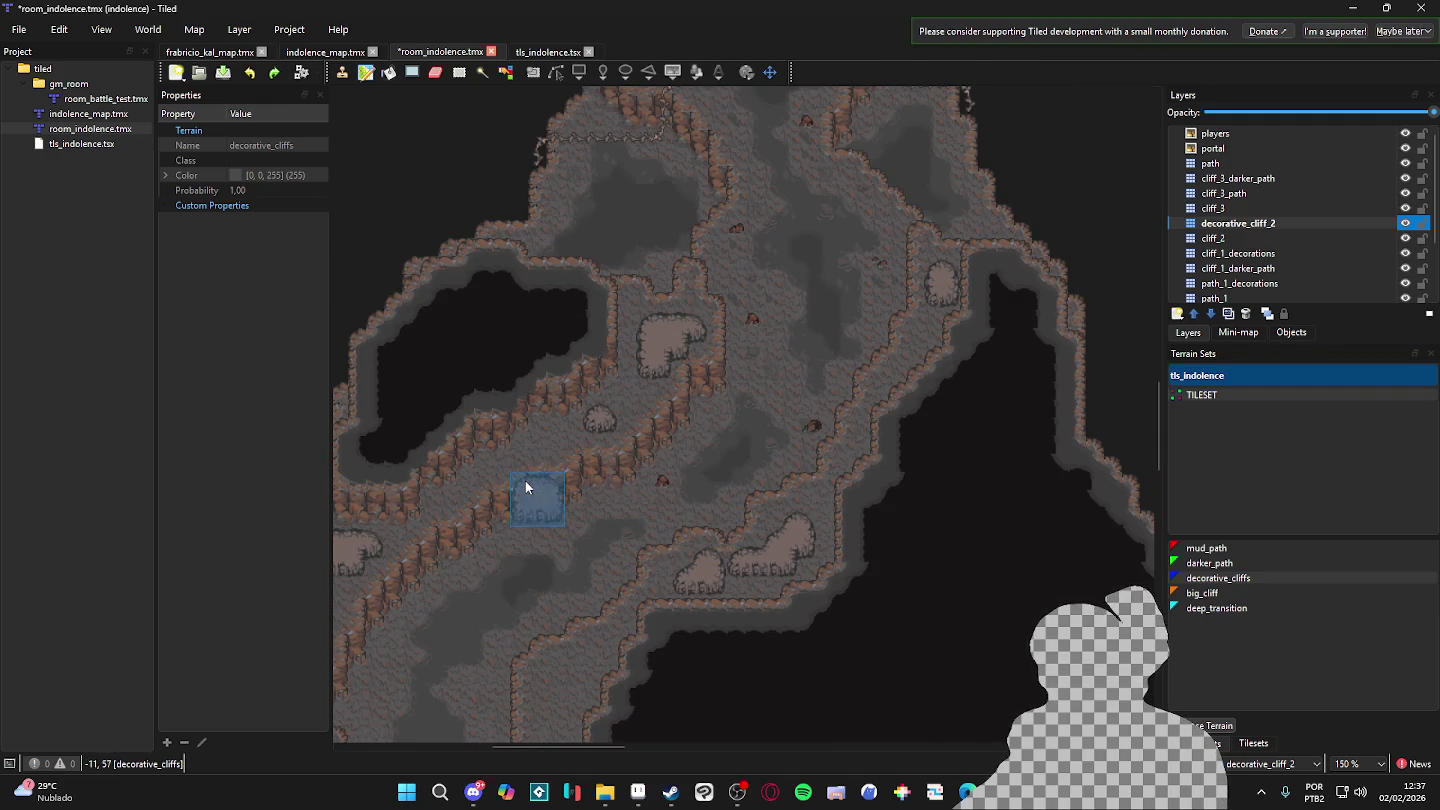
scroll(525, 487, up, 1)
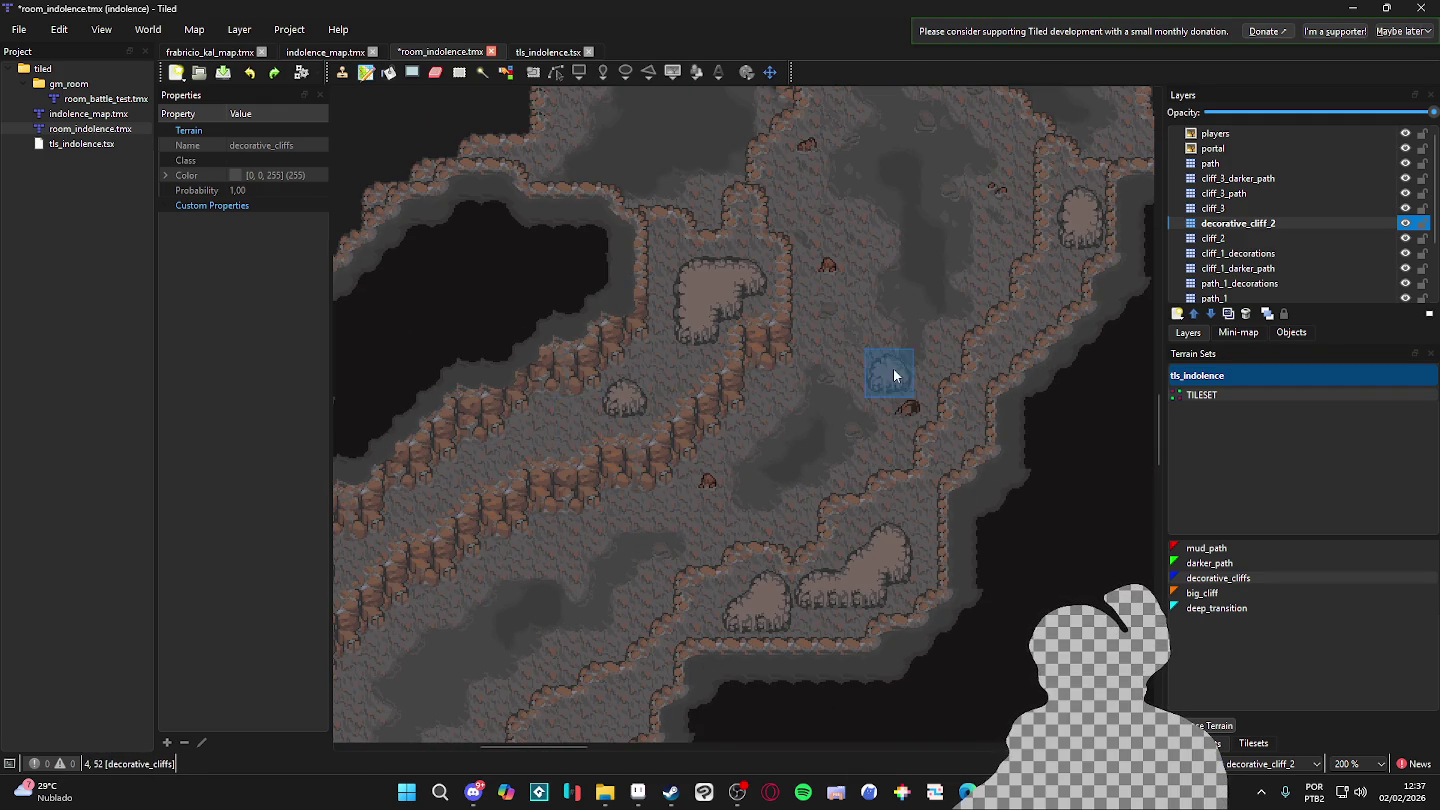
ctrl+scroll(893, 375, down, 1)
scroll(955, 250, up, 2)
scroll(599, 500, down, 2)
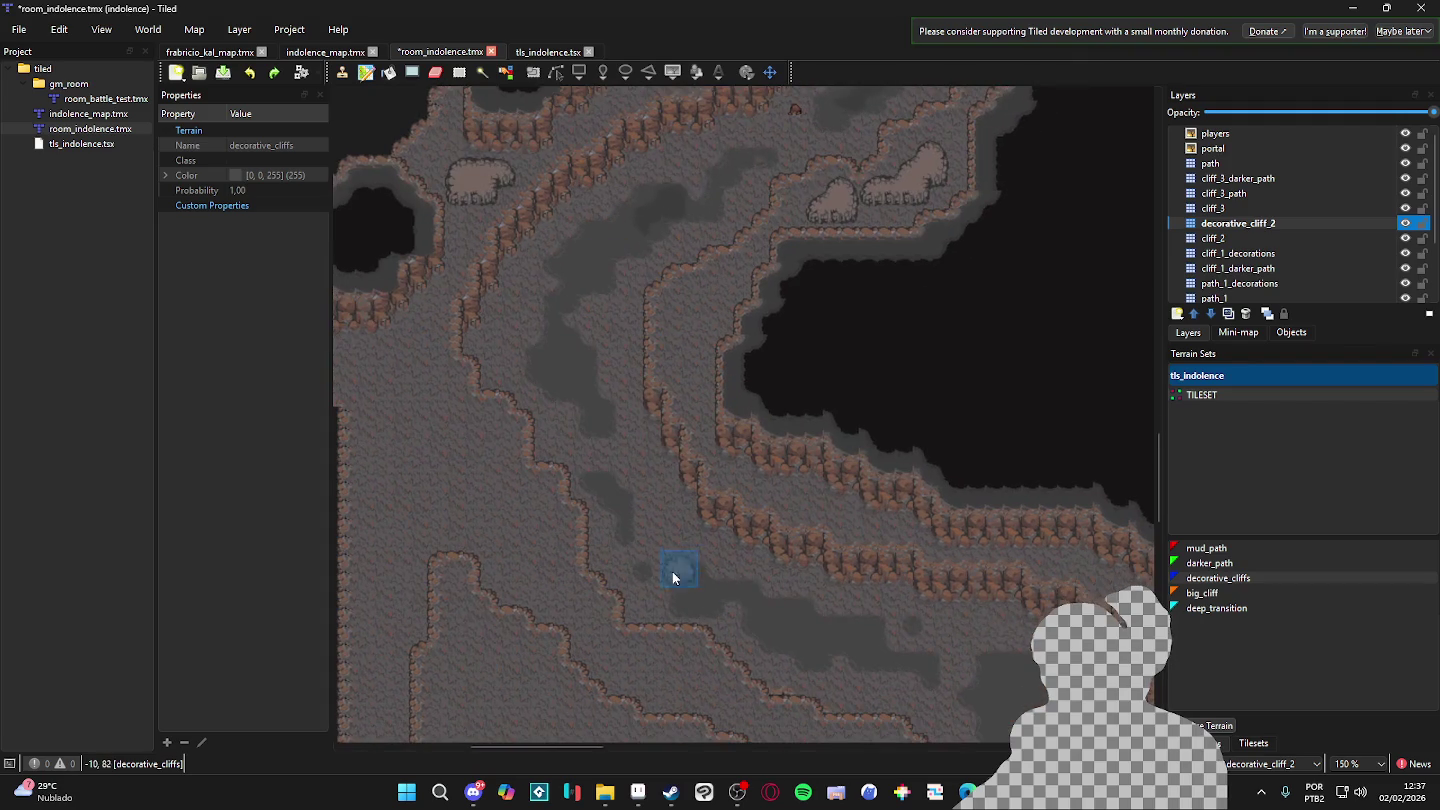
scroll(661, 473, down, 2)
scroll(661, 473, right, 2)
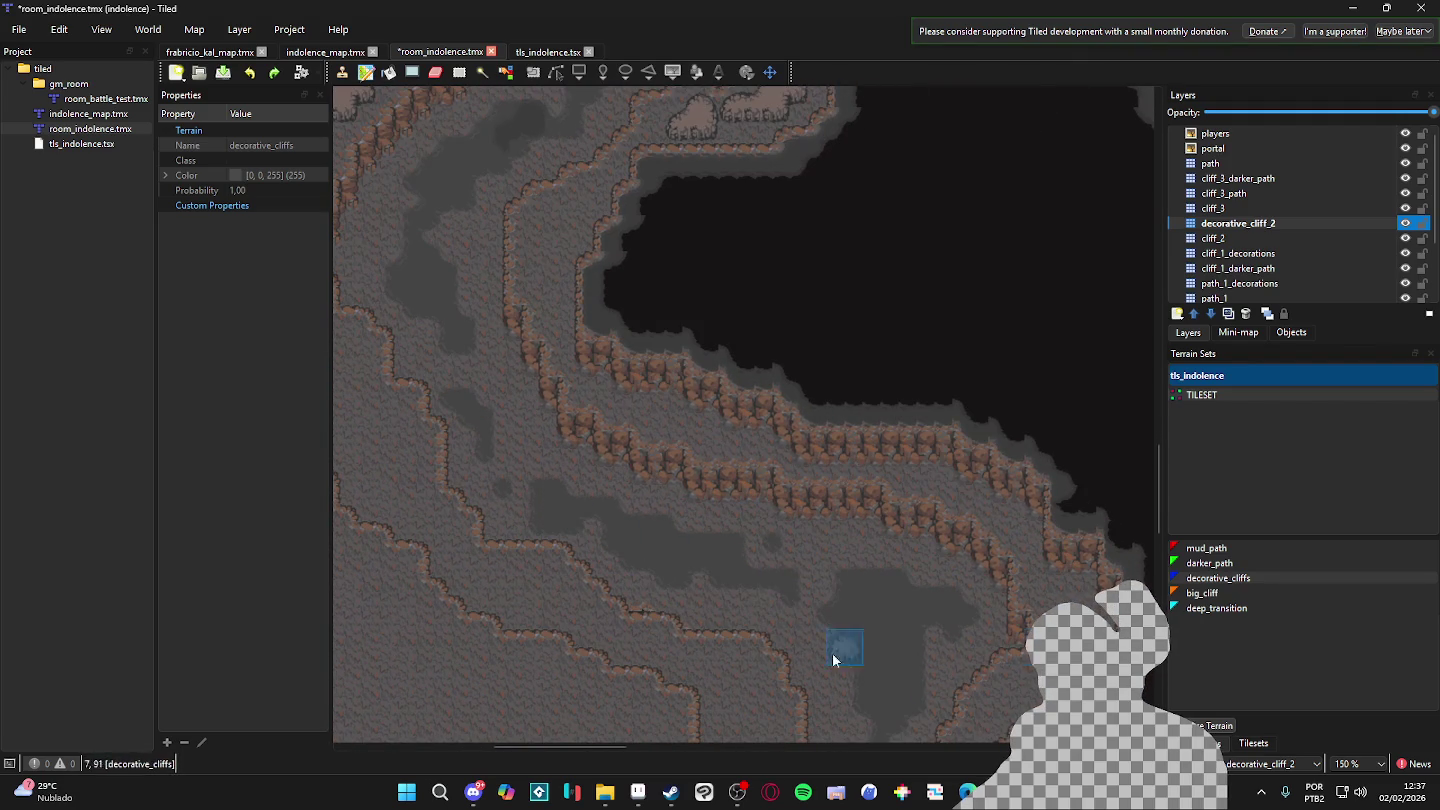
scroll(719, 380, up, 3)
scroll(780, 459, left, 3)
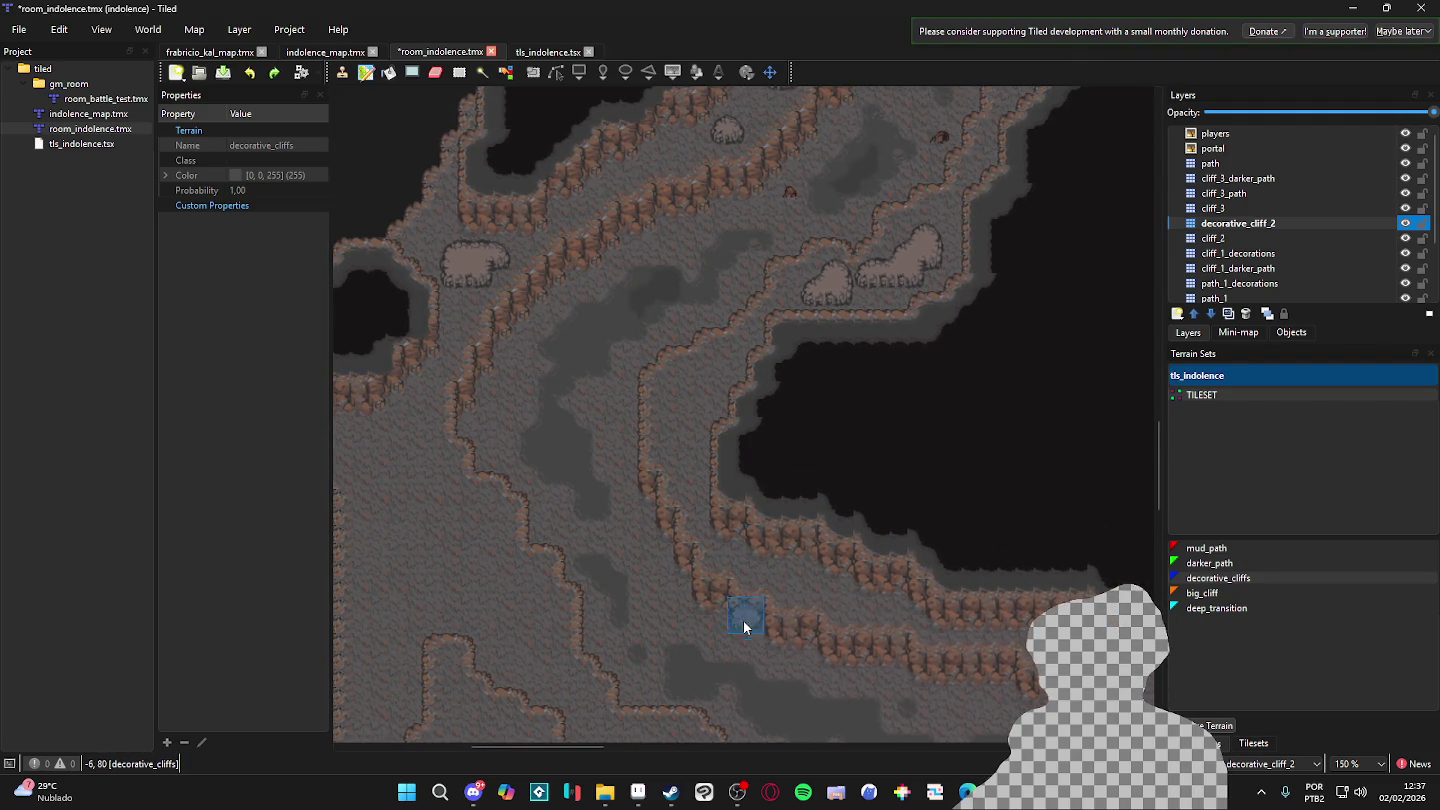
scroll(864, 613, down, 2)
ctrl+scroll(698, 578, up, 1)
ctrl+scroll(865, 618, up, 1)
scroll(825, 569, down, 1)
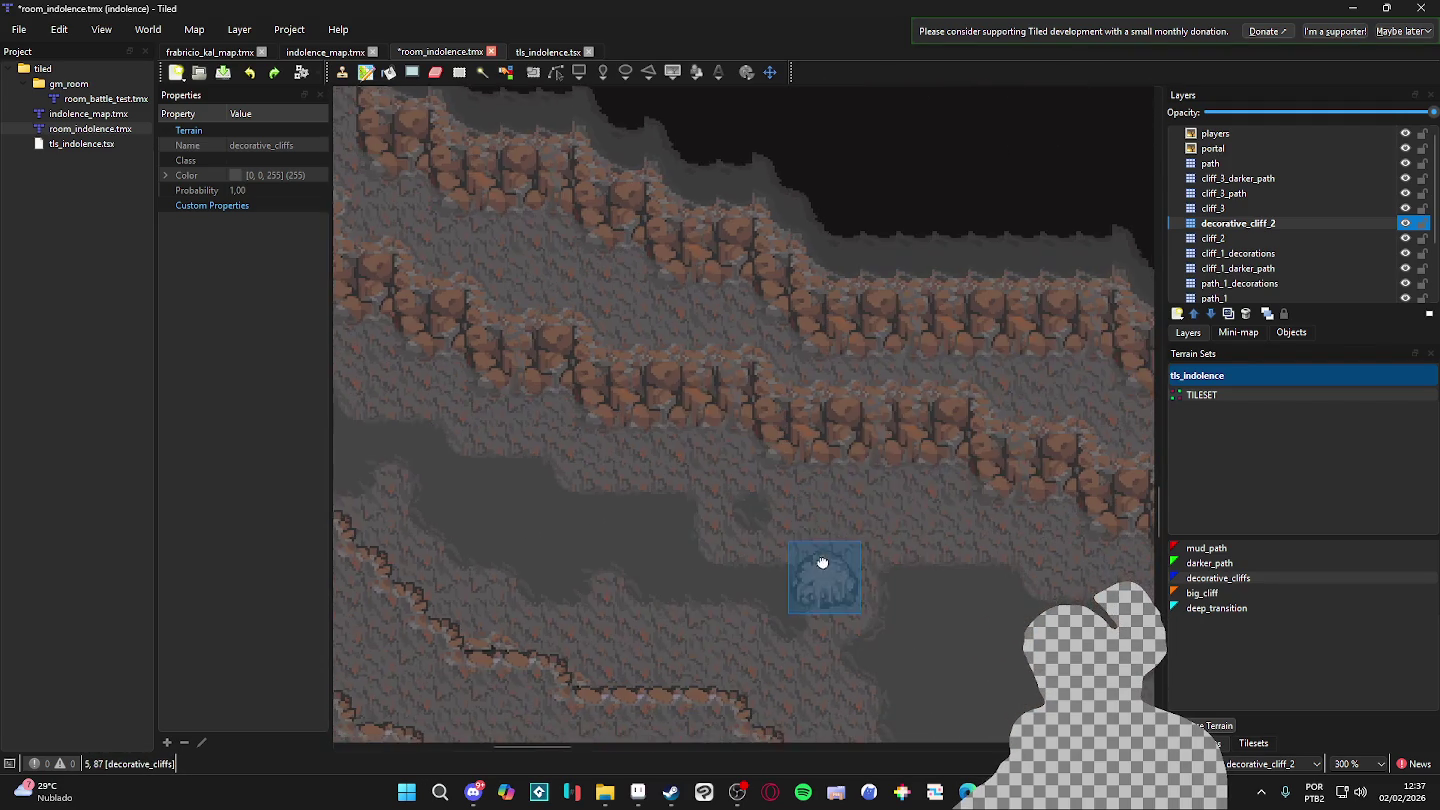
scroll(825, 569, down, 2)
scroll(900, 589, right, 1)
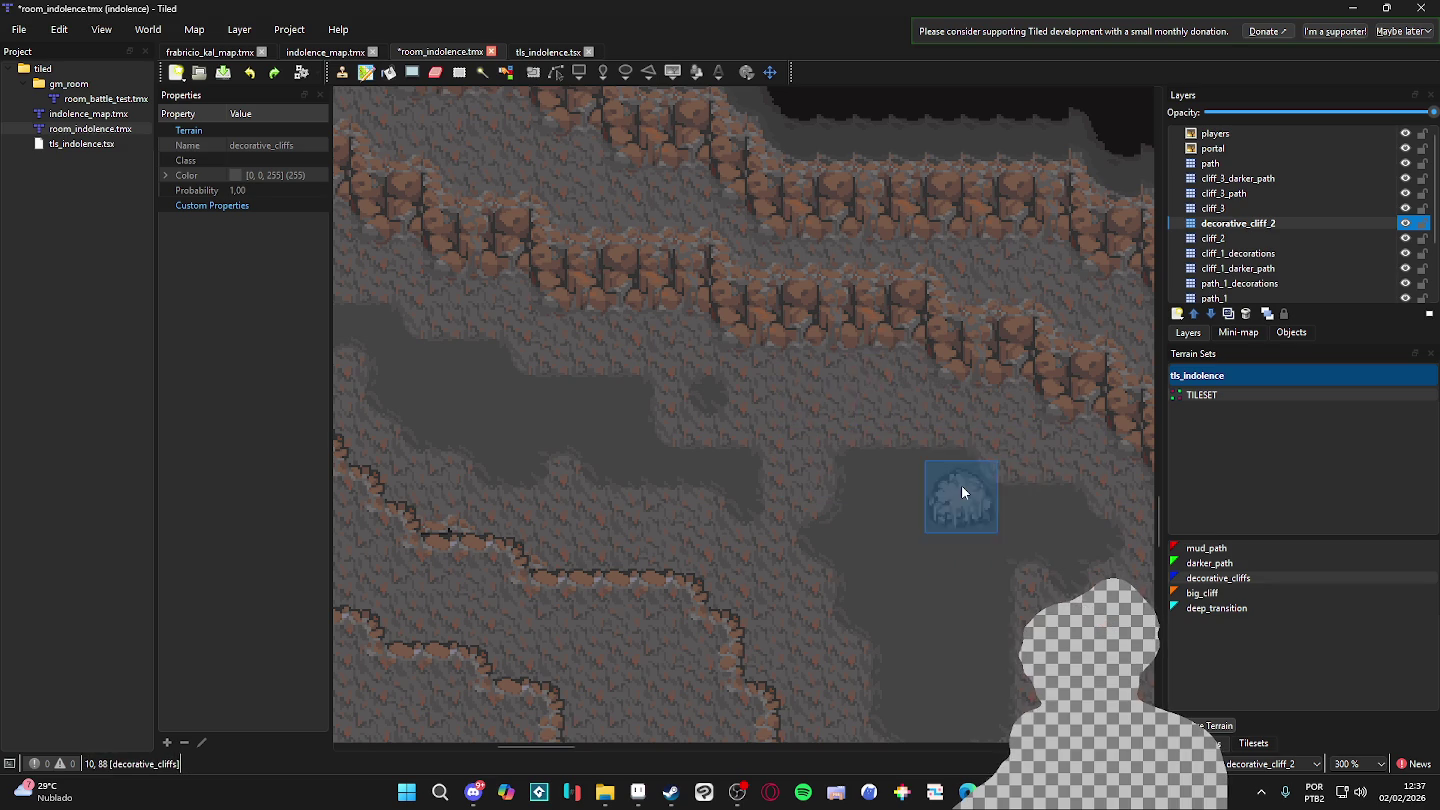
ctrl+scroll(955, 490, down, 1)
scroll(875, 604, up, 5)
scroll(875, 604, left, 5)
scroll(797, 485, up, 6)
scroll(804, 530, right, 2)
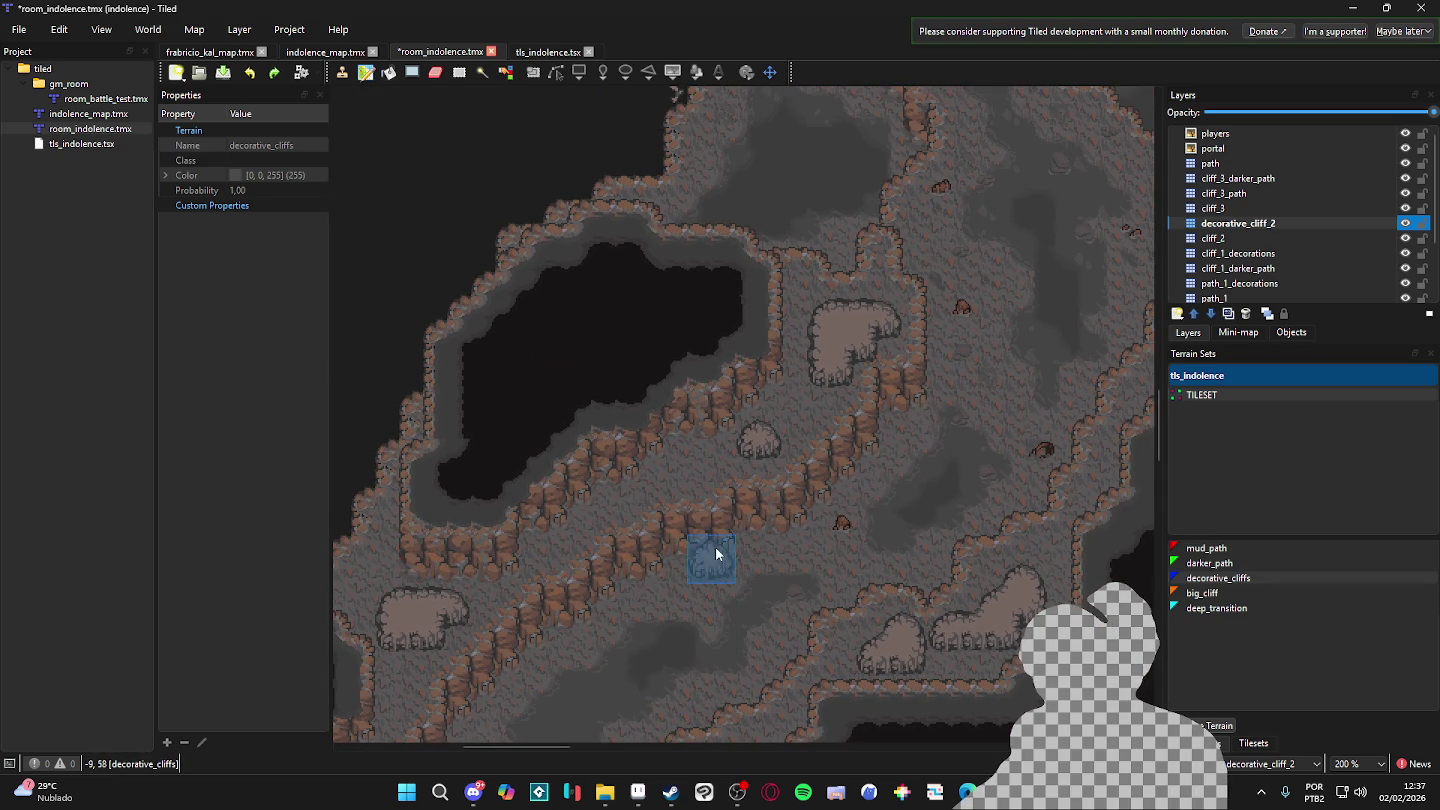
ctrl+scroll(673, 581, down, 1)
scroll(630, 514, down, 5)
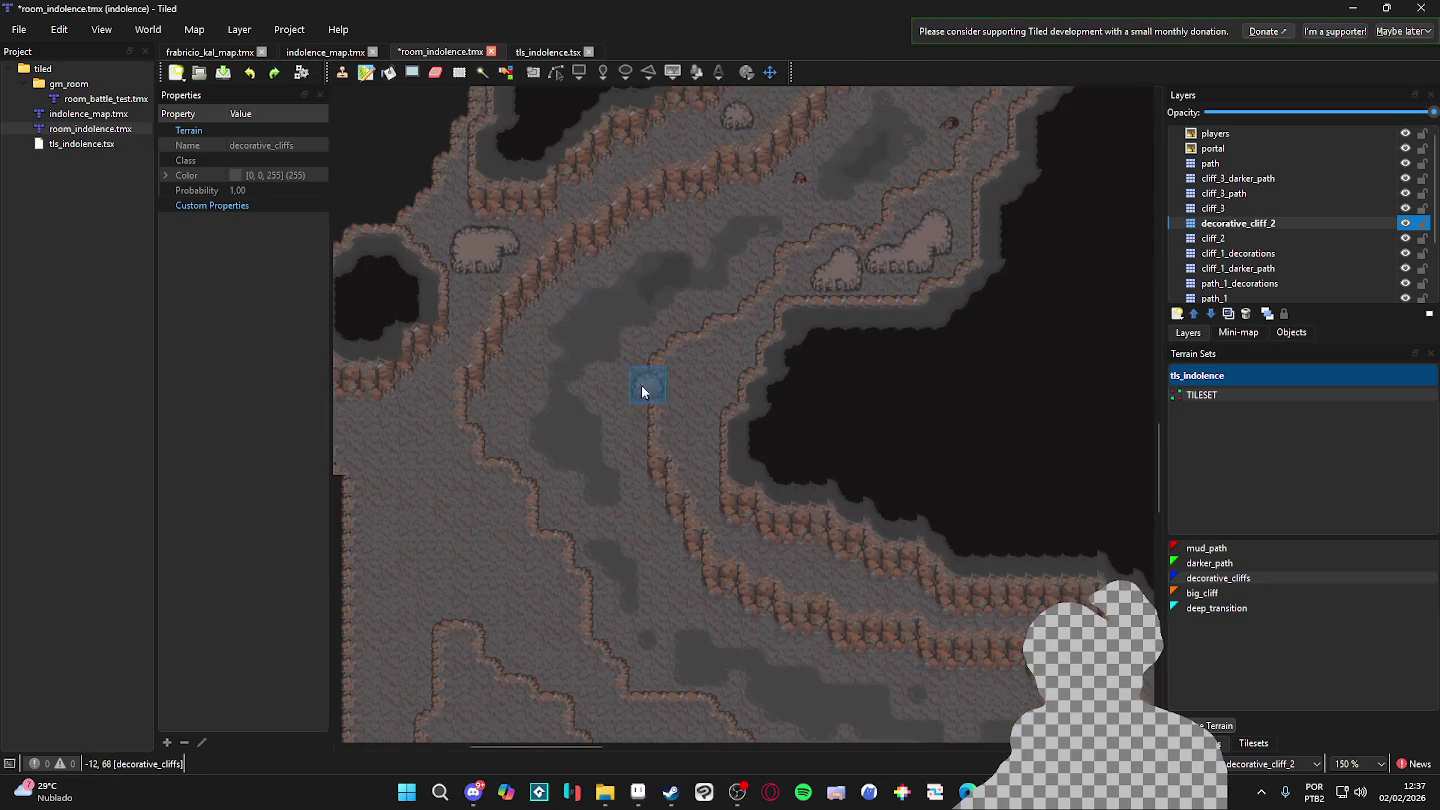
scroll(633, 482, up, 1)
scroll(630, 493, up, 3)
ctrl+scroll(599, 661, down, 1)
scroll(780, 521, up, 3)
ctrl+scroll(749, 569, up, 1)
ctrl+scroll(971, 345, up, 1)
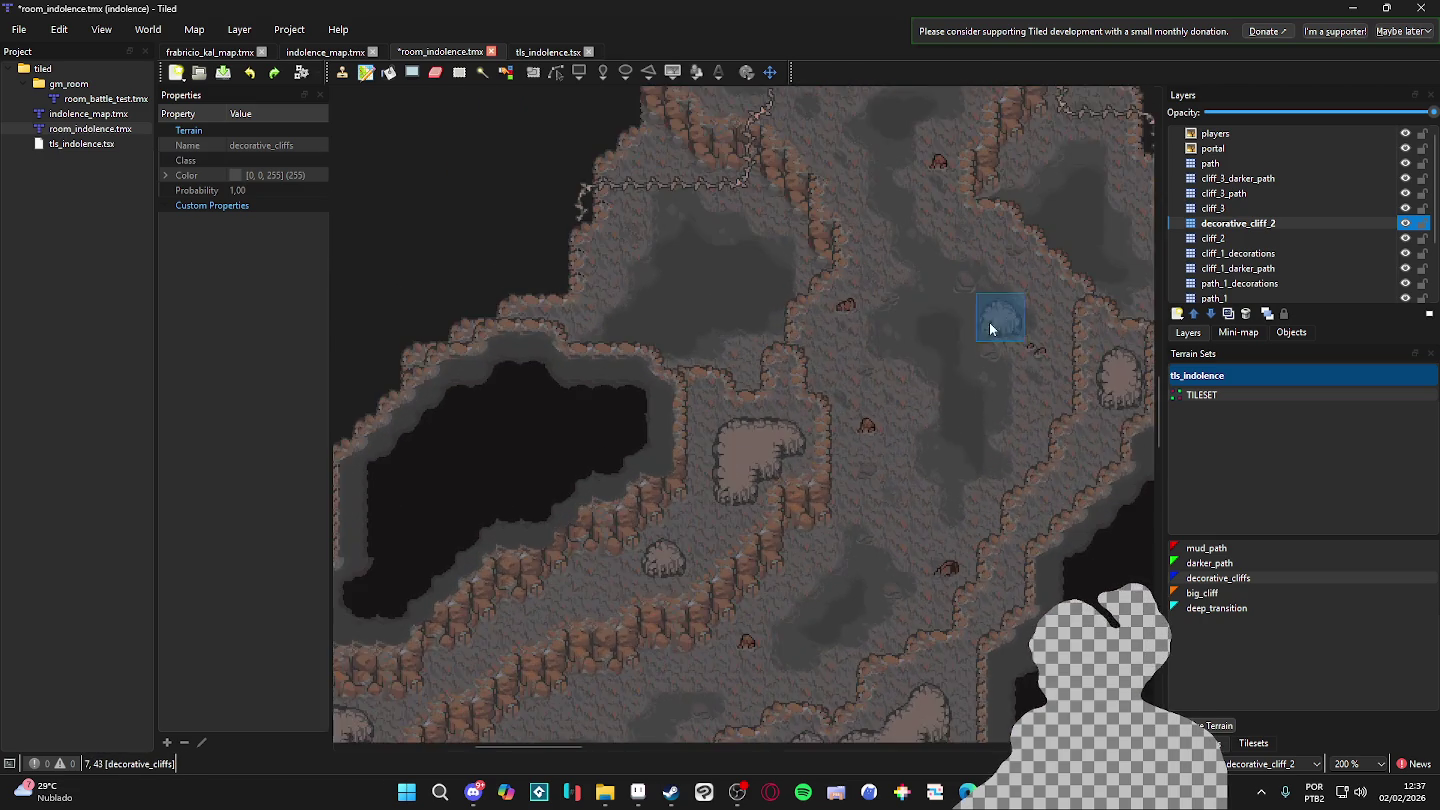
scroll(842, 452, up, 5)
scroll(713, 380, up, 3)
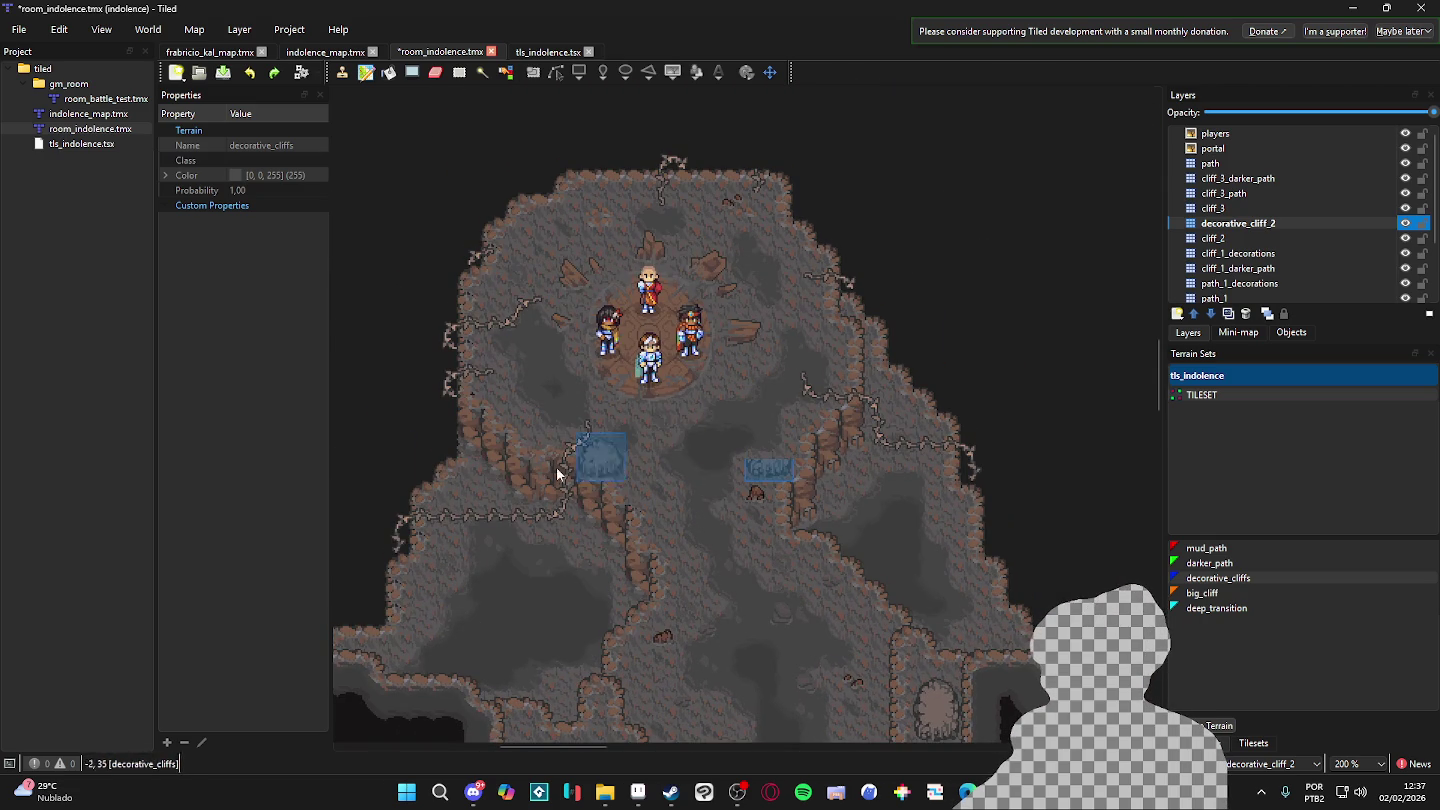
ctrl+scroll(817, 241, up, 1)
ctrl+scroll(894, 359, down, 1)
scroll(690, 438, down, 1)
scroll(690, 438, down, 2)
ctrl+scroll(720, 480, down, 1)
ctrl+scroll(744, 500, up, 1)
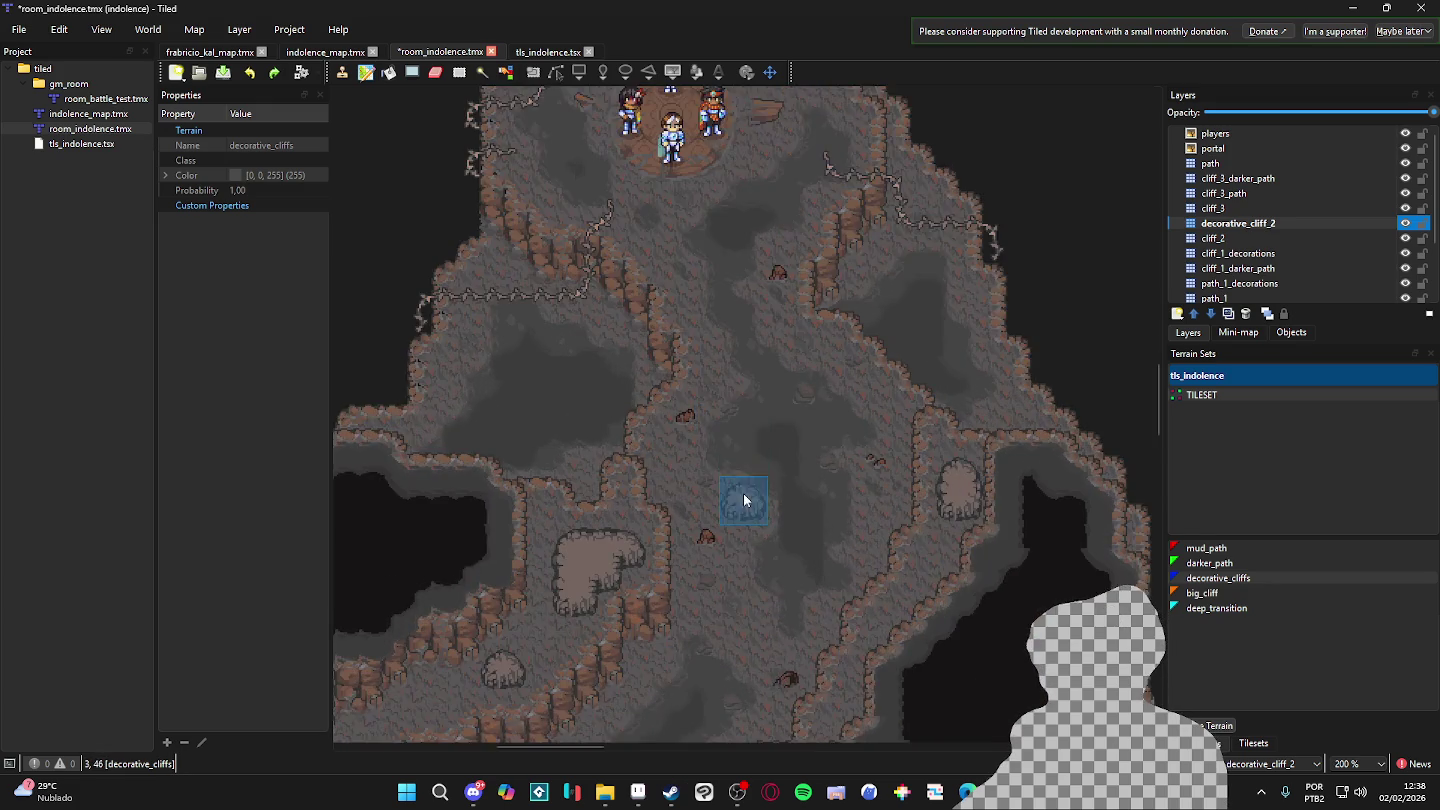
ctrl+scroll(744, 499, up, 1)
scroll(755, 370, up, 1)
ctrl+scroll(788, 445, down, 1)
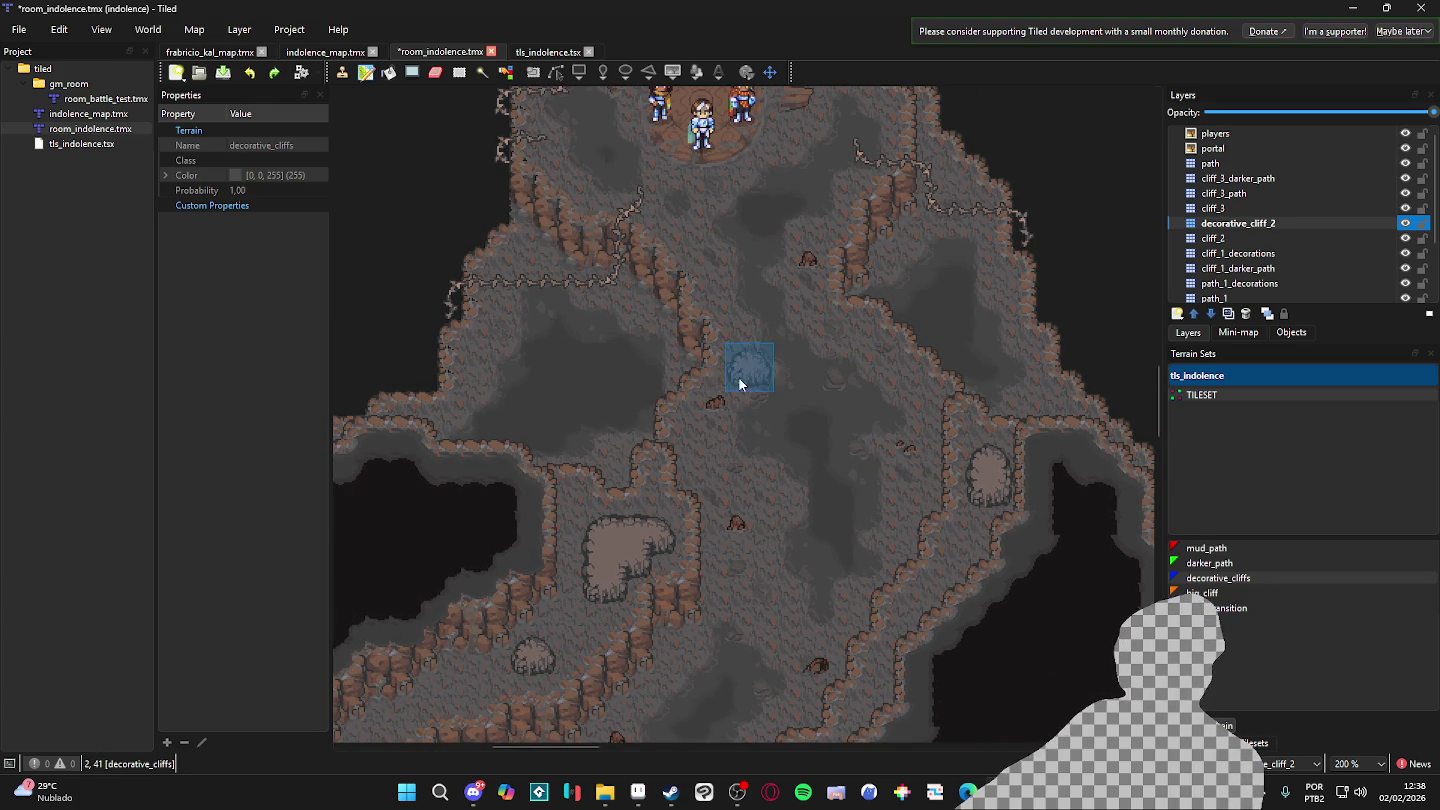
ctrl+scroll(820, 401, up, 1)
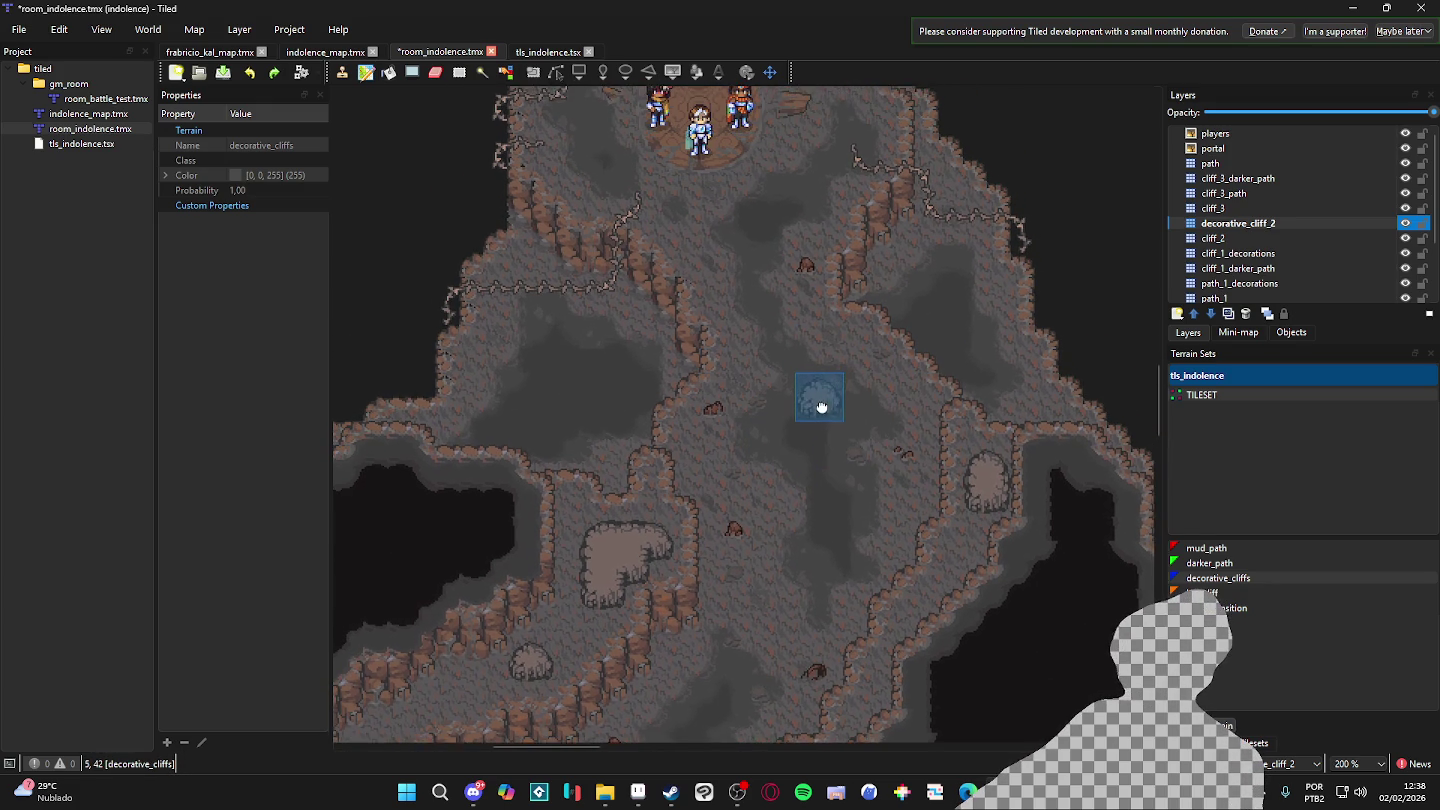
ctrl+scroll(700, 390, down, 1)
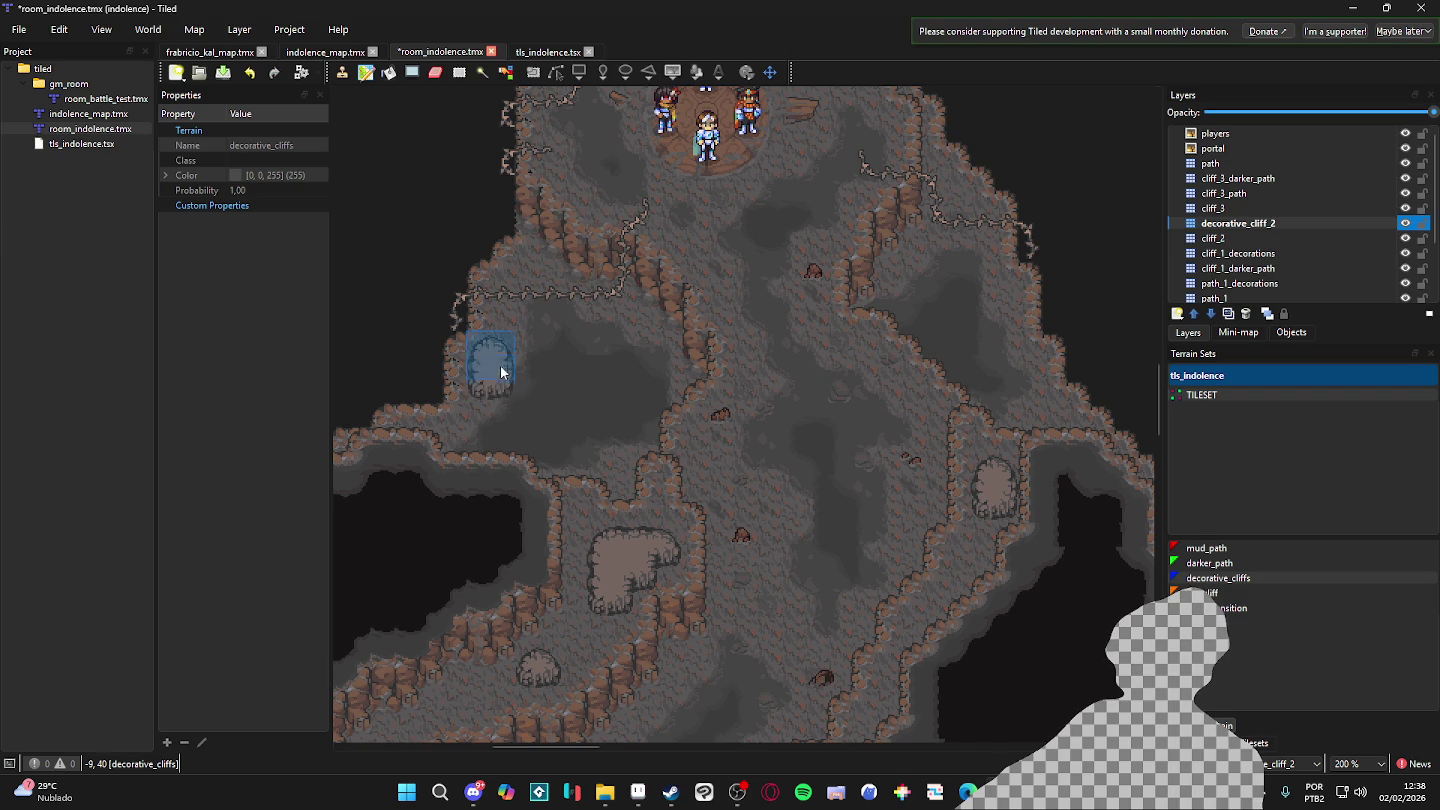
- Paint a cliff mound, undo the oversized one, repaint the cliff edge and remove a small mound
click(507, 317)
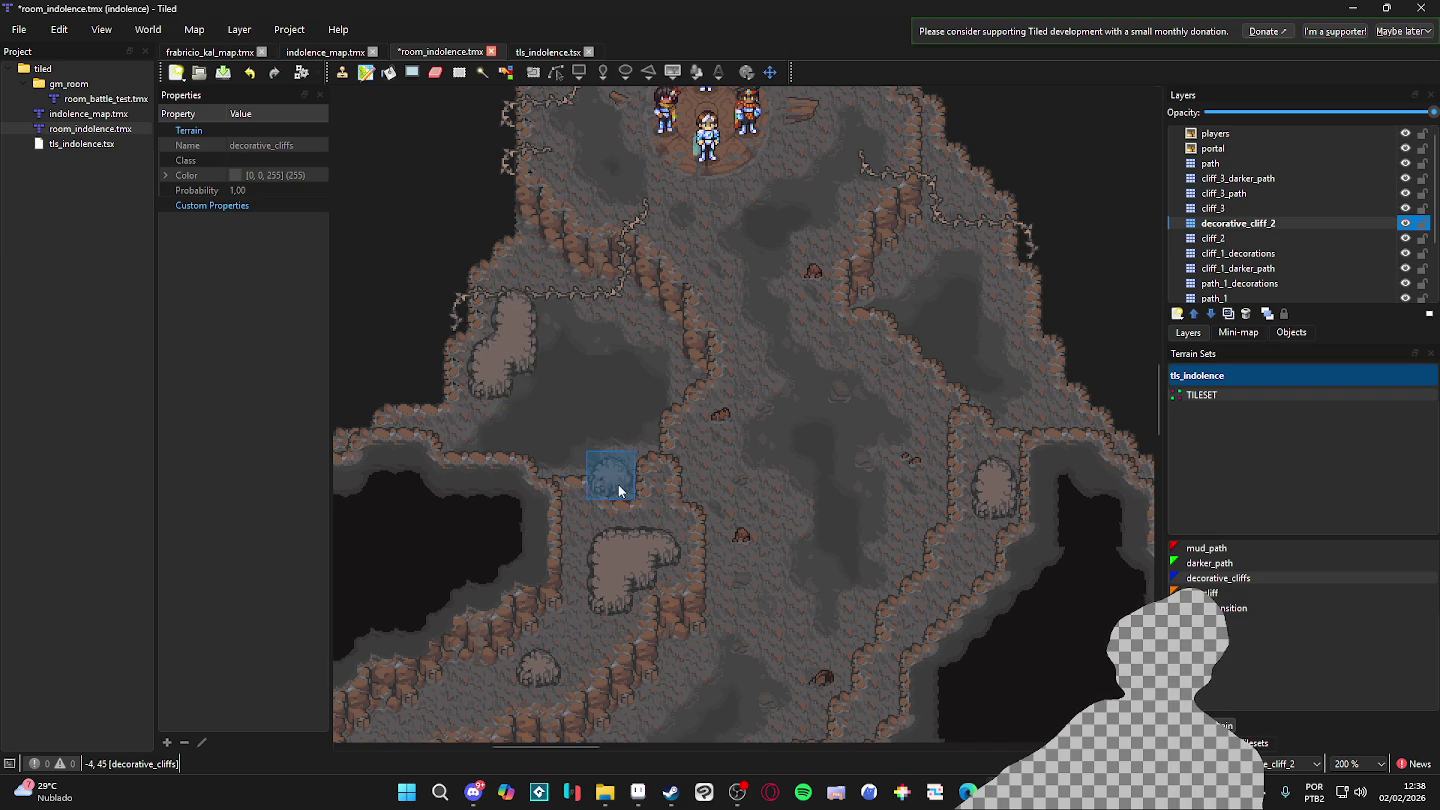
key(ctrl+z)
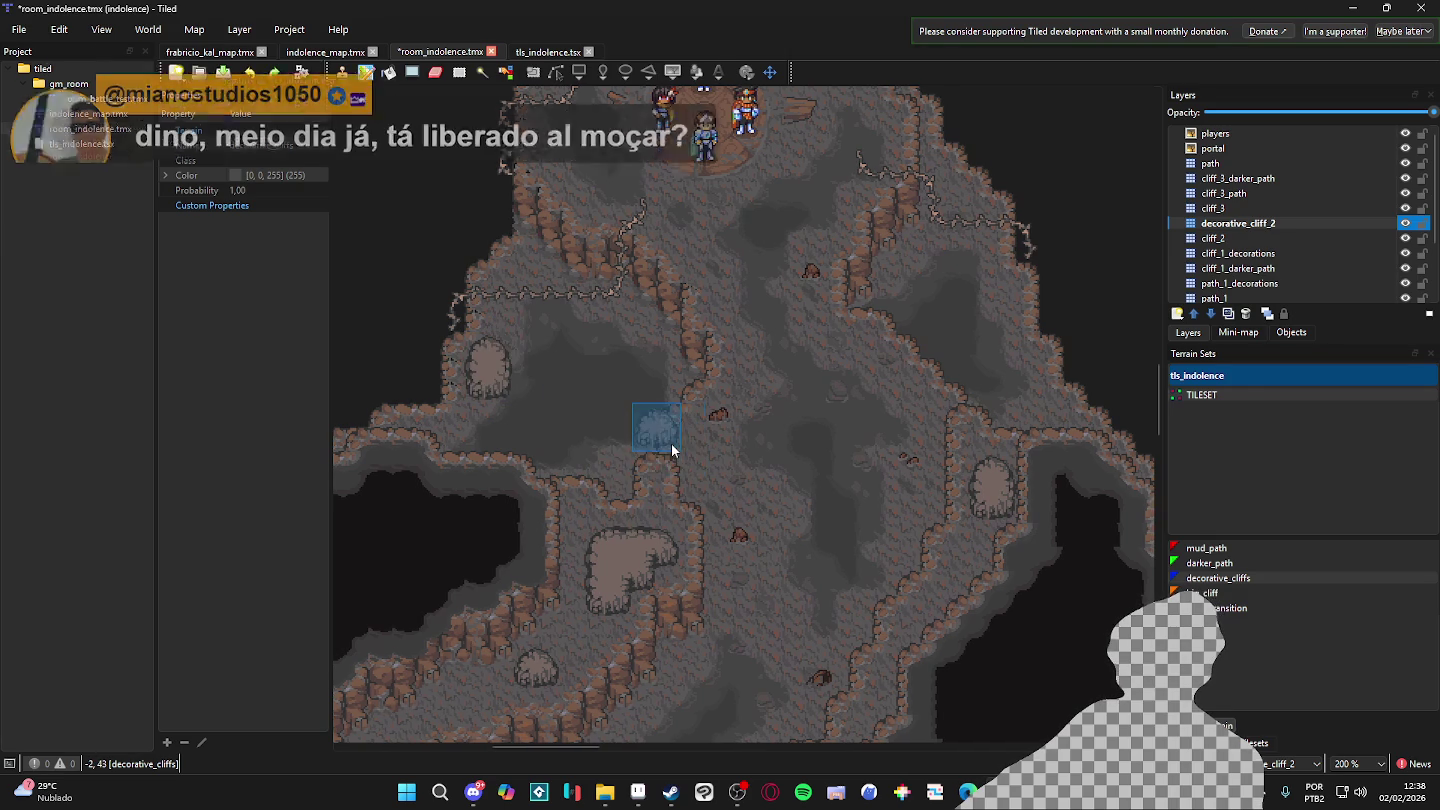
click(678, 445)
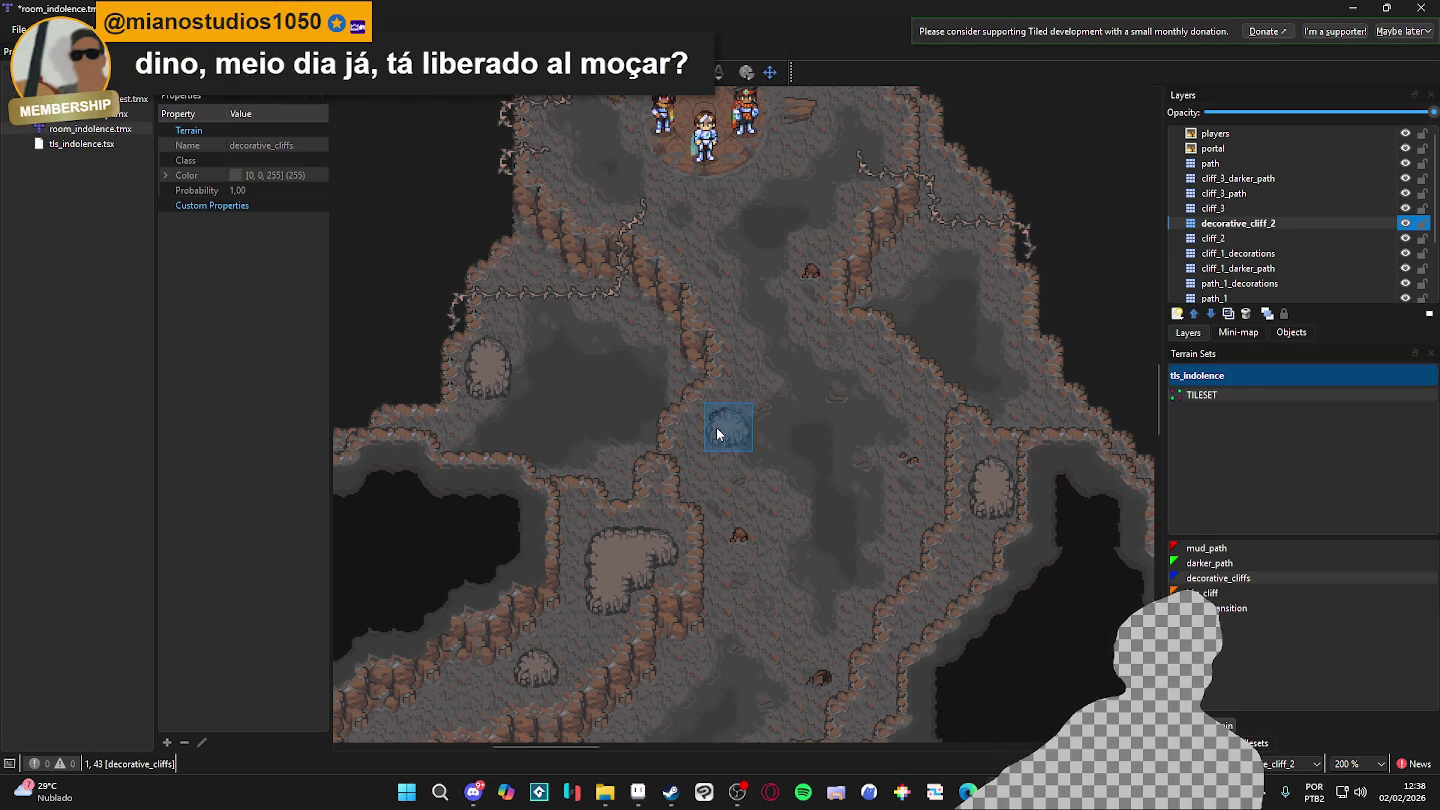
click(609, 403)
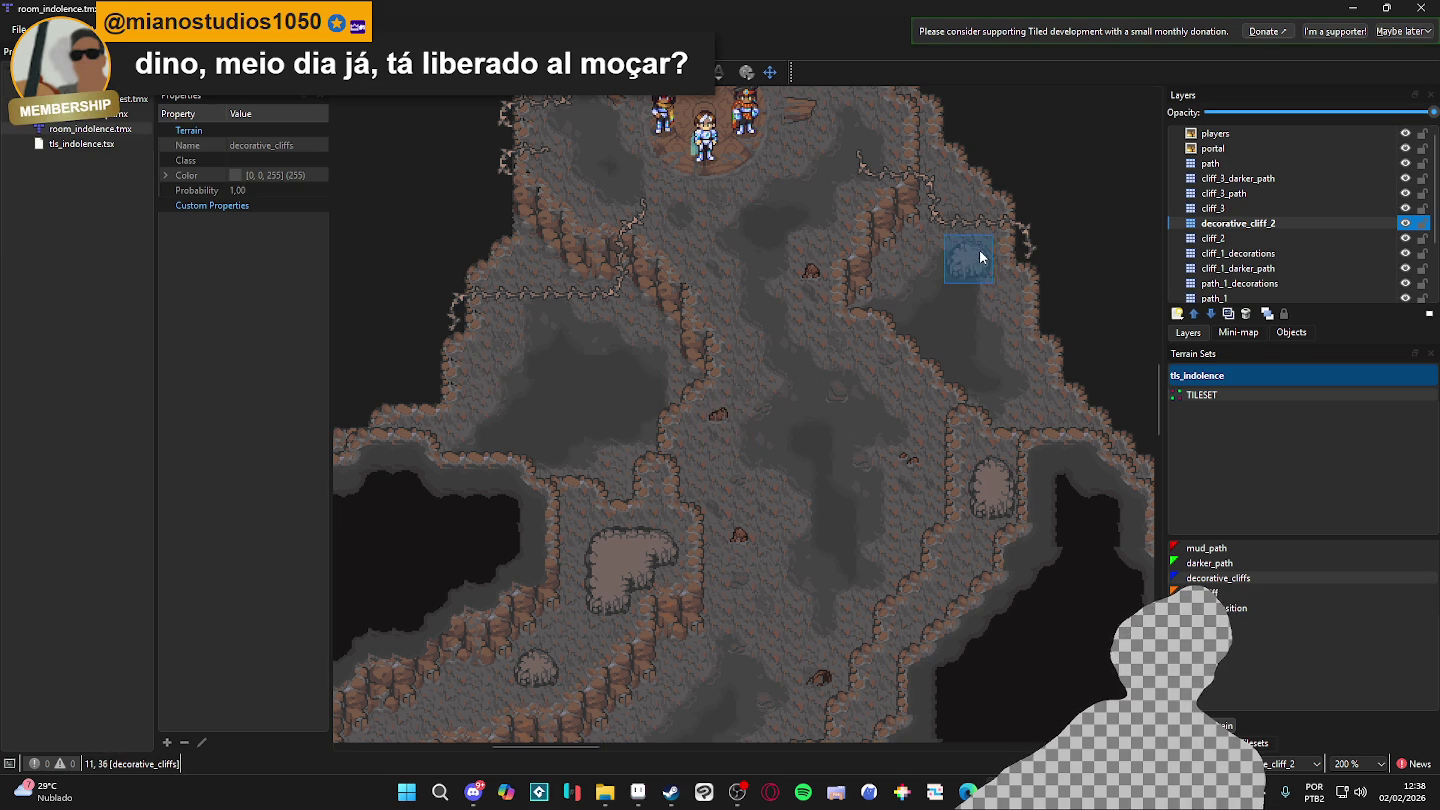
scroll(980, 268, down, 1)
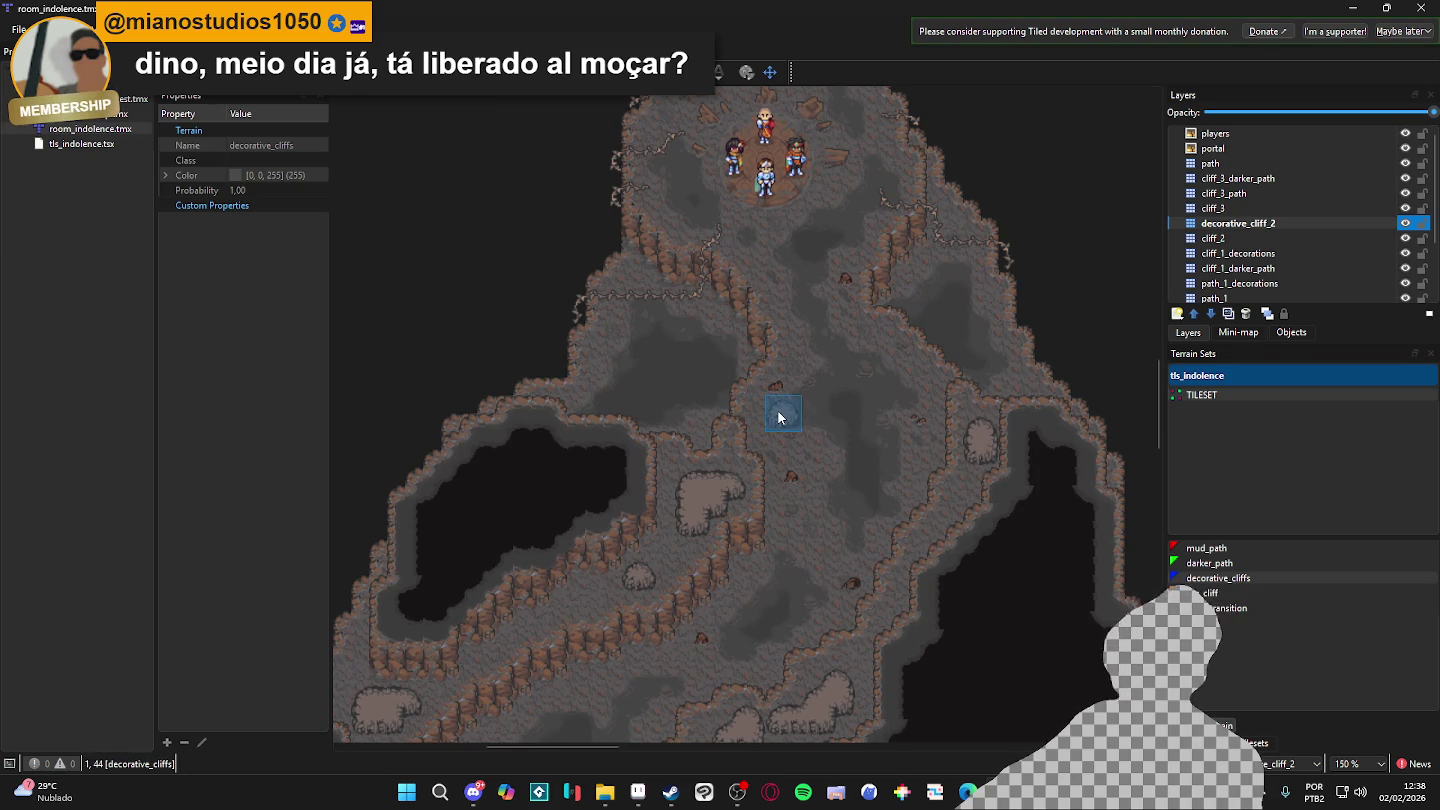
scroll(842, 289, down, 3)
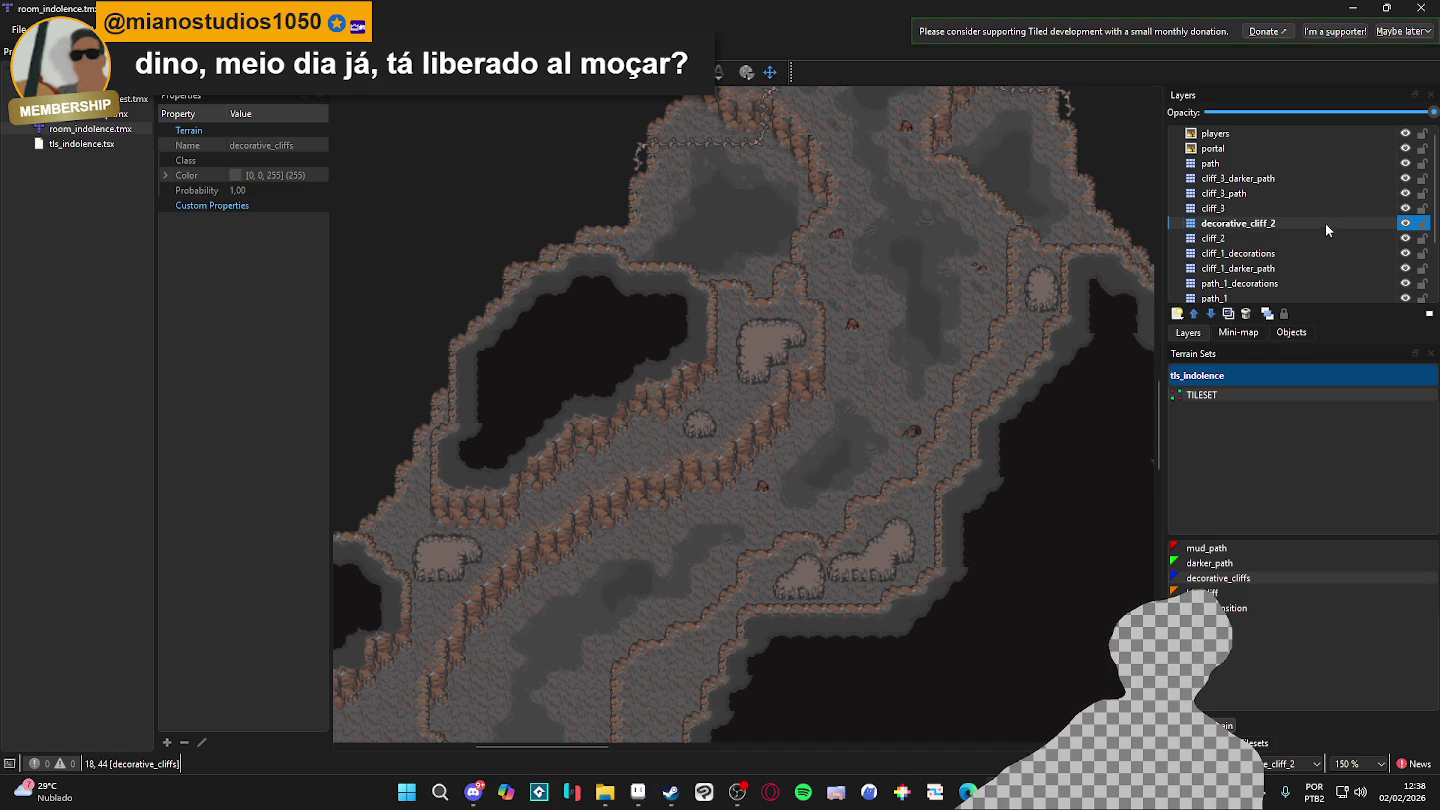
click(1282, 256)
- Make cliff_2 the active layer, pan the map, and check the tileset grid before returning to Terrain Sets
click(1291, 240)
drag(767, 421, 780, 385)
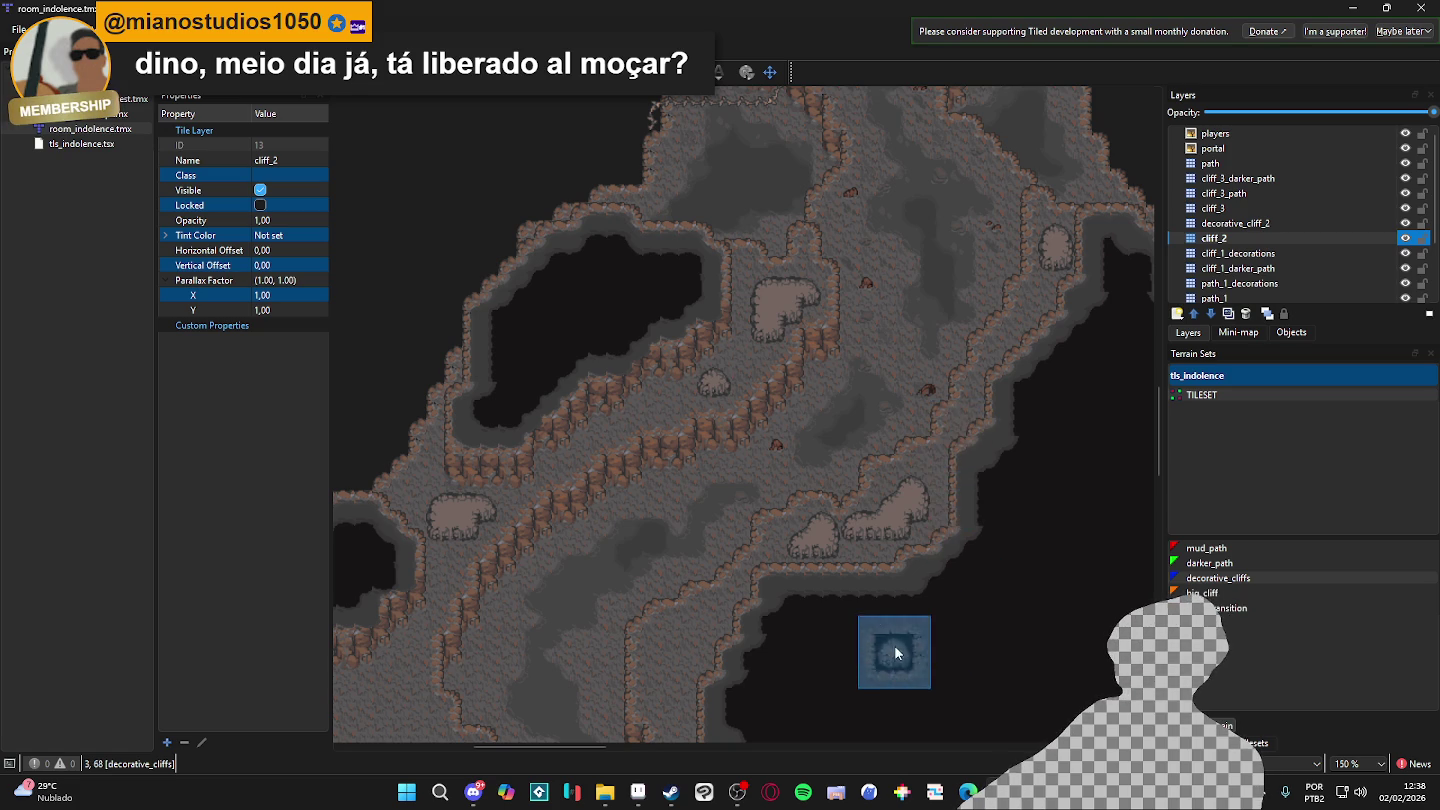
scroll(923, 401, down, 3)
scroll(924, 401, left, 1)
scroll(833, 290, up, 2)
ctrl+scroll(840, 390, up, 1)
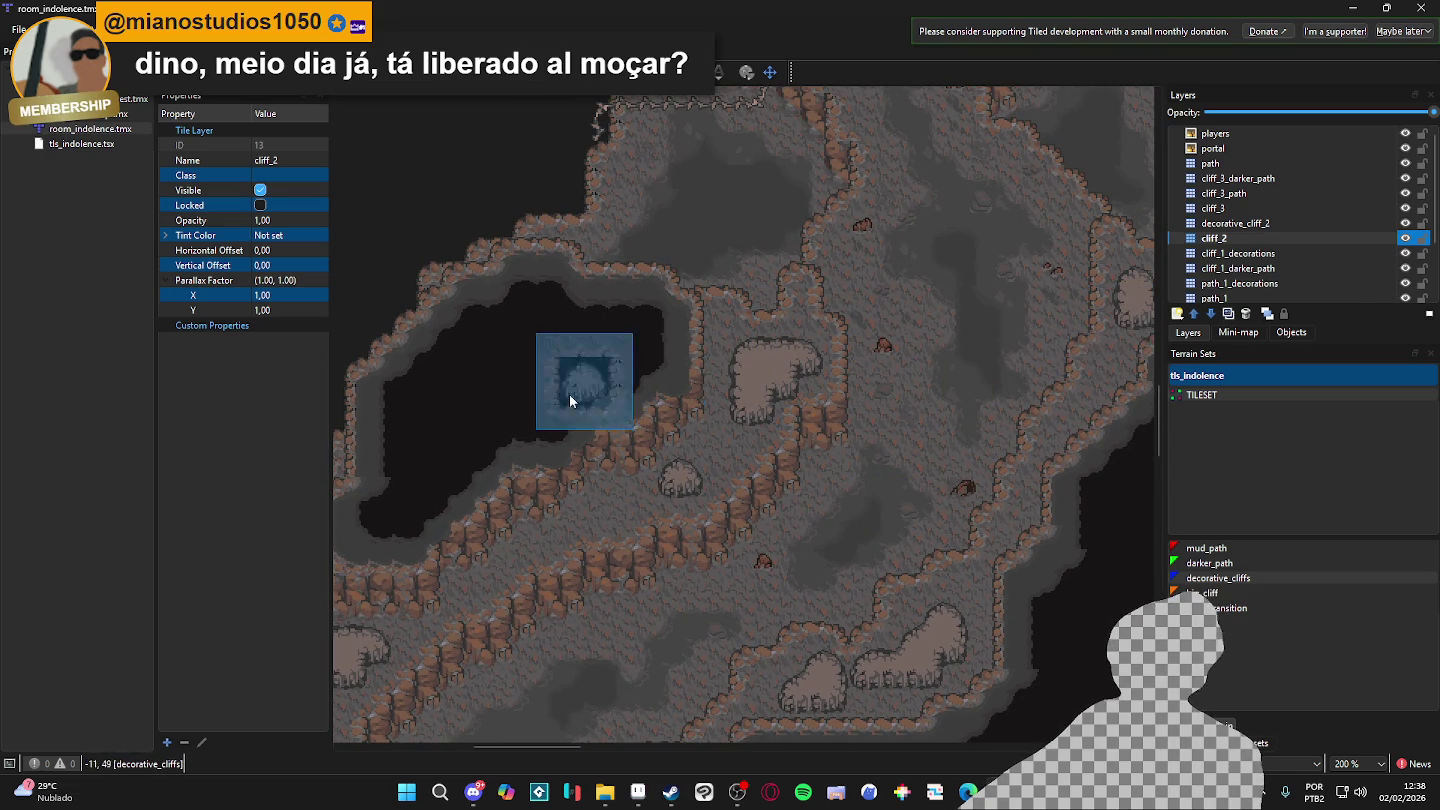
scroll(597, 321, up, 1)
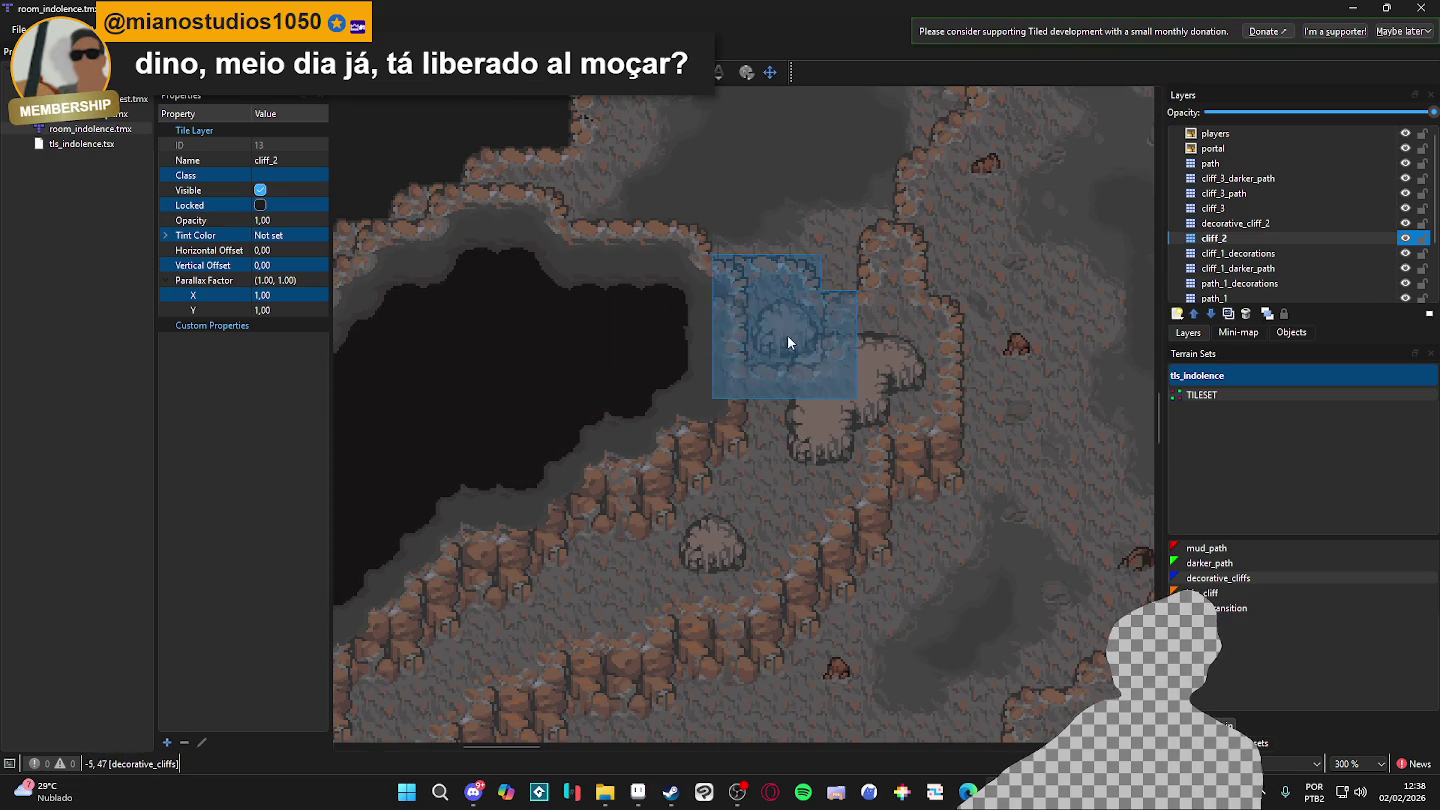
scroll(789, 335, down, 1)
scroll(876, 432, down, 1)
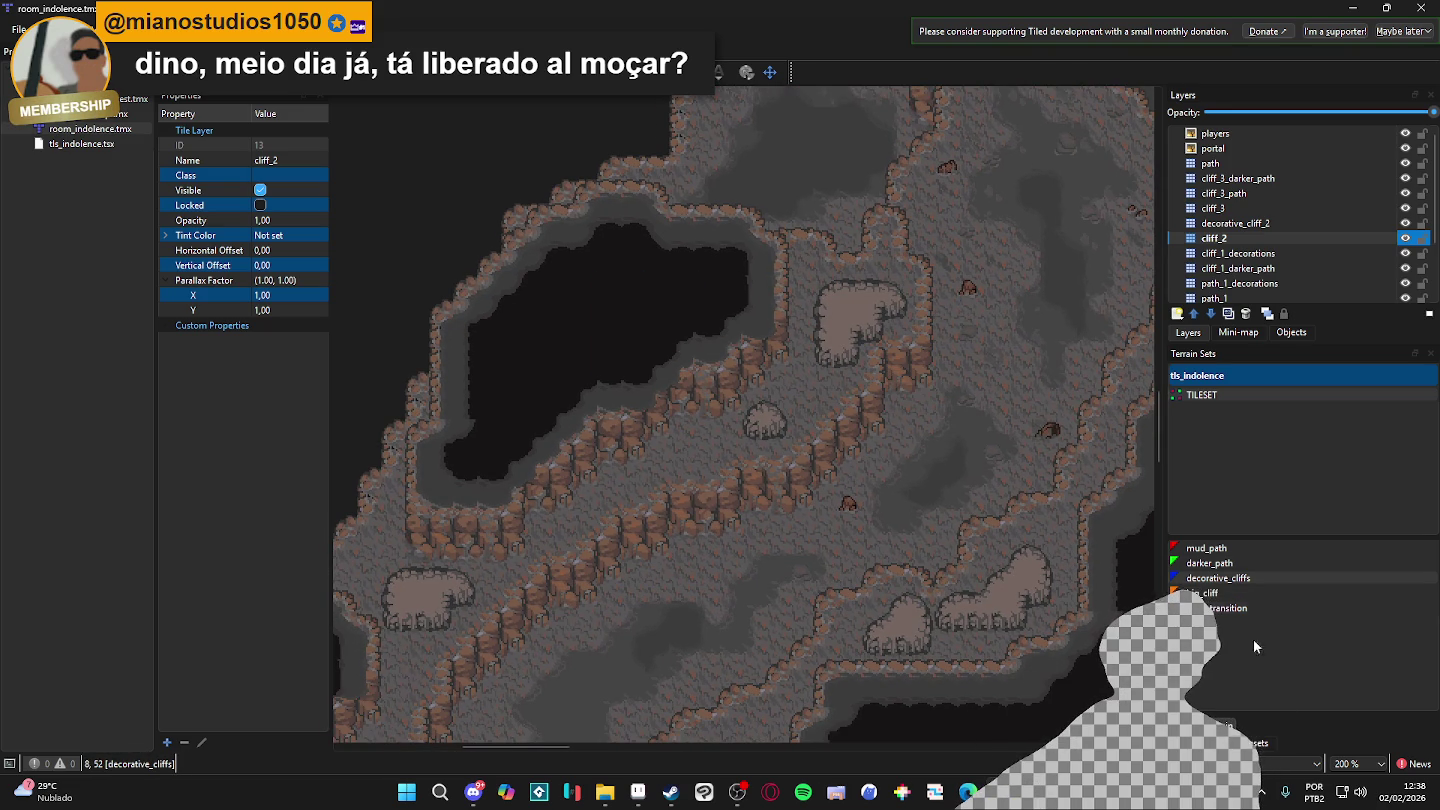
click(1192, 743)
click(1195, 725)
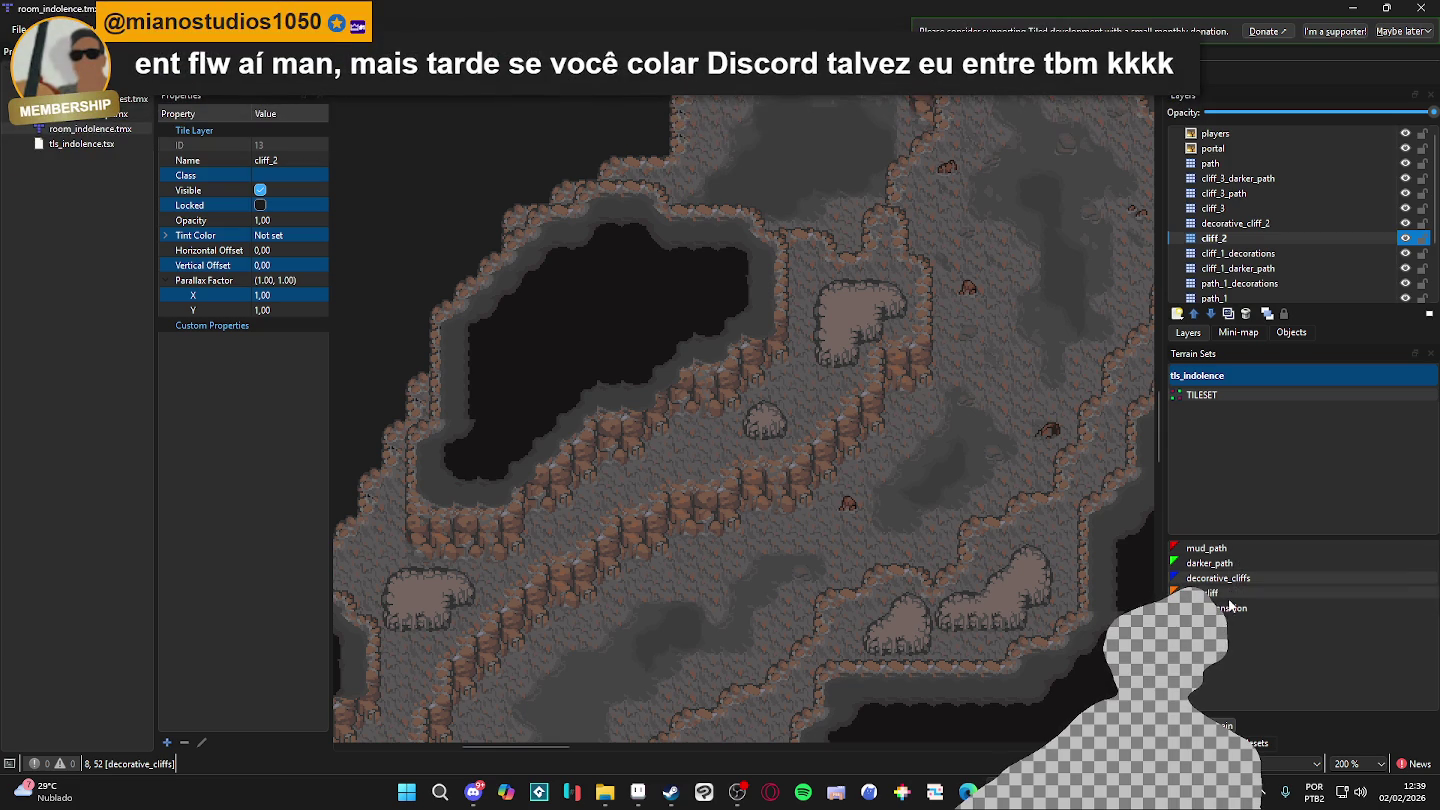
- Pick the mud_path terrain and add a new tile layer named path_2 above cliff_2
click(1238, 550)
click(1240, 243)
click(1176, 313)
click(1210, 334)
text(cl)
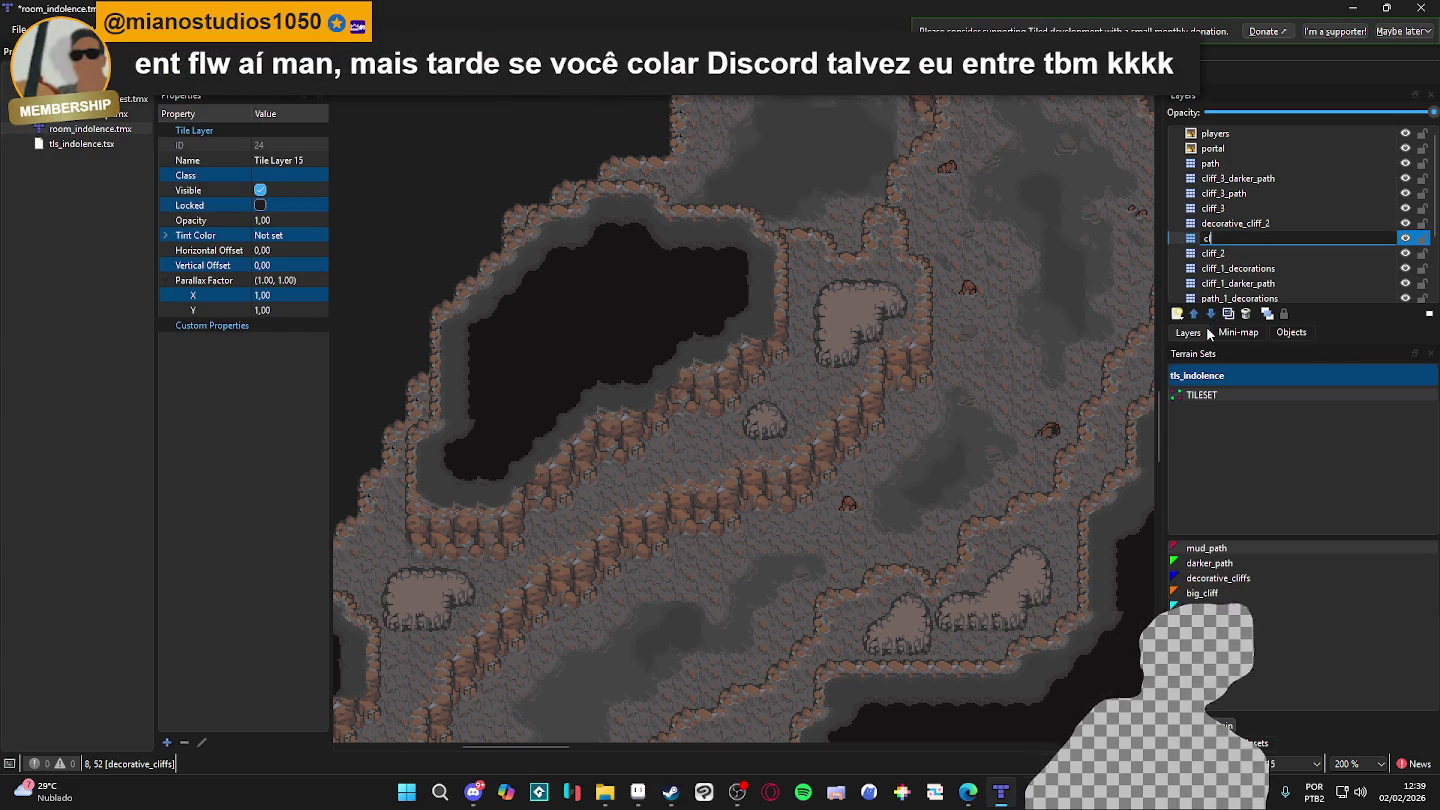
text(iff_2_)
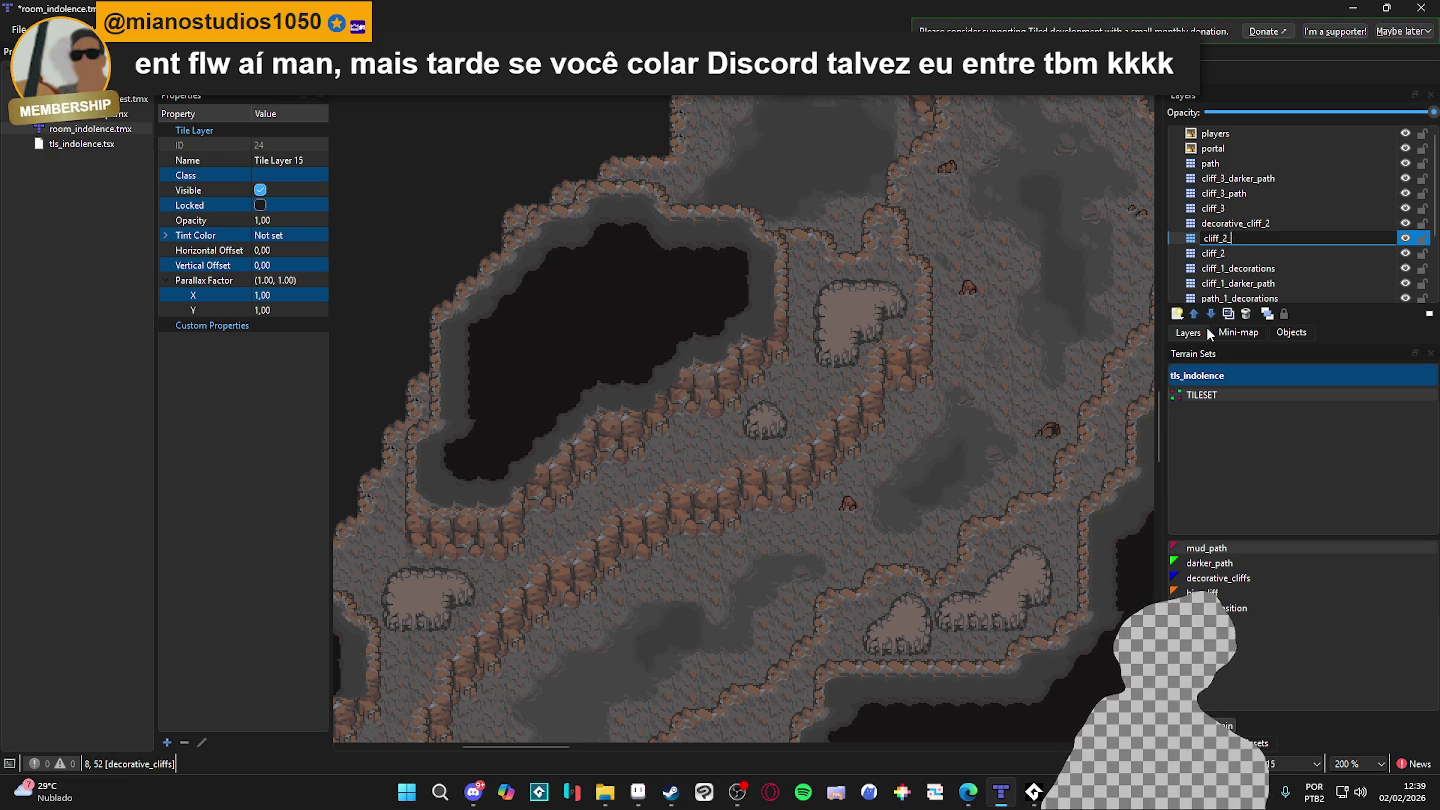
key(BackSpace)
key(BackSpace)
key(BackSpace)
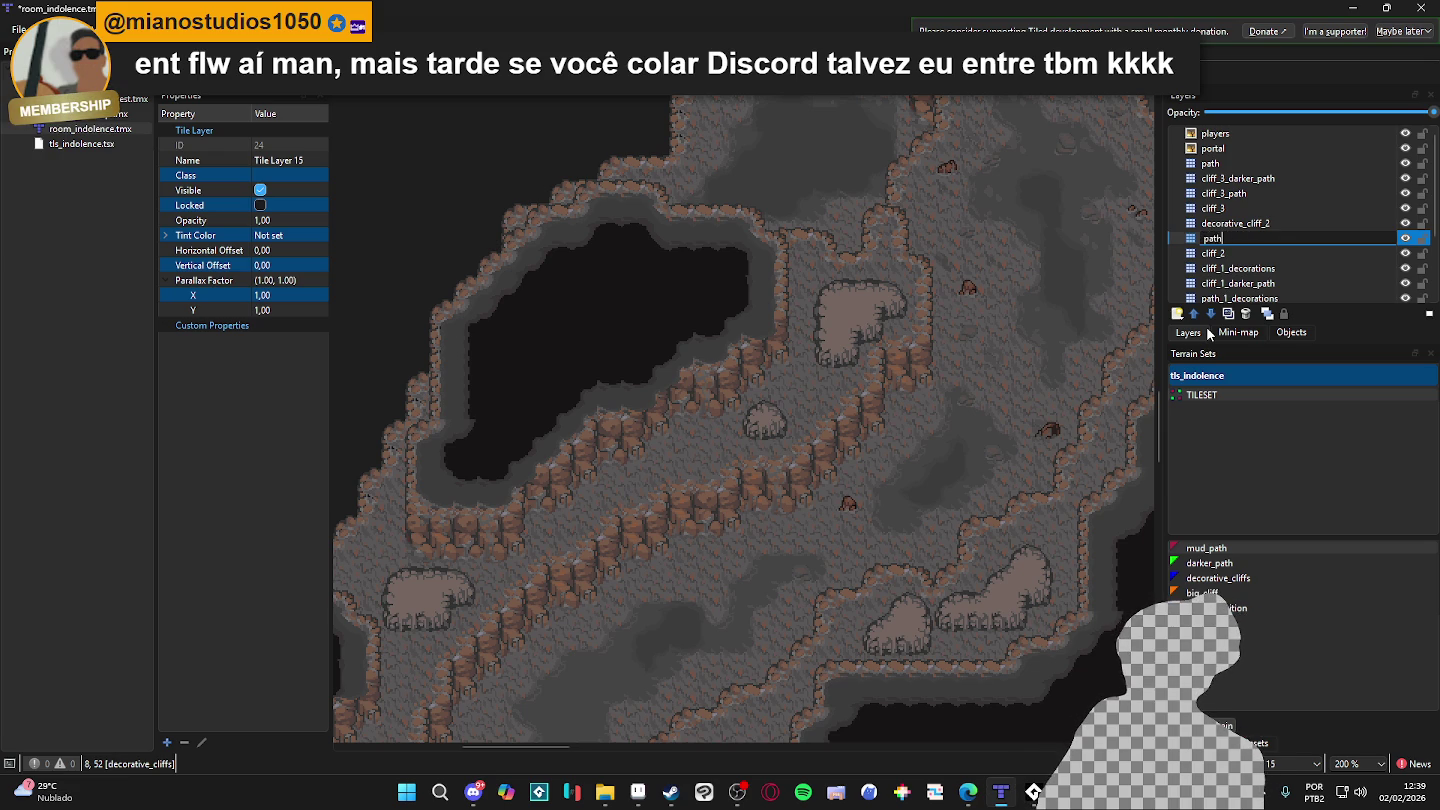
text(_2)
key(Return)
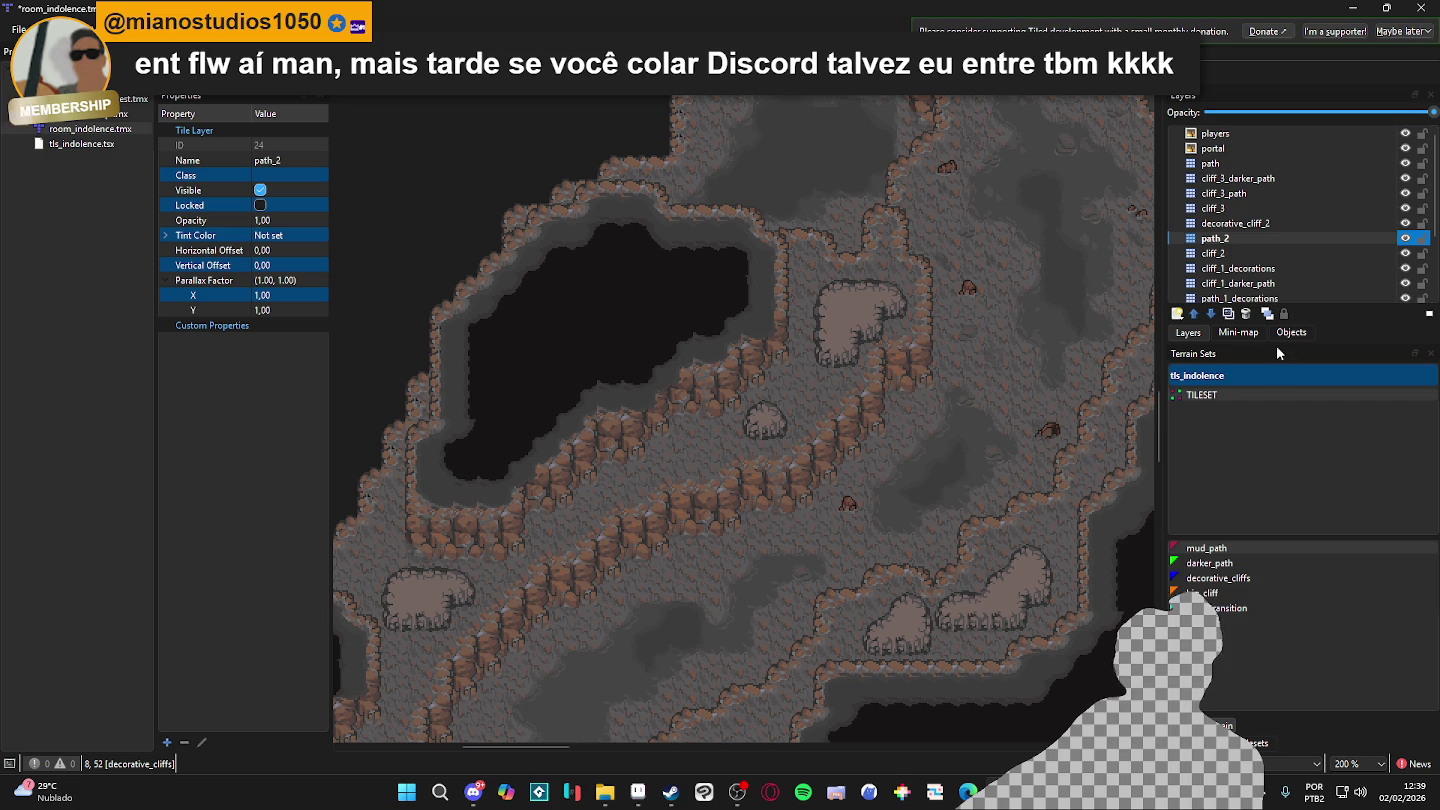
scroll(1246, 246, down, 1)
- Paint mud-path tiles and strips across the cave floor and over the cliff tiles
click(815, 329)
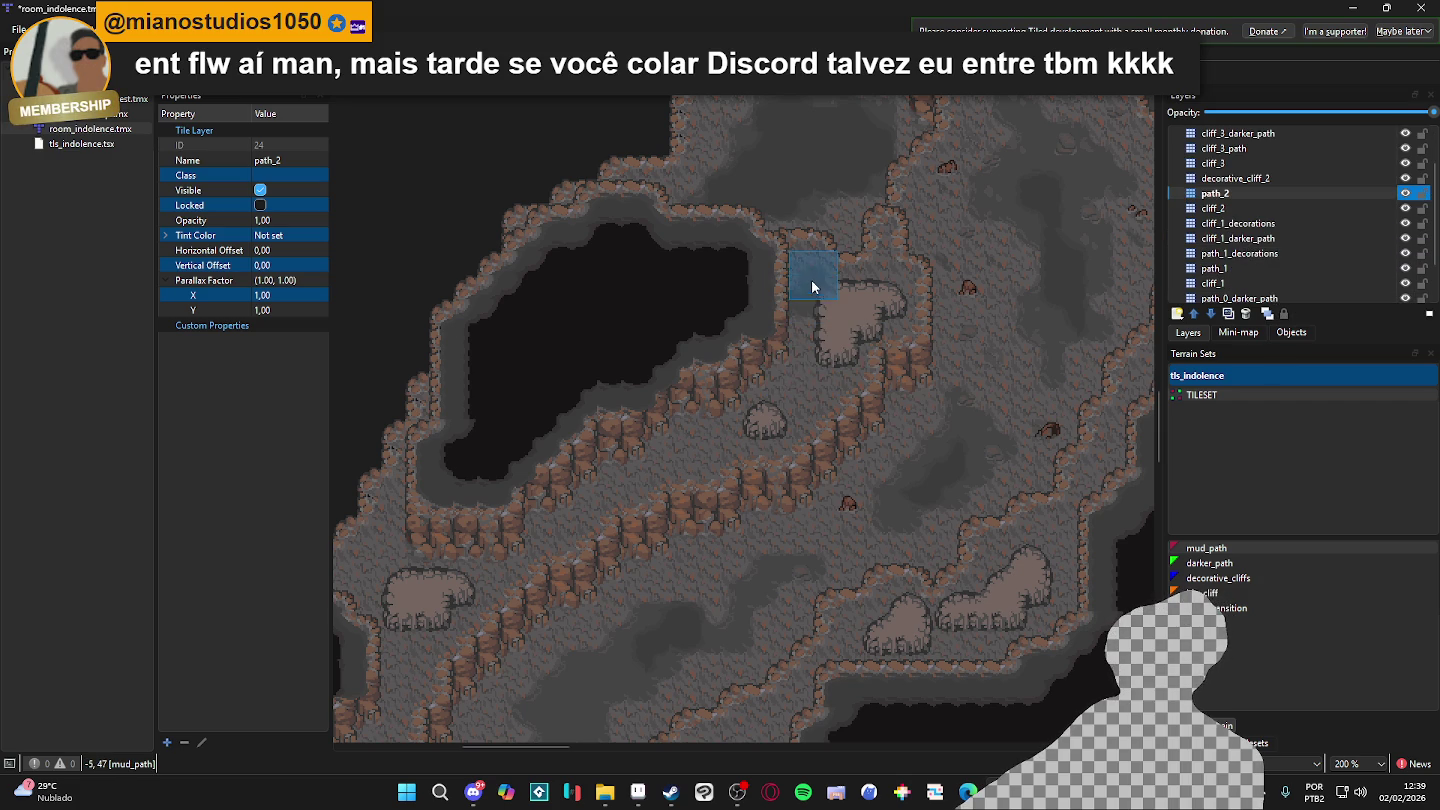
click(867, 301)
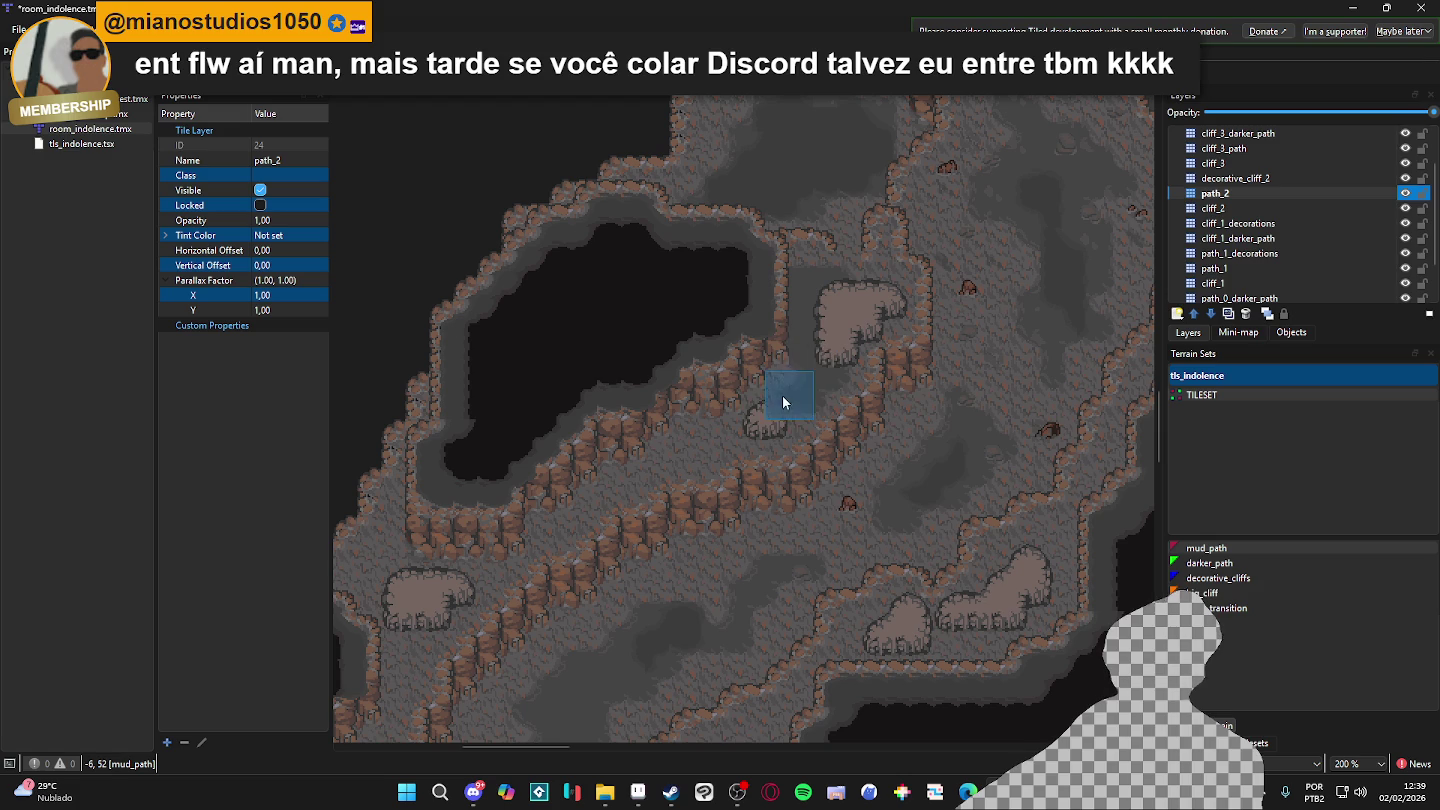
mouse_move(749, 397)
mouse_down()
mouse_move(737, 419)
mouse_move(656, 452)
mouse_up()
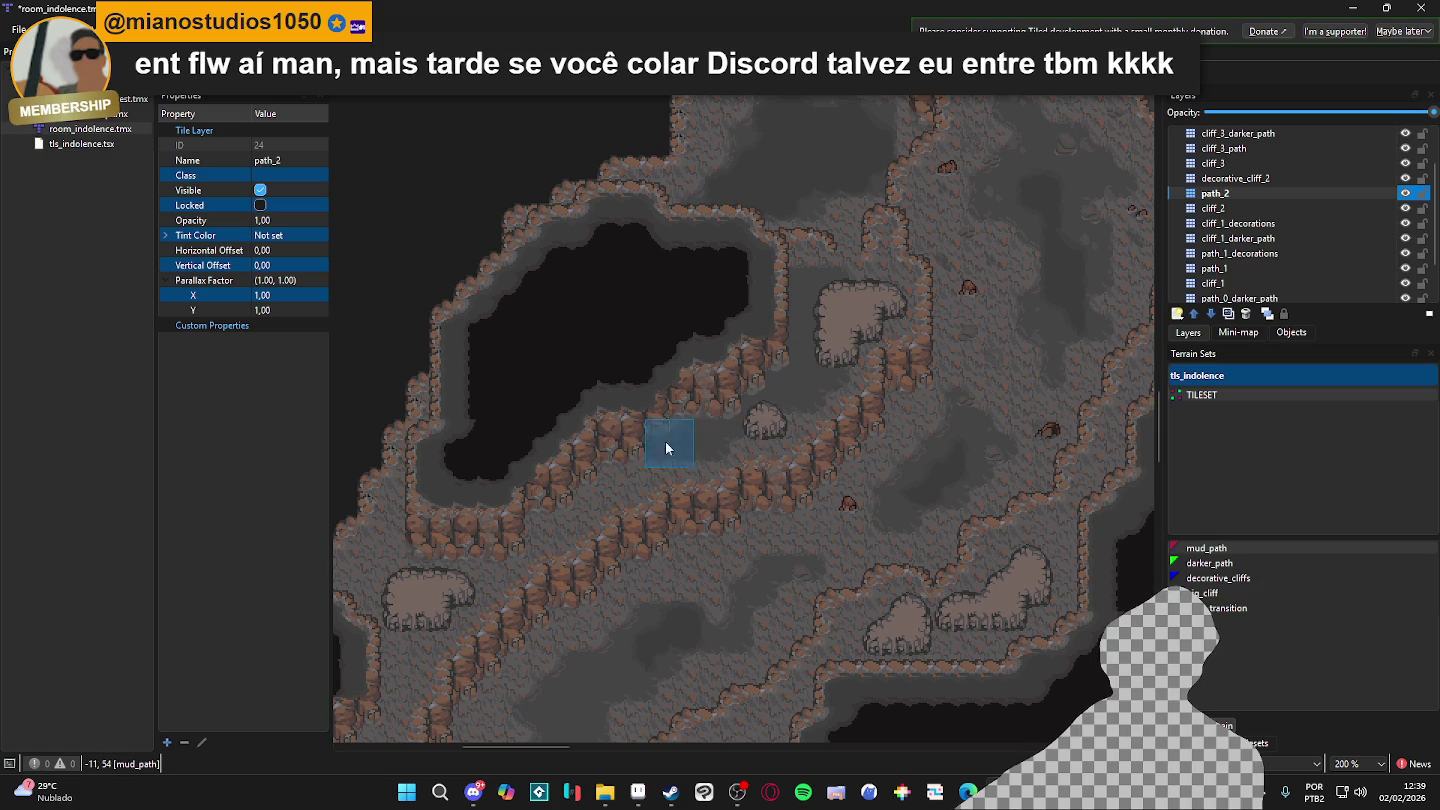
drag(577, 491, 503, 545)
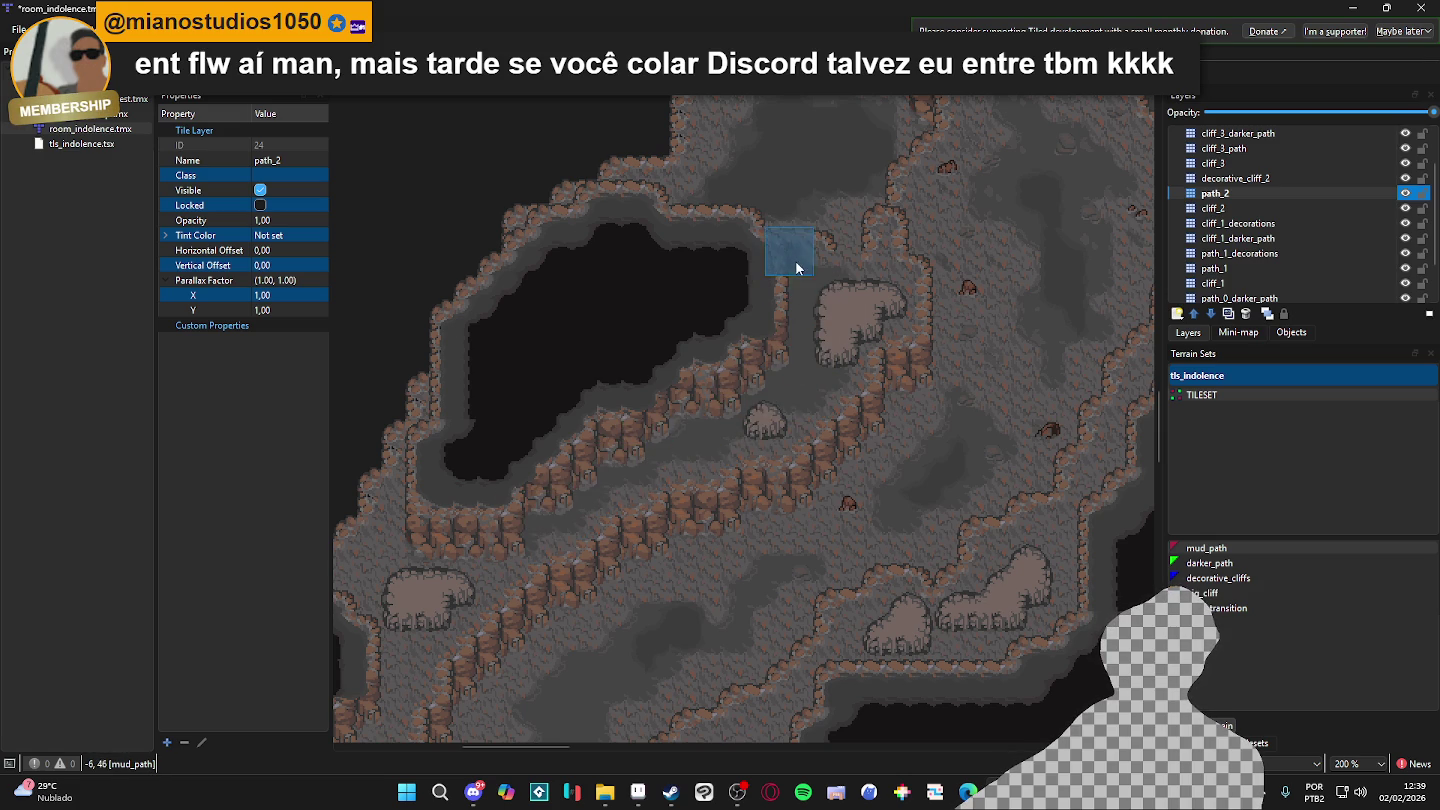
mouse_move(845, 305)
mouse_down()
mouse_move(877, 296)
mouse_move(799, 295)
mouse_up()
- Pick the mud_path terrain and paint it beside the rock block, extending it up-left
scroll(752, 293, down, 2)
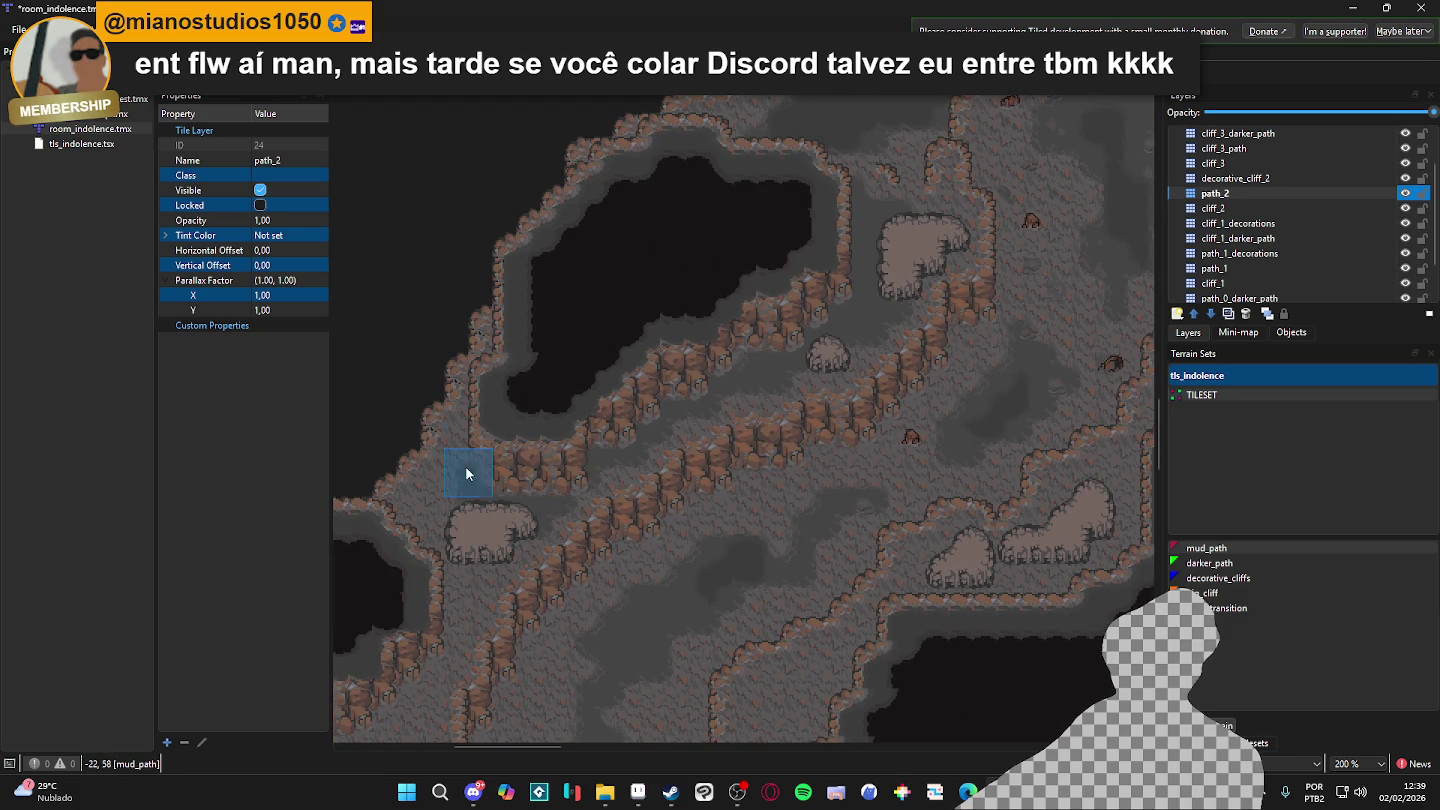
scroll(661, 415, up, 5)
scroll(661, 416, right, 7)
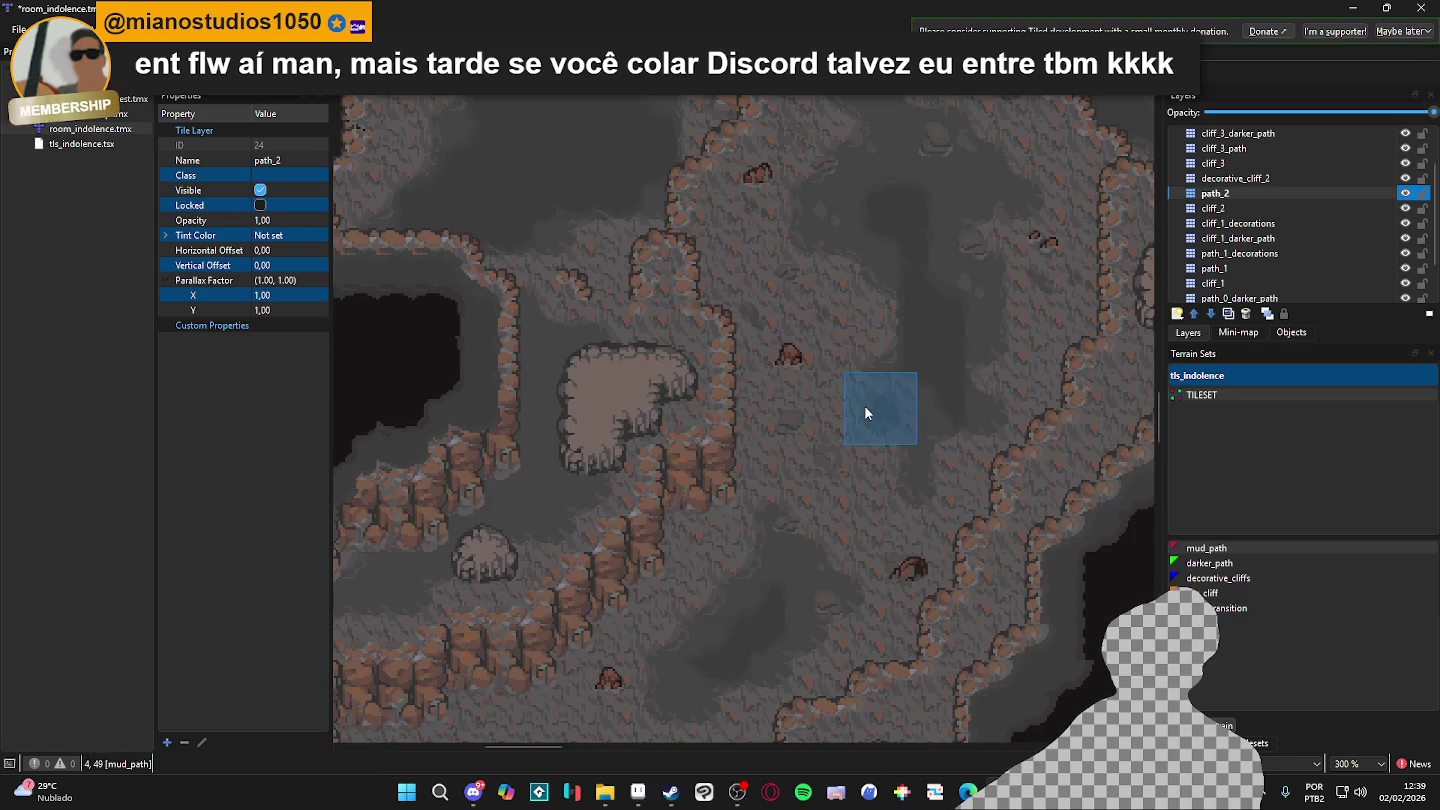
scroll(904, 407, up, 1)
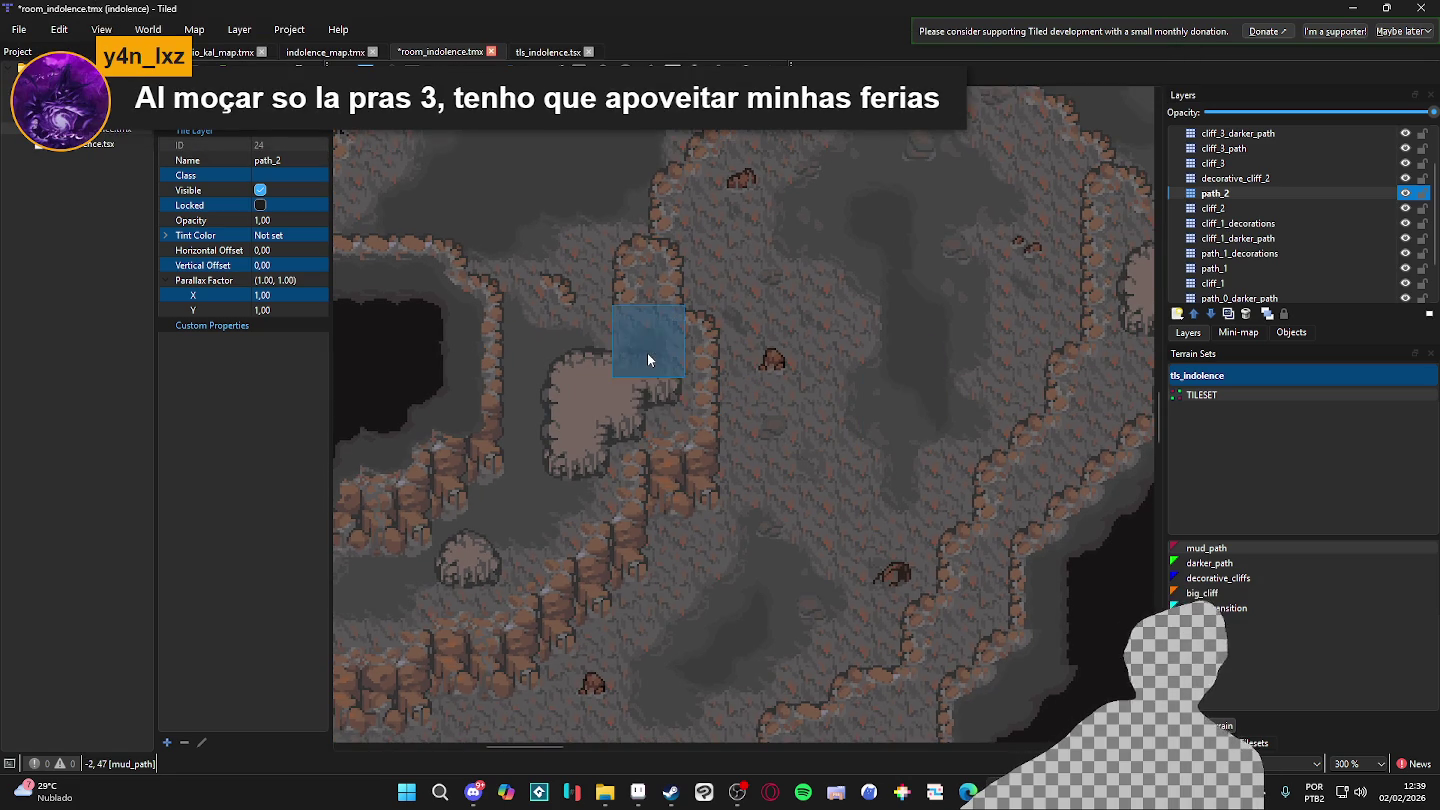
scroll(647, 352, down, 2)
scroll(887, 316, up, 1)
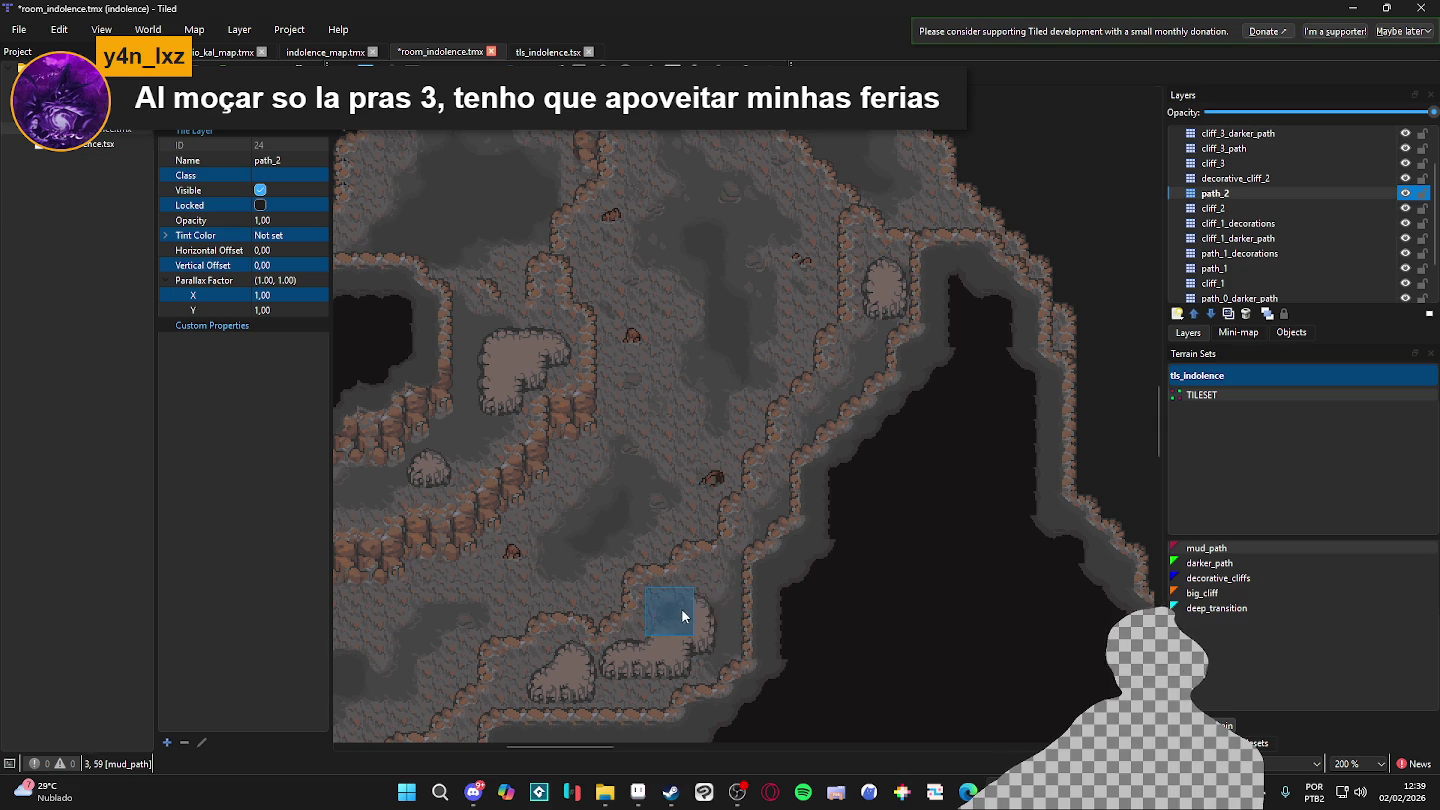
scroll(697, 653, down, 2)
scroll(705, 638, left, 2)
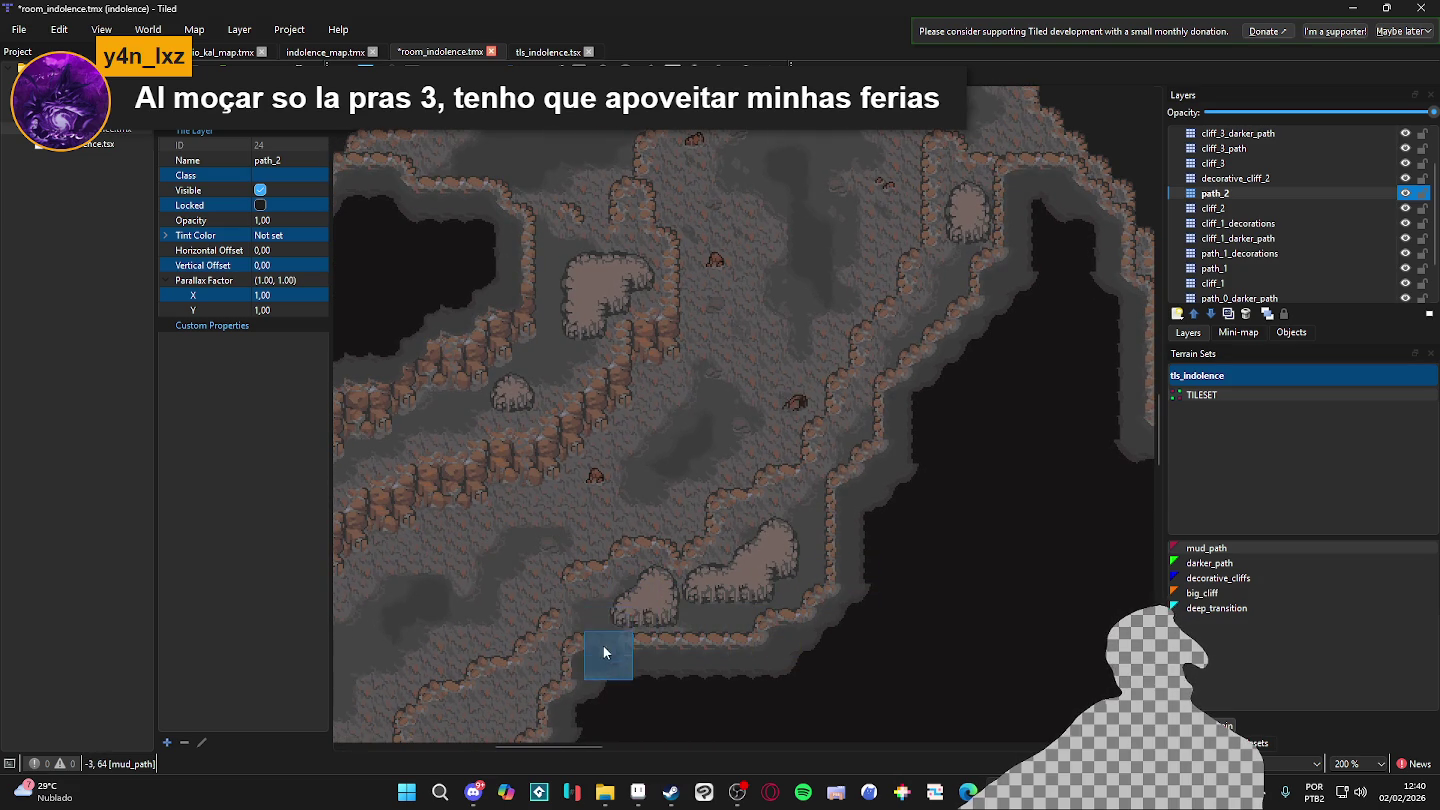
scroll(841, 500, up, 2)
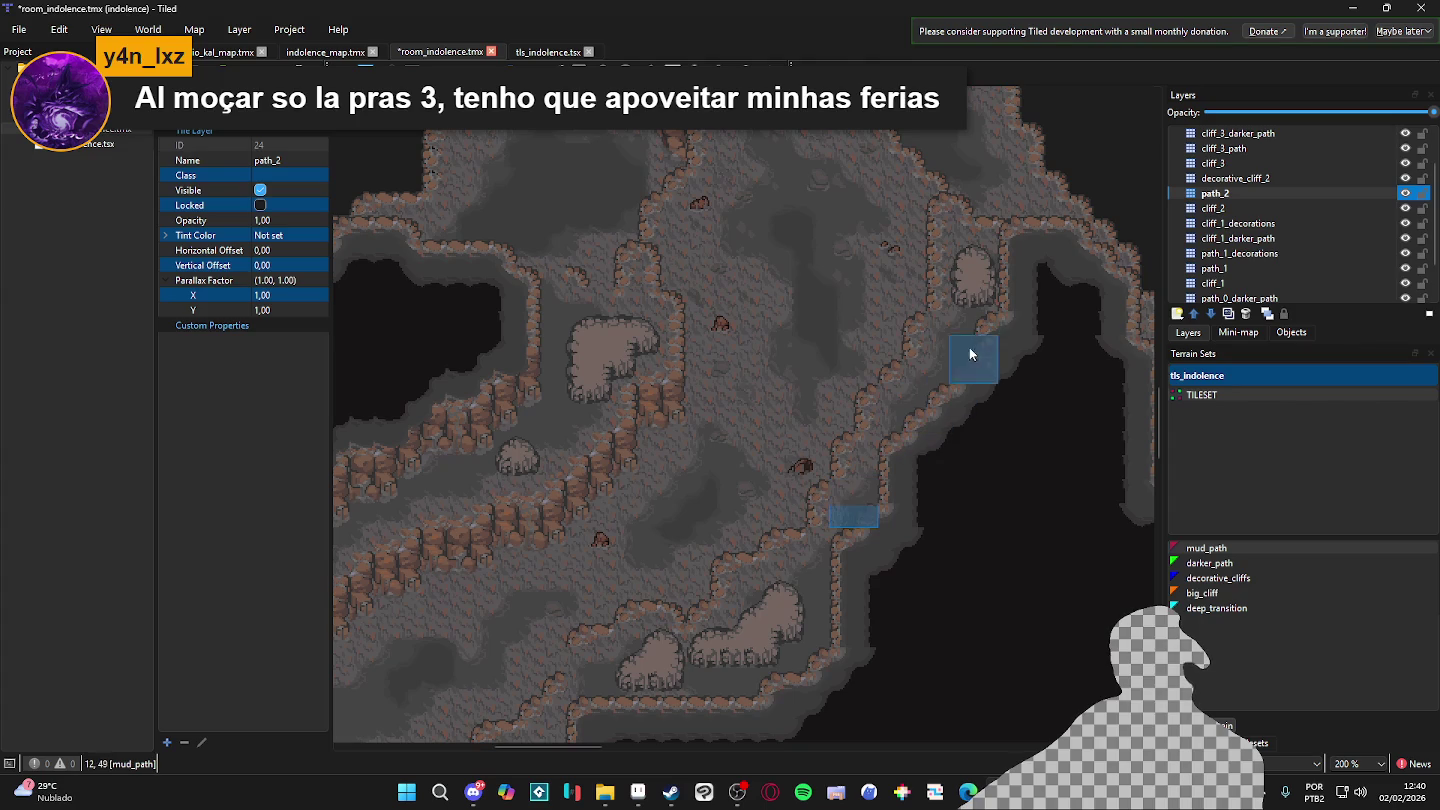
scroll(800, 470, up, 6)
scroll(778, 450, left, 2)
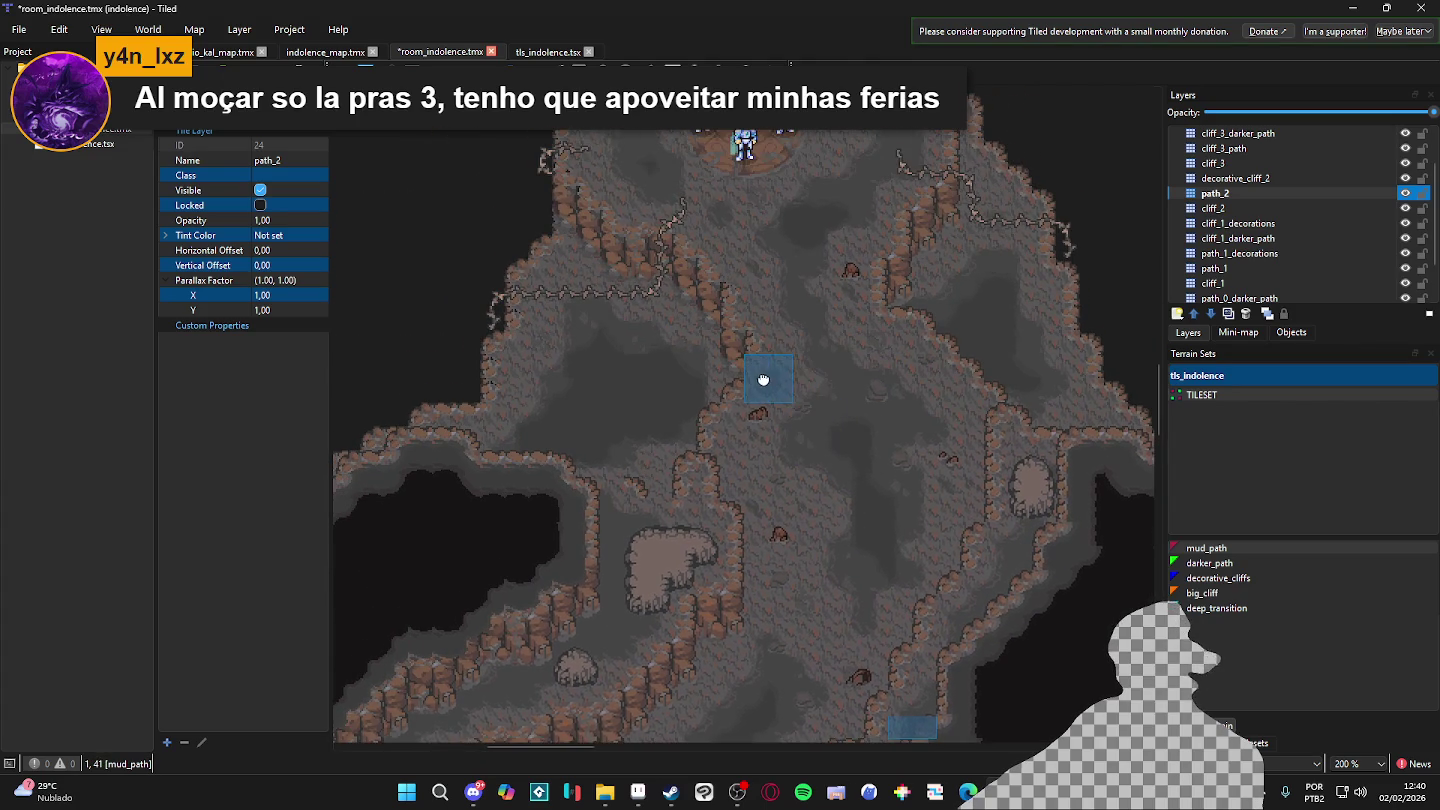
scroll(769, 378, down, 2)
scroll(752, 296, up, 2)
scroll(780, 330, left, 1)
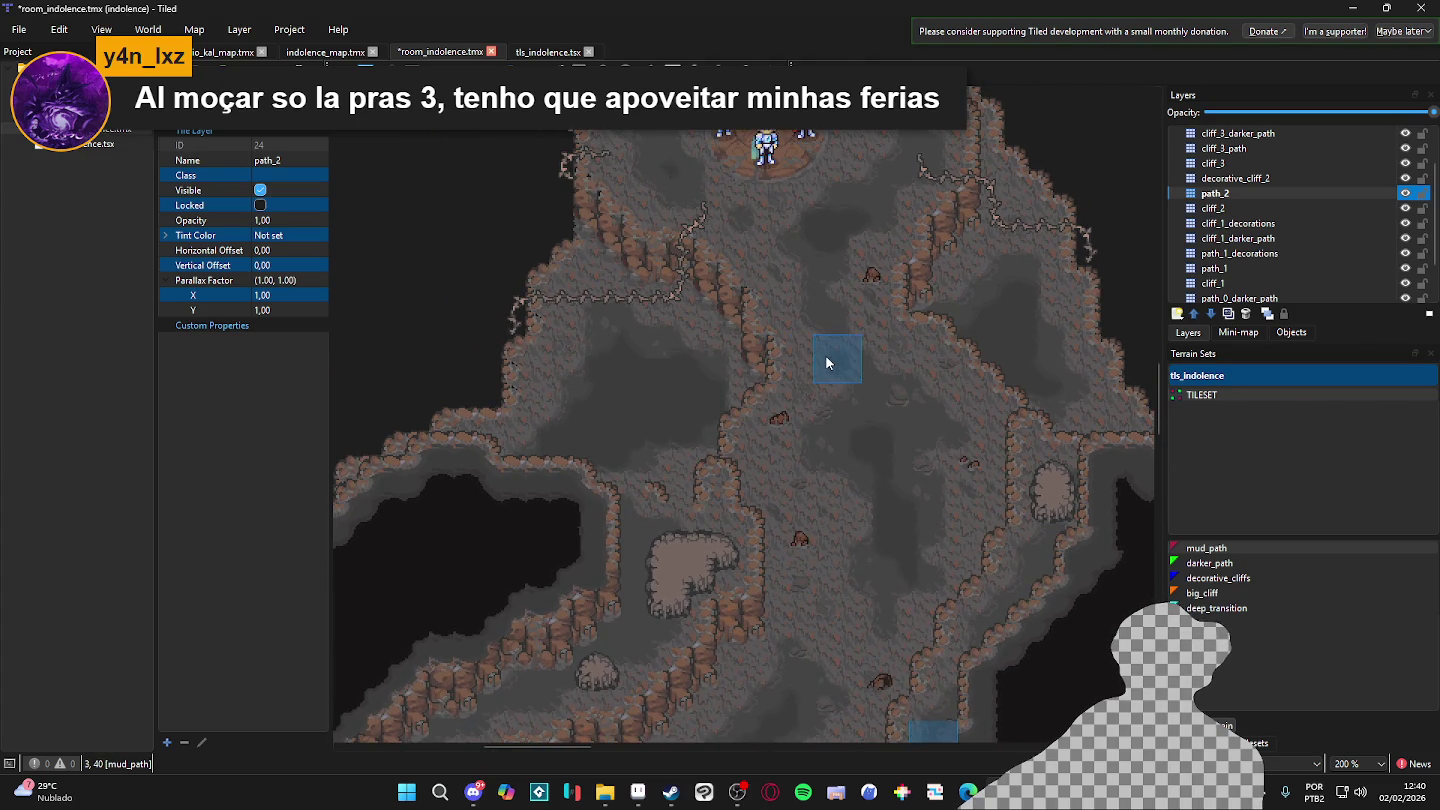
scroll(803, 419, up, 1)
scroll(779, 319, down, 3)
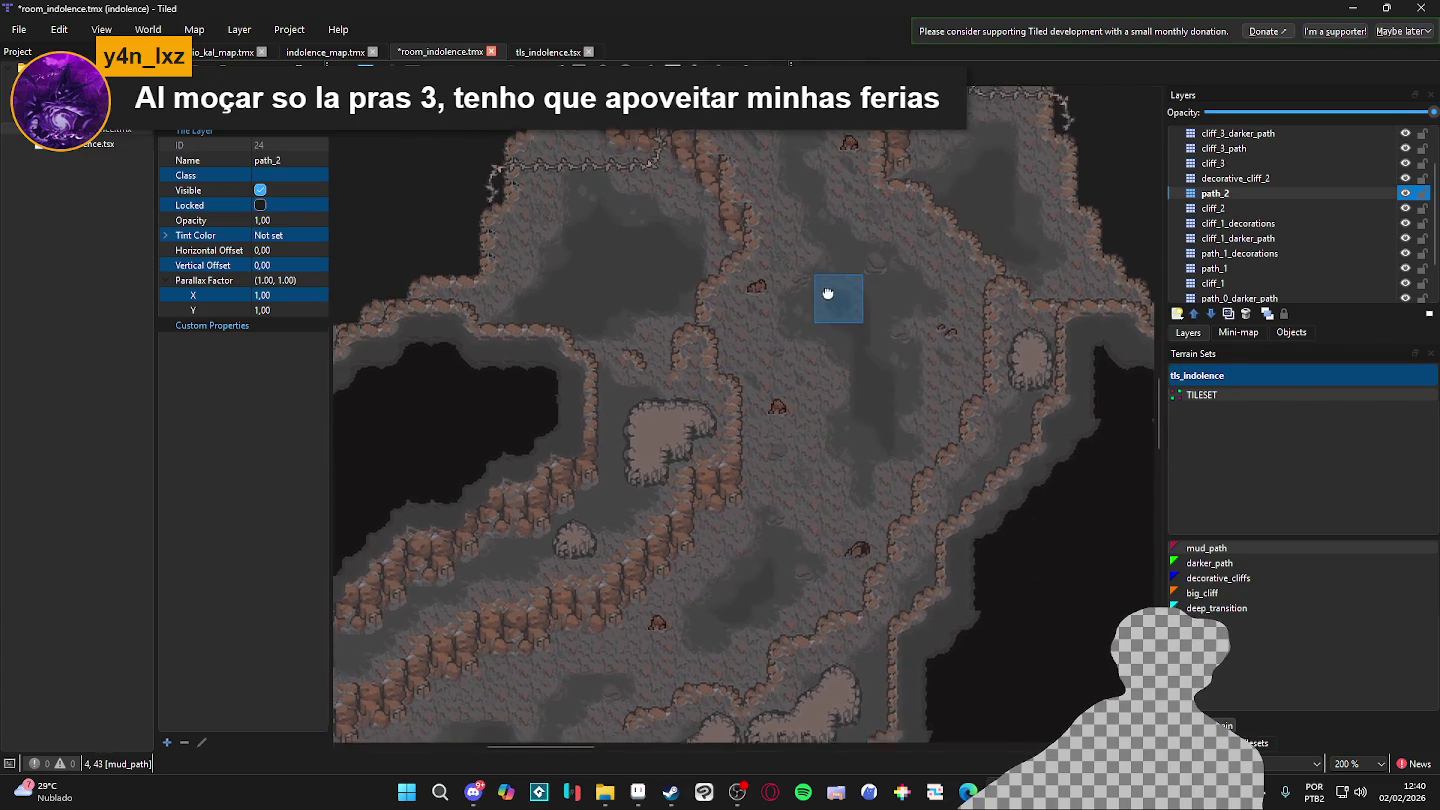
scroll(826, 292, left, 3)
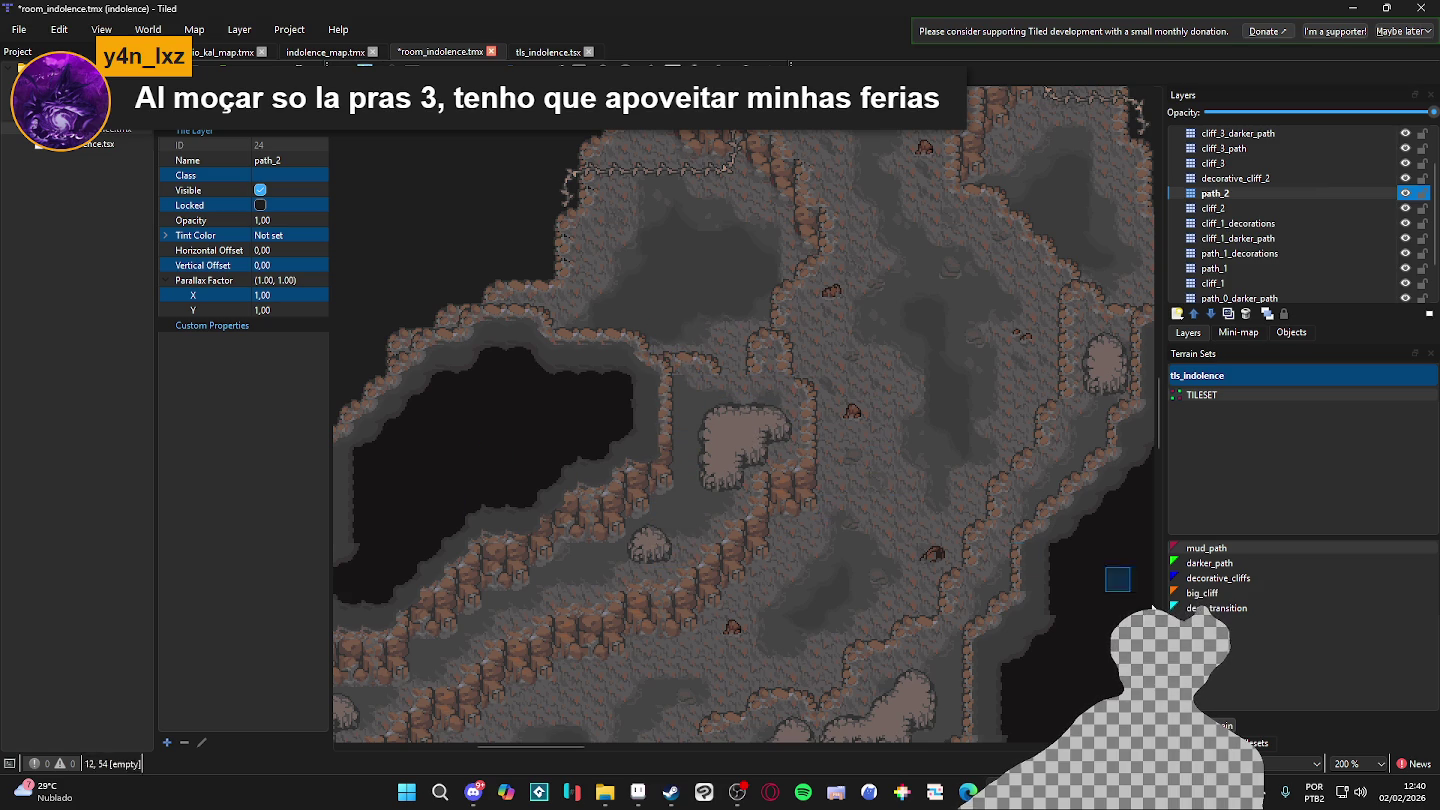
click(1247, 547)
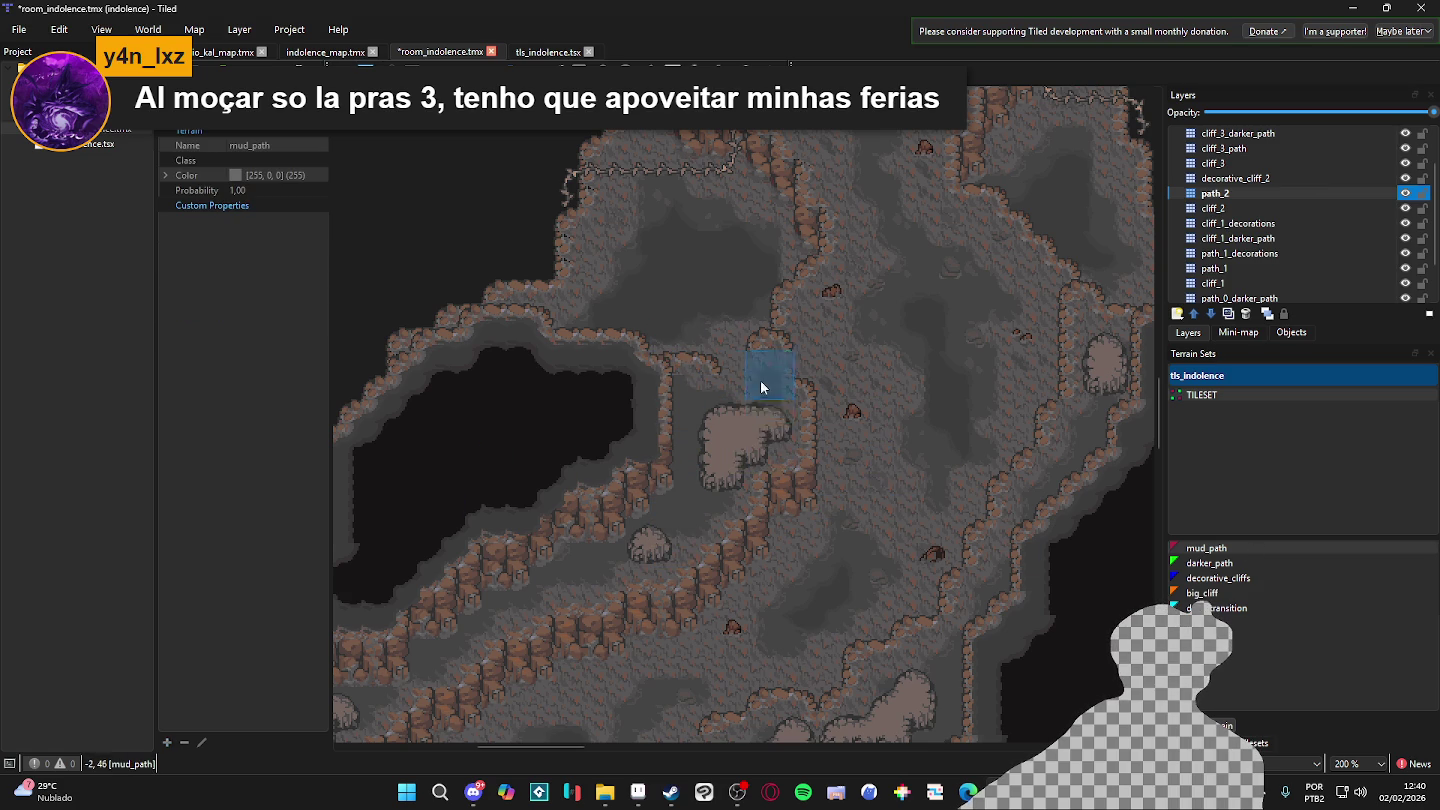
drag(714, 388, 685, 385)
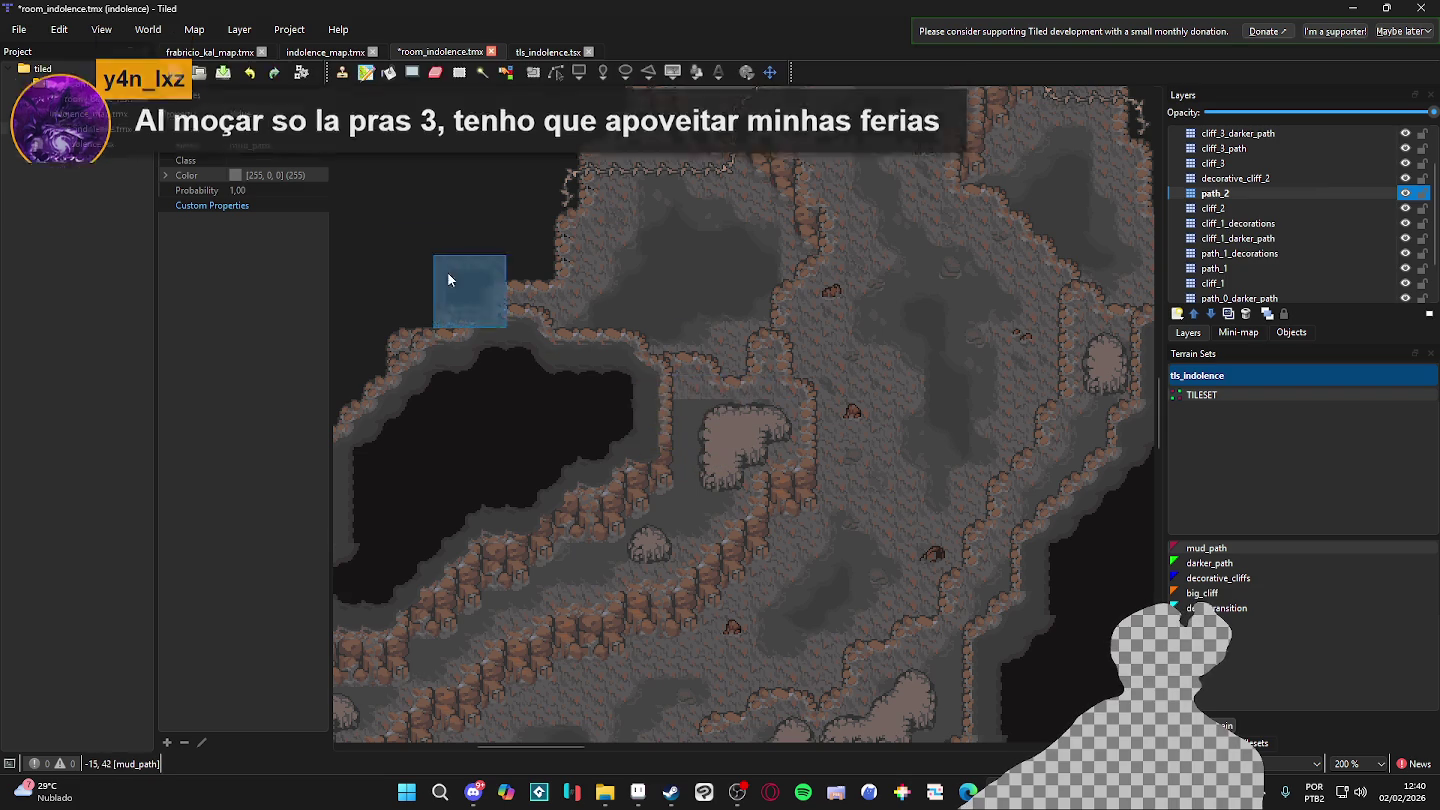
drag(770, 496, 726, 470)
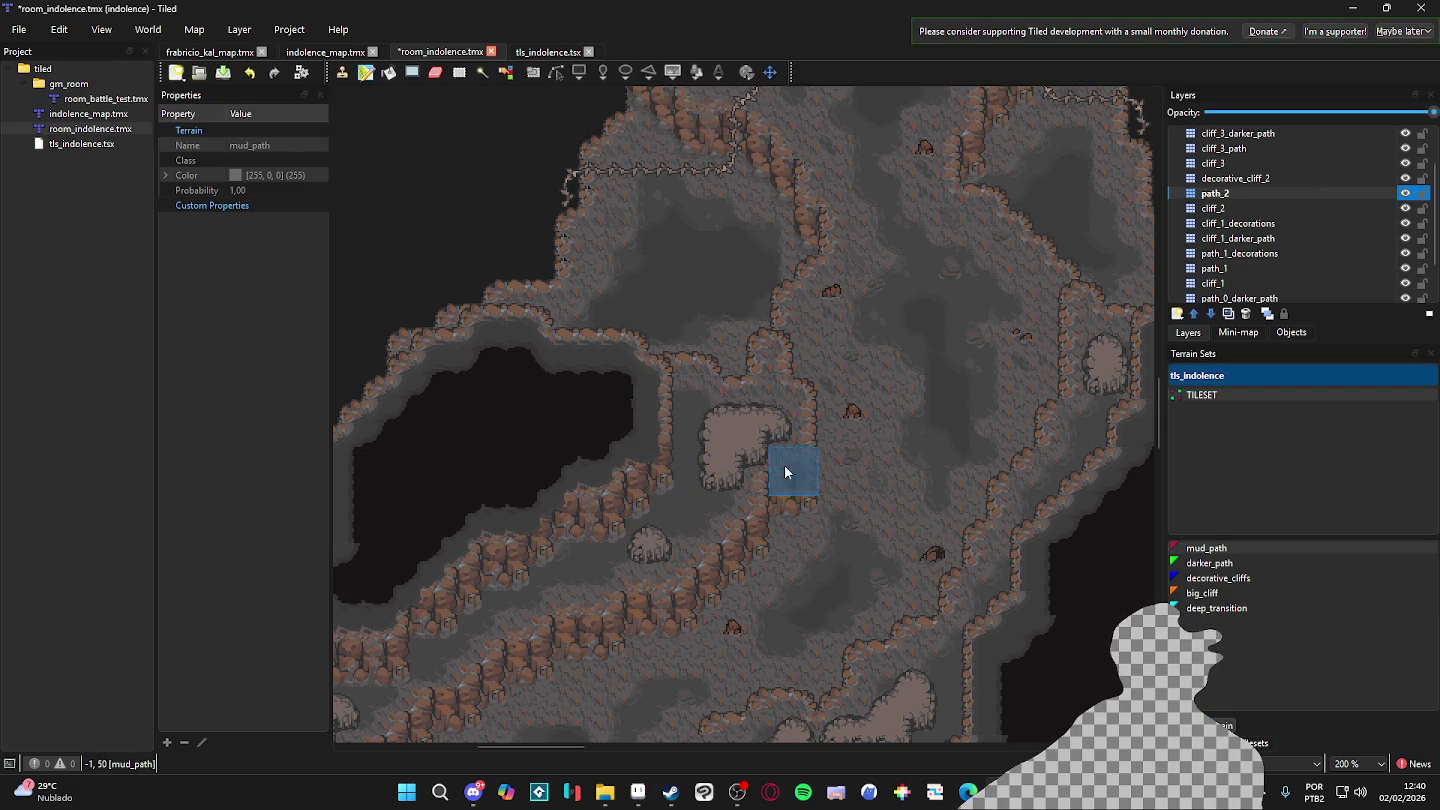
- Add another mud-path patch beside the rock formation
scroll(823, 571, down, 3)
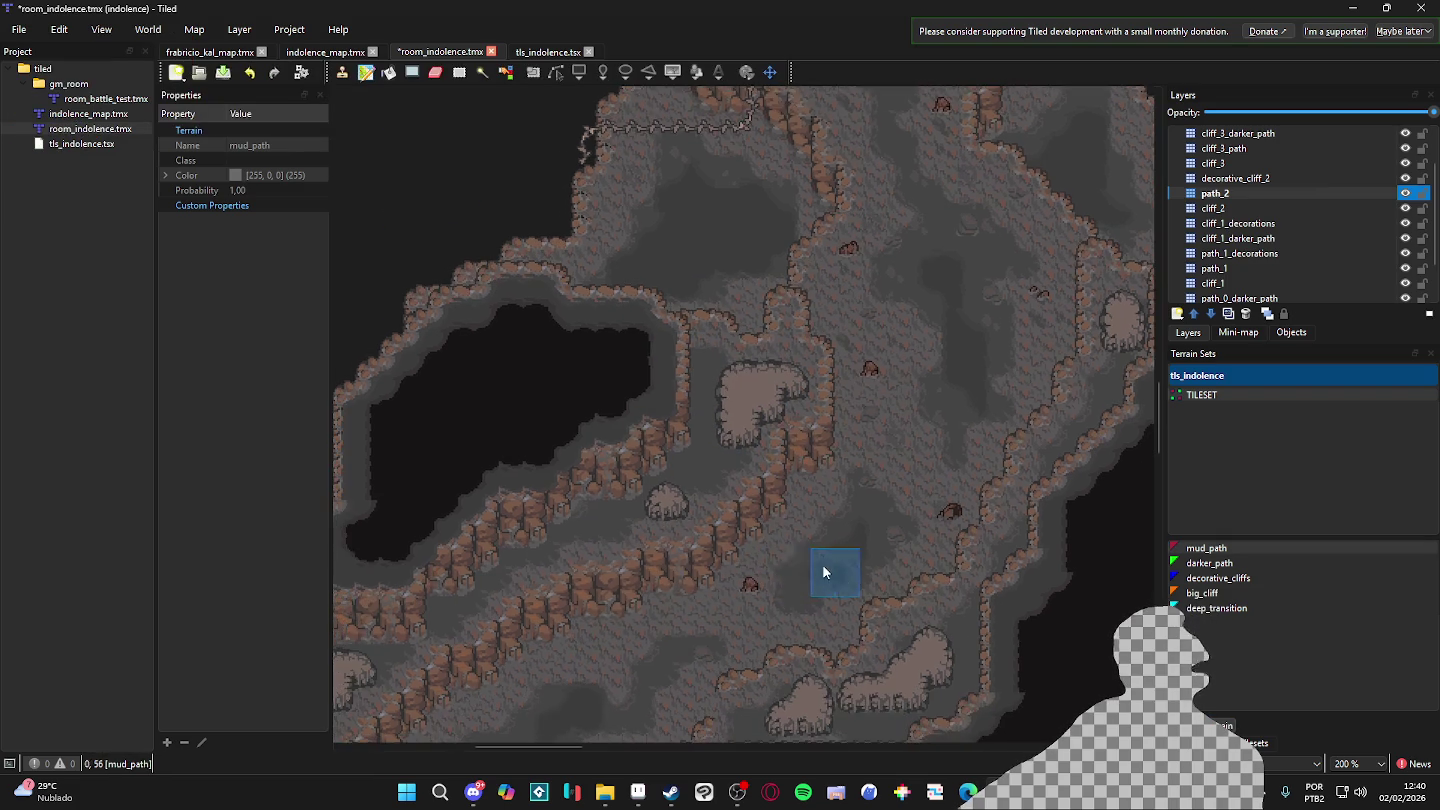
scroll(851, 491, down, 1)
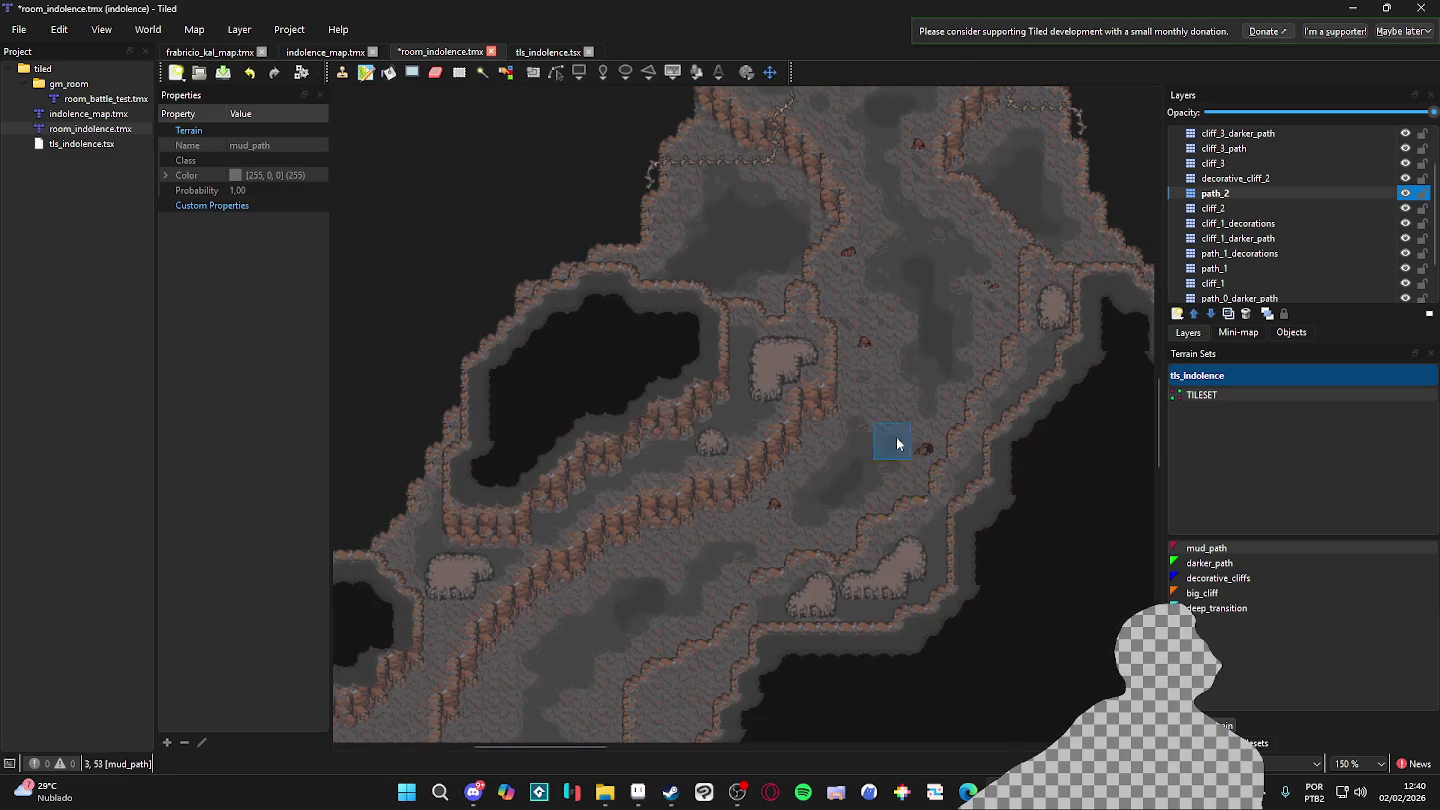
scroll(905, 460, up, 2)
scroll(922, 377, up, 1)
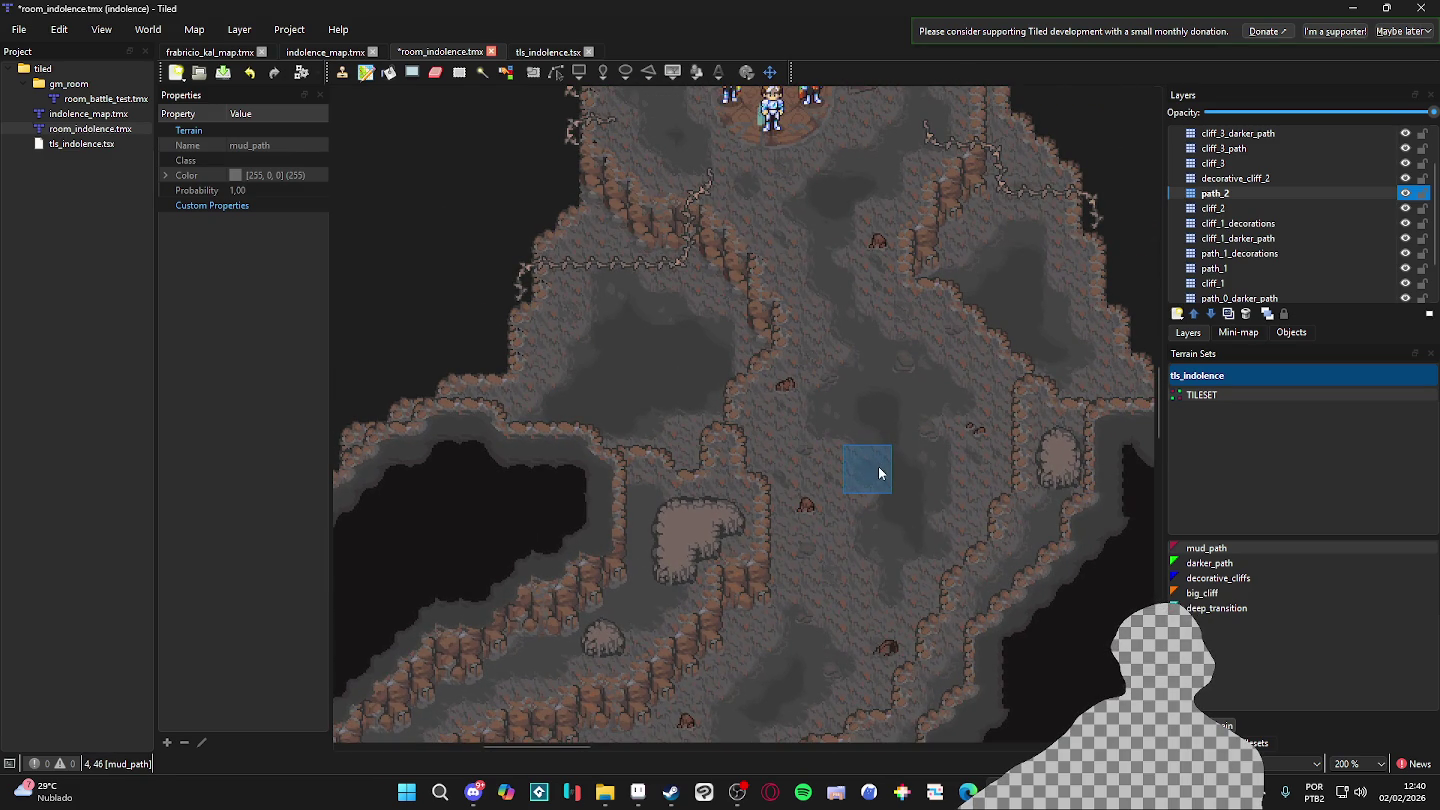
scroll(878, 465, up, 2)
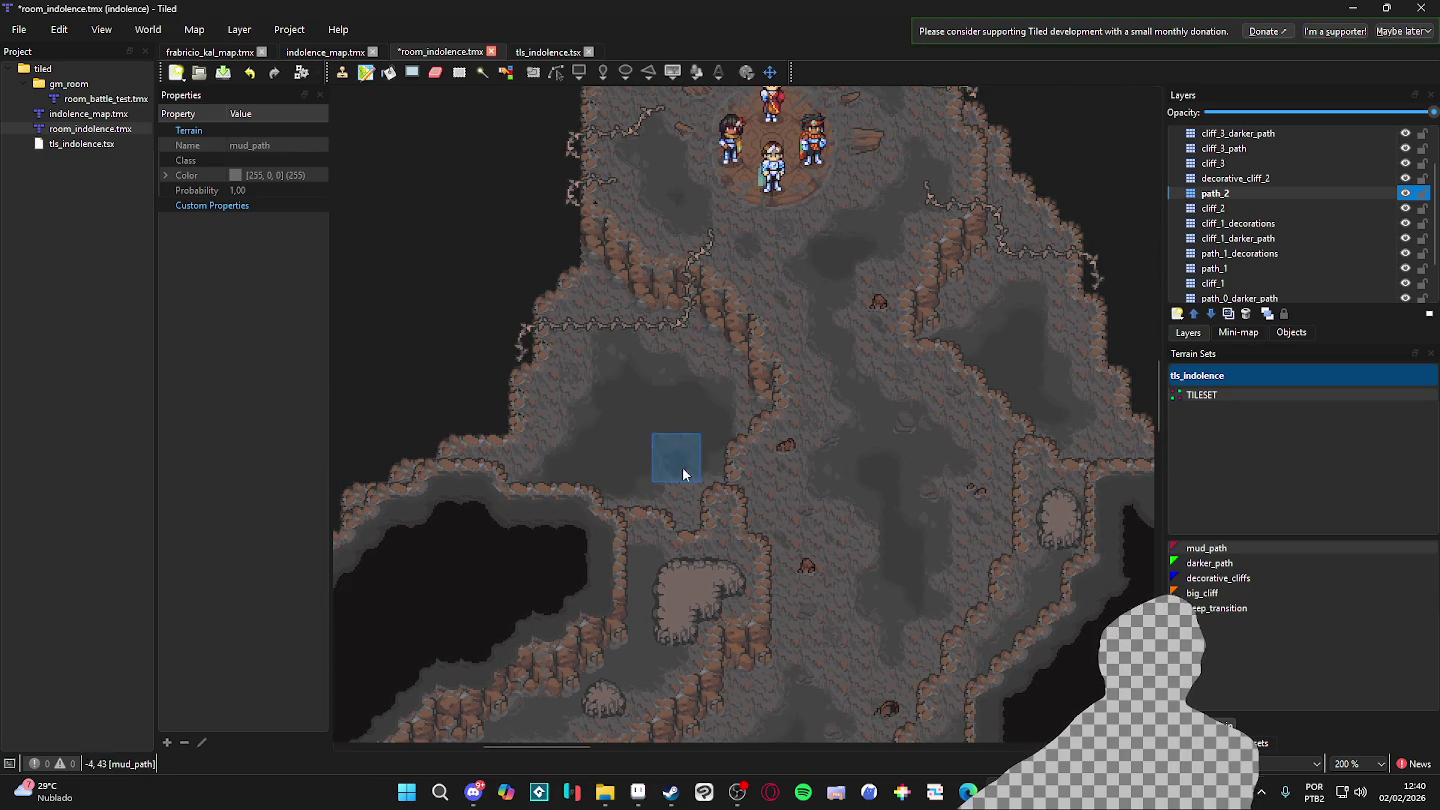
scroll(553, 456, down, 5)
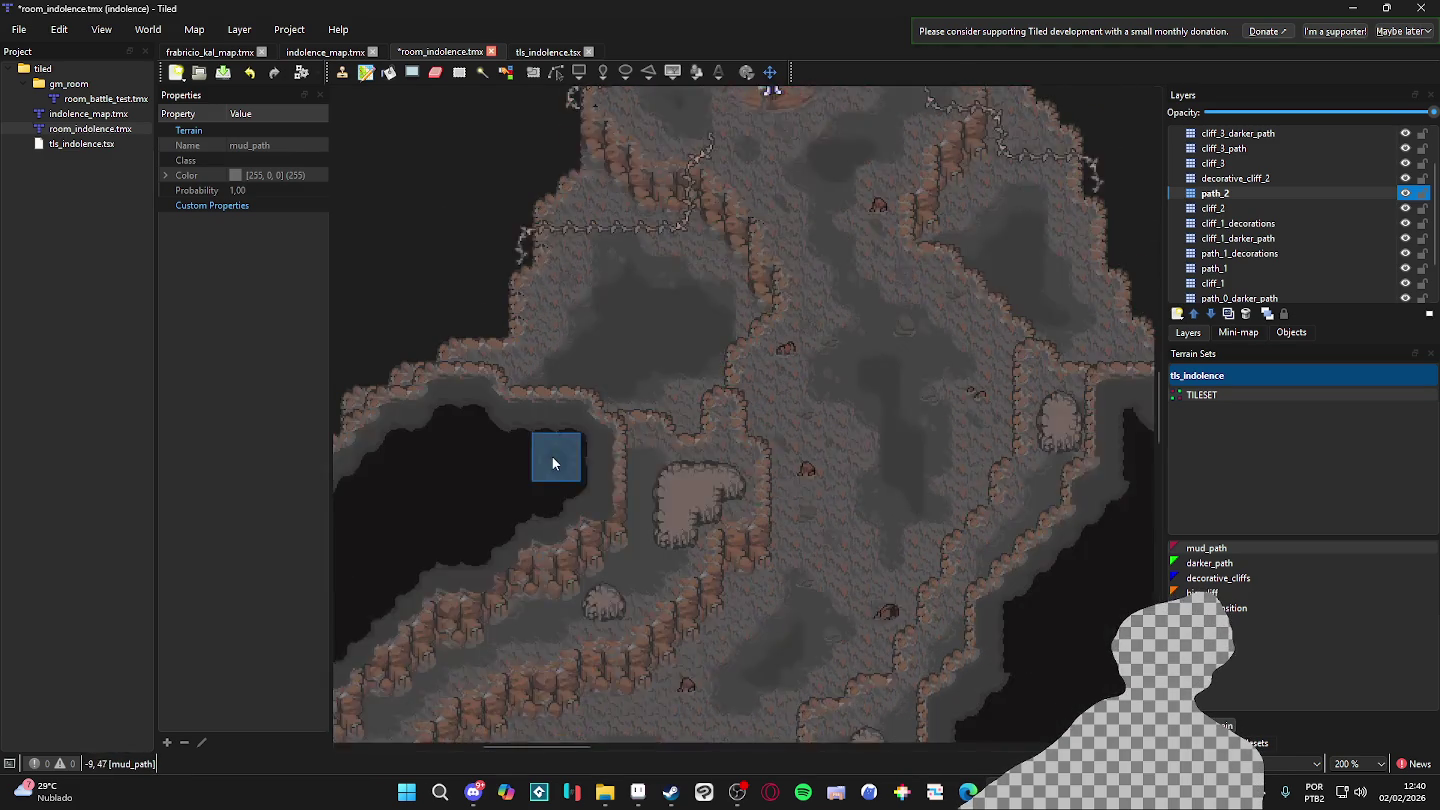
scroll(634, 507, up, 1)
scroll(650, 539, down, 1)
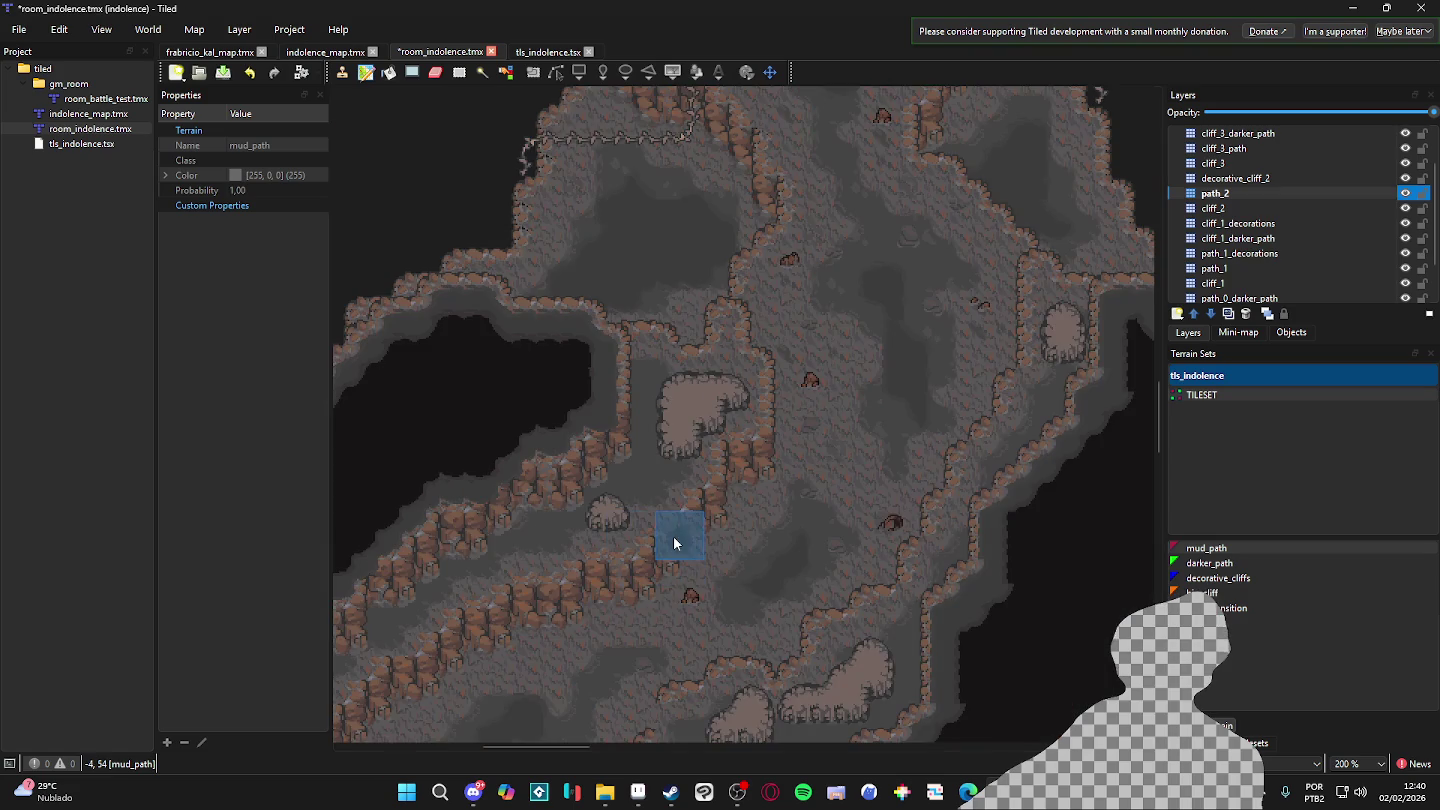
scroll(796, 499, down, 1)
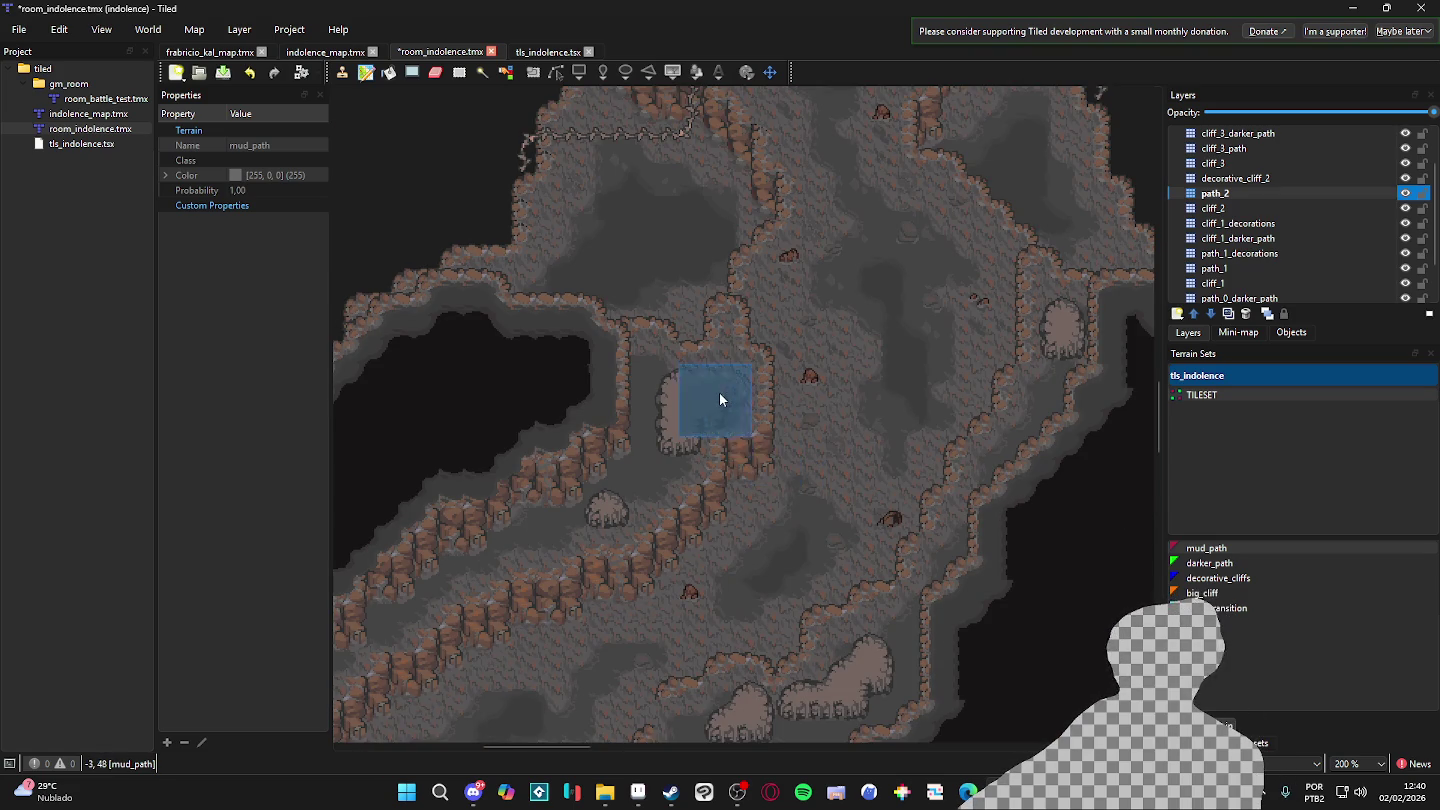
scroll(720, 392, up, 1)
mouse_move(724, 390)
mouse_down()
mouse_move(630, 476)
mouse_move(700, 411)
mouse_move(739, 399)
mouse_up()
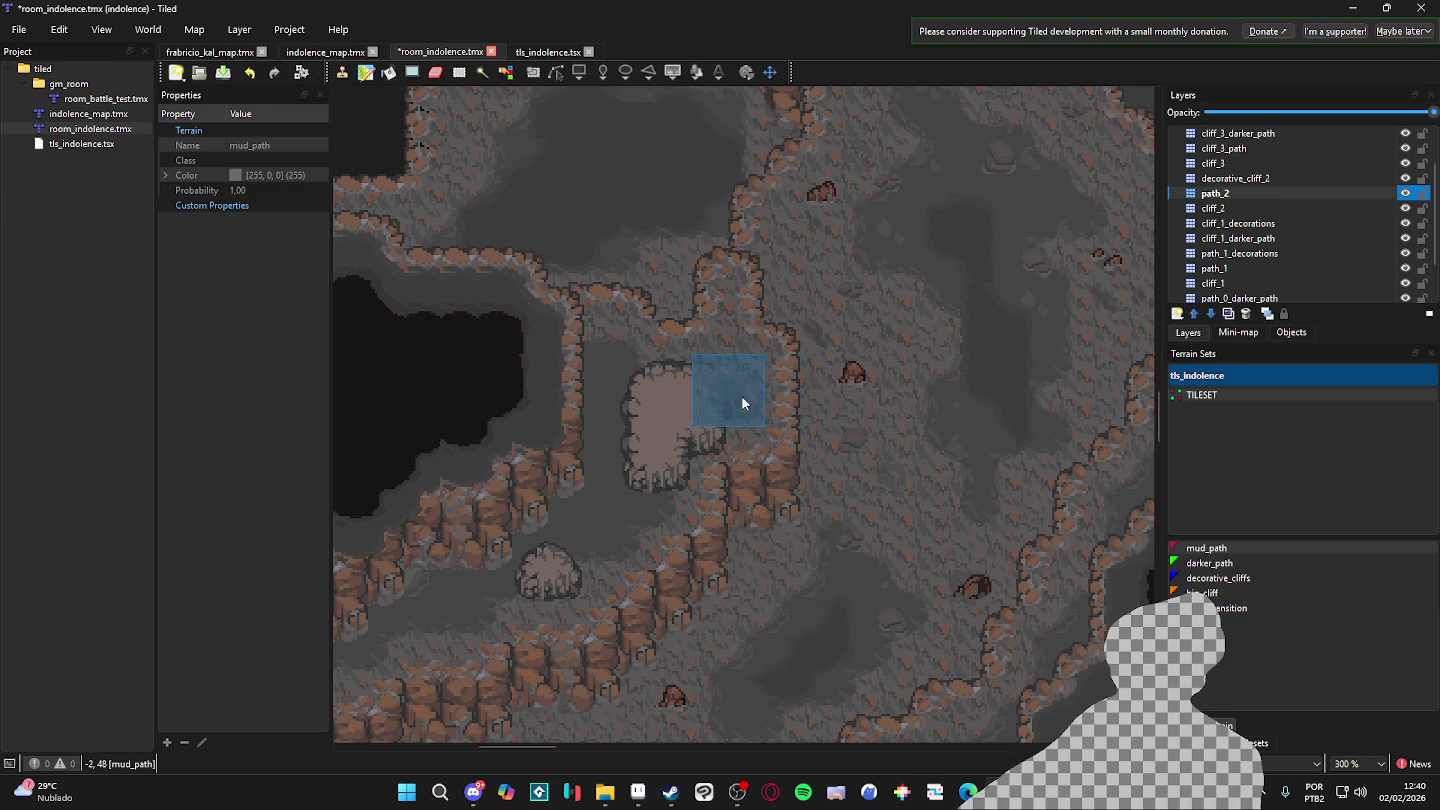
- Pan and zoom around the map to survey the painted cave and upper characters
scroll(695, 517, down, 1)
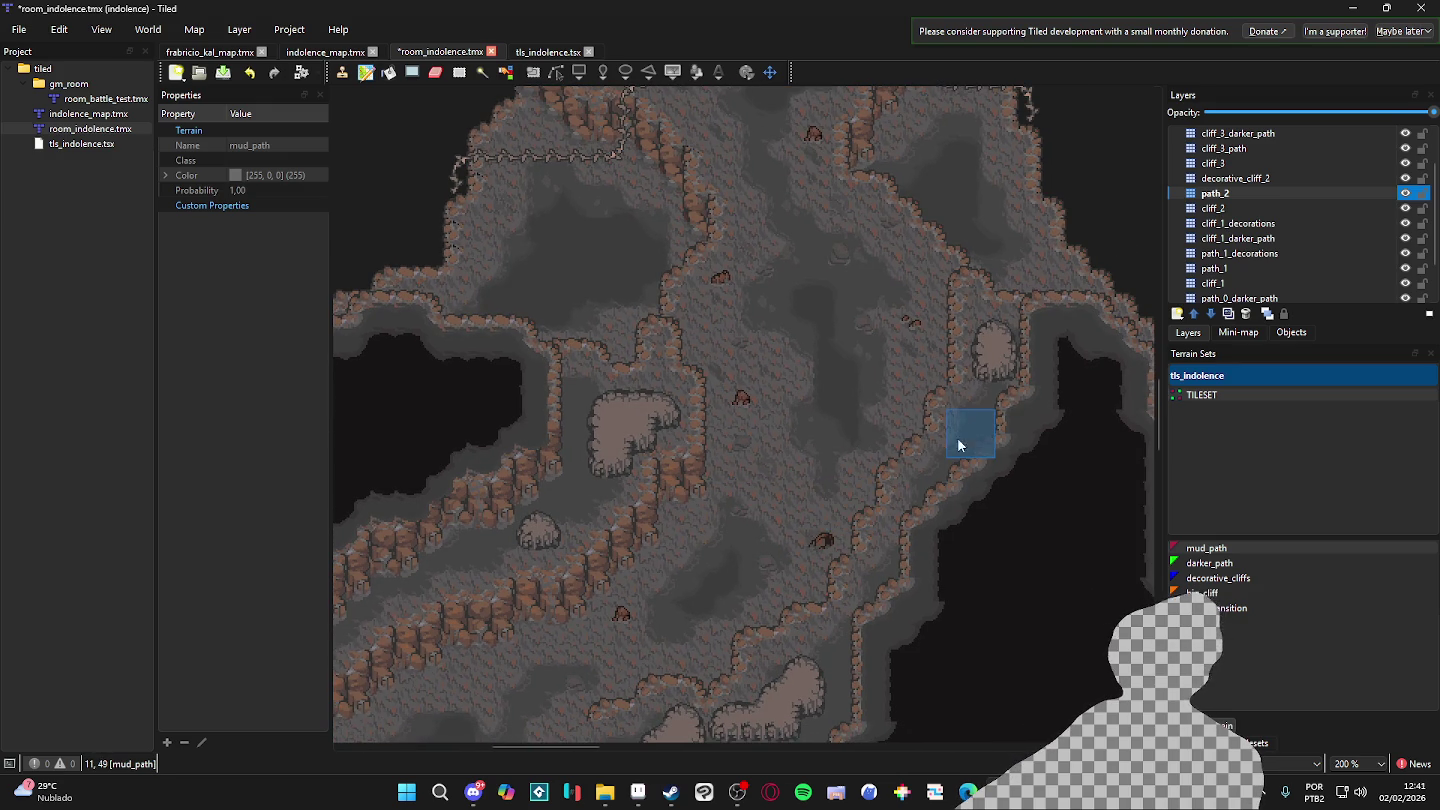
scroll(820, 468, up, 1)
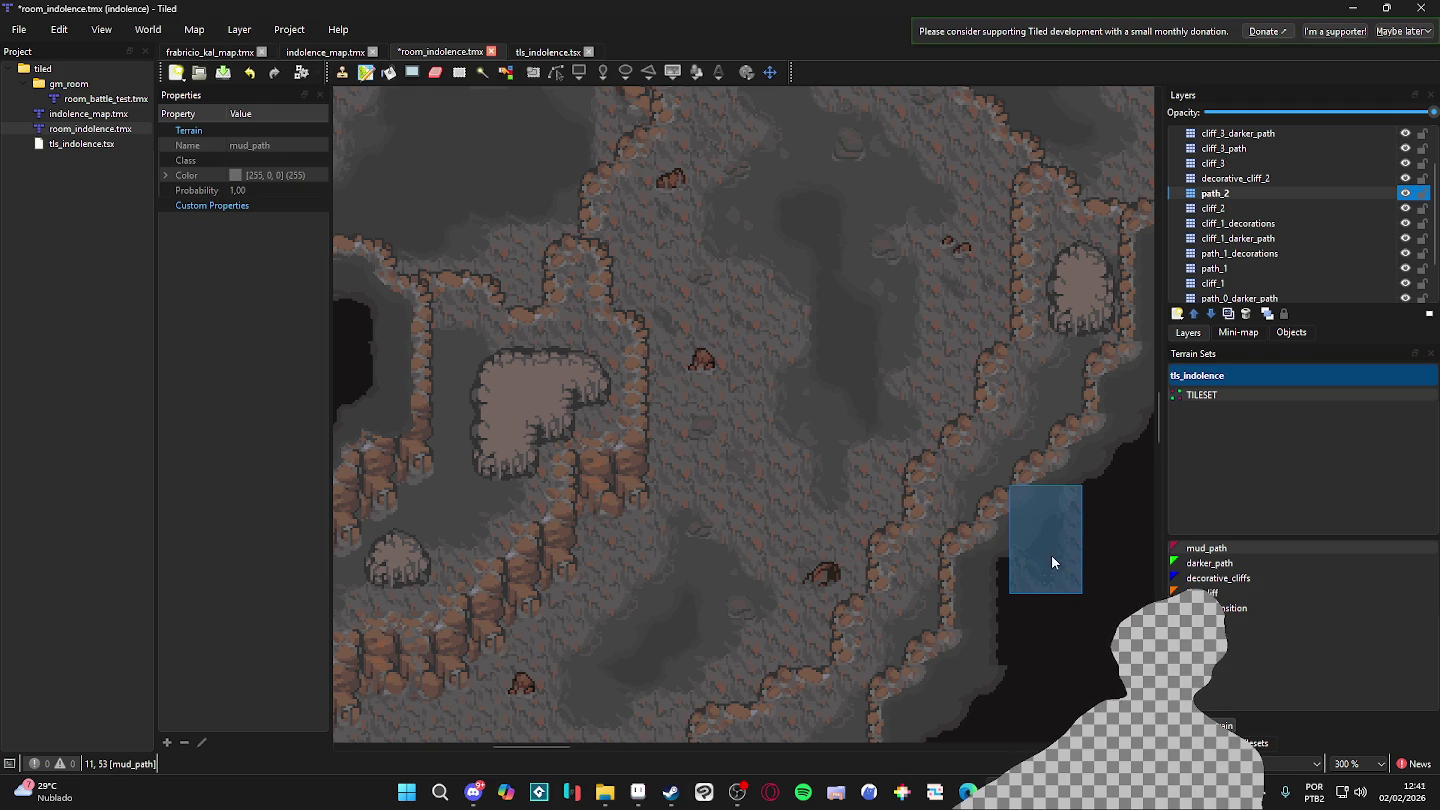
scroll(1050, 568, down, 1)
scroll(1049, 586, up, 1)
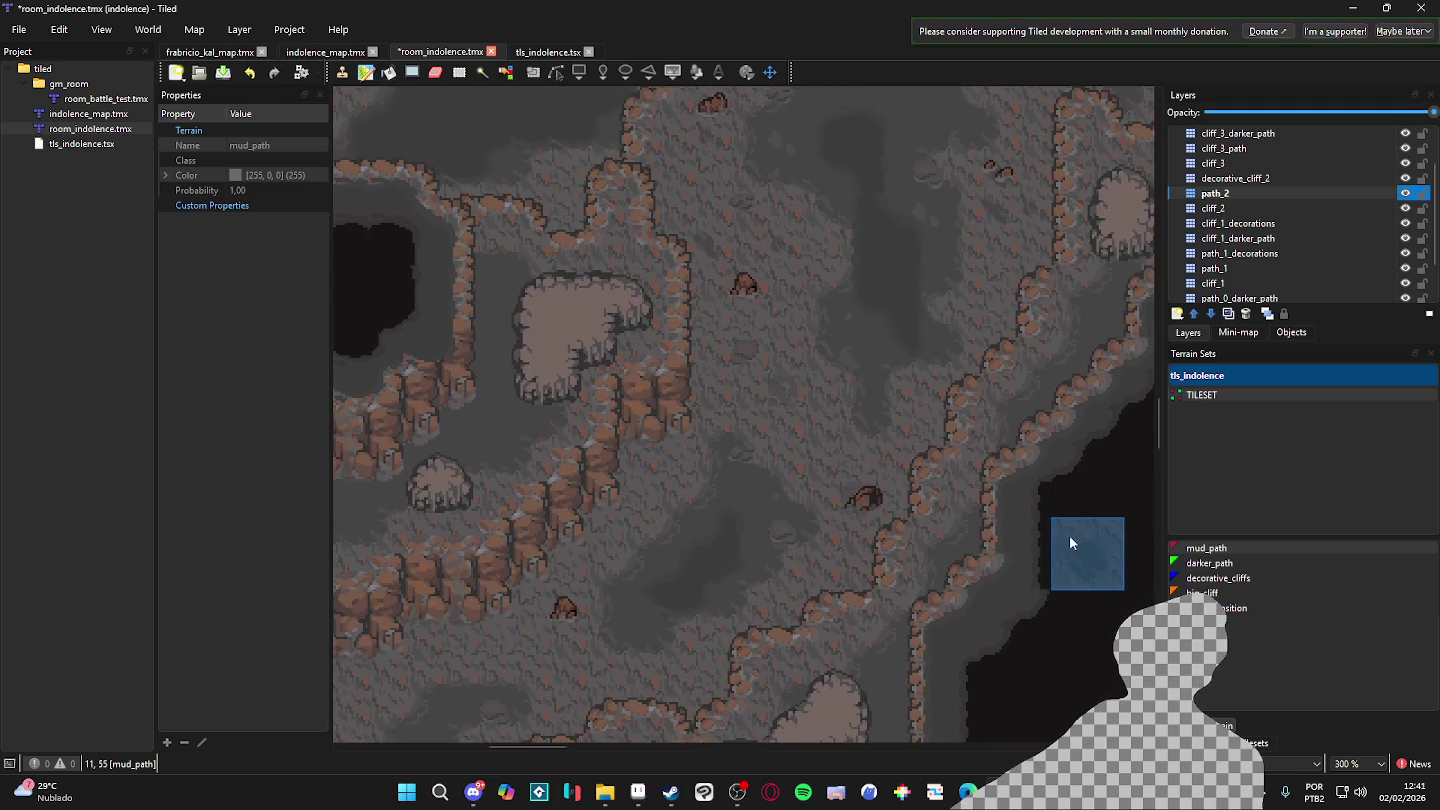
scroll(750, 535, down, 1)
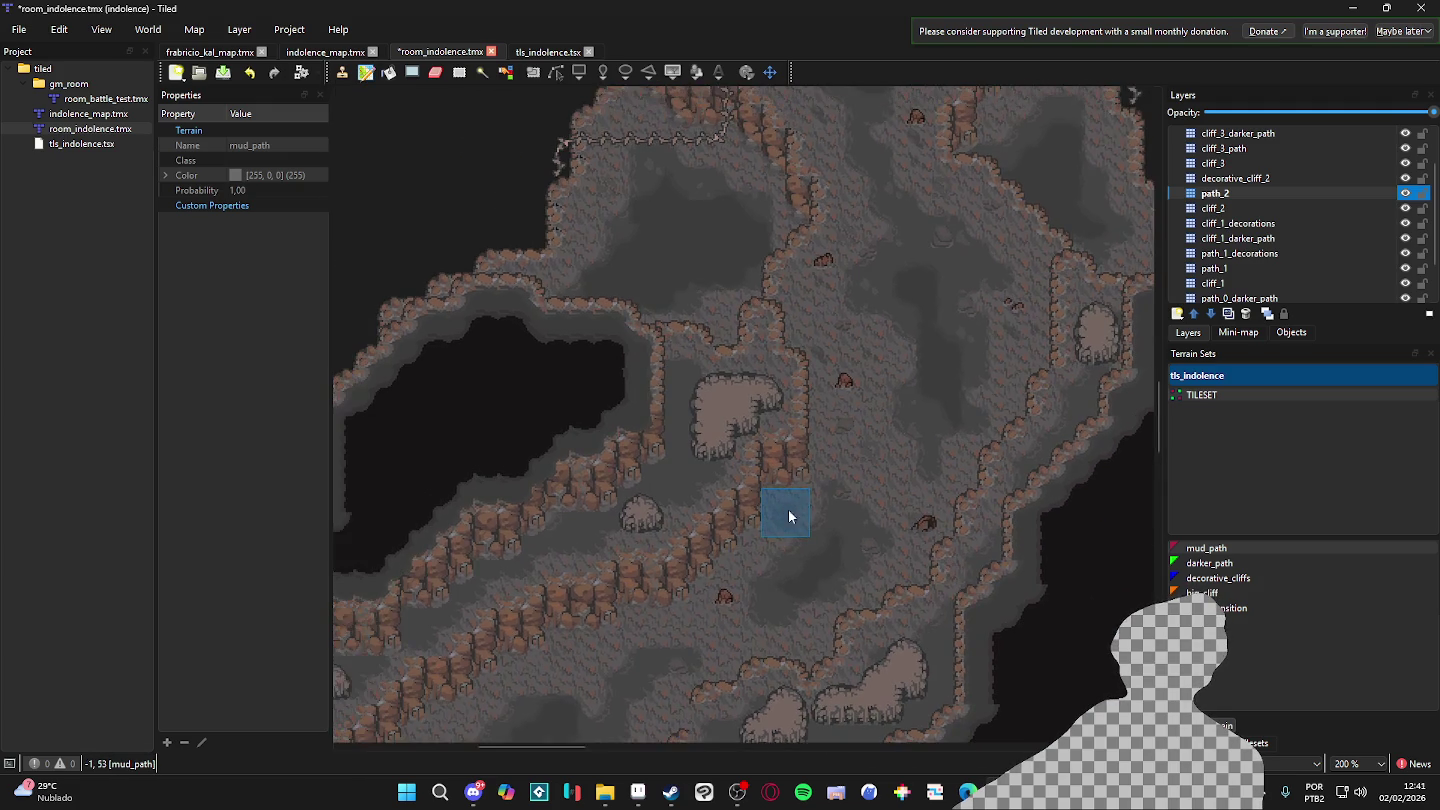
scroll(887, 505, up, 1)
scroll(860, 530, down, 1)
scroll(790, 500, up, 5)
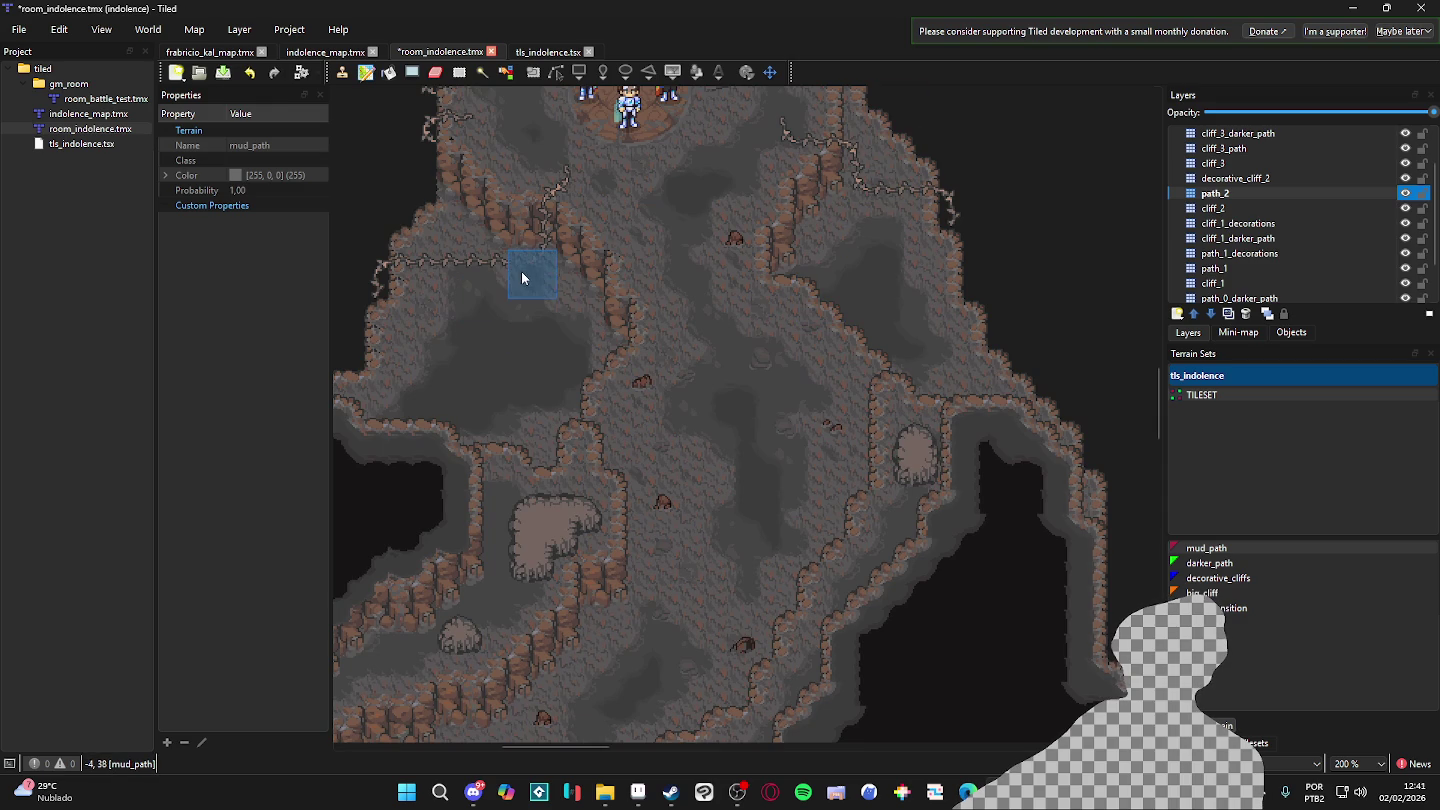
scroll(1310, 237, down, 1)
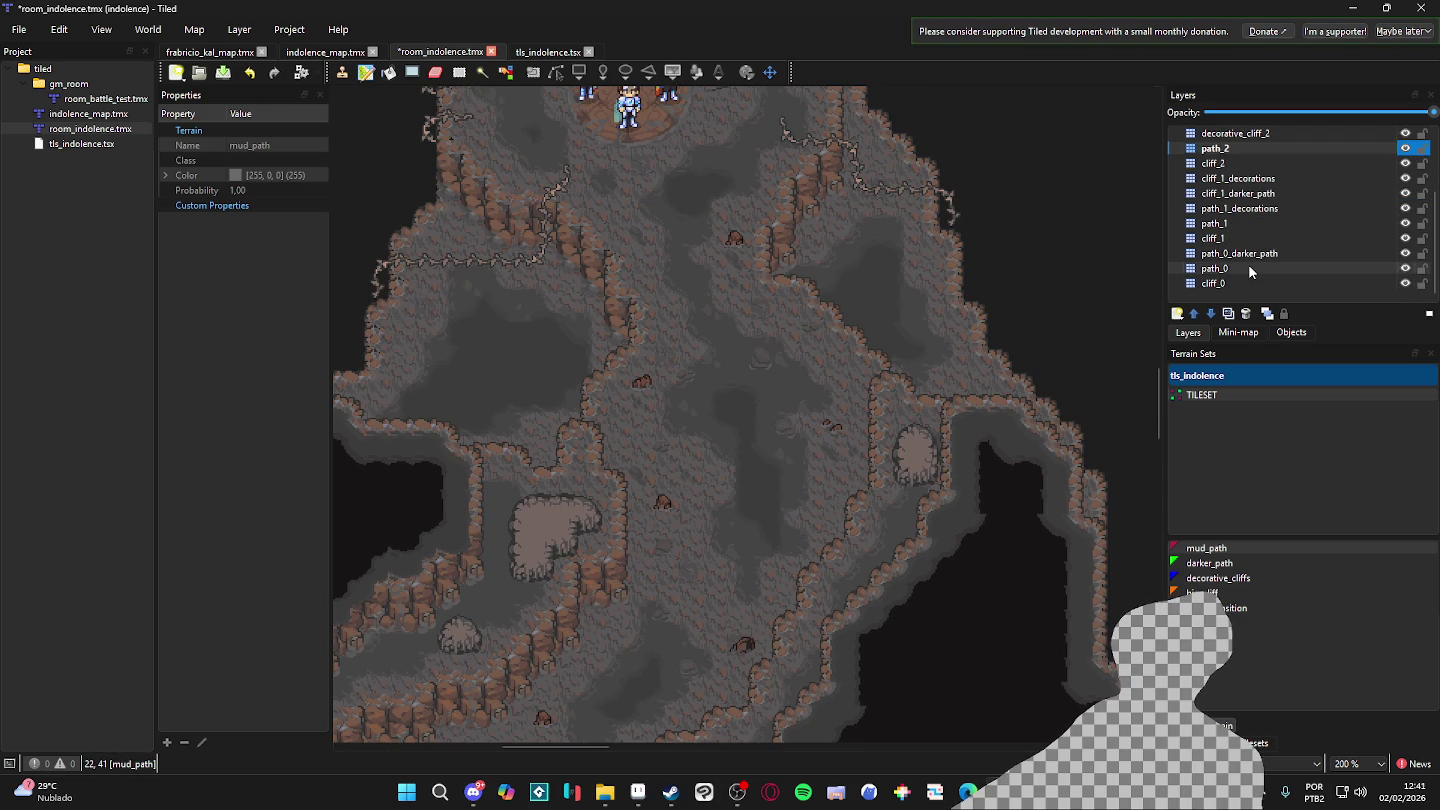
scroll(655, 427, down, 1)
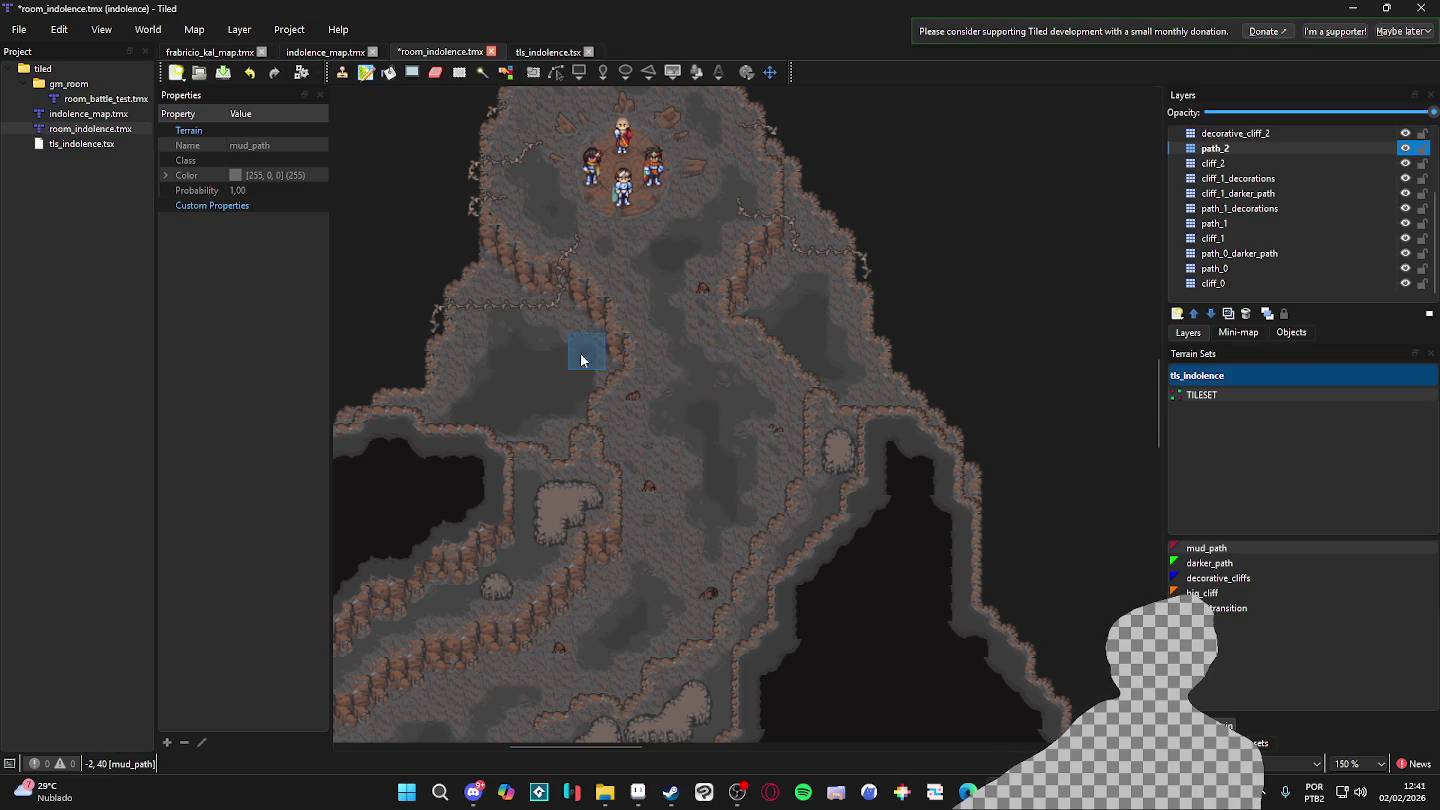
scroll(647, 379, up, 1)
mouse_move(641, 382)
mouse_down()
mouse_move(734, 321)
mouse_move(714, 472)
mouse_move(740, 520)
mouse_up()
scroll(792, 419, up, 1)
scroll(798, 446, down, 1)
mouse_move(798, 447)
mouse_down()
mouse_move(804, 475)
mouse_move(798, 383)
mouse_up()
scroll(807, 421, up, 1)
scroll(830, 500, down, 1)
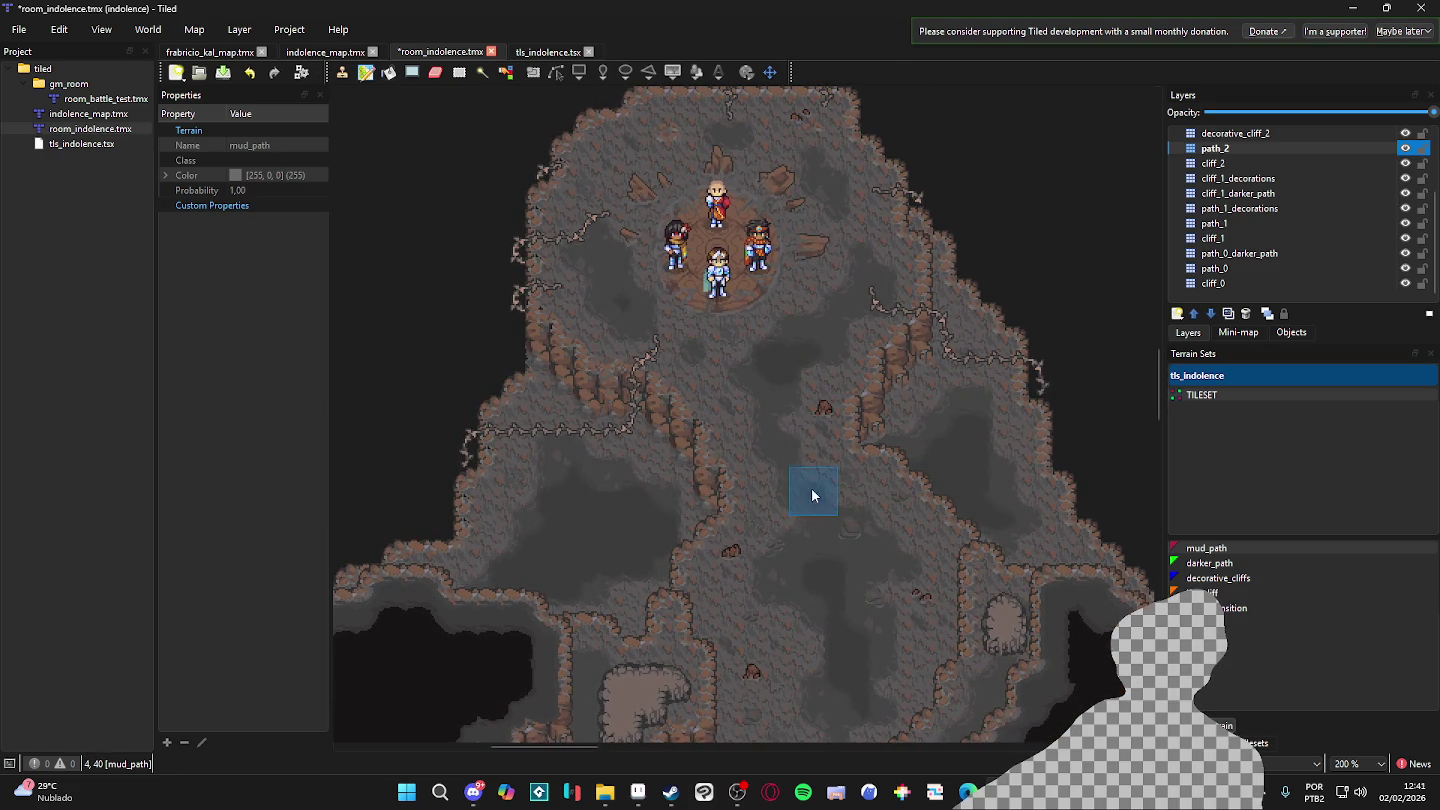
scroll(811, 468, down, 5)
scroll(811, 468, left, 2)
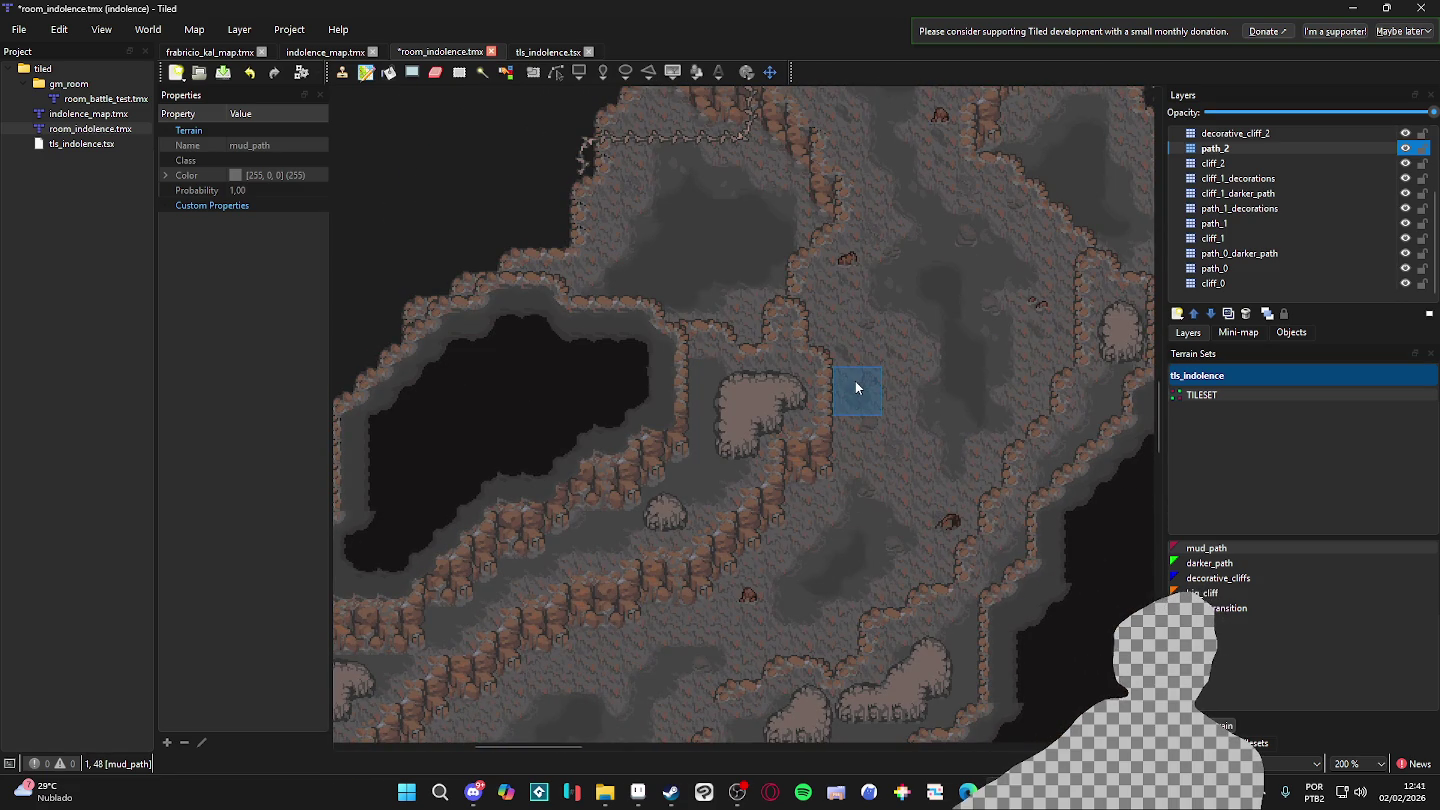
scroll(840, 401, up, 2)
scroll(813, 460, up, 2)
scroll(800, 481, right, 1)
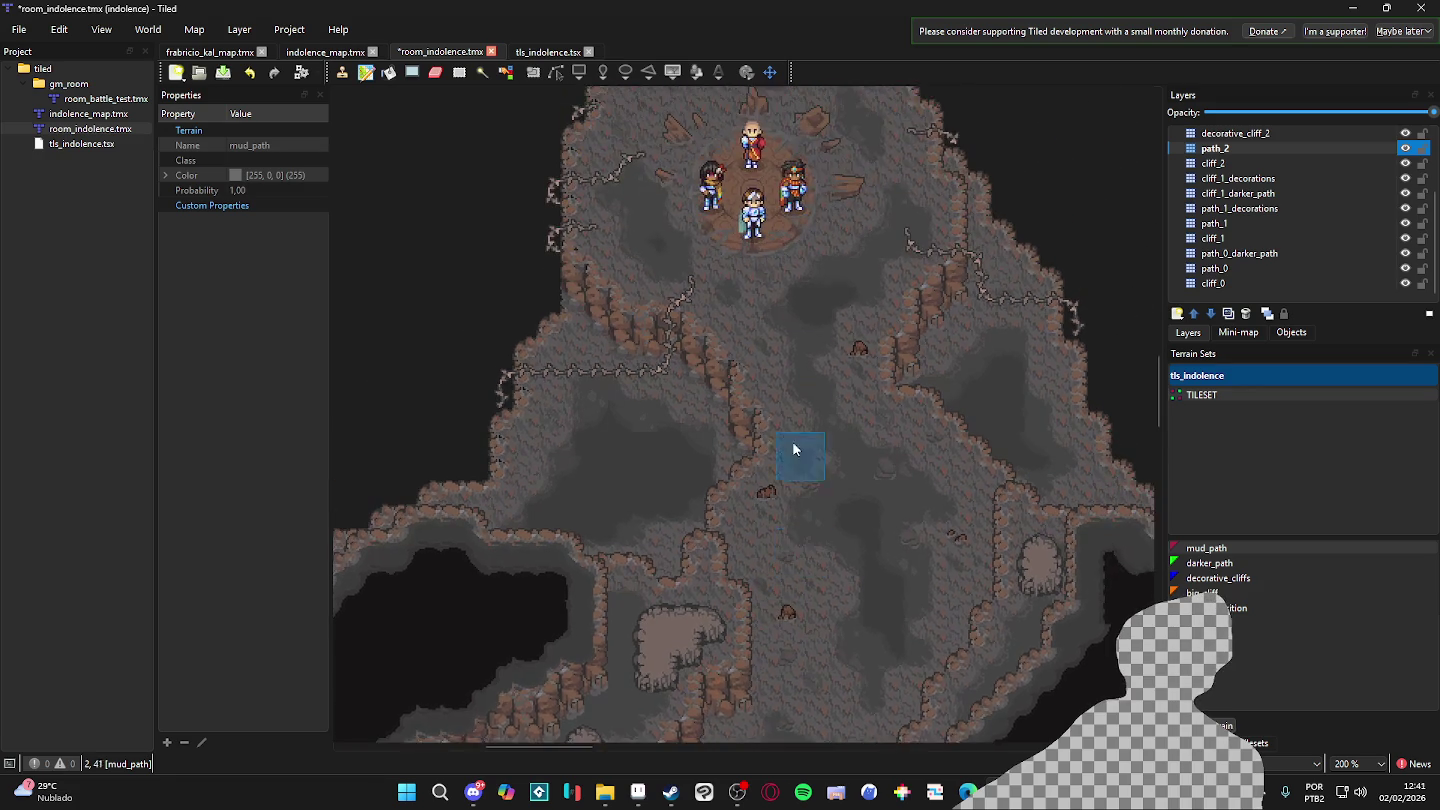
scroll(791, 505, up, 1)
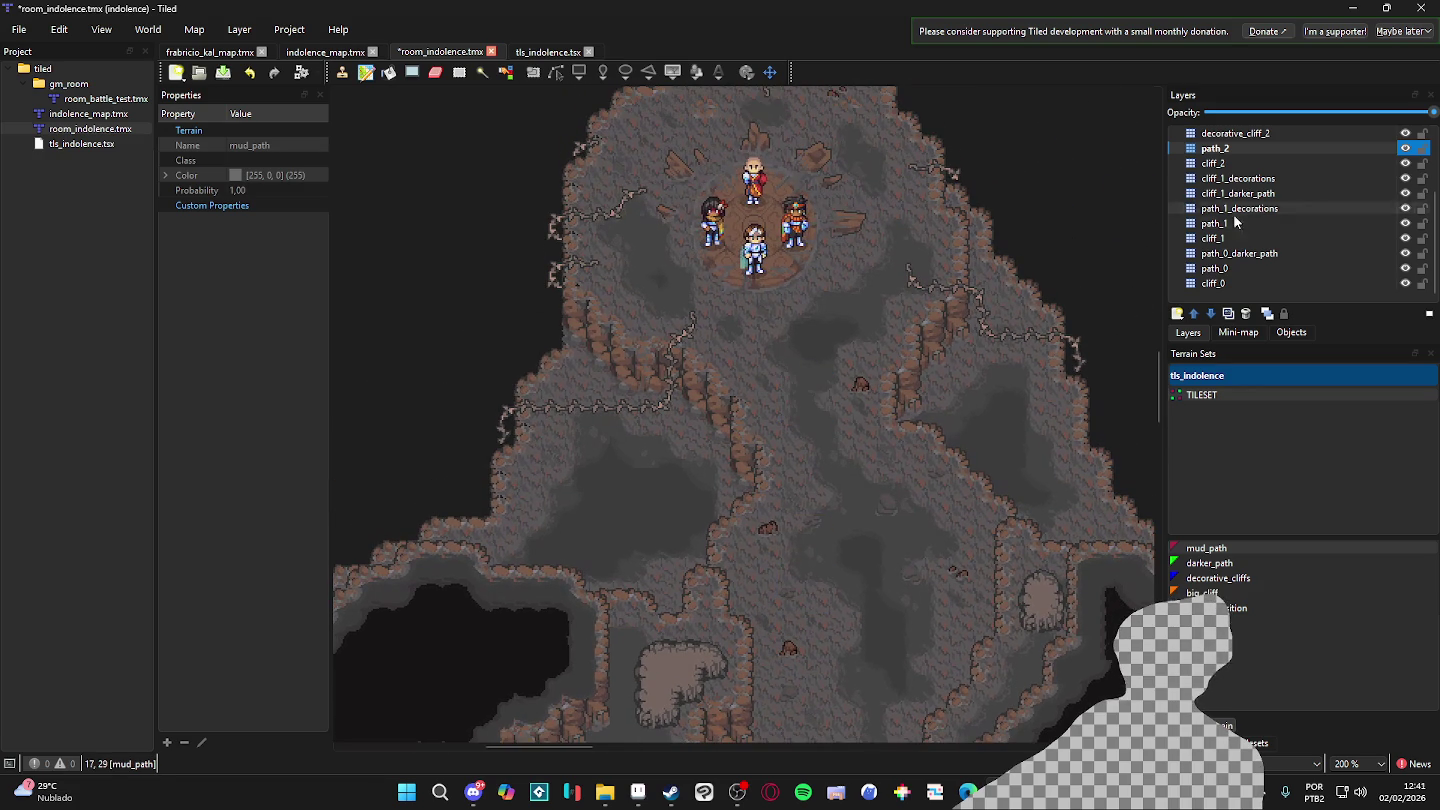
- On the path_0 layer, paint mud path below the cliff line
click(1212, 284)
click(1213, 268)
mouse_move(590, 416)
mouse_down()
mouse_move(605, 400)
mouse_move(701, 474)
mouse_up()
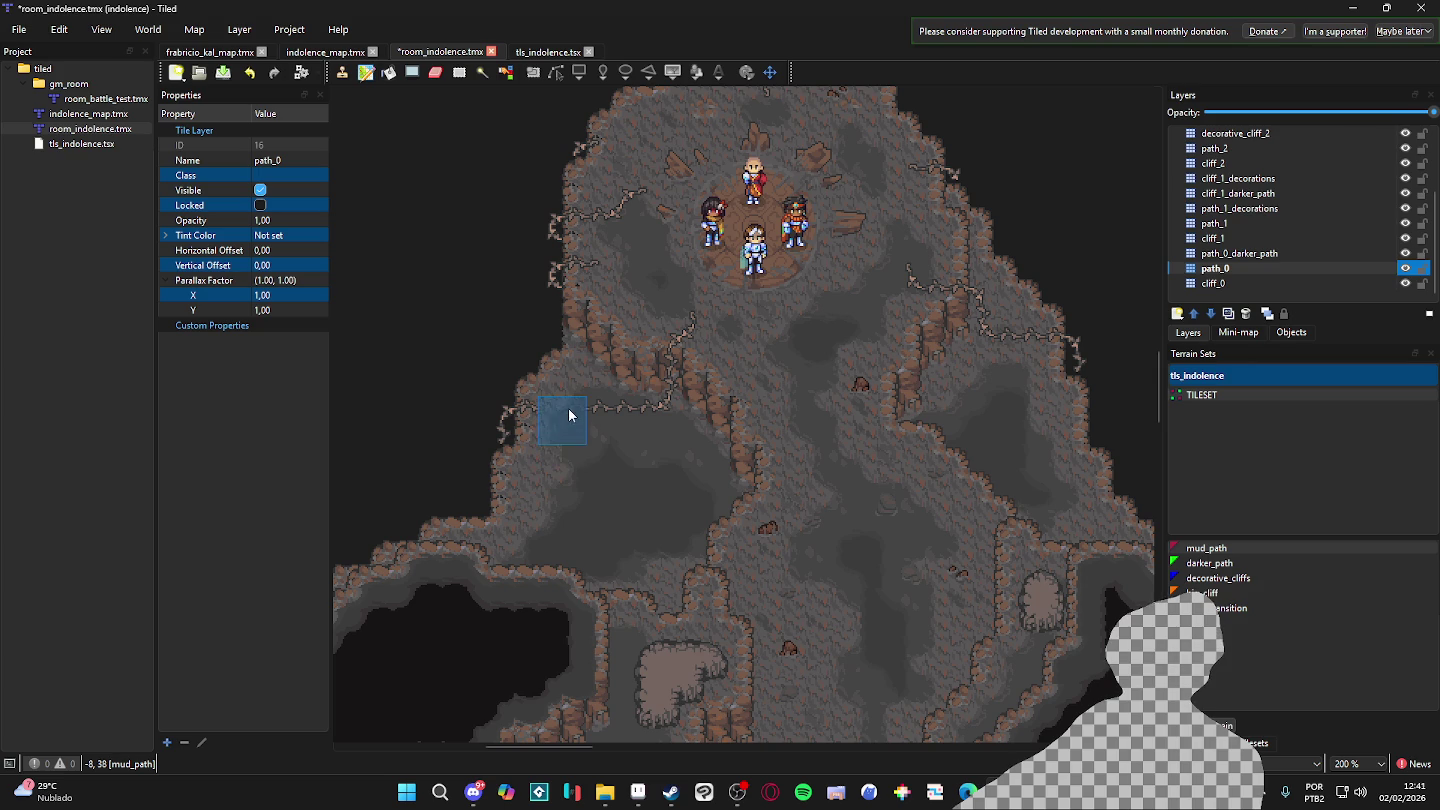
click(566, 464)
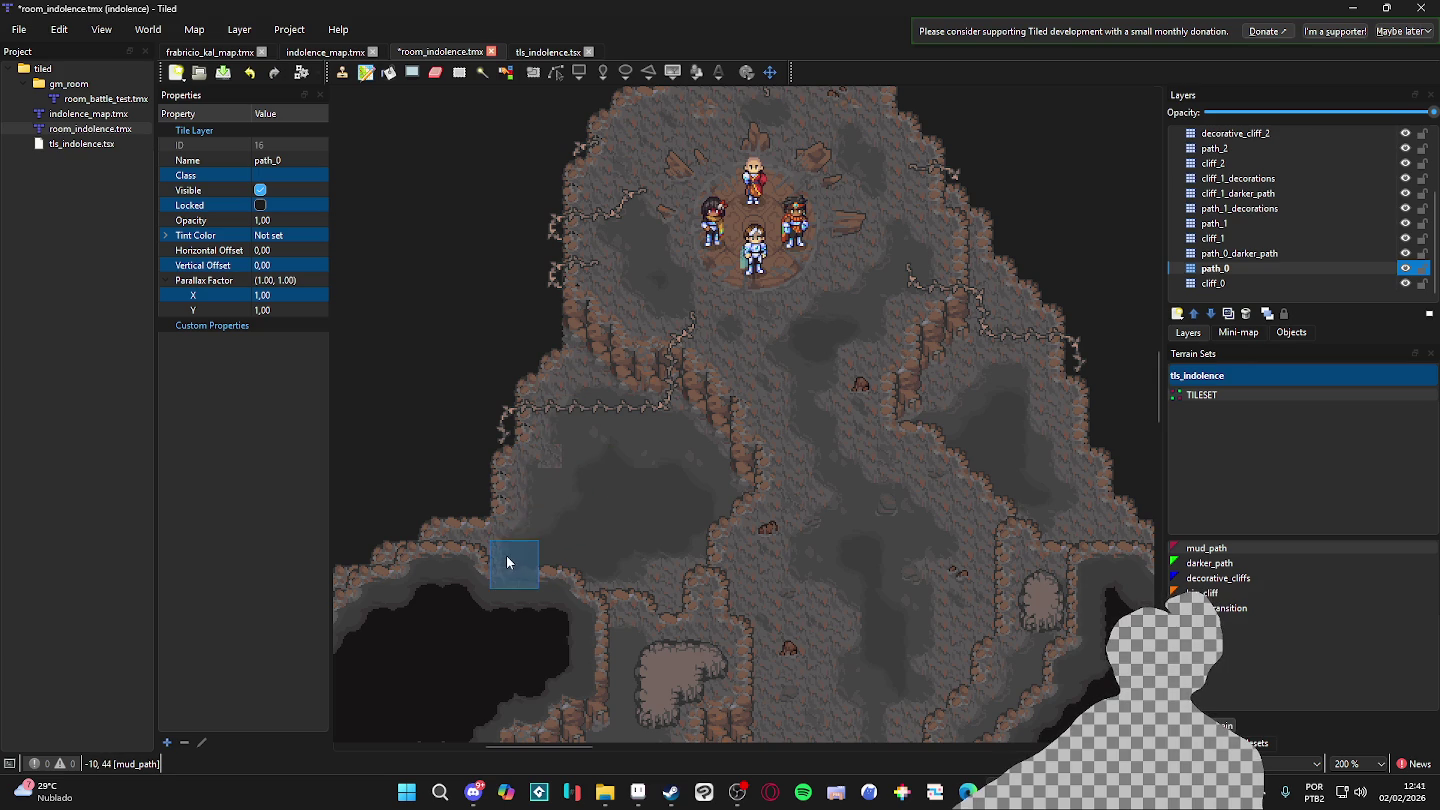
- Toggle path_0, path_1 and cliff_1 visibility to compare the layers, ending with cliff_1 selected
click(1404, 270)
click(1404, 270)
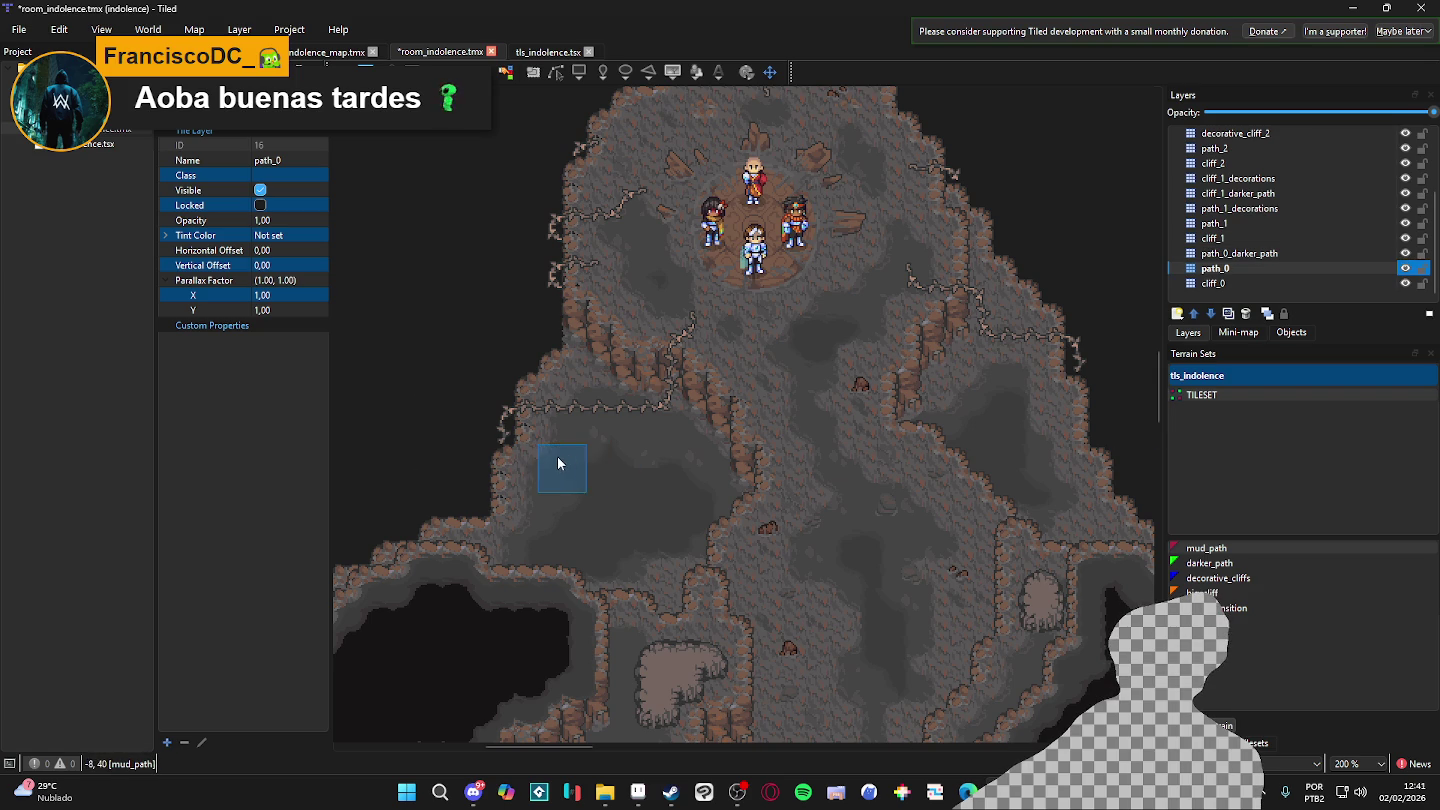
click(1345, 221)
click(1373, 208)
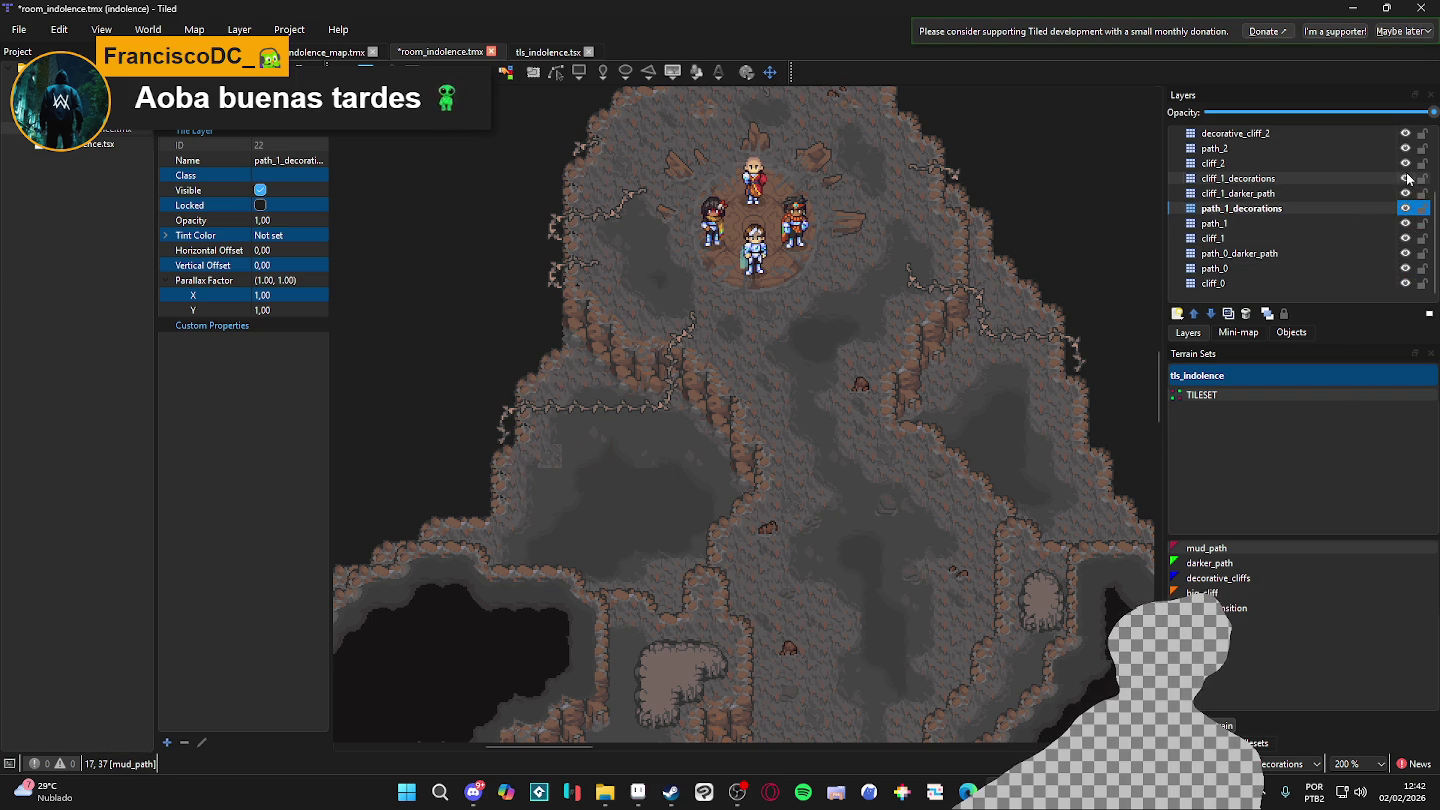
click(1405, 223)
click(1404, 223)
click(1405, 239)
click(1405, 238)
click(1405, 238)
click(1406, 238)
click(1405, 238)
click(1406, 239)
click(1353, 238)
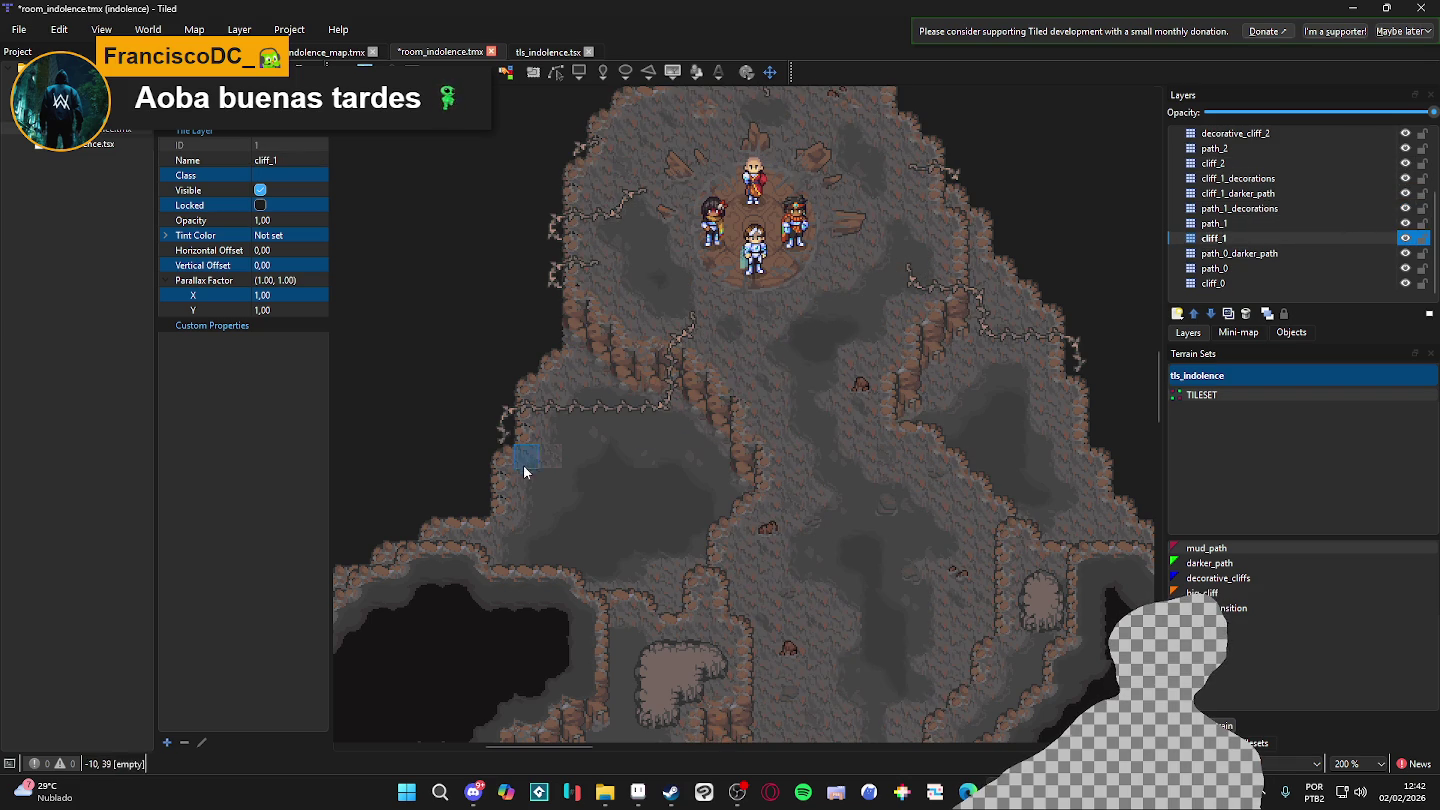
- Reselect path_0 and the mud_path terrain, then paint a tile on the cave floor
click(1303, 253)
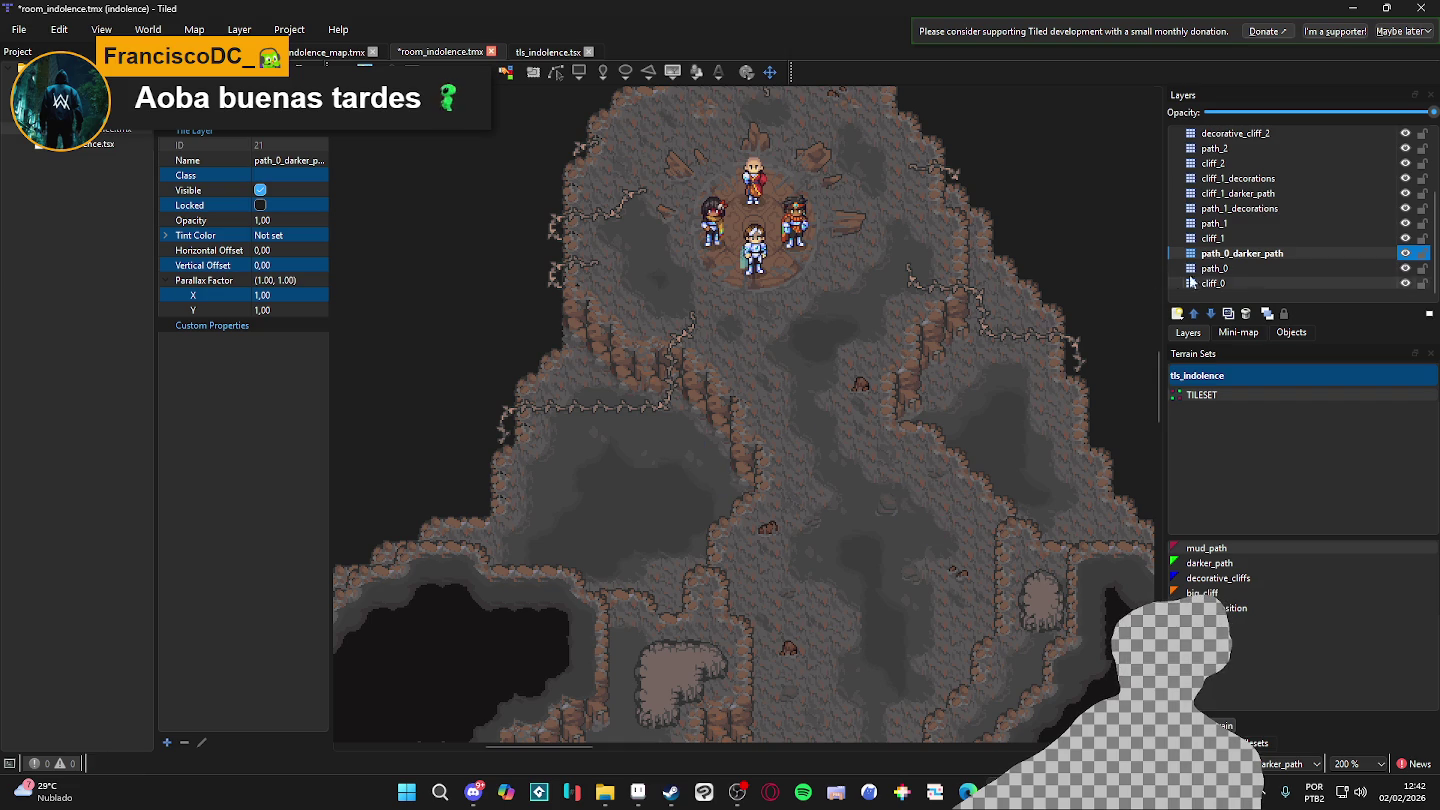
click(1250, 269)
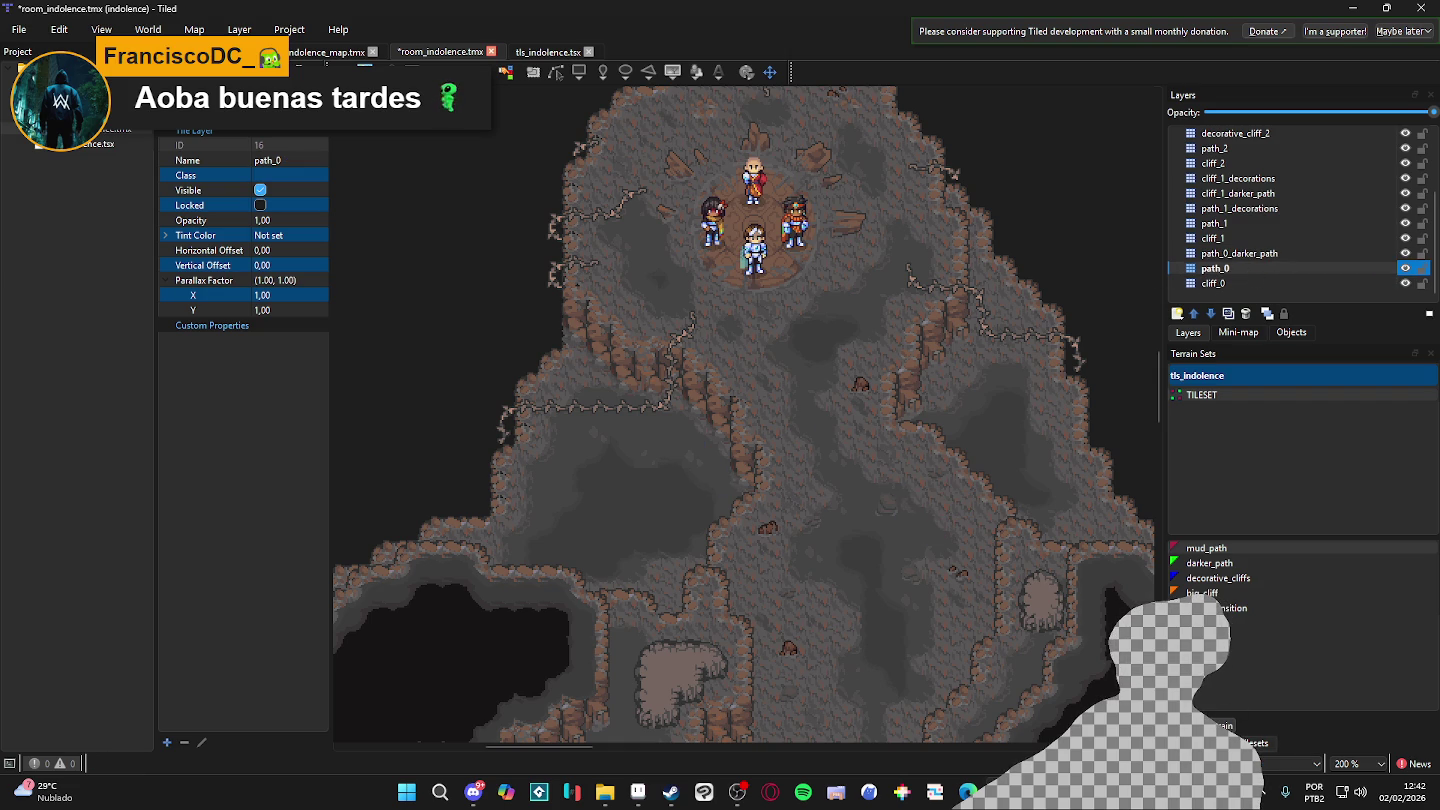
click(1207, 548)
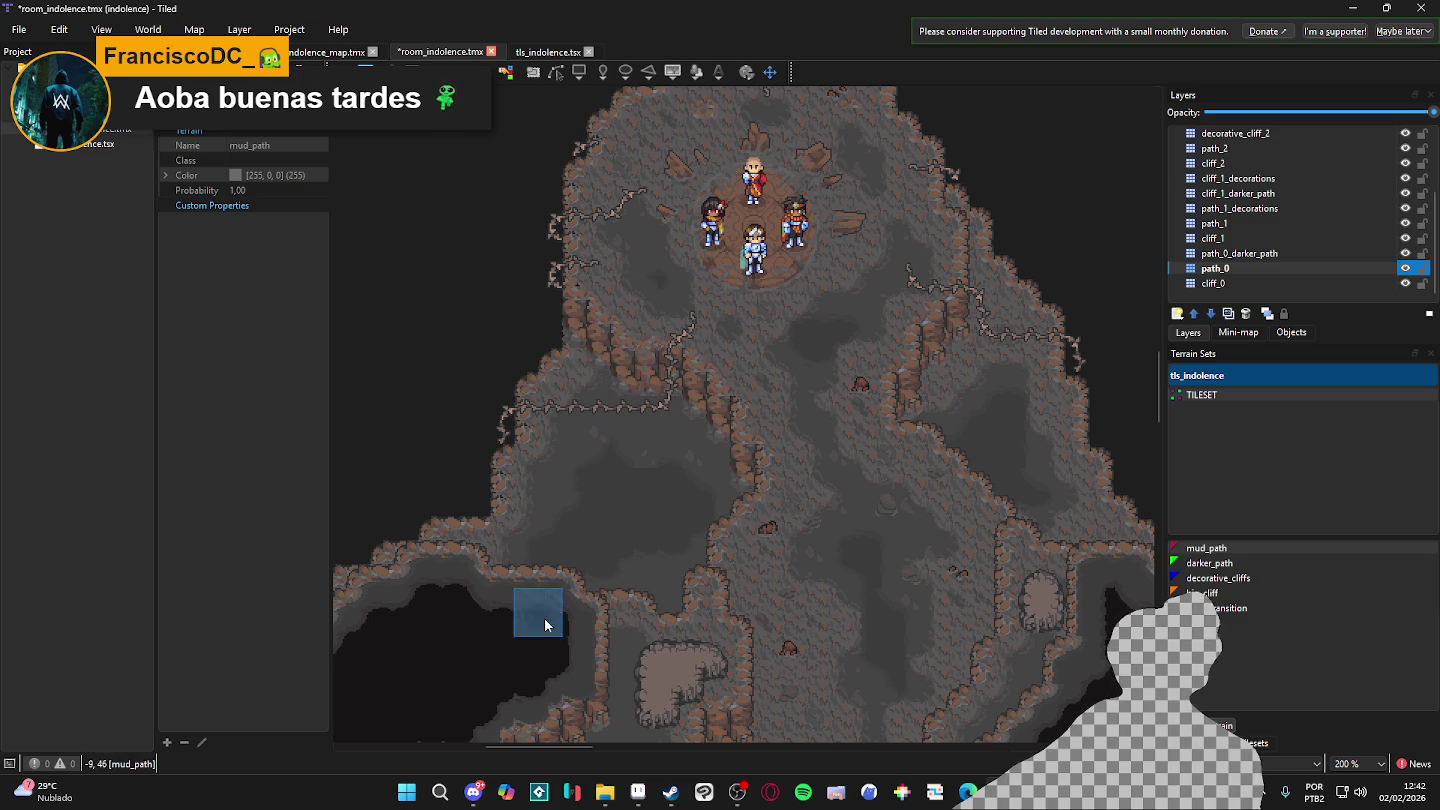
scroll(760, 560, right, 1)
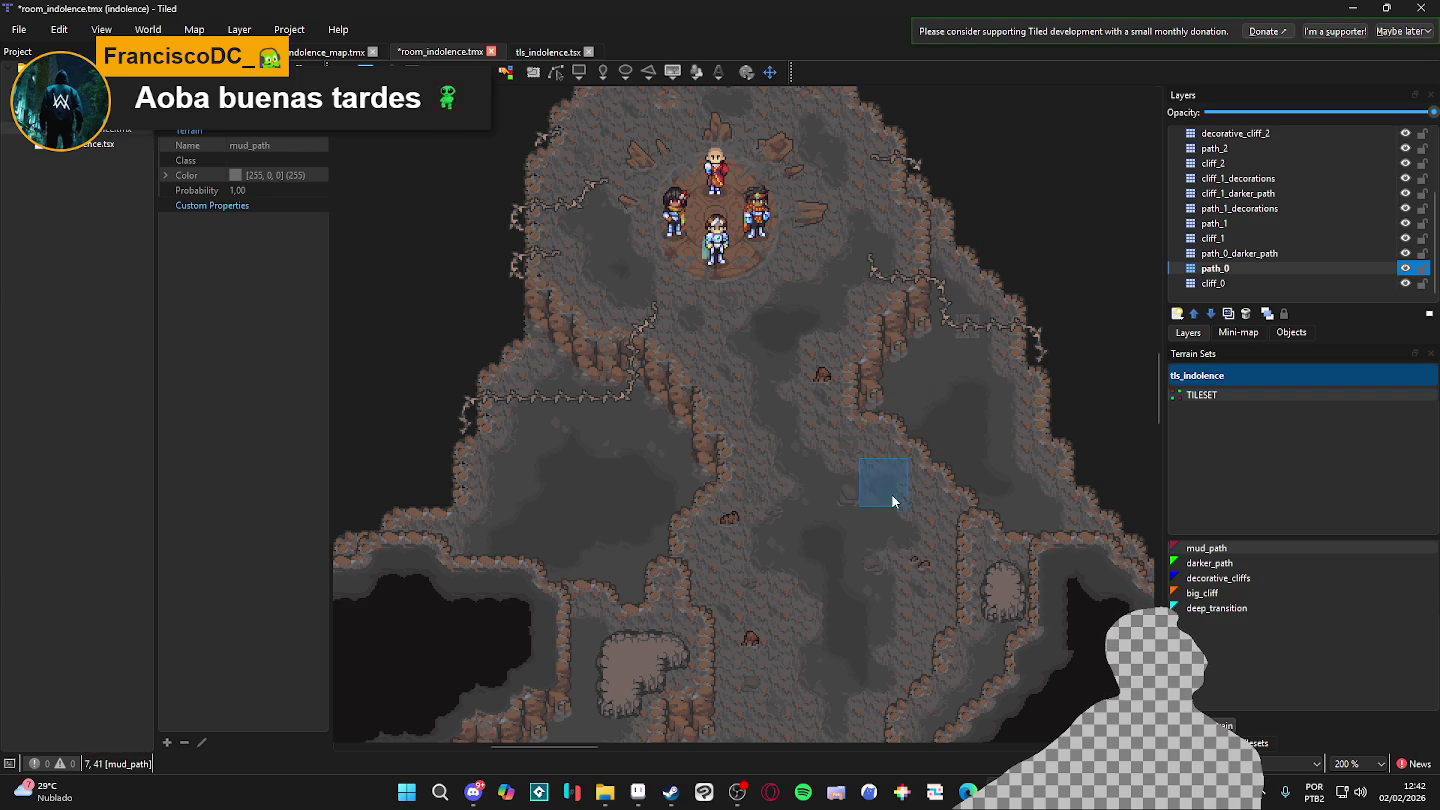
click(729, 626)
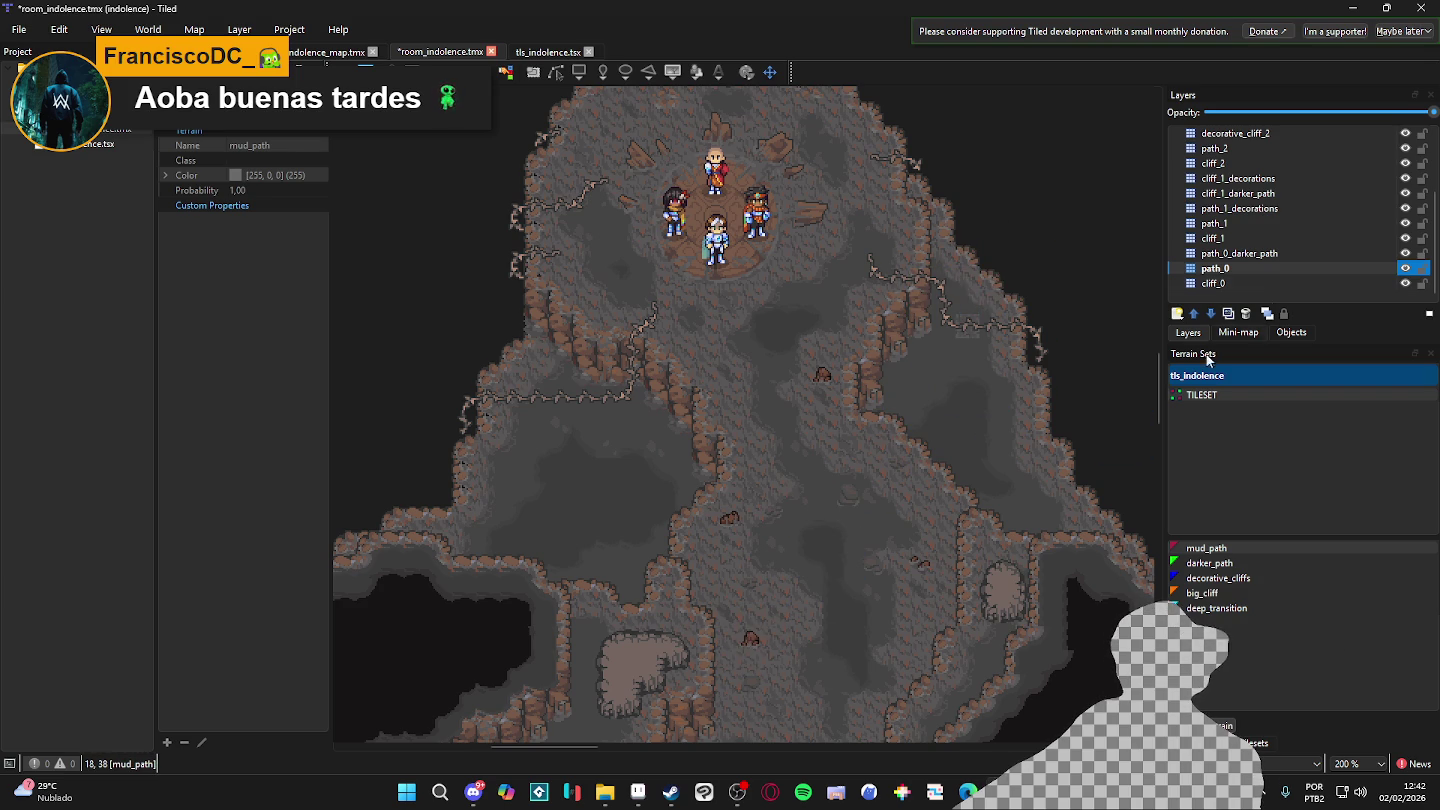
- Save room_indolence.tmx after viewing the lower part of the cave
mouse_move(1084, 343)
mouse_down()
mouse_move(1013, 250)
mouse_move(1029, 154)
mouse_move(962, 323)
mouse_up()
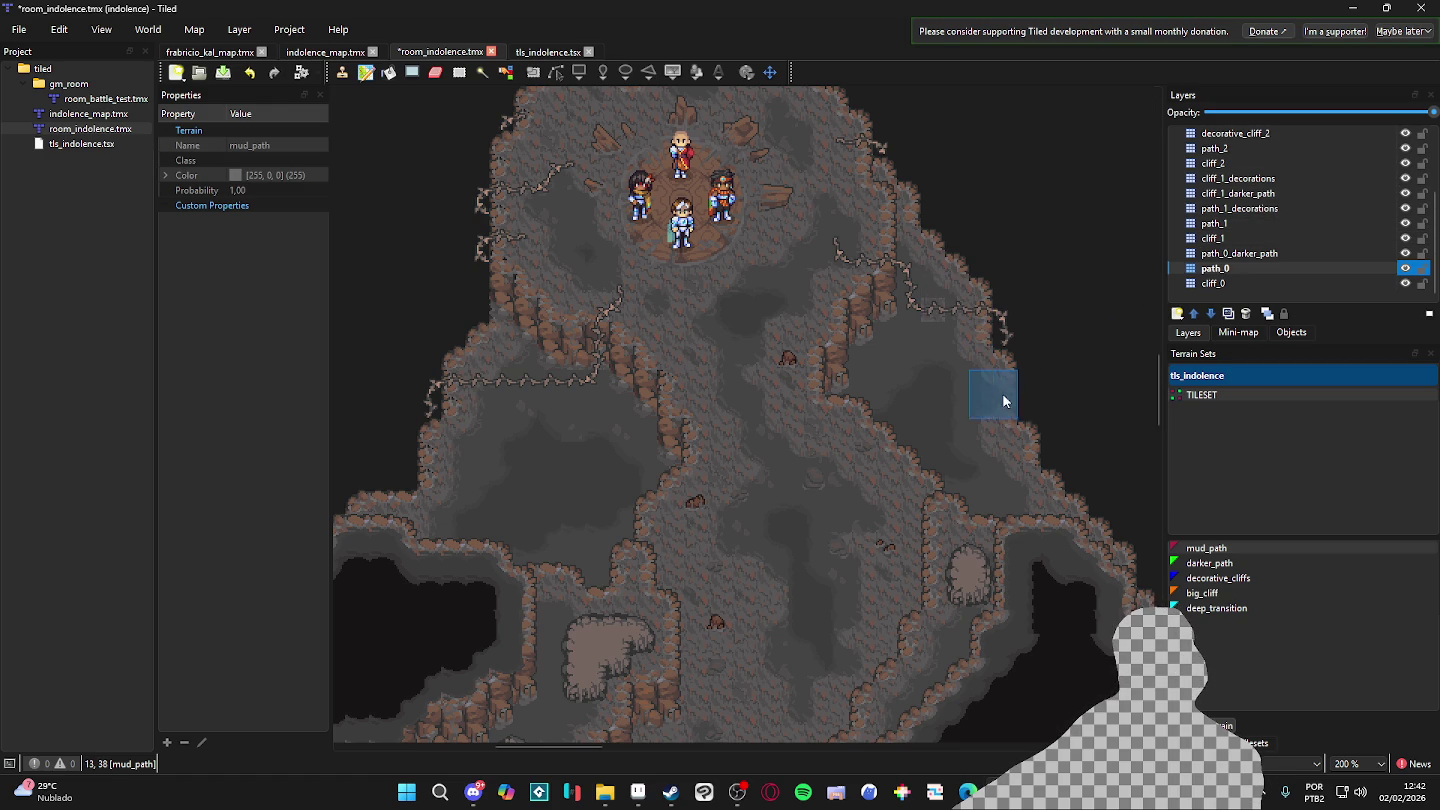
scroll(990, 370, down, 2)
scroll(975, 388, down, 3)
scroll(1000, 385, left, 2)
scroll(1005, 400, up, 3)
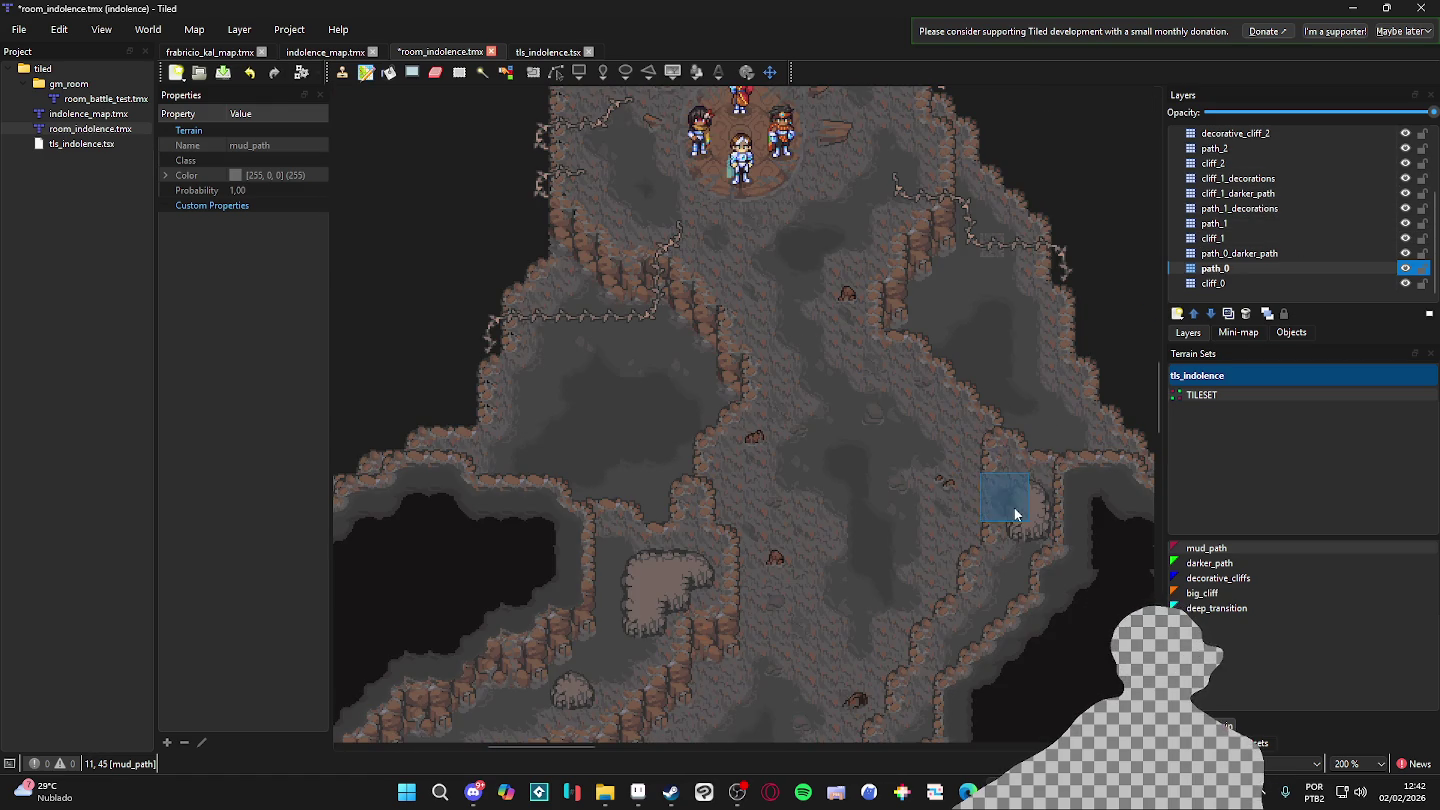
scroll(829, 450, down, 2)
key(ctrl+s)
scroll(836, 428, down, 1)
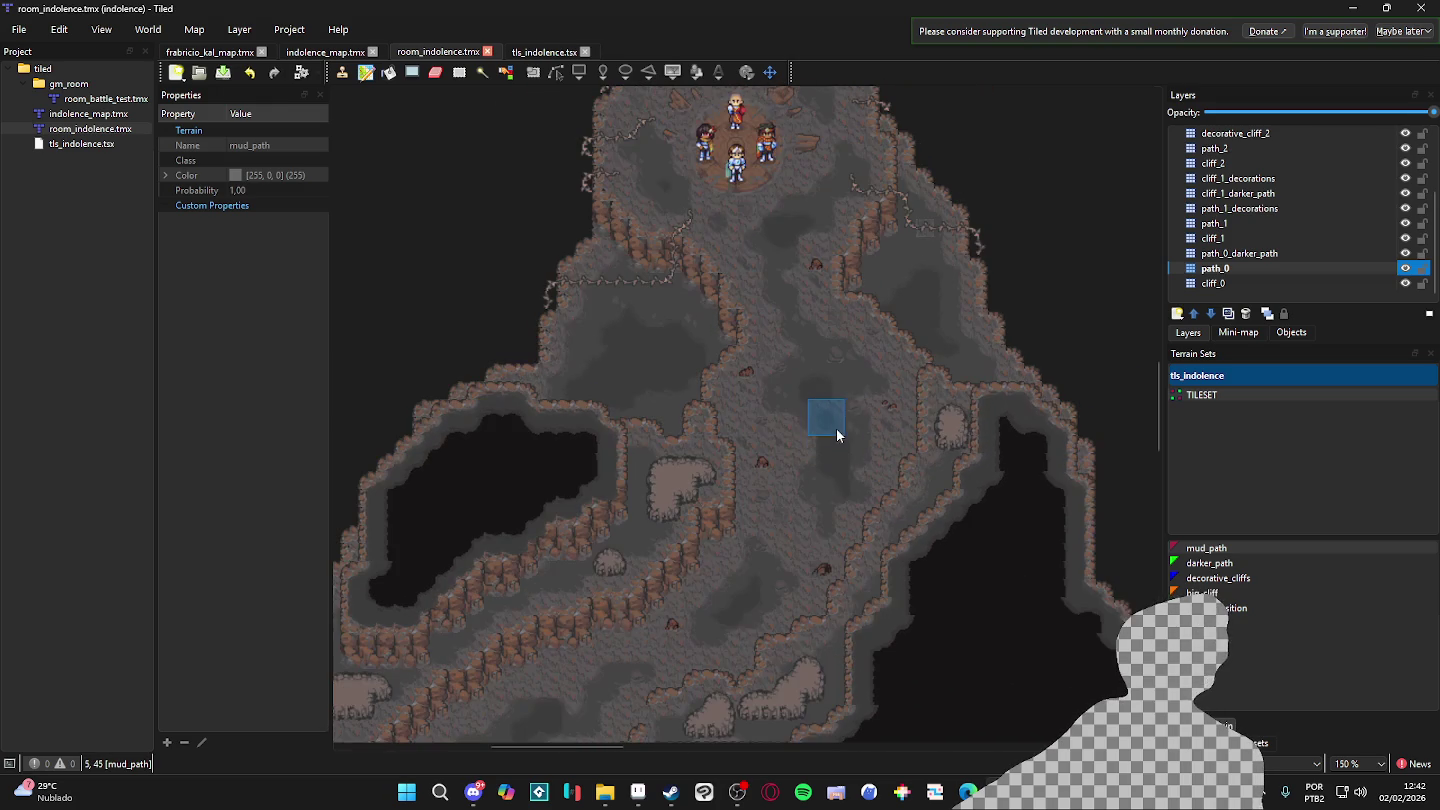
- Compare path_0_darker_path visibility, leave it shown, select cliff_1 and save the map
scroll(741, 426, down, 1)
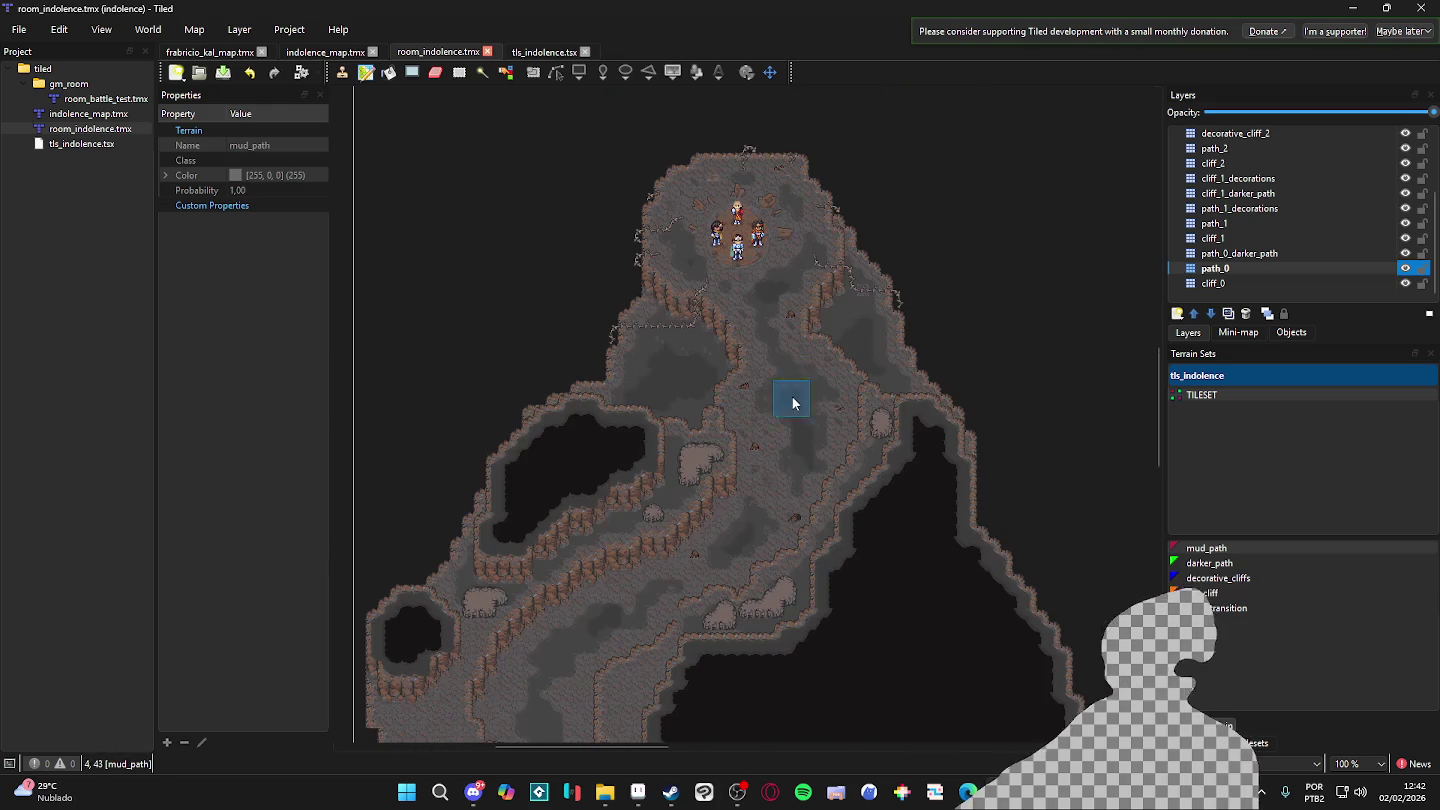
scroll(757, 333, up, 1)
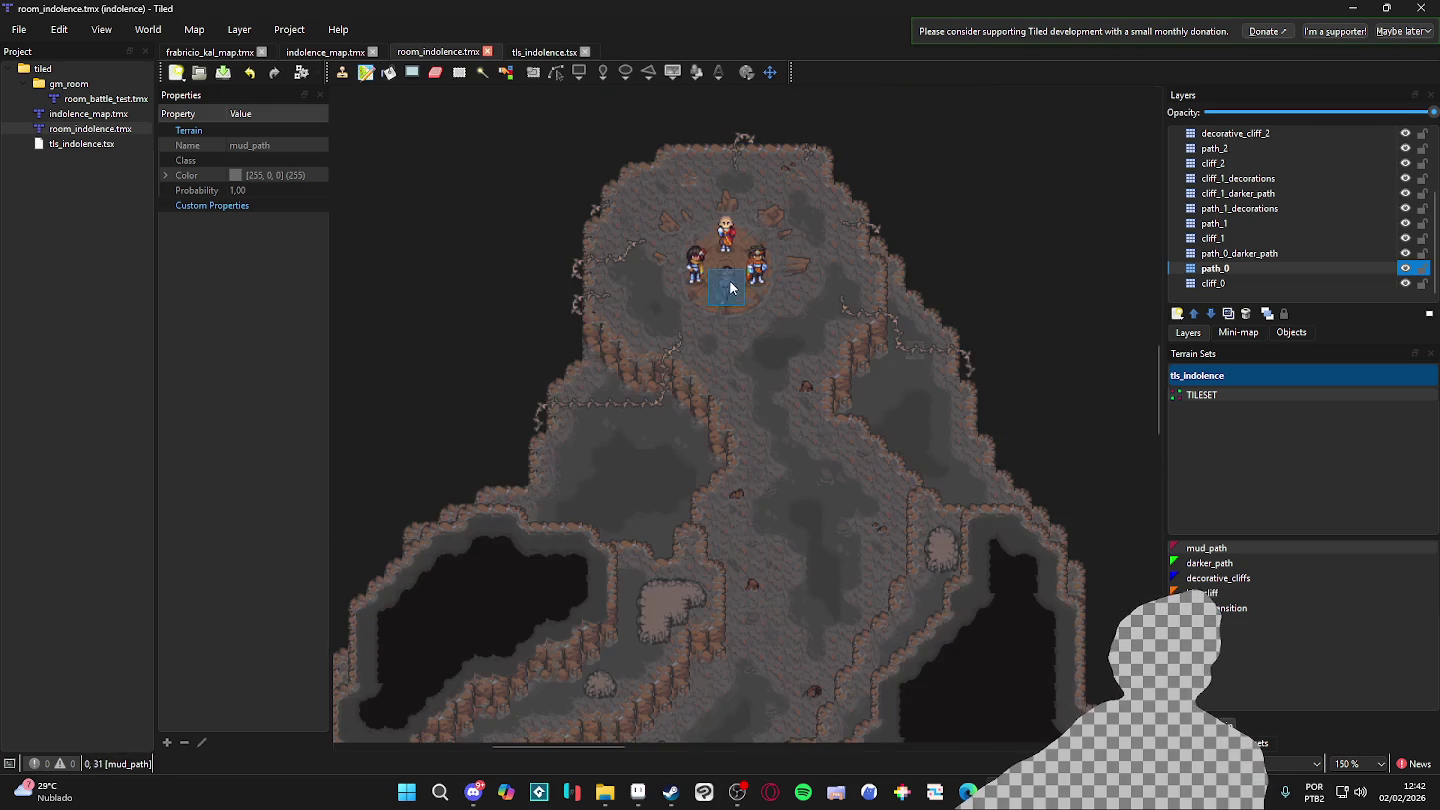
scroll(737, 329, up, 1)
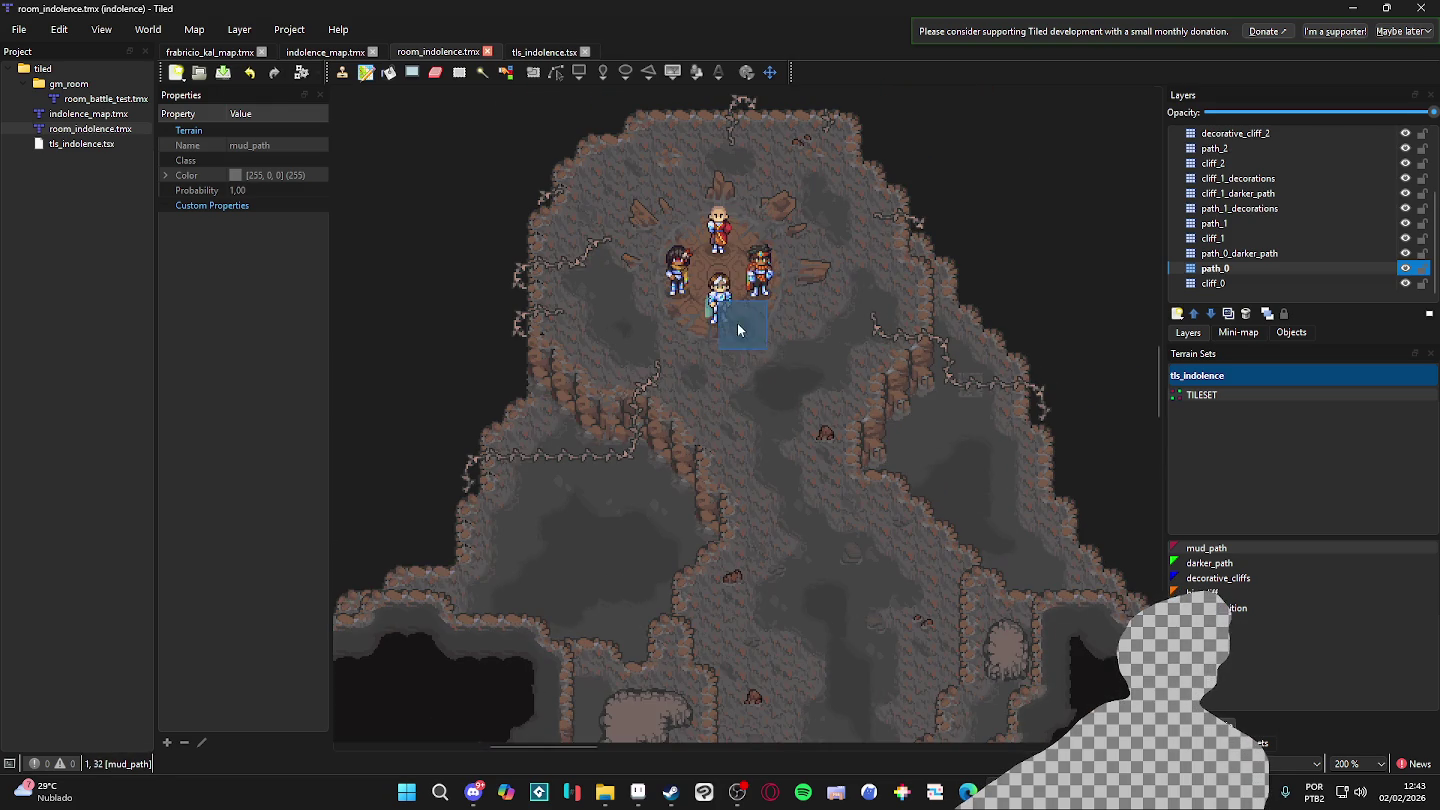
click(1406, 253)
double_click(1406, 252)
click(1407, 252)
click(1373, 237)
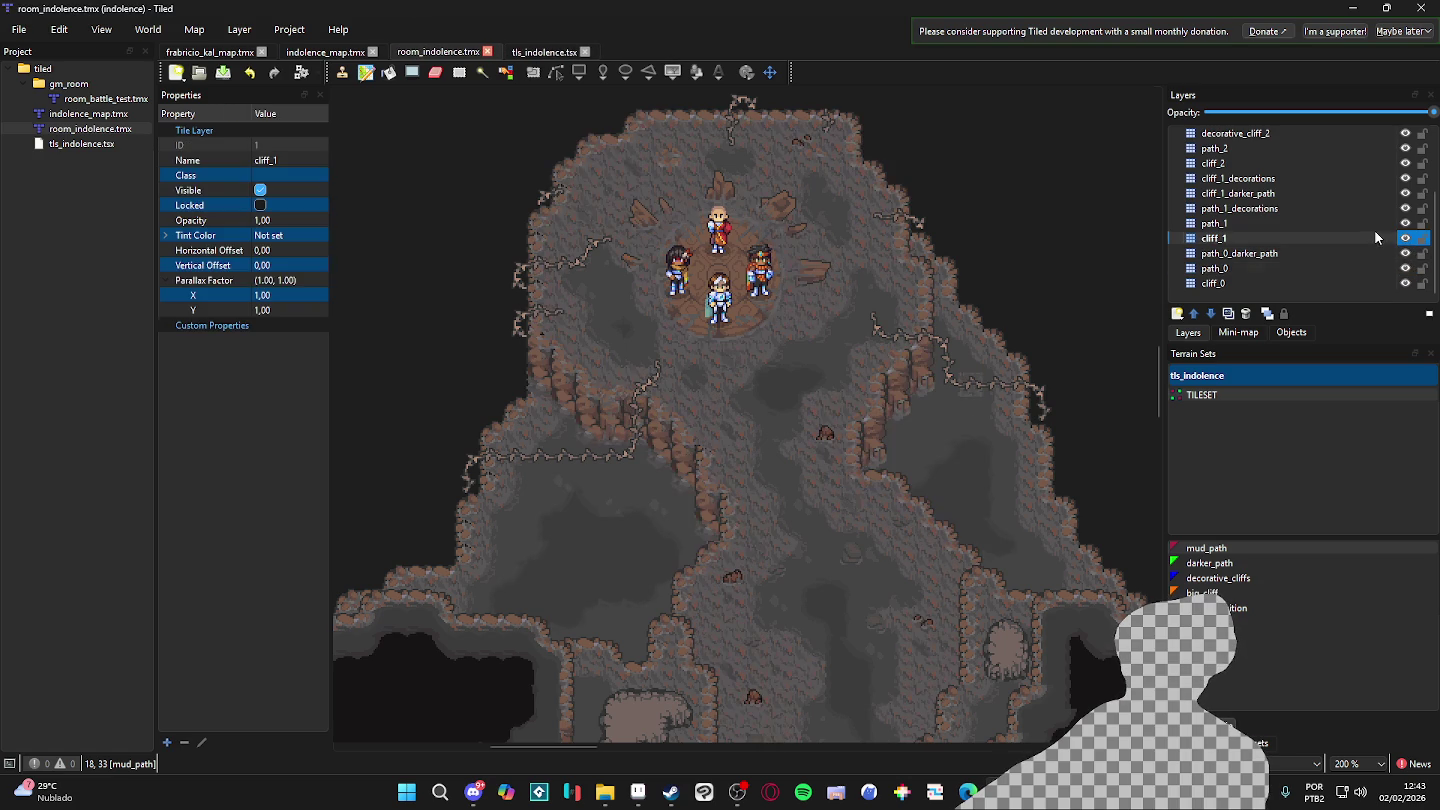
scroll(908, 446, down, 1)
scroll(900, 429, down, 1)
key(ctrl+s)
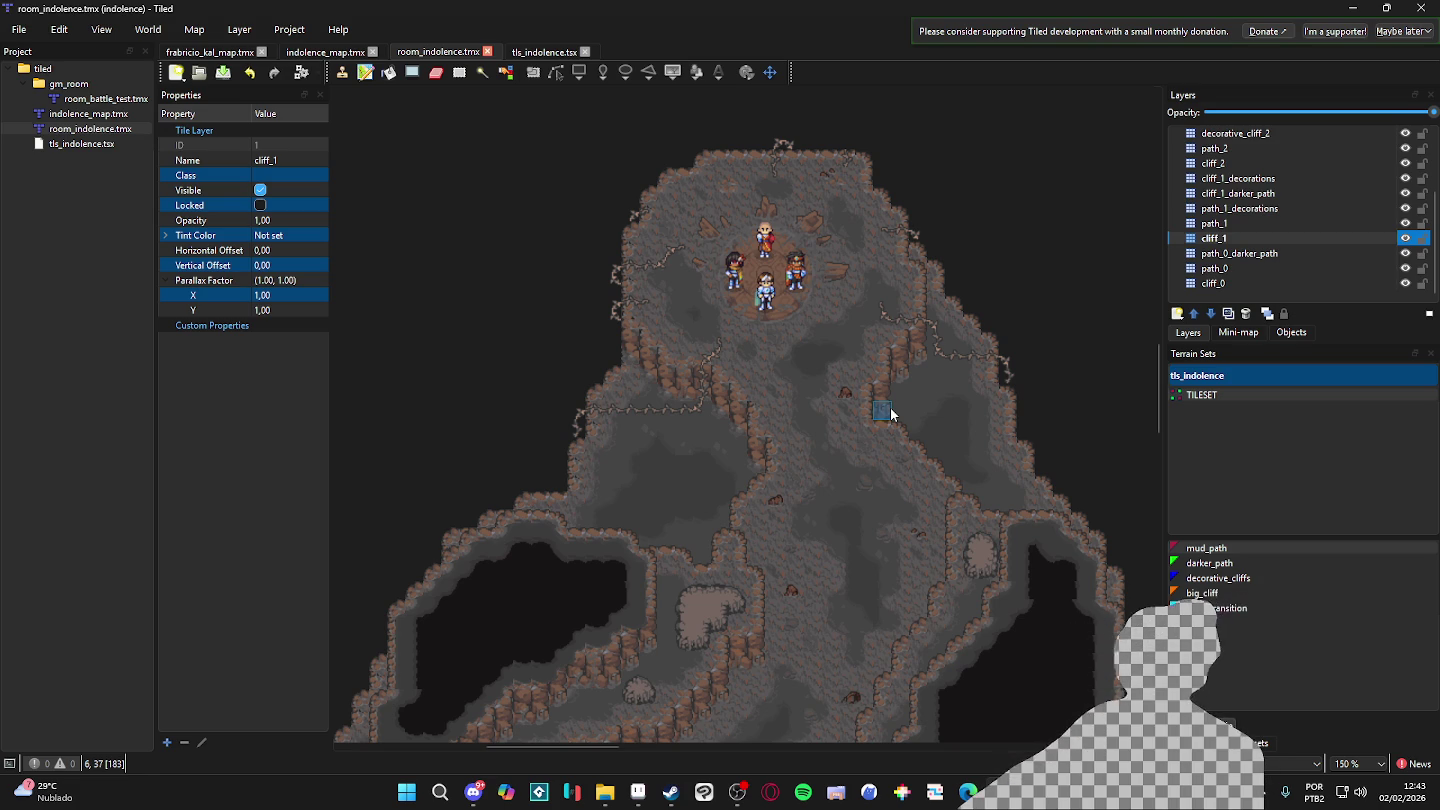
- Hide and reshow cliff_1 to check what it covers in the lower cave passages
drag(605, 293, 648, 334)
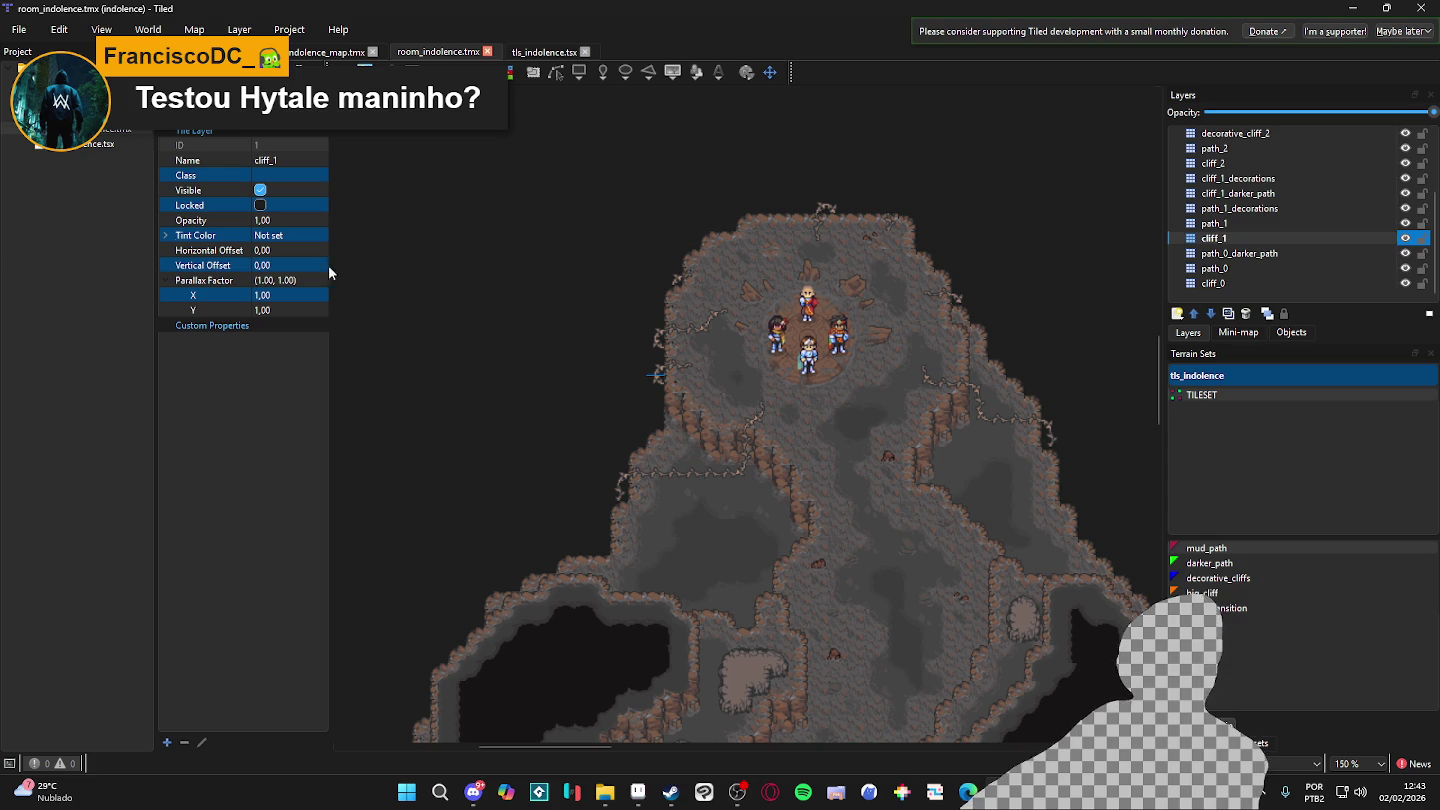
scroll(740, 548, down, 2)
scroll(740, 548, right, 2)
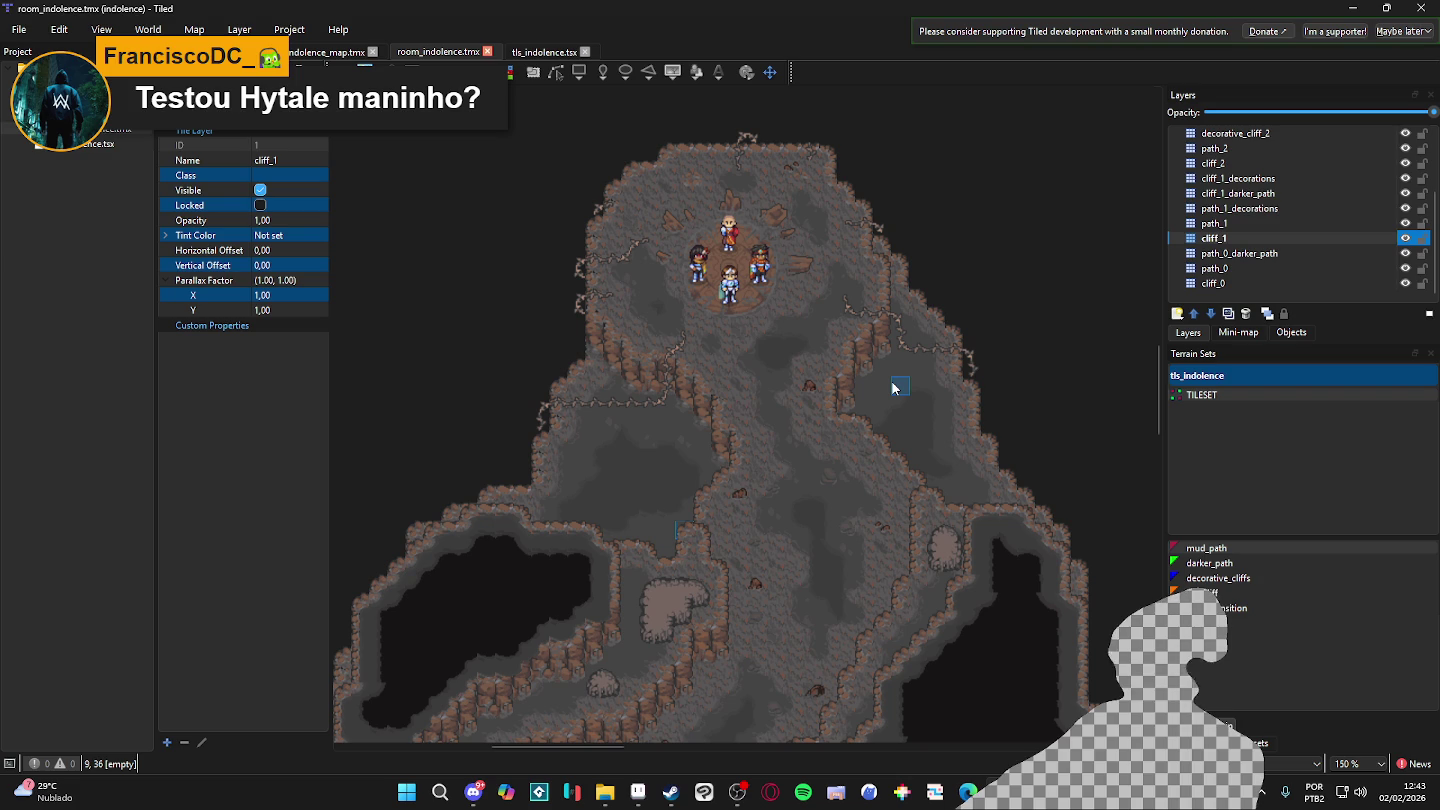
drag(893, 390, 895, 278)
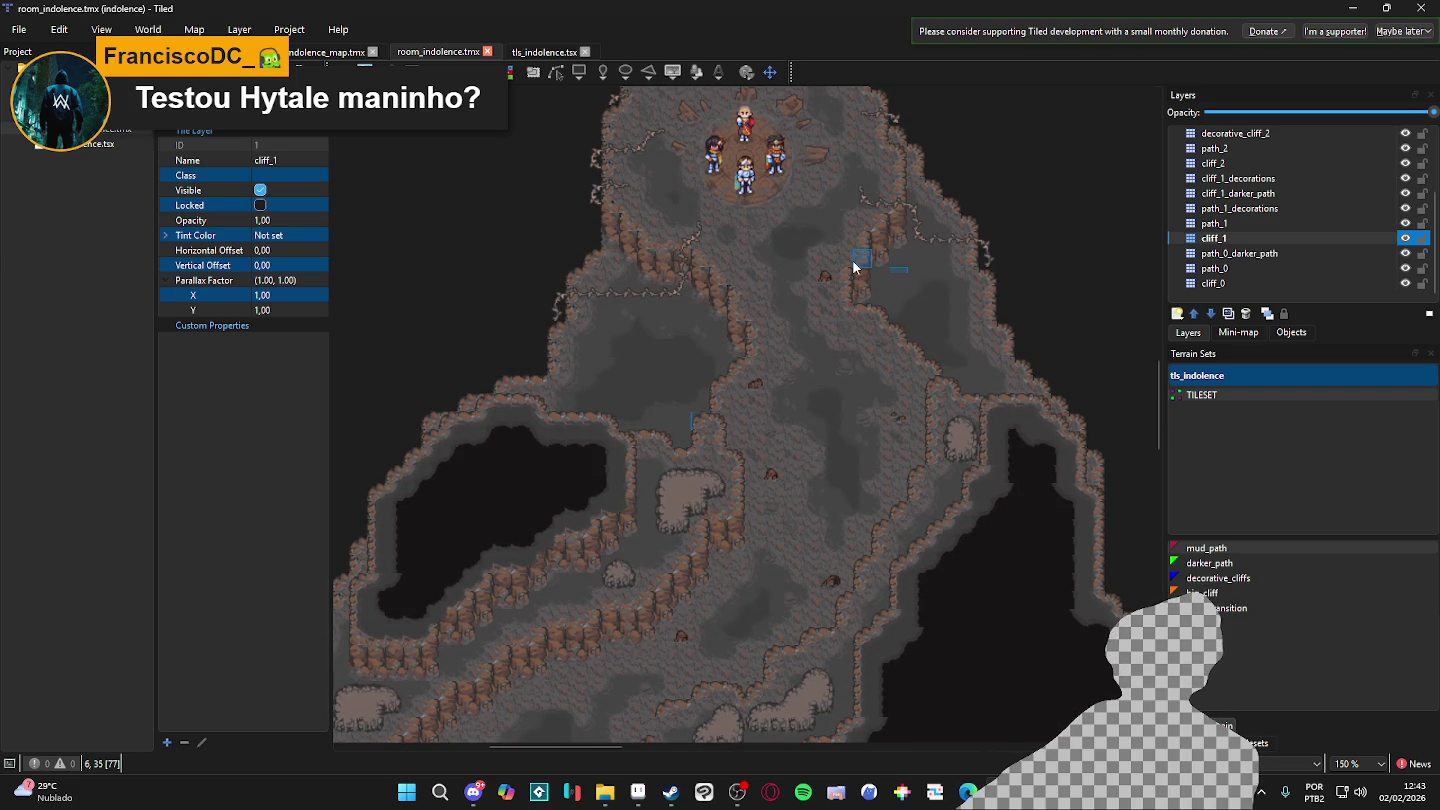
scroll(837, 277, down, 2)
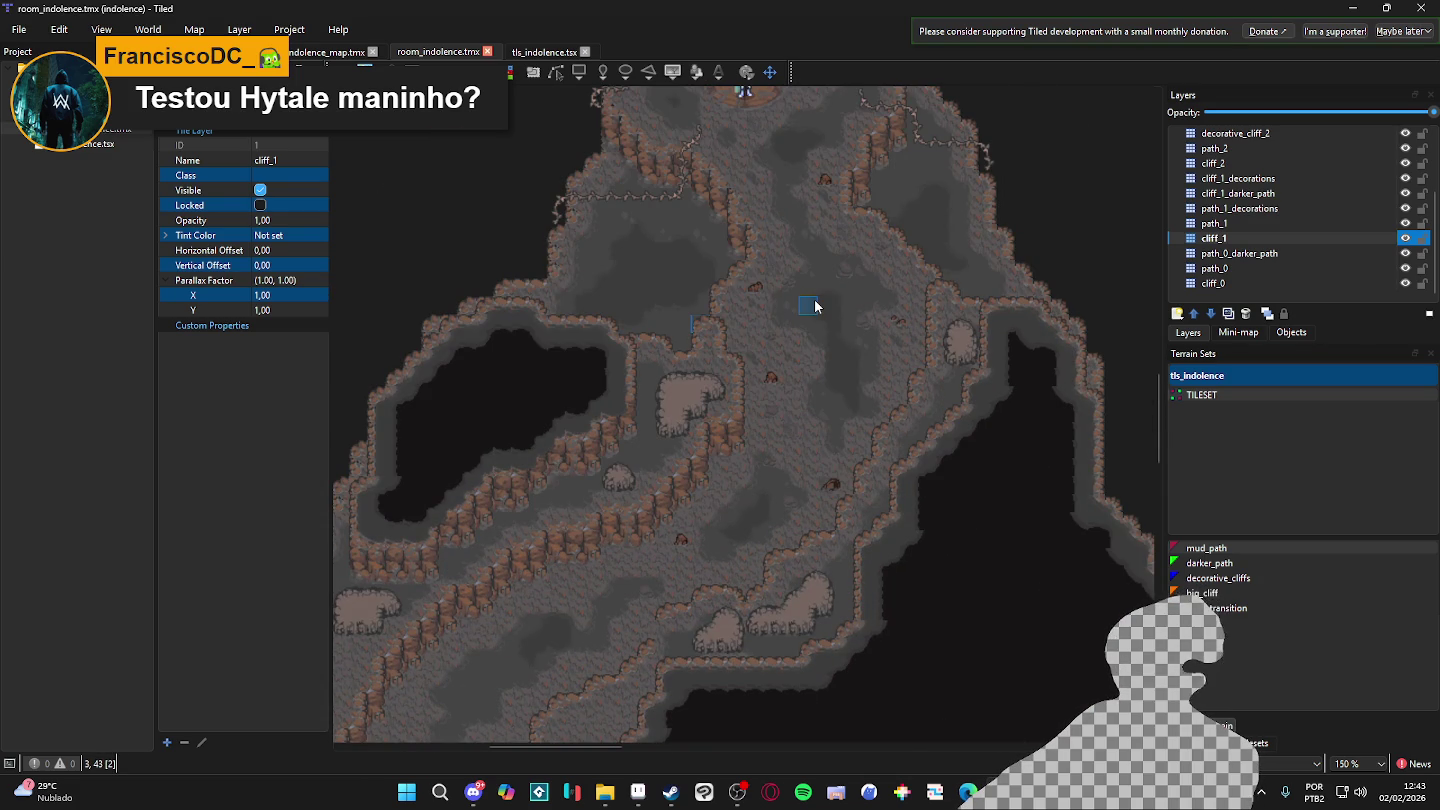
scroll(815, 306, up, 4)
scroll(814, 306, down, 6)
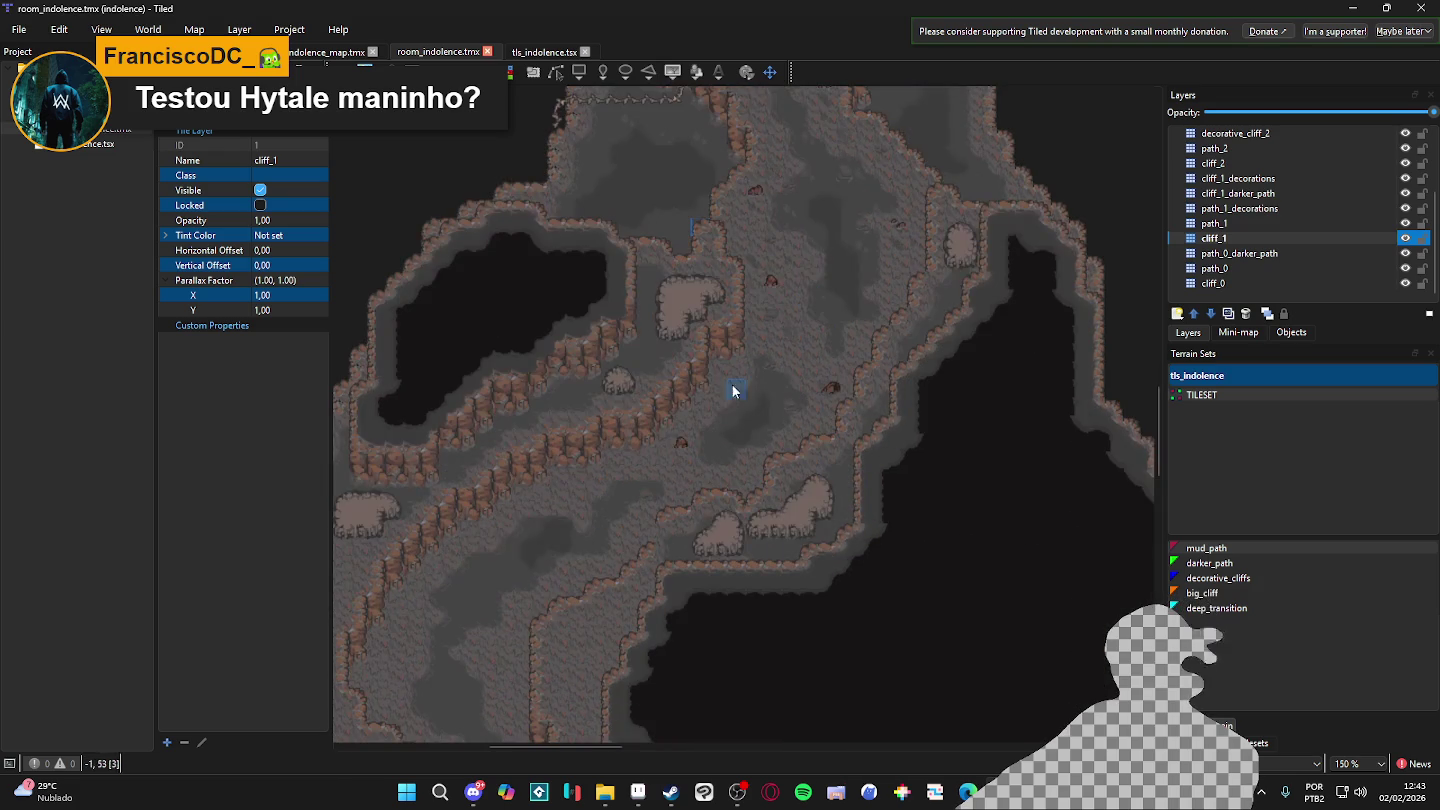
click(1408, 239)
click(1408, 239)
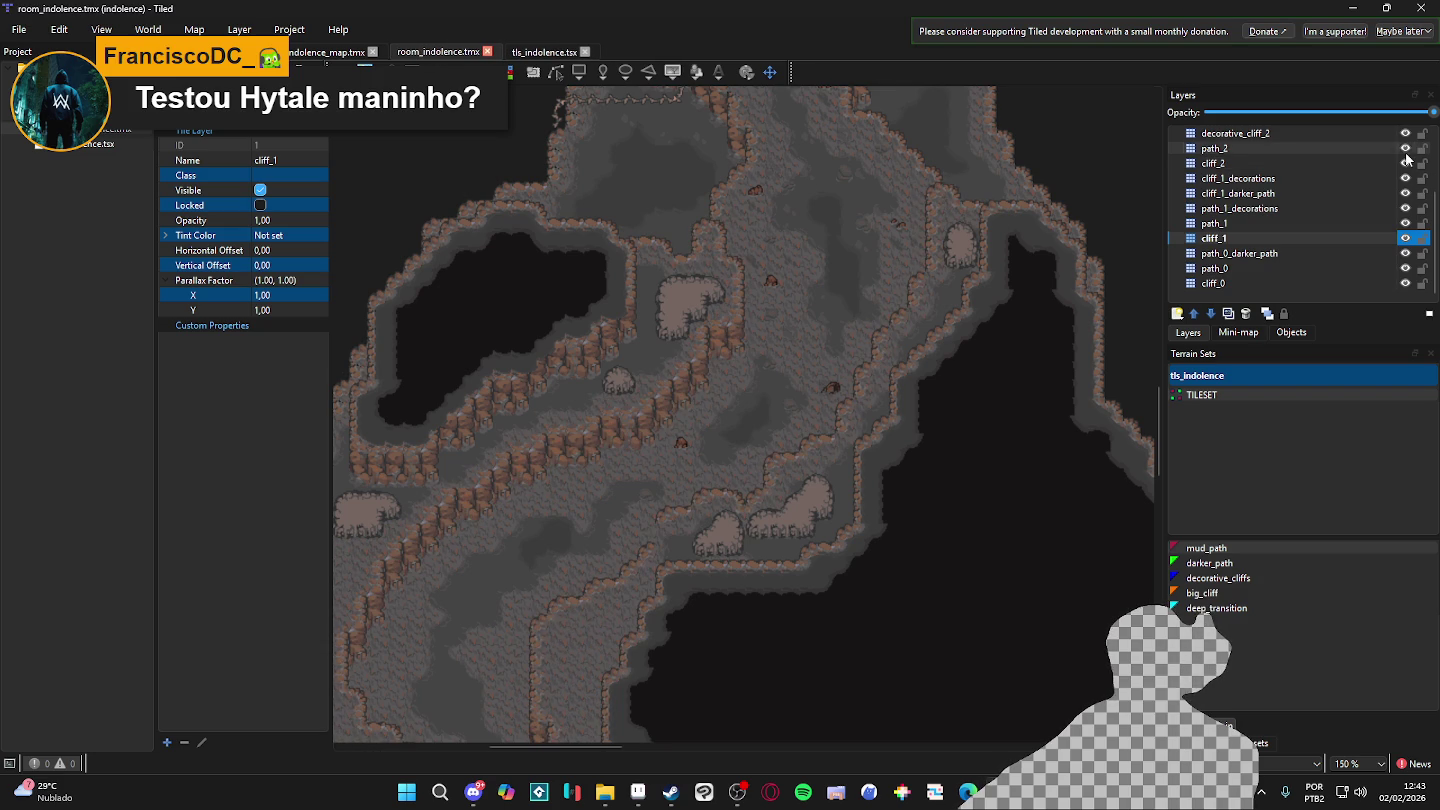
- Select the path_2 layer and paint a tile onto it
click(1386, 148)
click(665, 530)
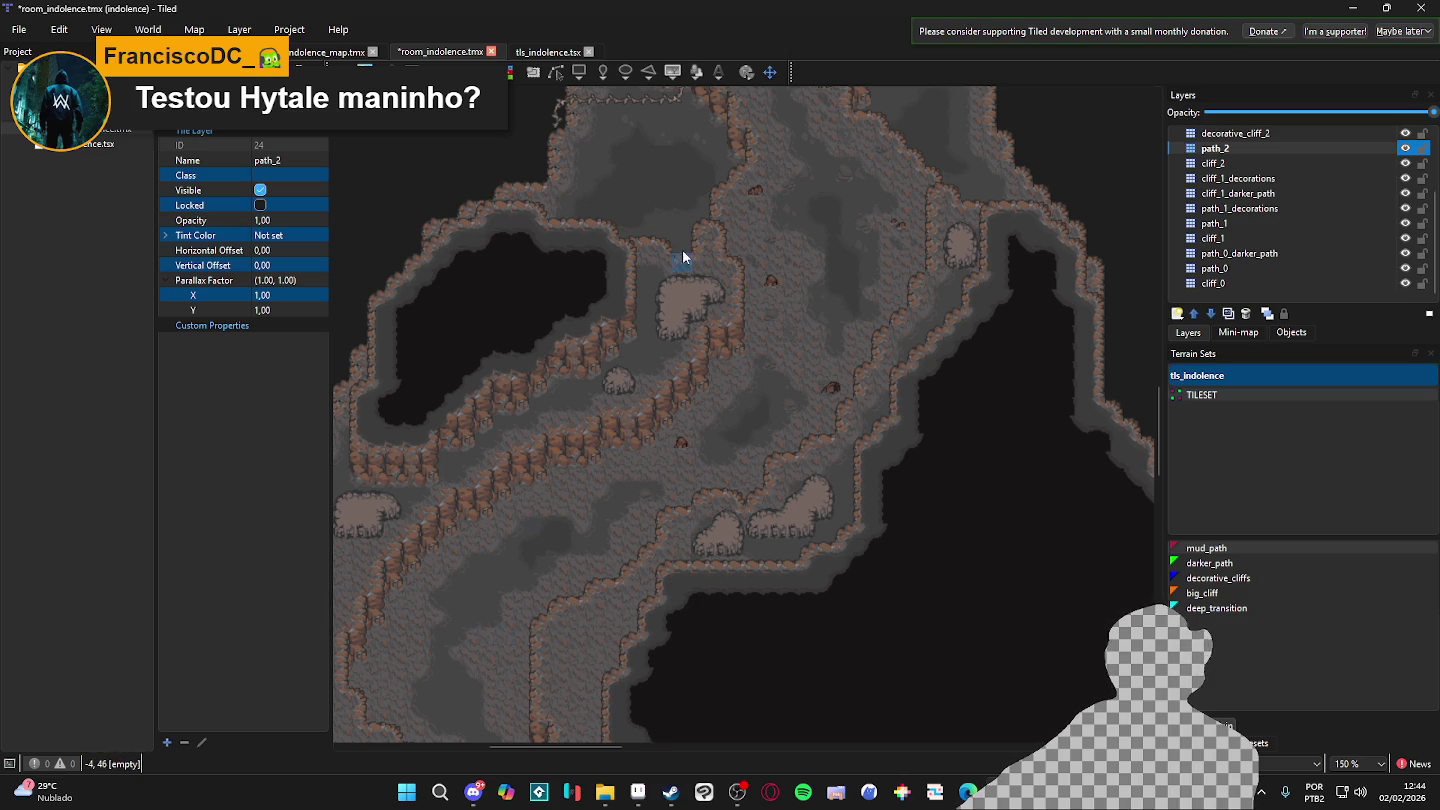
scroll(760, 531, up, 5)
scroll(904, 384, up, 1)
mouse_move(850, 459)
mouse_down()
mouse_move(843, 396)
mouse_move(855, 414)
mouse_up()
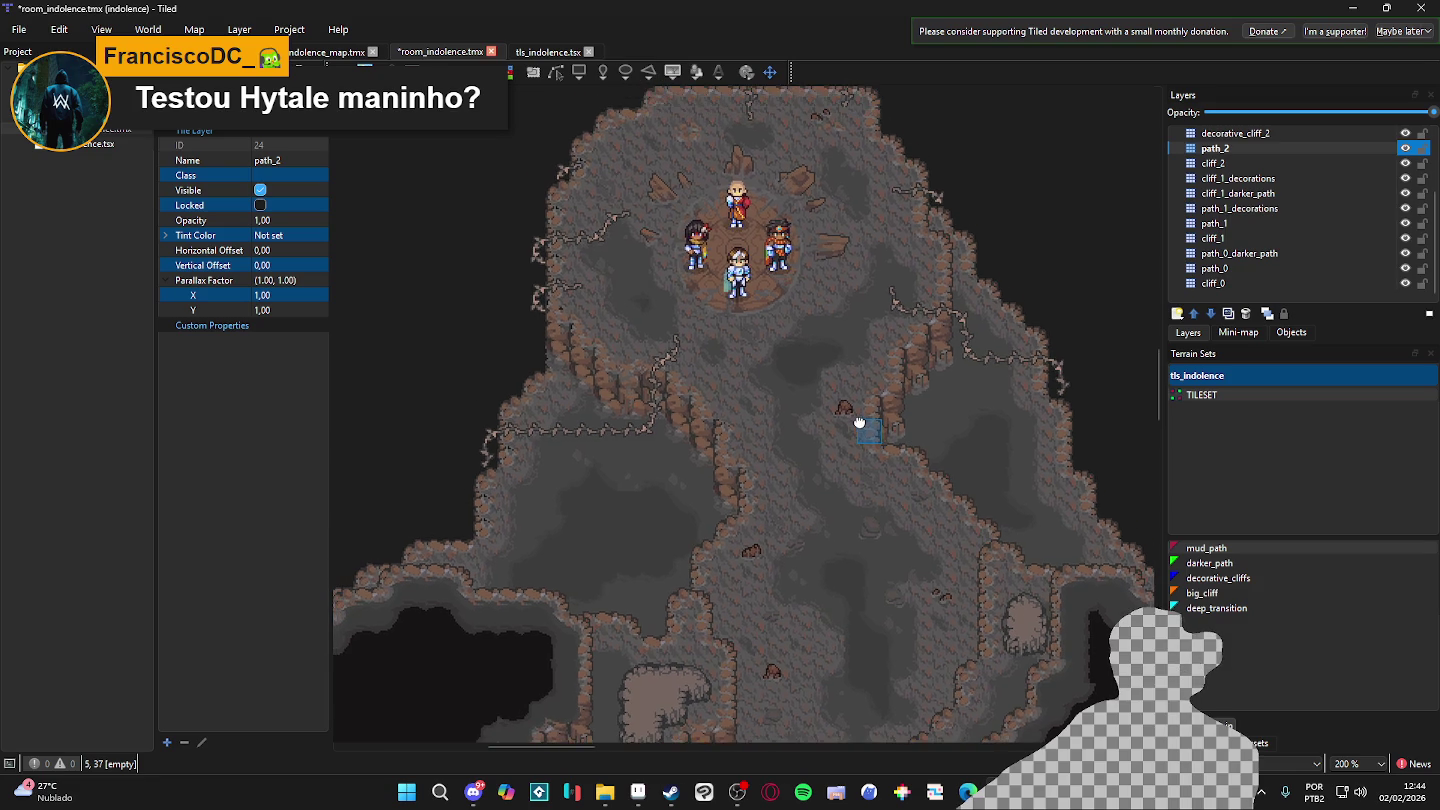